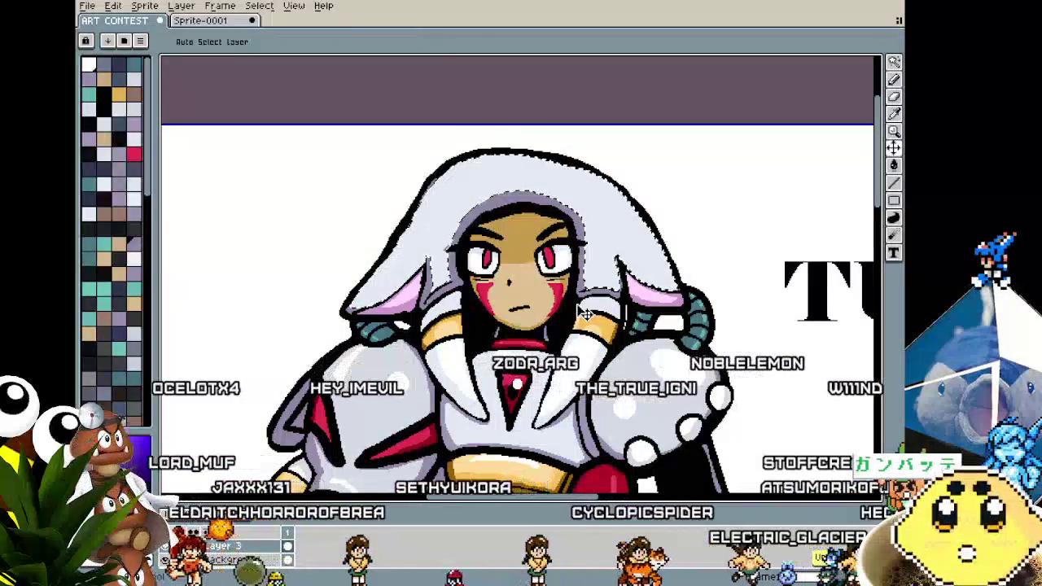
Switch to the pencil and zoom in and out across the Tusker Man drawing.
key("b")
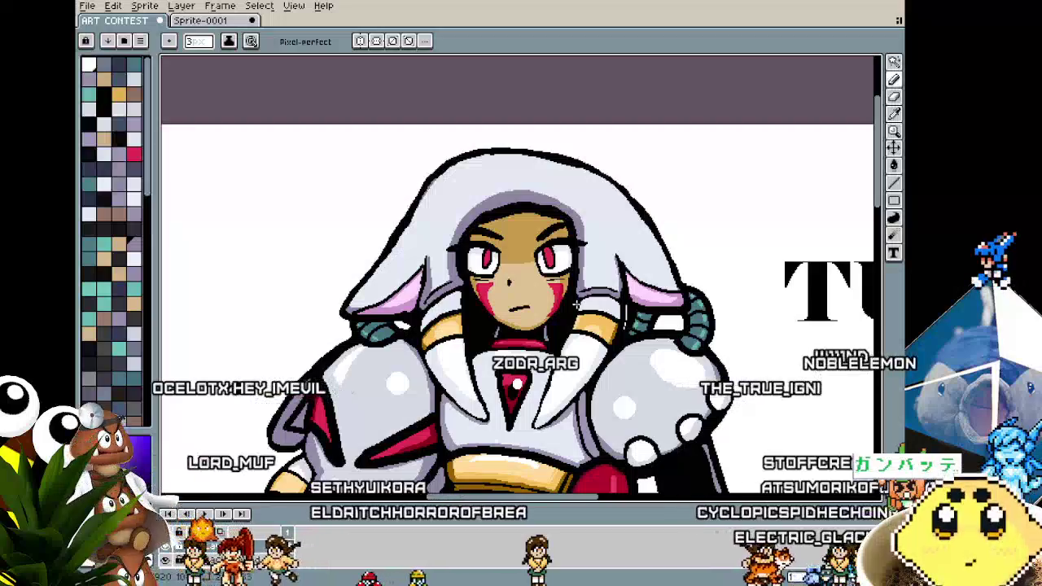
scroll(576, 302, "down", 3)
scroll(556, 237, "up", 1)
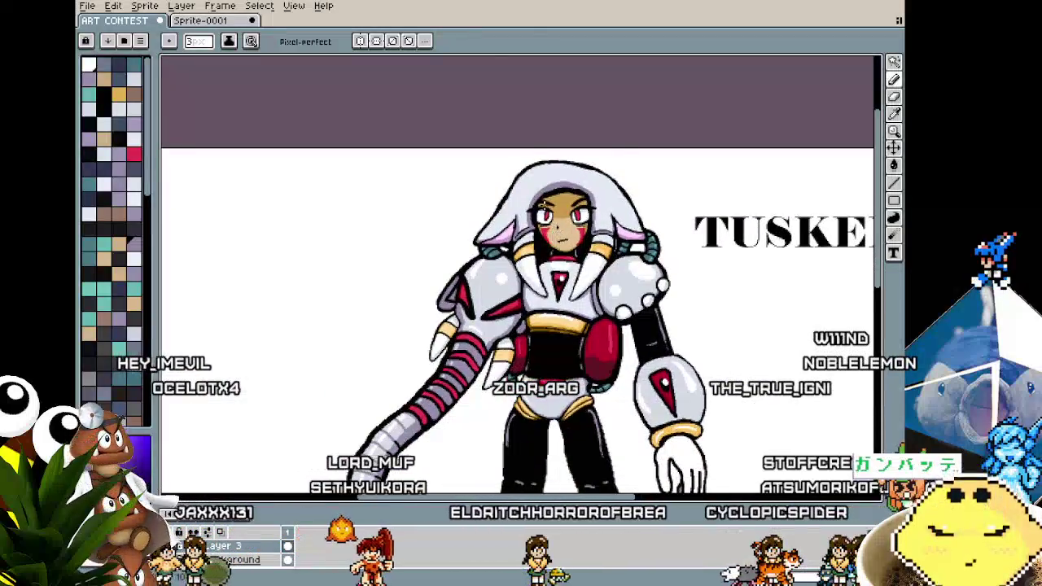
scroll(555, 237, "up", 2)
scroll(516, 236, "up", 2)
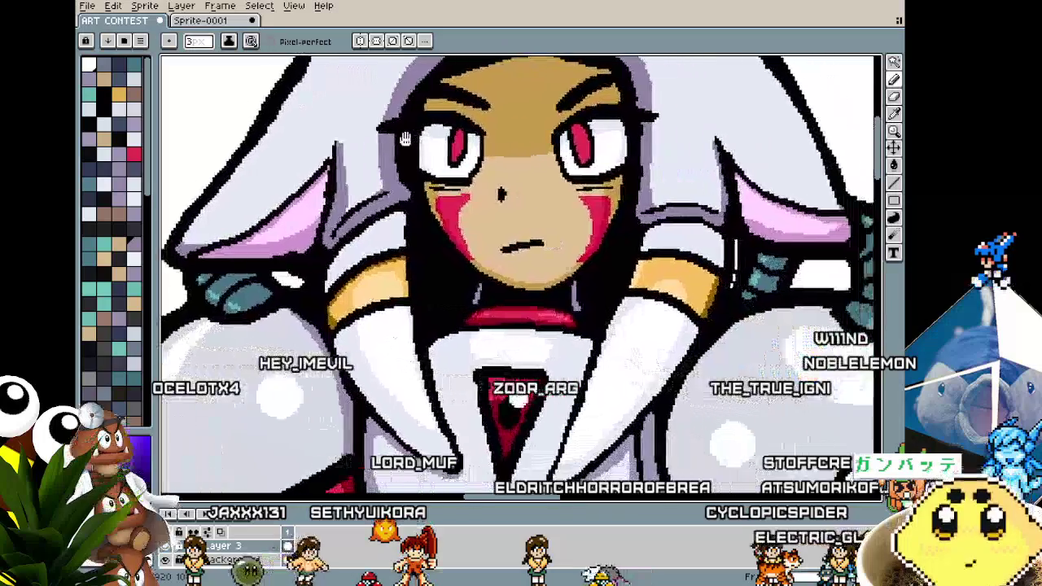
scroll(301, 368, "down", 2)
scroll(300, 367, "down", 1)
scroll(301, 368, "down", 1)
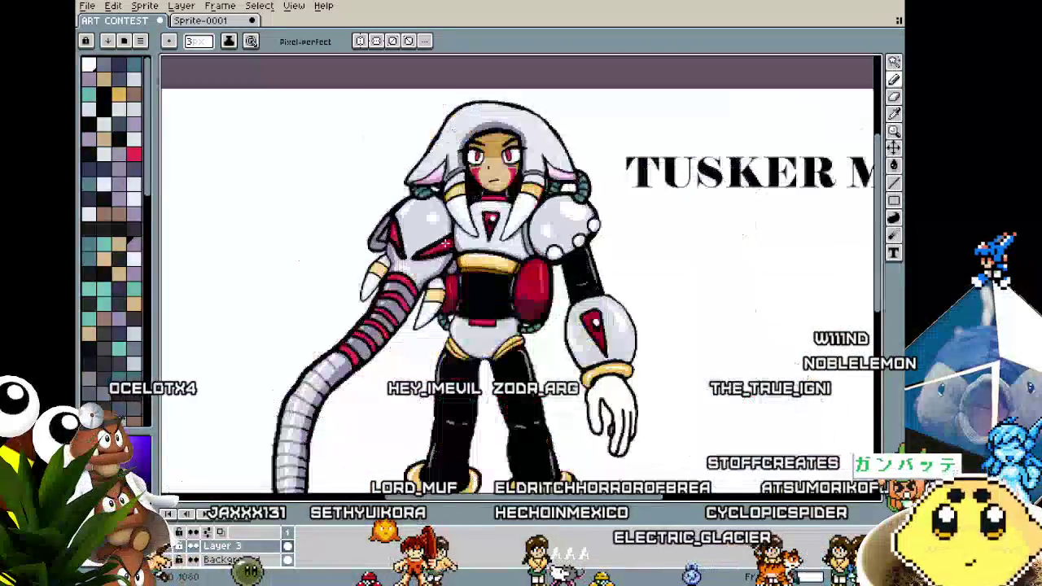
scroll(391, 275, "up", 1)
Frame the character and TUSKER MAN title, then hide the menus, palette and toolbars.
mouse_move(391, 275)
left_mouse_down()
mouse_move(376, 275)
mouse_move(467, 275)
mouse_move(445, 375)
left_mouse_up()
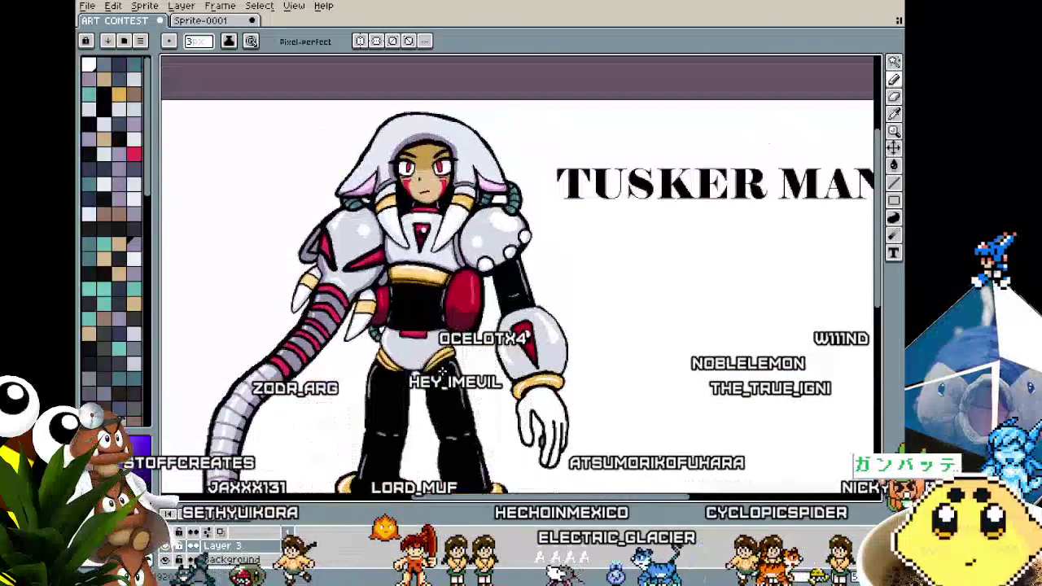
scroll(441, 368, "down", 1)
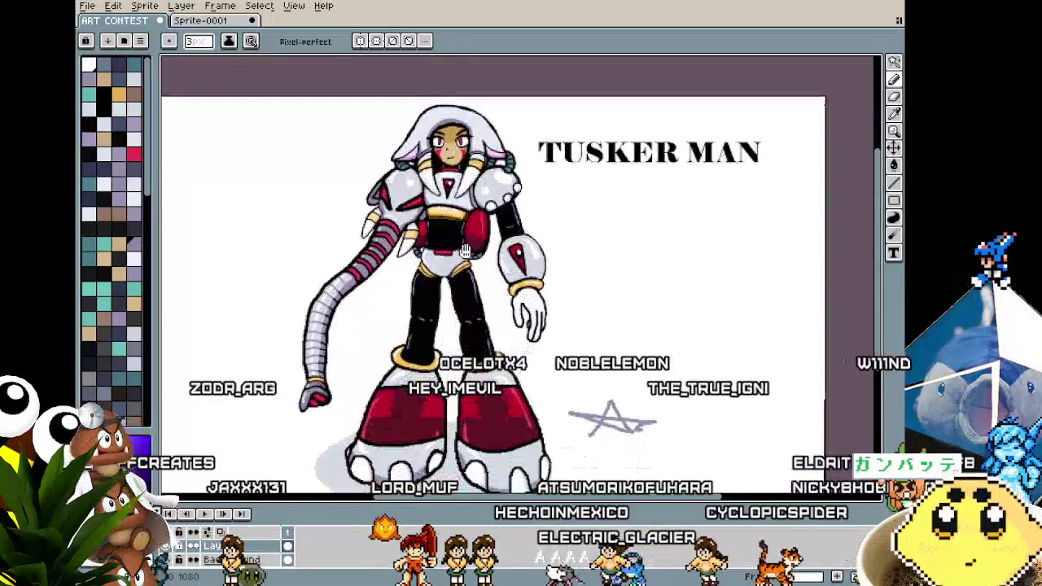
scroll(468, 249, "up", 1)
mouse_move(467, 254)
left_mouse_down()
mouse_move(482, 279)
mouse_move(458, 282)
left_mouse_up()
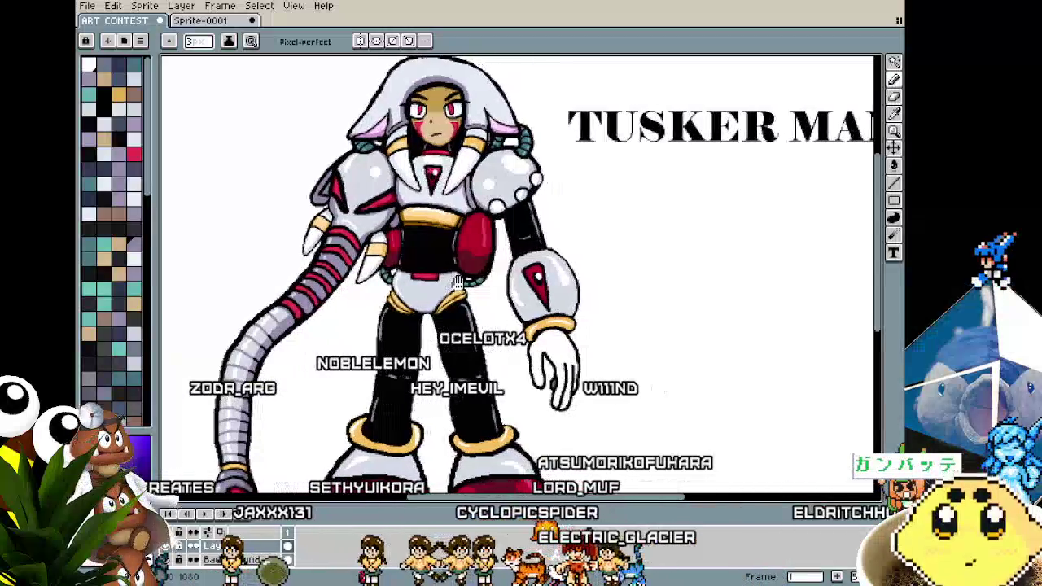
mouse_move(458, 375)
left_mouse_down()
mouse_move(439, 335)
mouse_move(433, 252)
mouse_move(403, 346)
left_mouse_up()
key("ctrl+f")
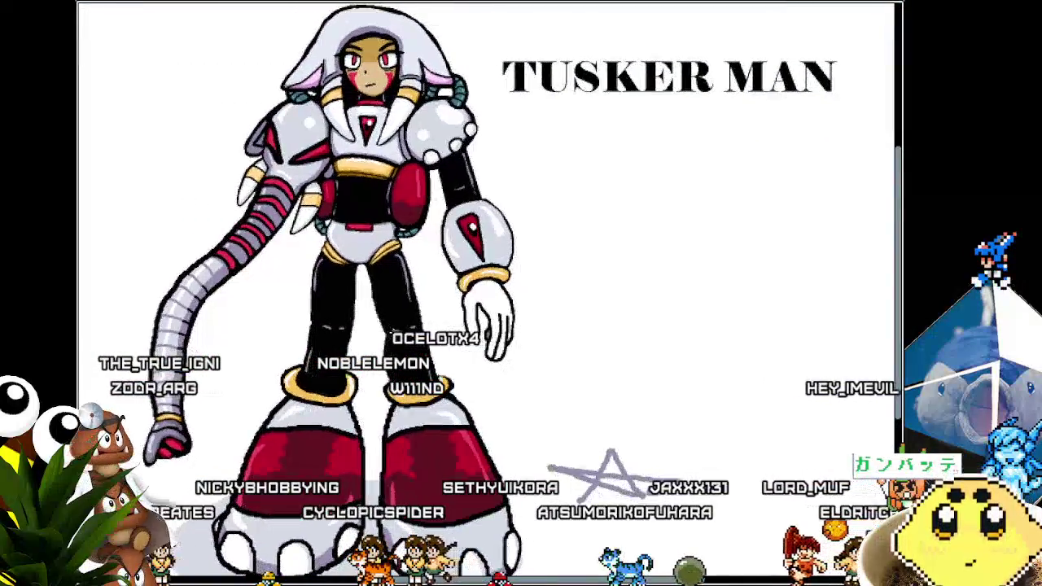
Save the Tusker Man illustration and zoom into the artwork.
key("ctrl+s")
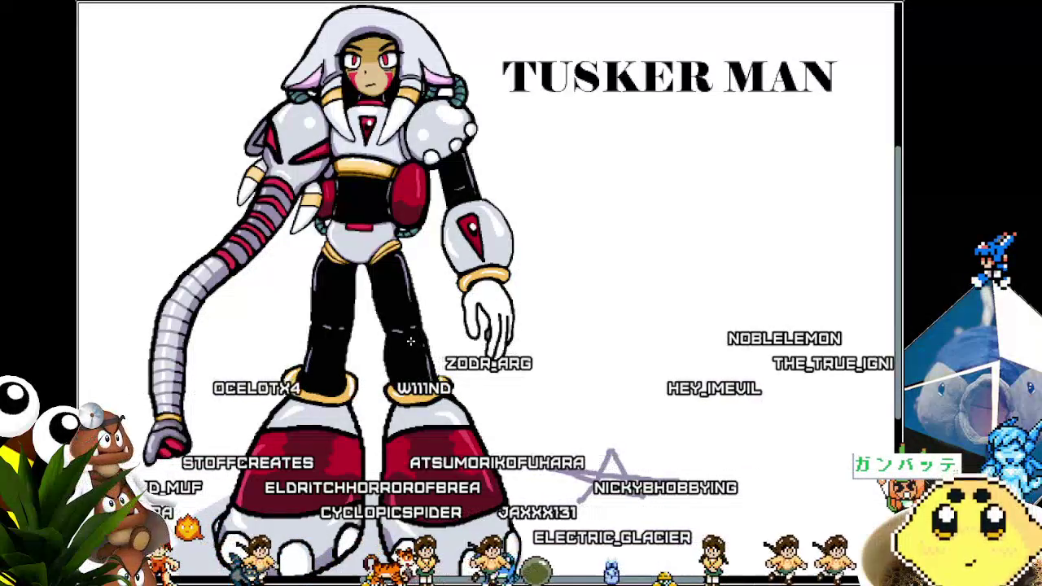
scroll(481, 218, "up", 2)
scroll(481, 217, "up", 2)
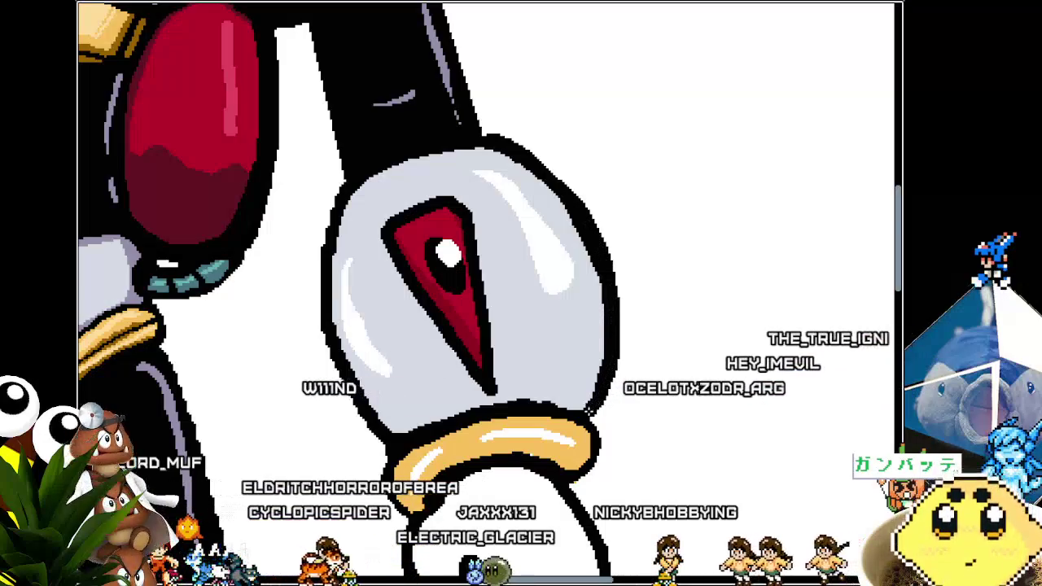
scroll(489, 293, "down", 5)
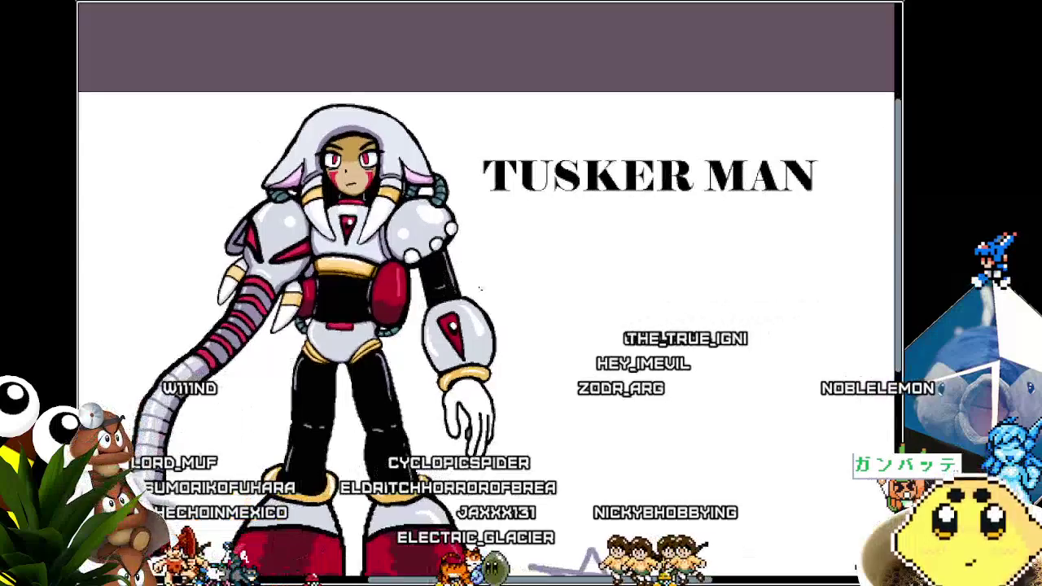
scroll(355, 169, "up", 5)
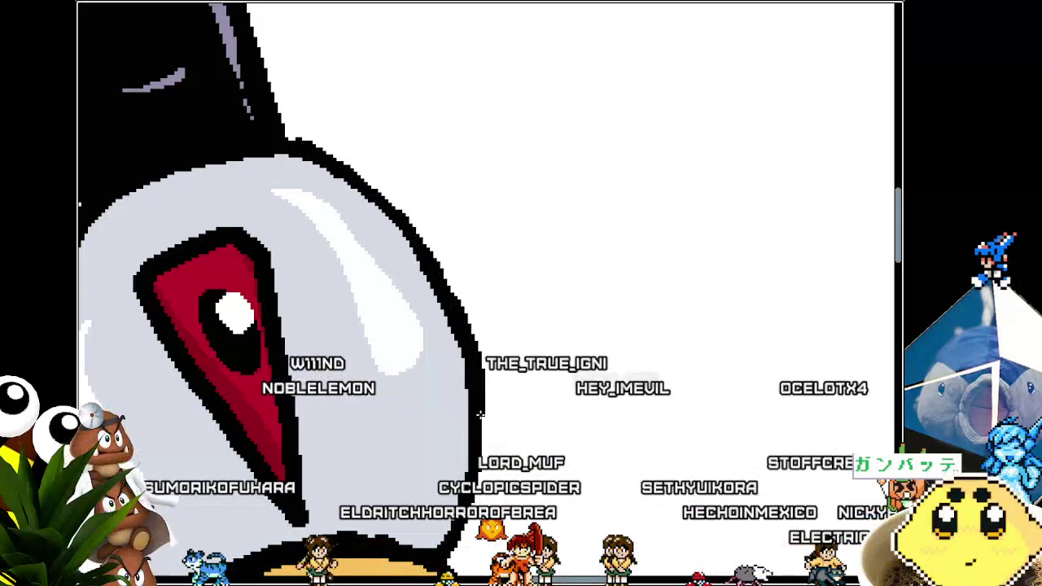
Zoom in and out to inspect the arm gem and shoulder.
scroll(523, 286, "down", 2)
scroll(525, 286, "down", 2)
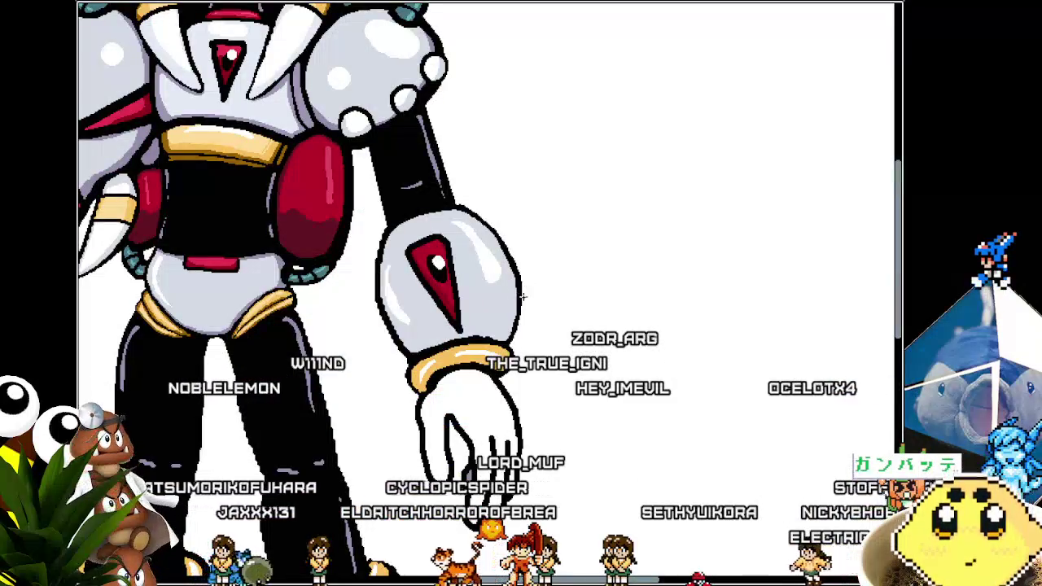
scroll(522, 297, "up", 3)
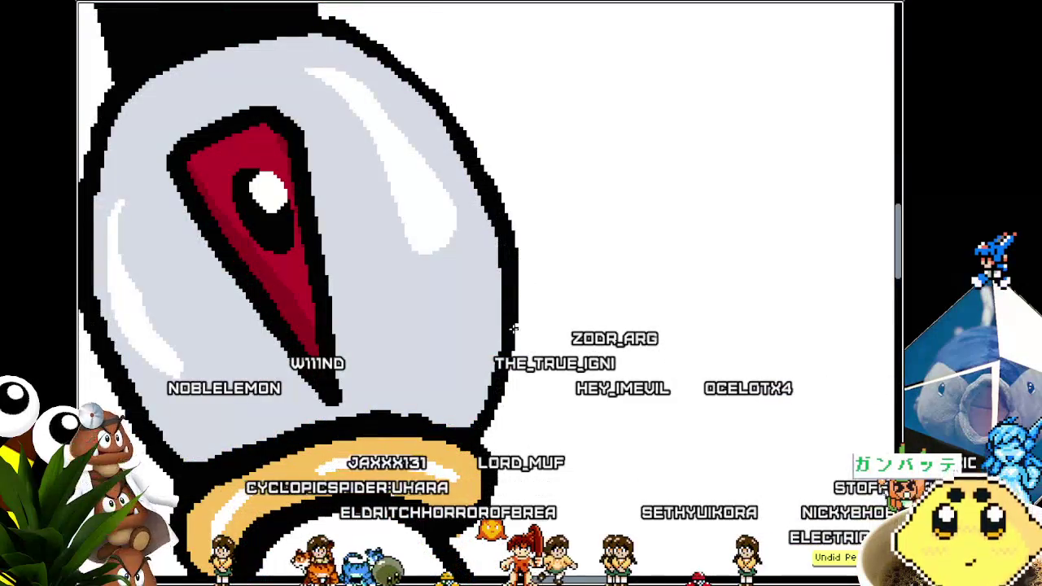
scroll(495, 393, "down", 2)
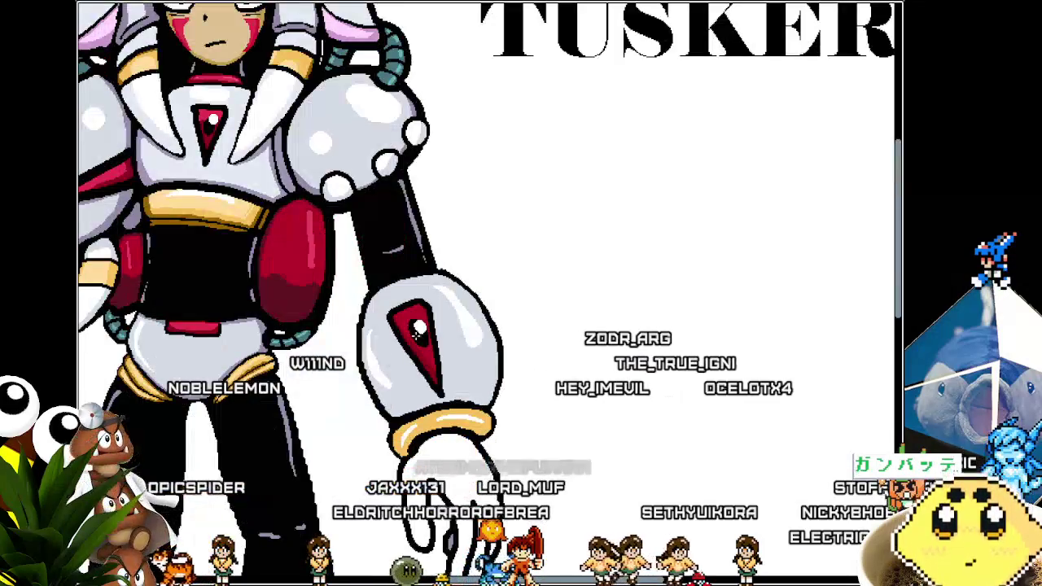
scroll(495, 393, "down", 1)
scroll(495, 393, "down", 1)
scroll(495, 393, "down", 1)
scroll(500, 206, "up", 1)
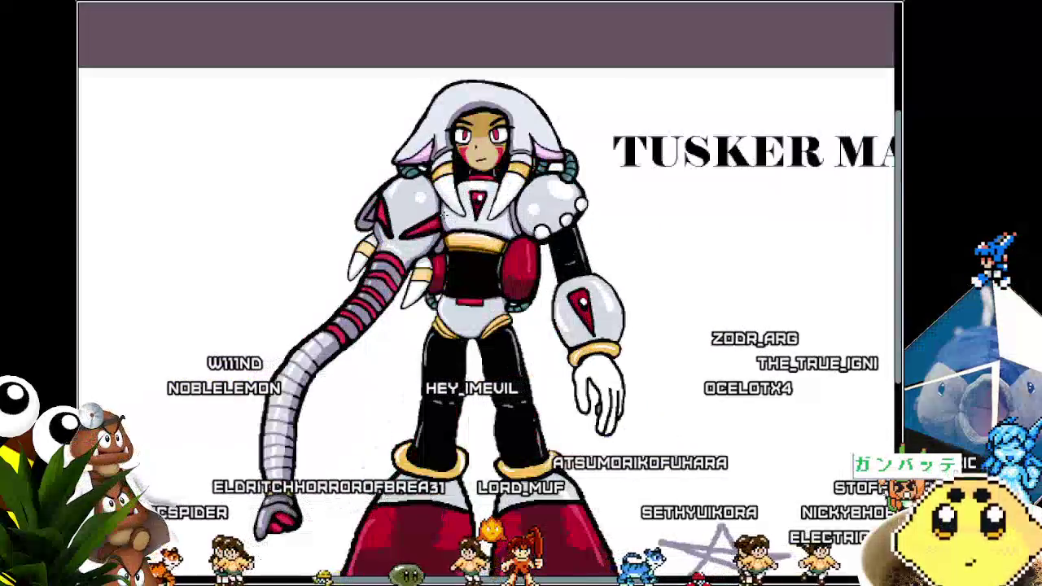
scroll(500, 206, "up", 1)
scroll(500, 206, "up", 1)
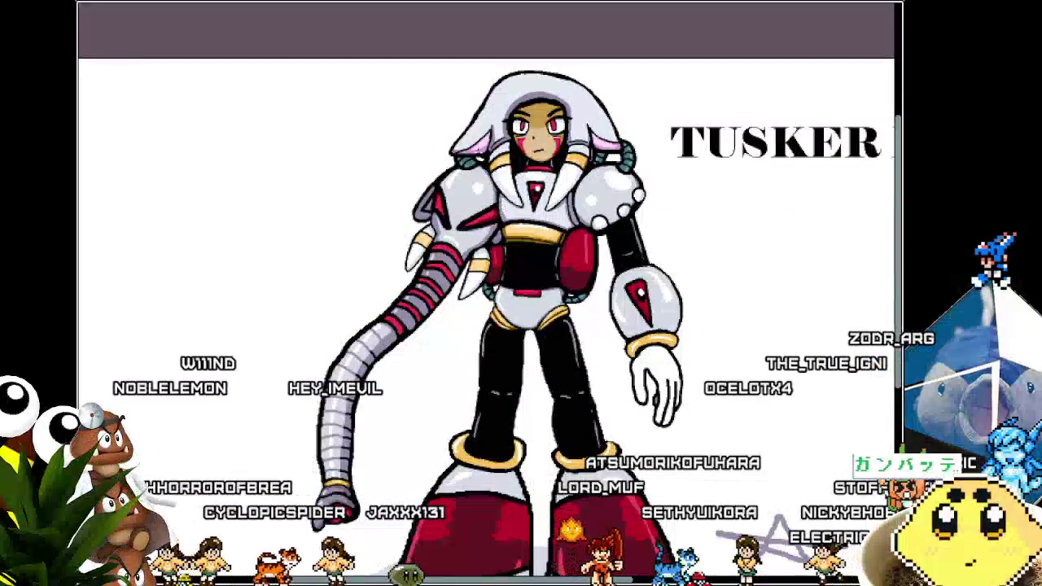
scroll(464, 192, "up", 2)
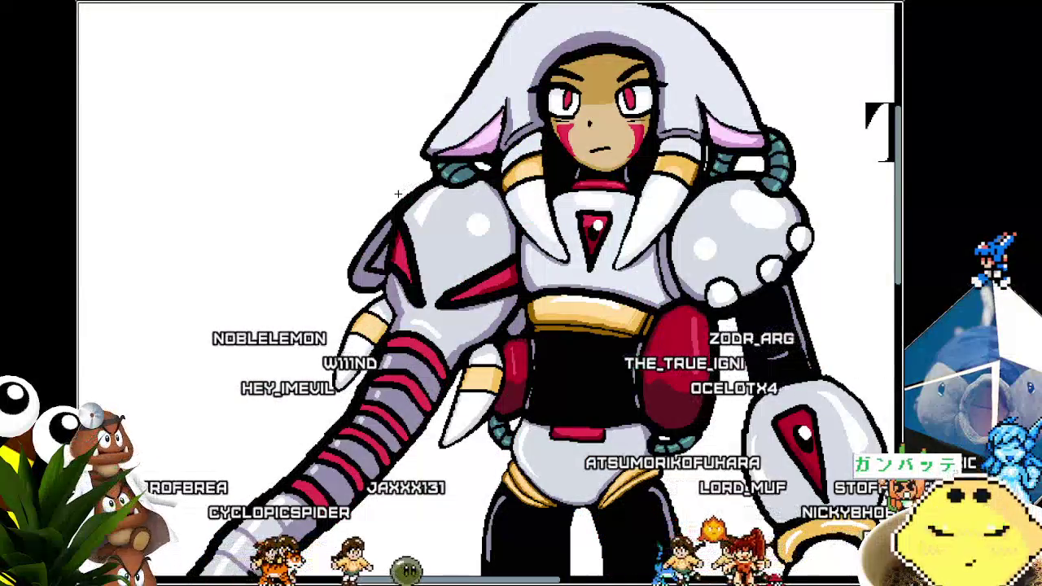
scroll(331, 179, "down", 1)
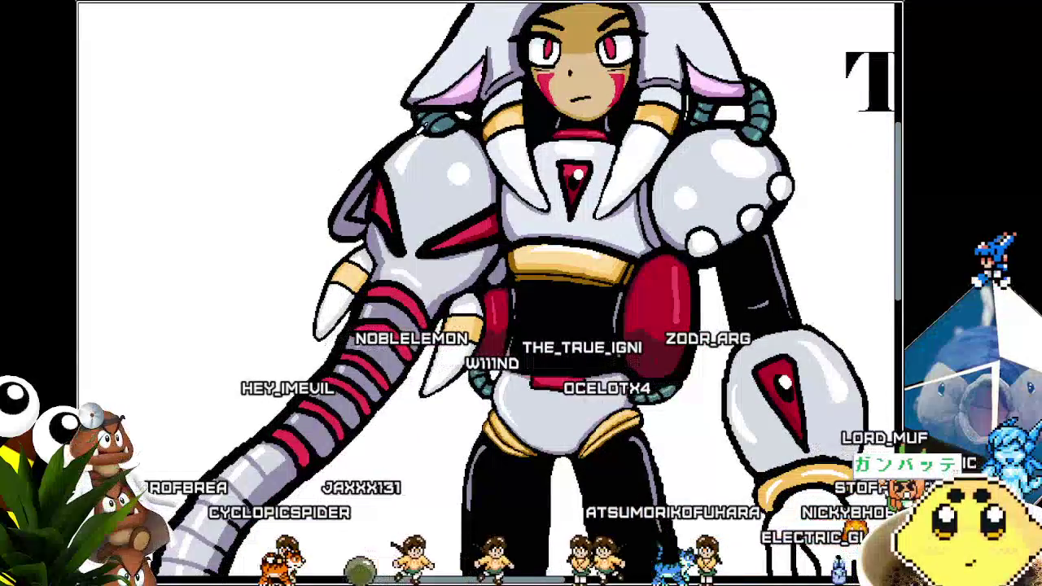
scroll(437, 165, "down", 4)
scroll(437, 165, "up", 6)
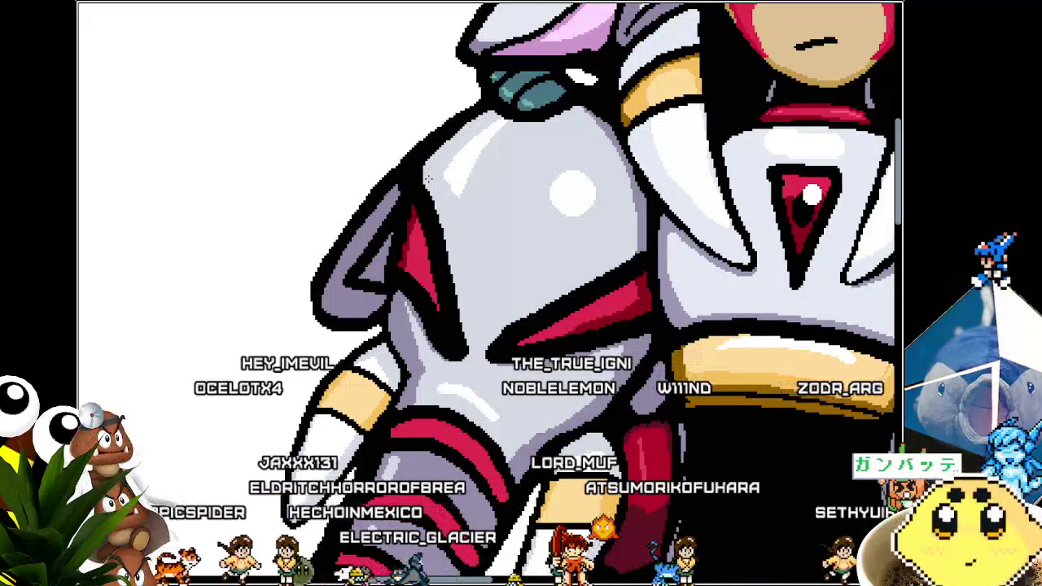
scroll(427, 178, "down", 5)
mouse_move(465, 212)
left_mouse_down()
mouse_move(441, 139)
mouse_move(369, 192)
mouse_move(388, 219)
left_mouse_up()
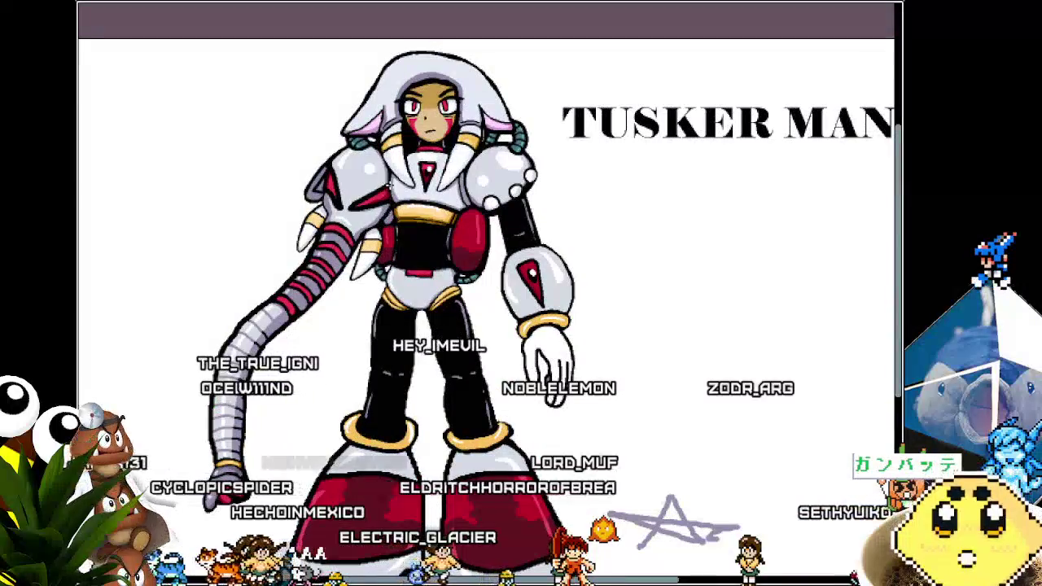
scroll(344, 260, "up", 1)
scroll(344, 261, "up", 1)
scroll(344, 260, "up", 1)
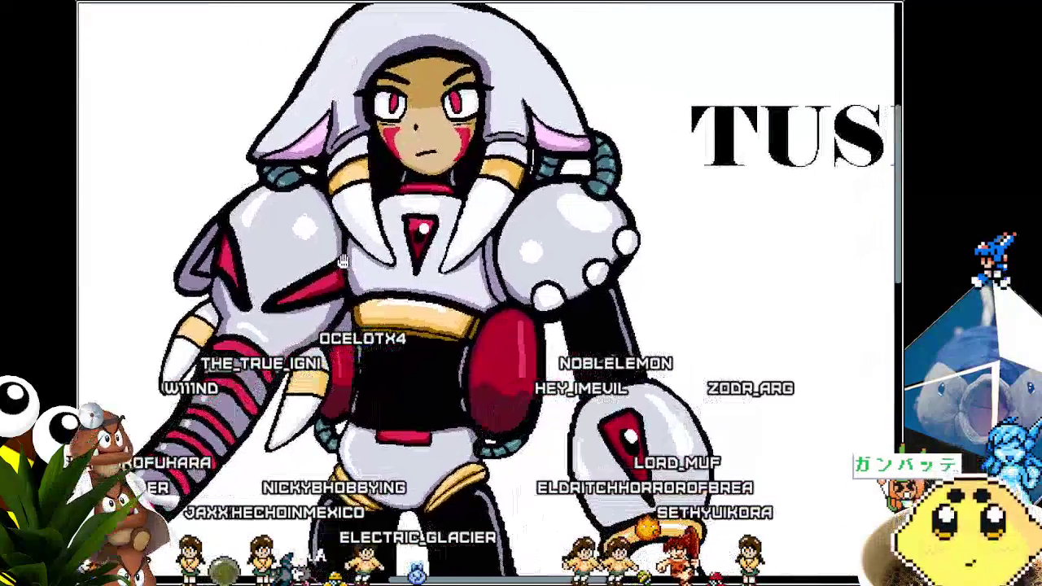
scroll(344, 261, "down", 1)
scroll(332, 159, "up", 3)
scroll(332, 158, "up", 1)
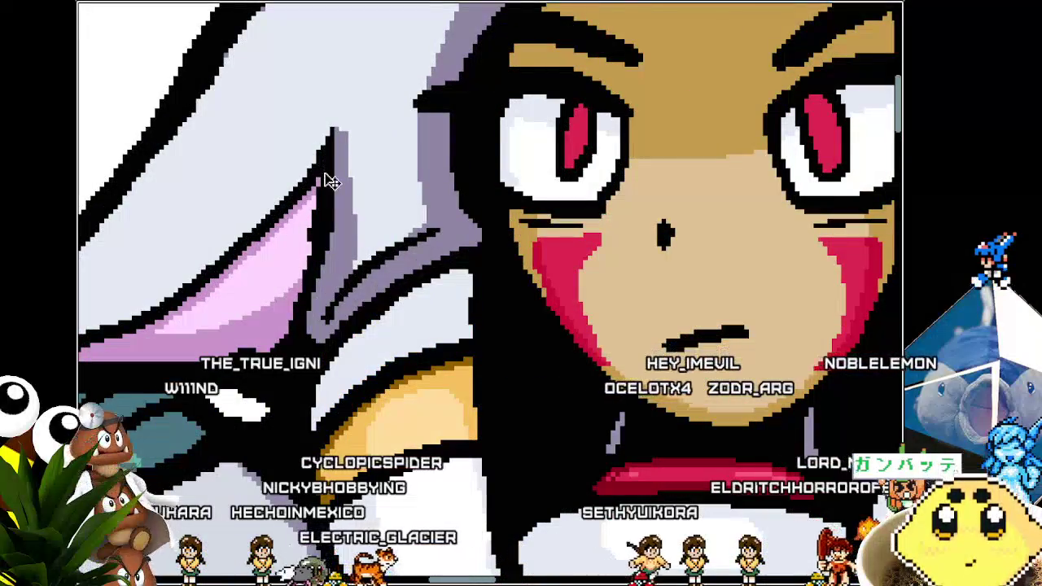
scroll(324, 173, "down", 5)
scroll(362, 196, "up", 2)
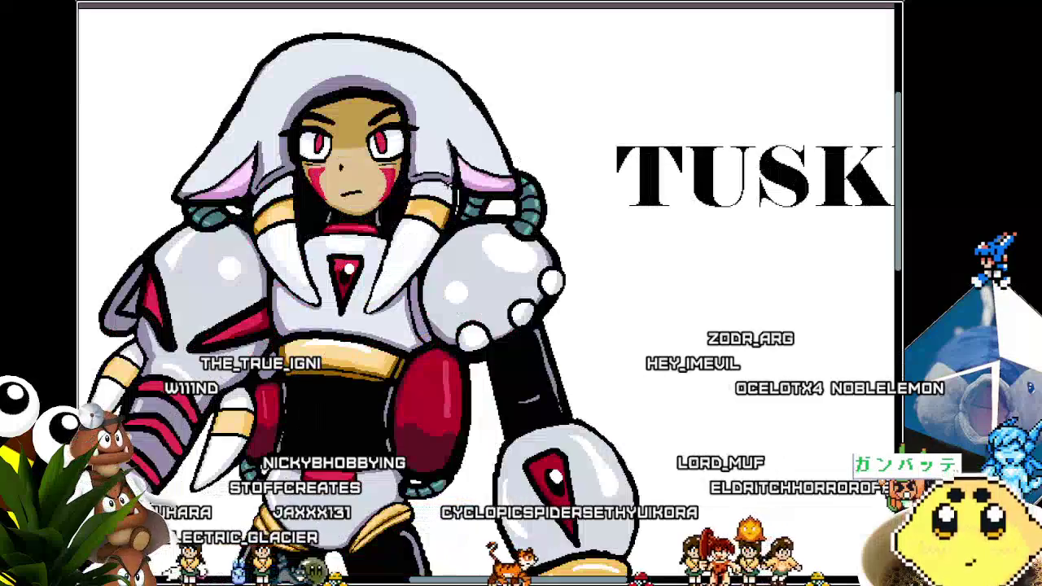
scroll(437, 153, "up", 3)
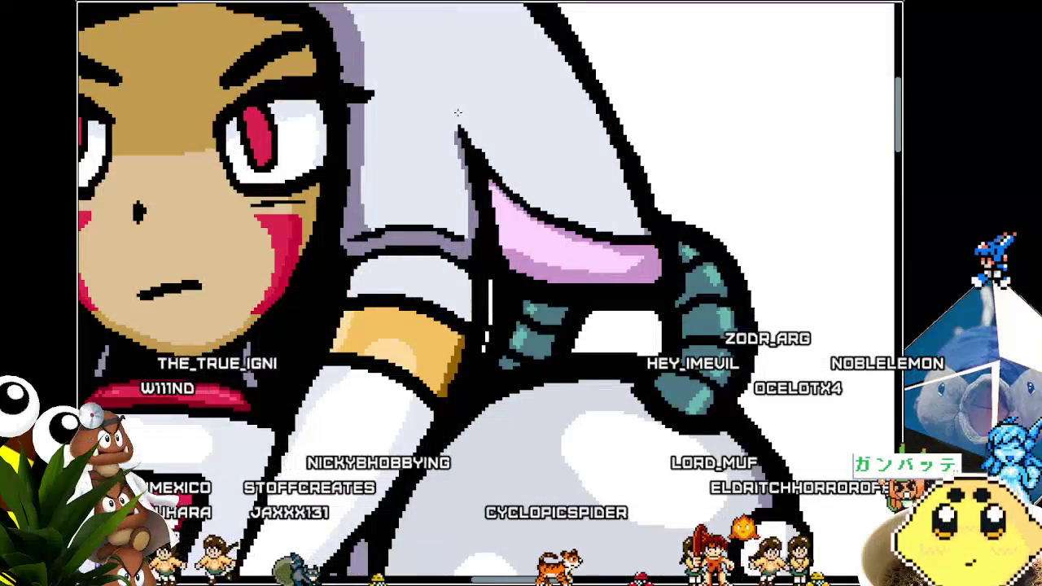
scroll(459, 122, "down", 5)
scroll(473, 126, "up", 1)
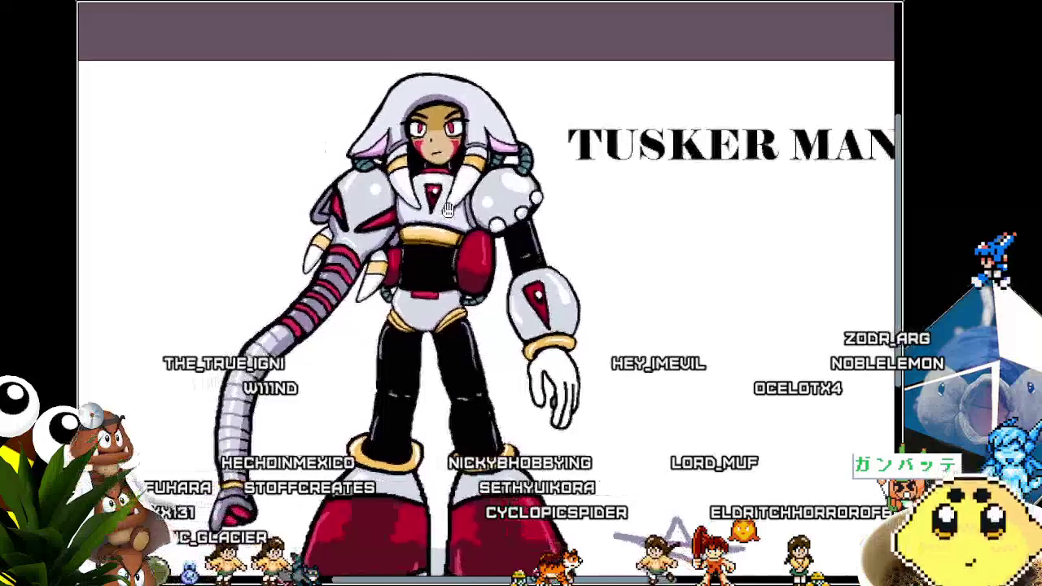
scroll(486, 114, "up", 3)
left_click_drag(486, 114, 520, 176)
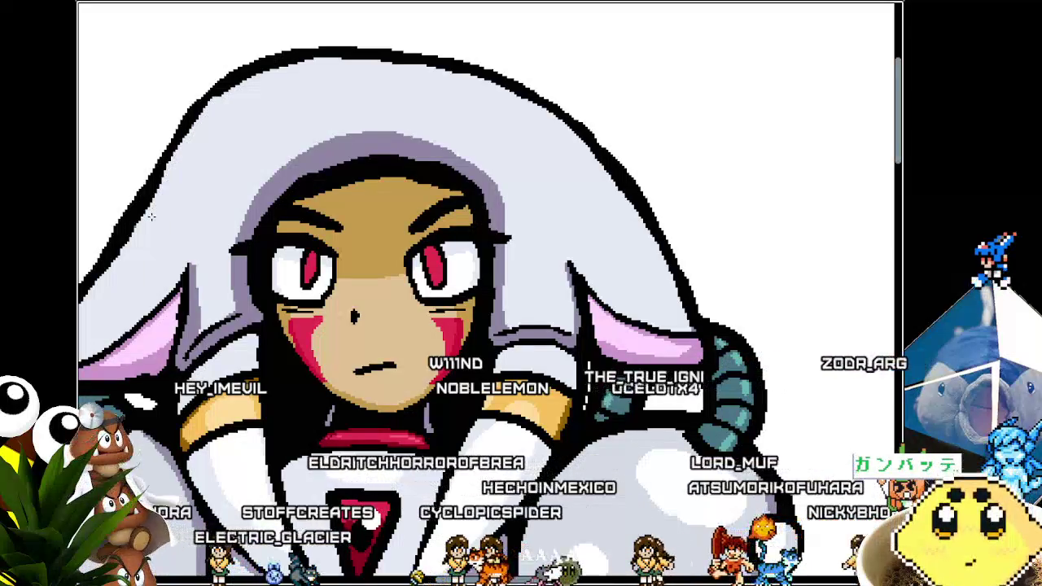
scroll(152, 207, "down", 2)
scroll(204, 195, "down", 2)
scroll(242, 186, "up", 1)
scroll(242, 184, "up", 3)
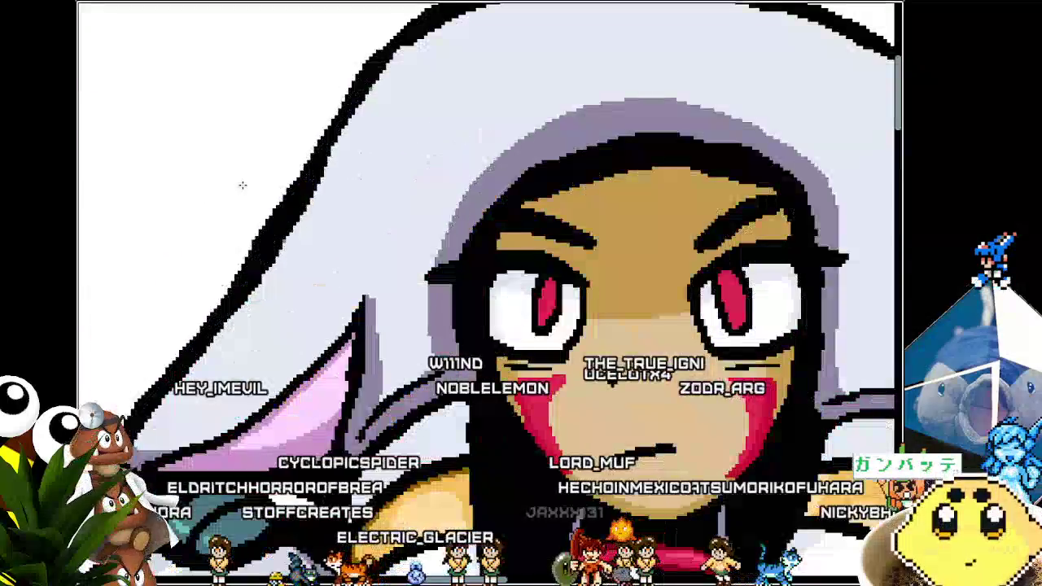
left_click_drag(418, 71, 299, 223)
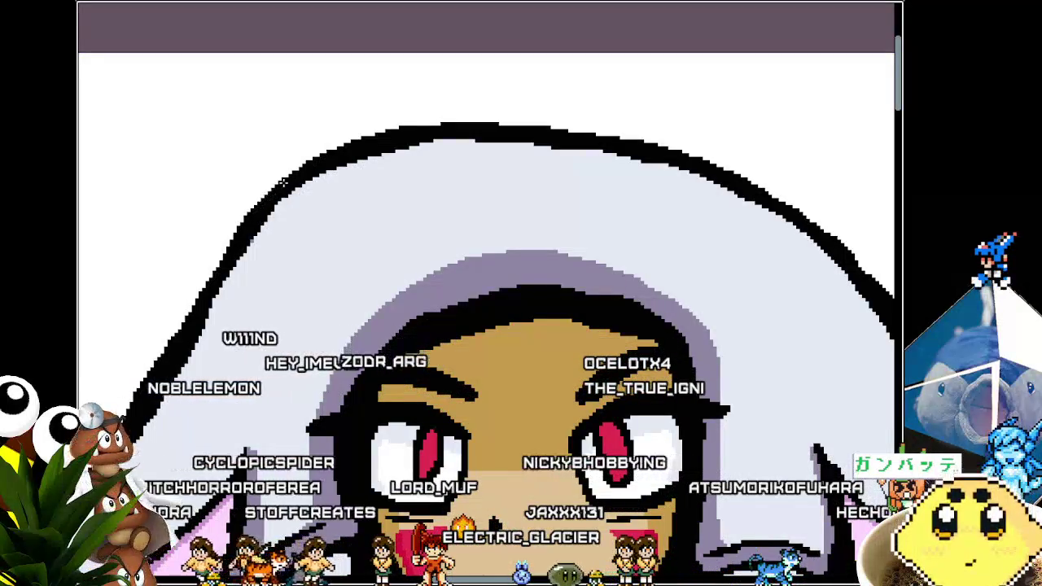
scroll(320, 220, "down", 3)
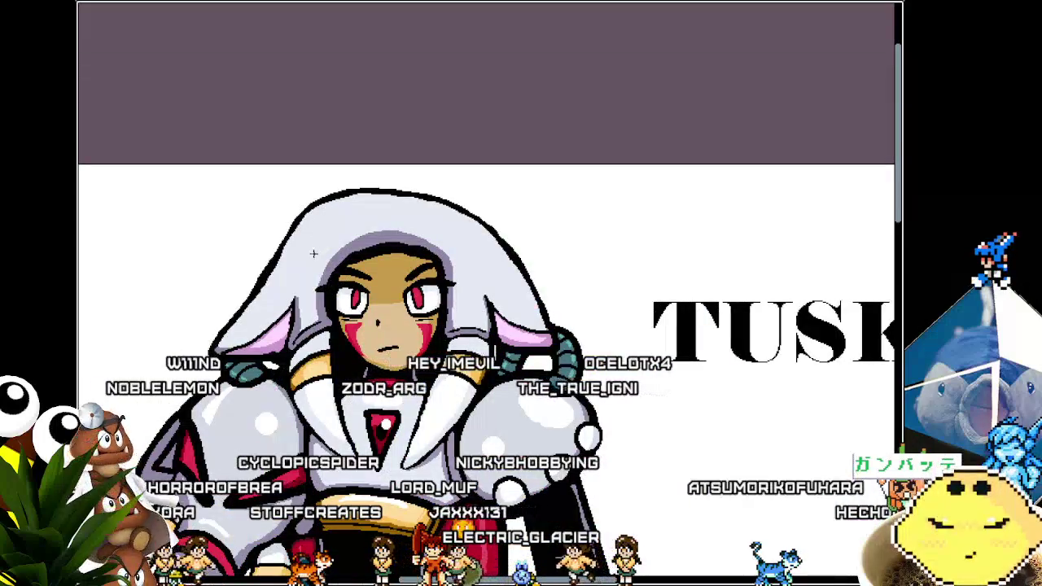
scroll(463, 267, "up", 2)
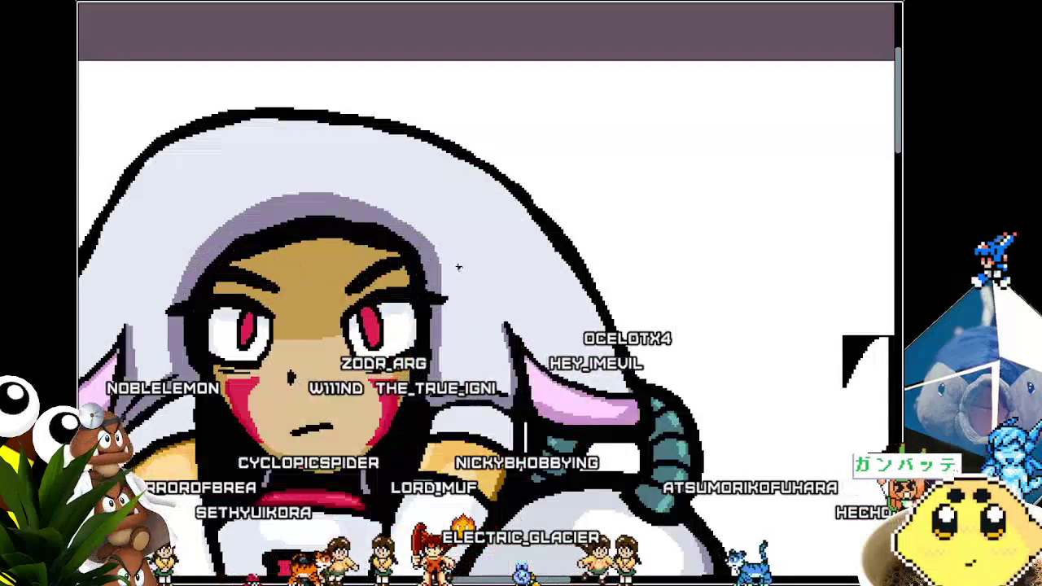
scroll(439, 268, "up", 2)
scroll(495, 219, "down", 2)
scroll(448, 228, "down", 1)
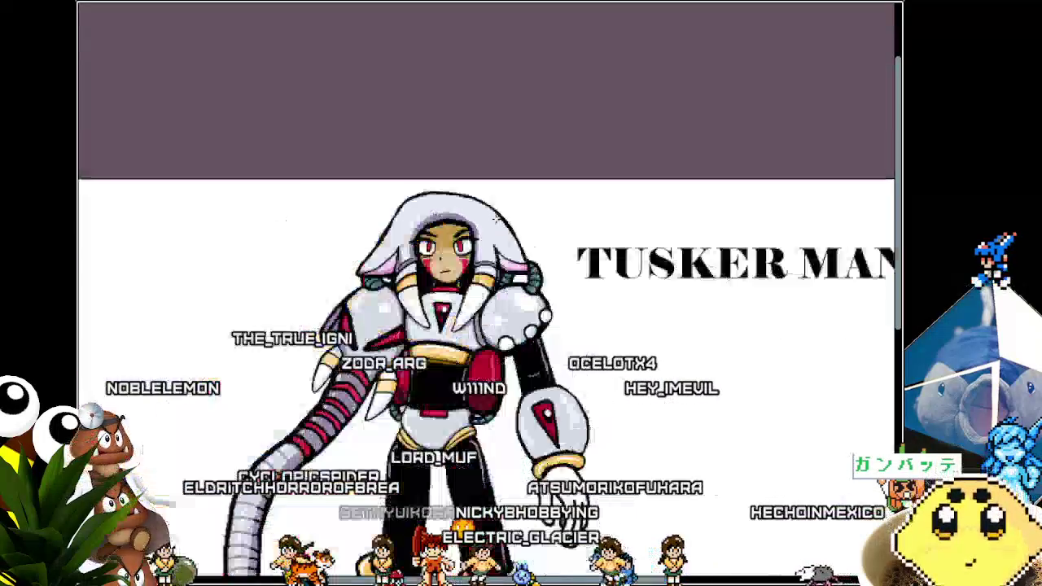
scroll(366, 232, "up", 1)
scroll(298, 234, "up", 3)
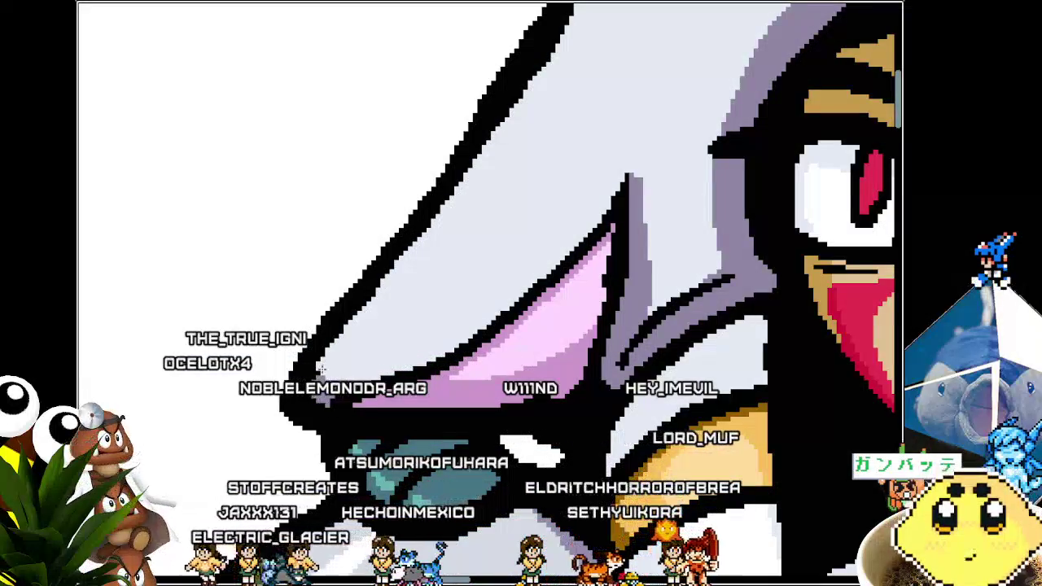
scroll(321, 368, "down", 3)
scroll(468, 181, "up", 3)
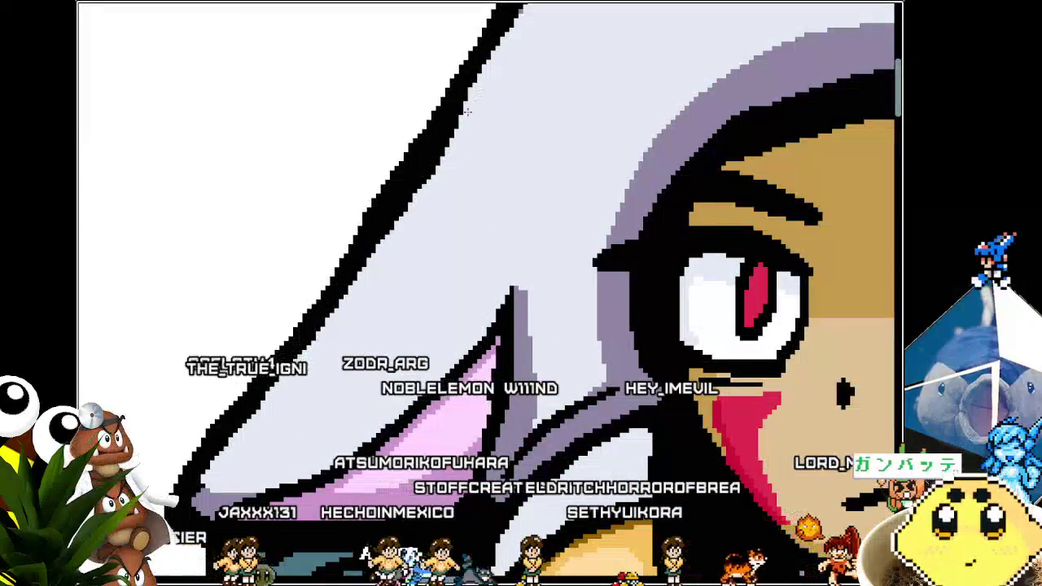
scroll(367, 271, "down", 3)
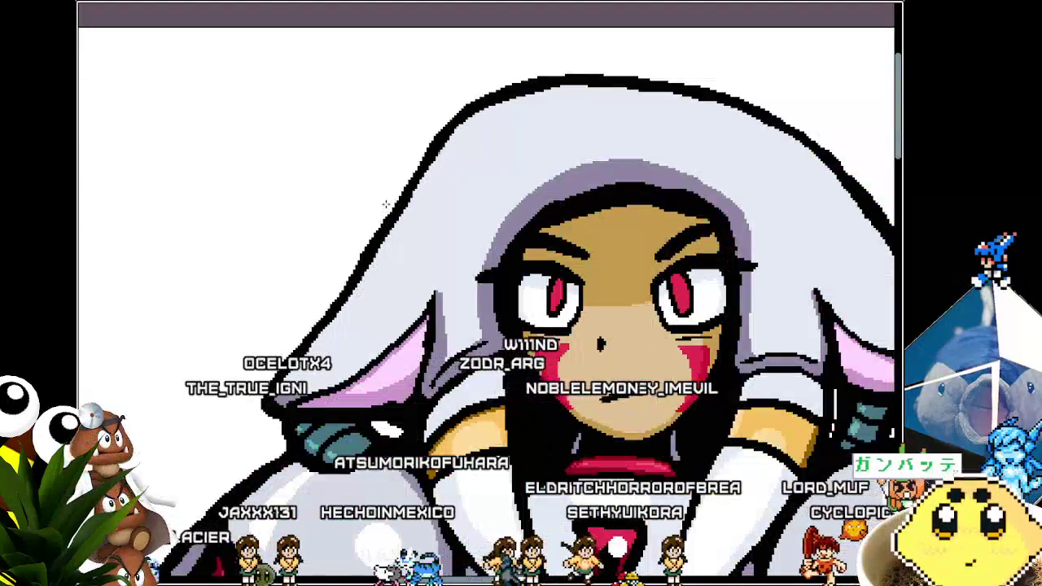
scroll(394, 167, "down", 3)
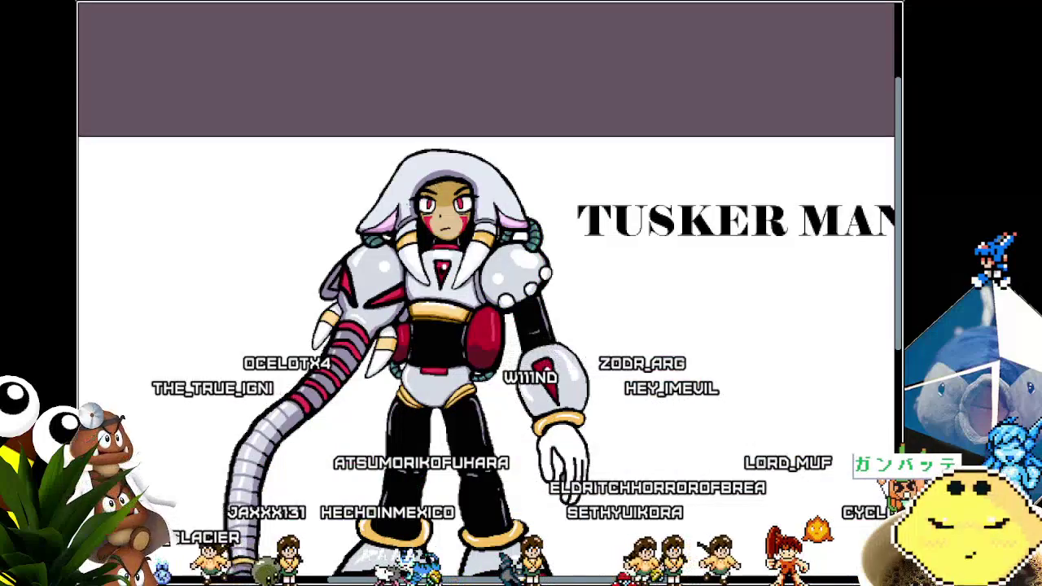
scroll(308, 254, "up", 2)
scroll(308, 254, "up", 2)
scroll(308, 254, "up", 2)
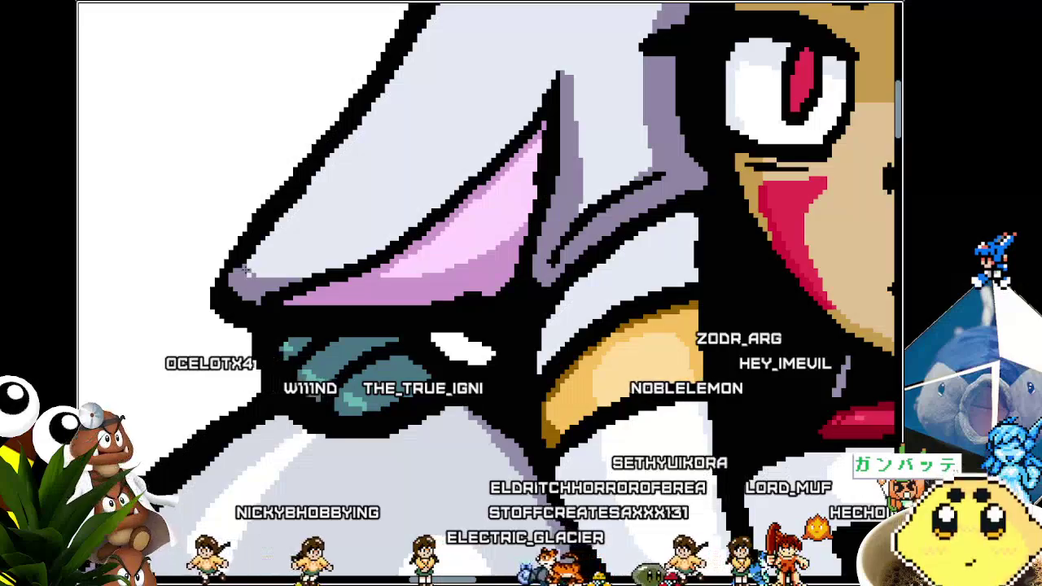
Magic-wand select the black outline beside the hood's ear, then zoom out around the face.
left_click(326, 271)
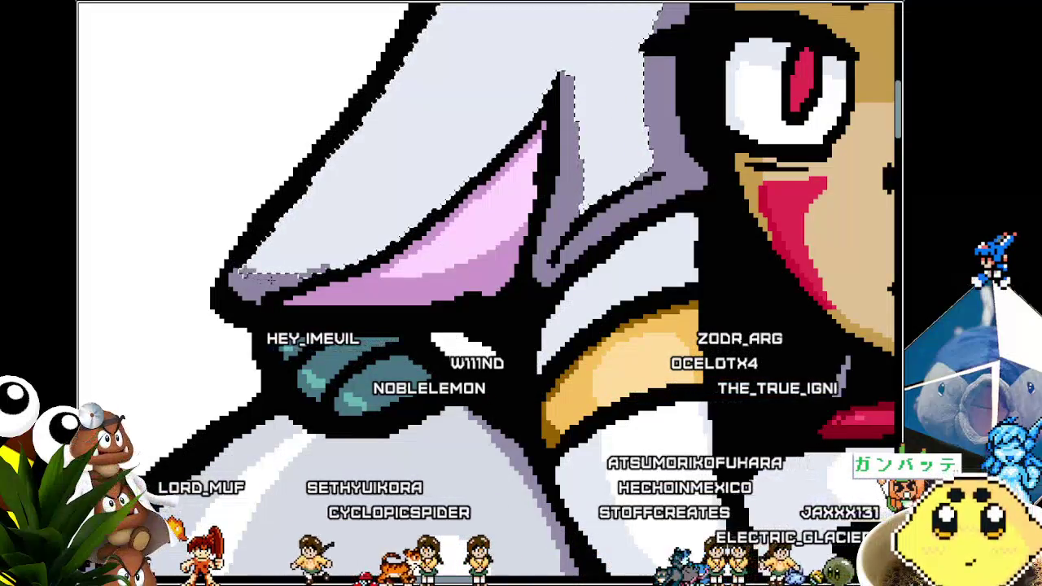
scroll(421, 227, "down", 5)
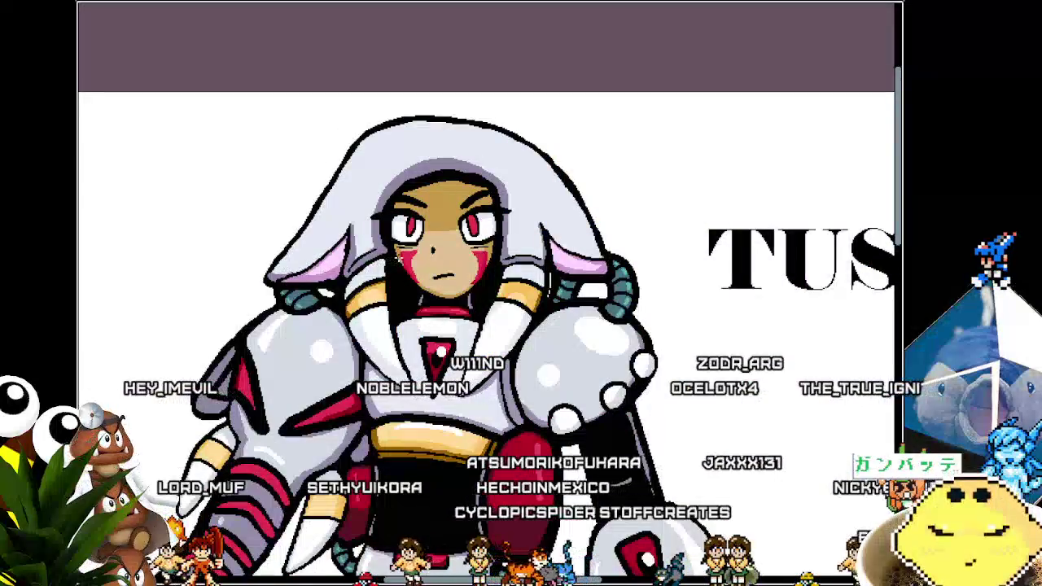
left_click_drag(420, 226, 463, 187)
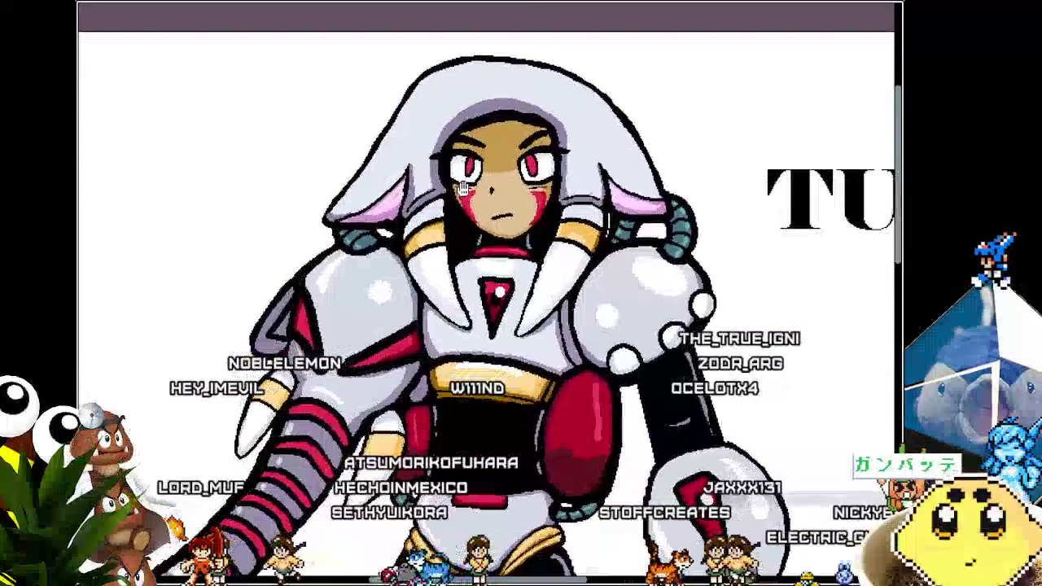
scroll(382, 207, "up", 3)
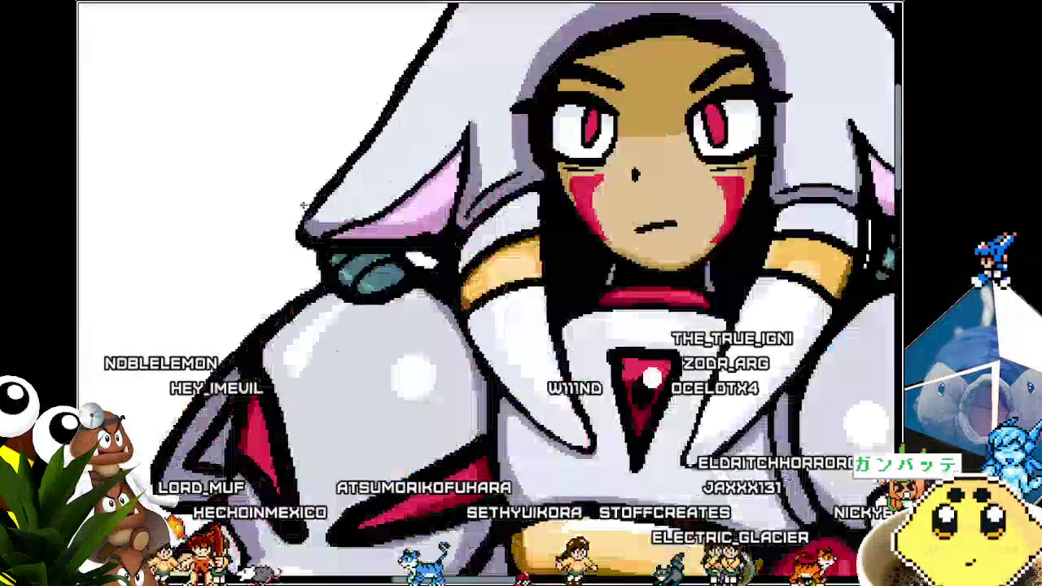
scroll(382, 207, "up", 4)
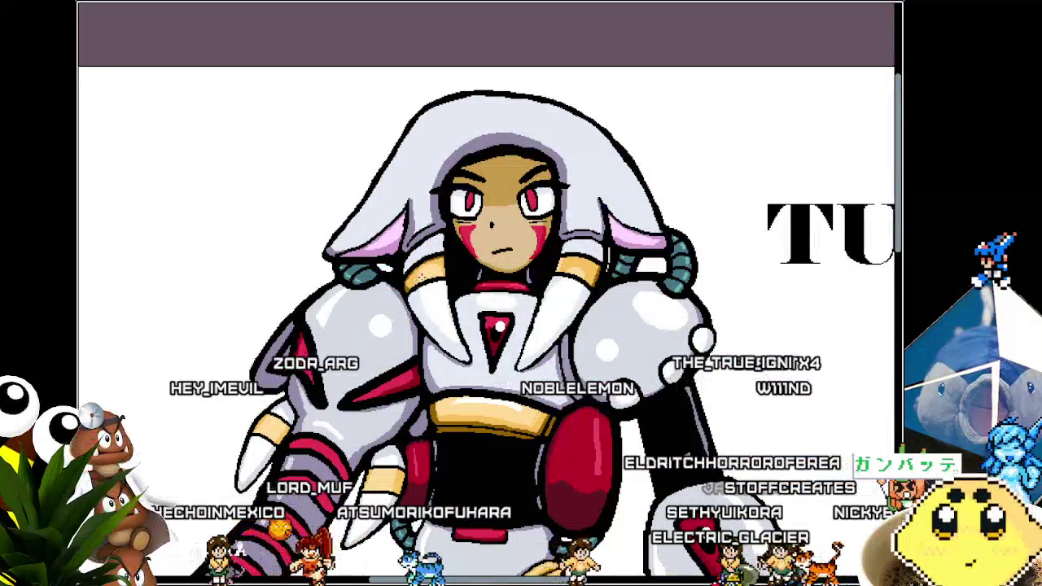
scroll(424, 273, "up", 3)
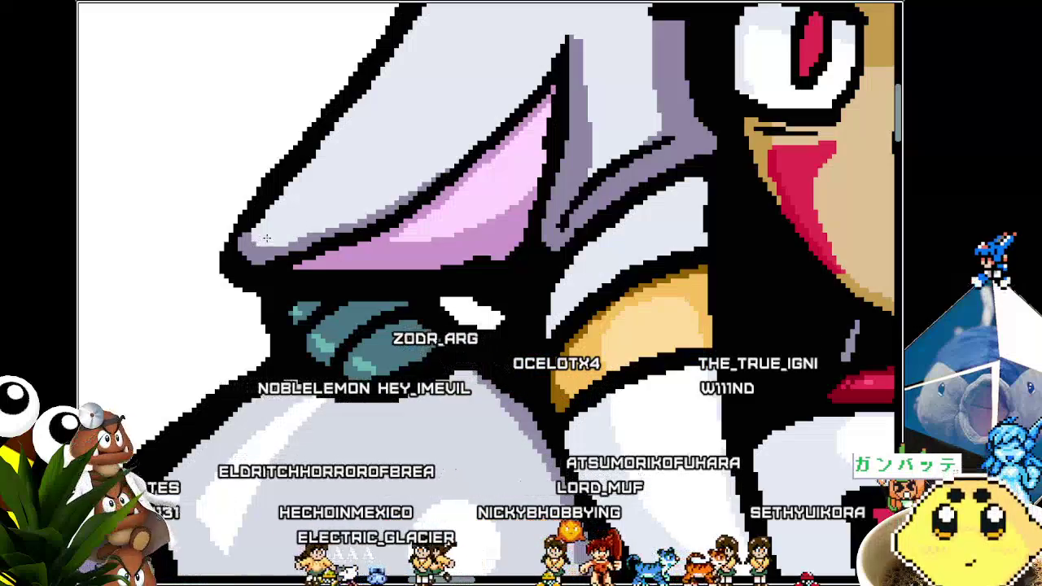
key("ctrl+0")
scroll(287, 176, "up", 3)
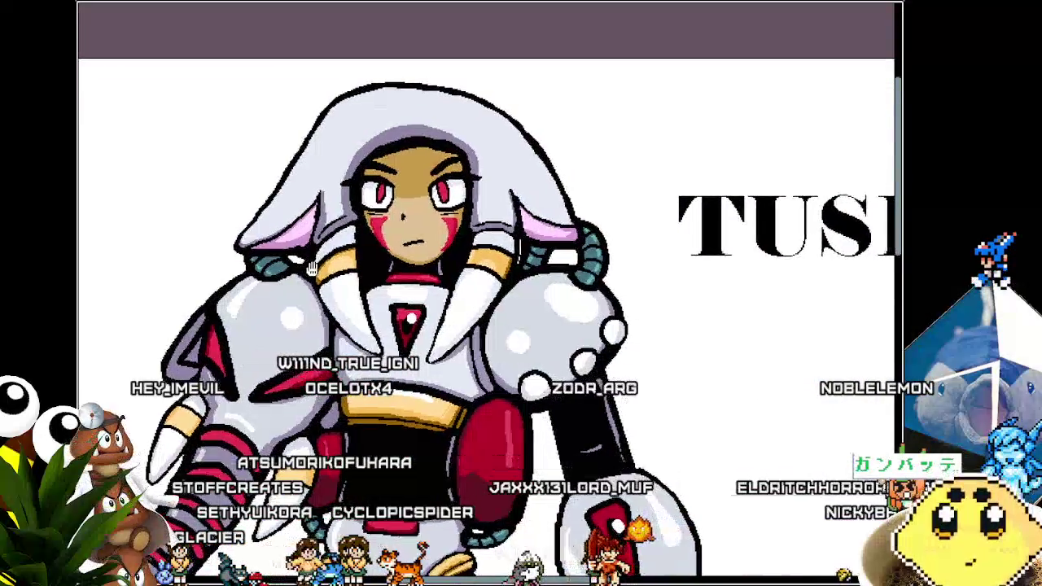
left_click_drag(312, 268, 302, 259)
scroll(407, 248, "up", 5)
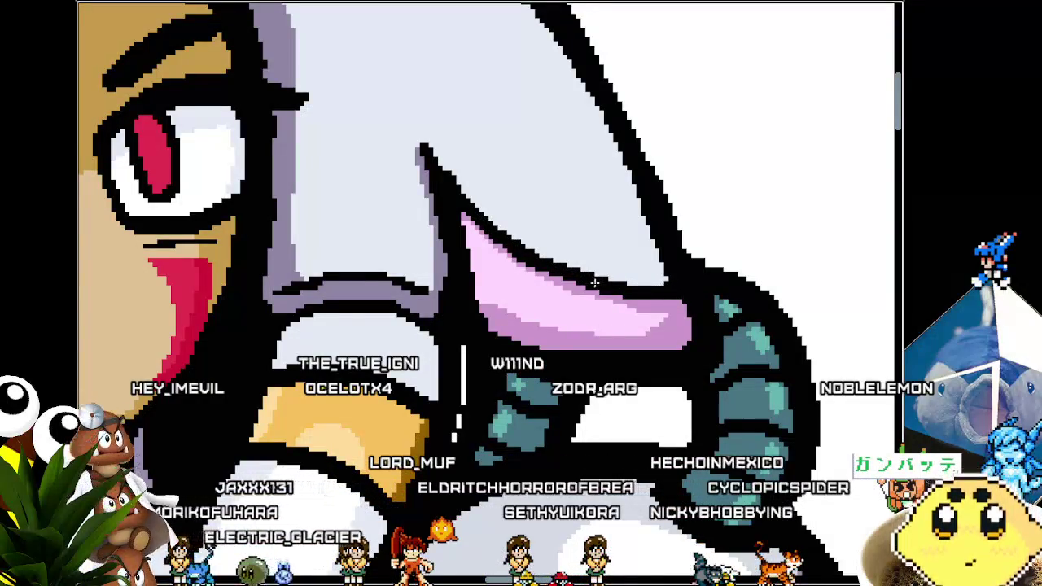
scroll(595, 282, "down", 4)
scroll(660, 270, "down", 4)
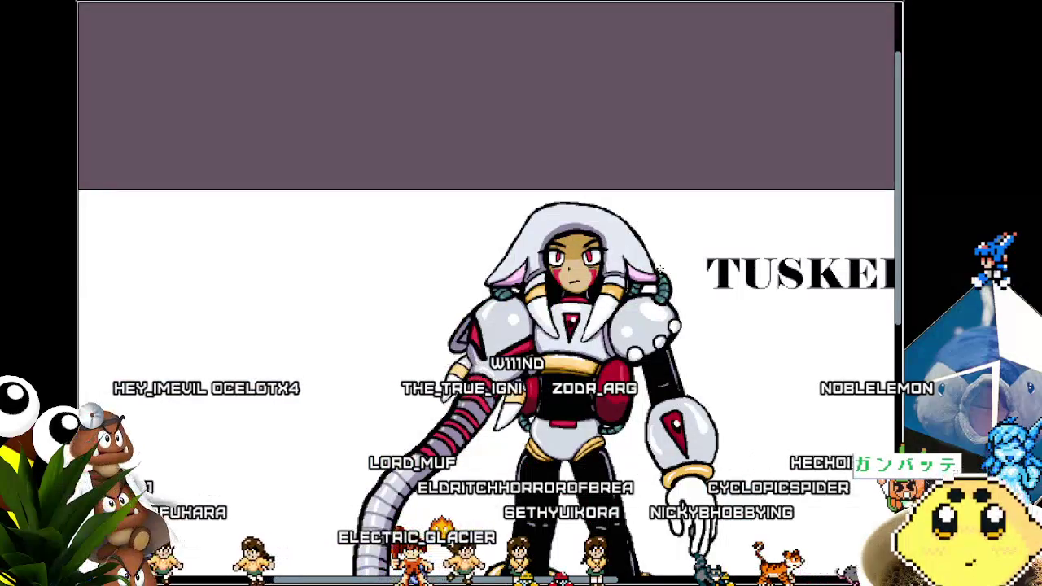
scroll(658, 265, "up", 1)
scroll(656, 255, "up", 4)
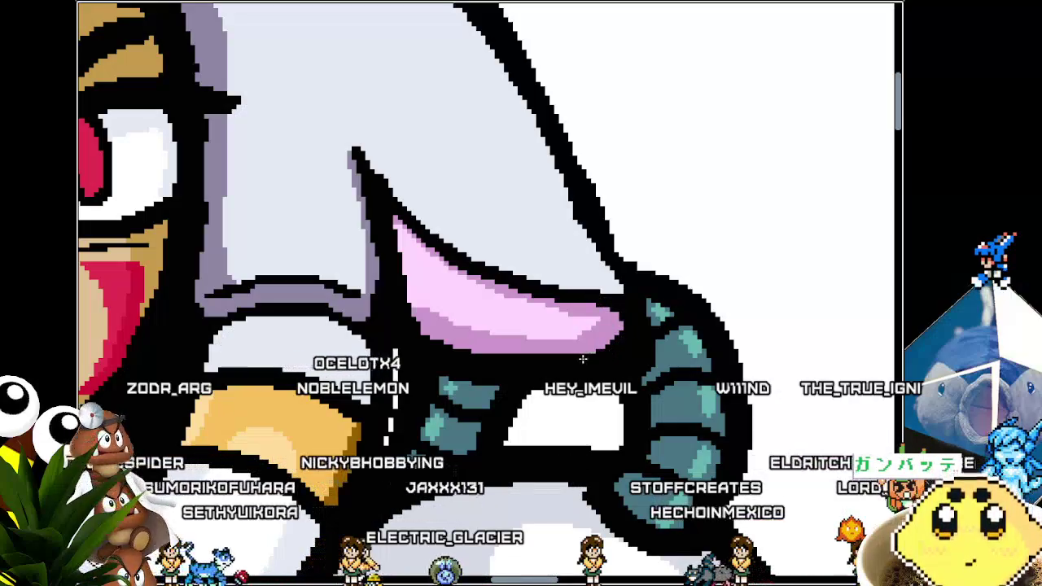
scroll(549, 362, "down", 5)
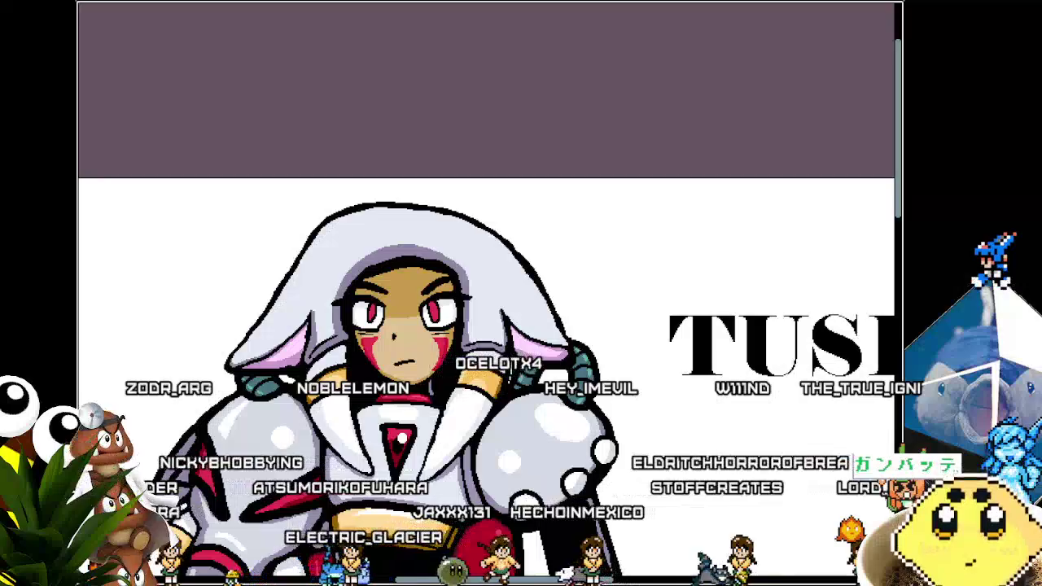
scroll(511, 366, "up", 5)
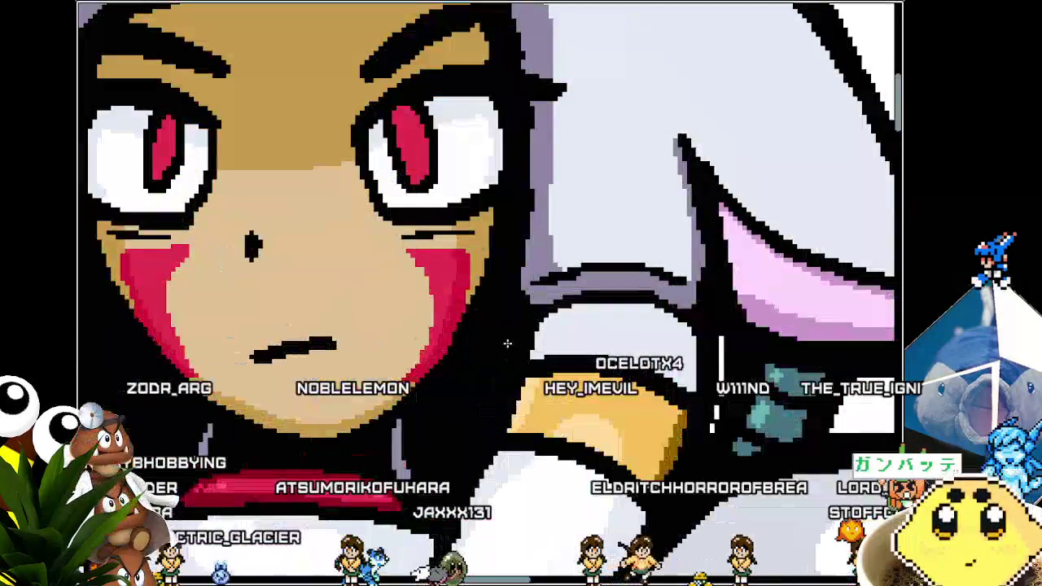
scroll(512, 366, "down", 3)
scroll(347, 261, "up", 2)
scroll(382, 235, "up", 2)
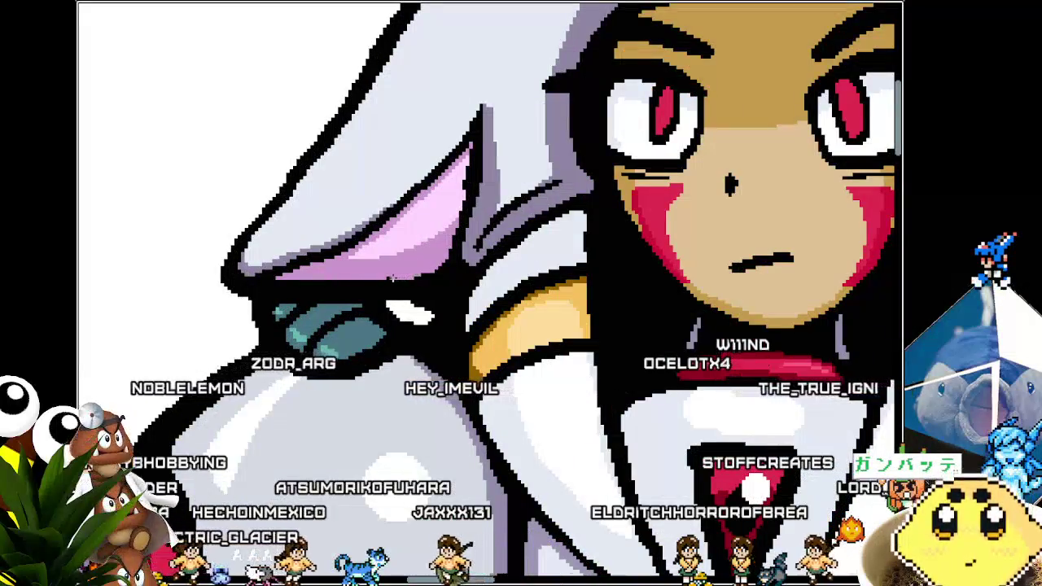
scroll(369, 280, "down", 5)
scroll(390, 292, "up", 2)
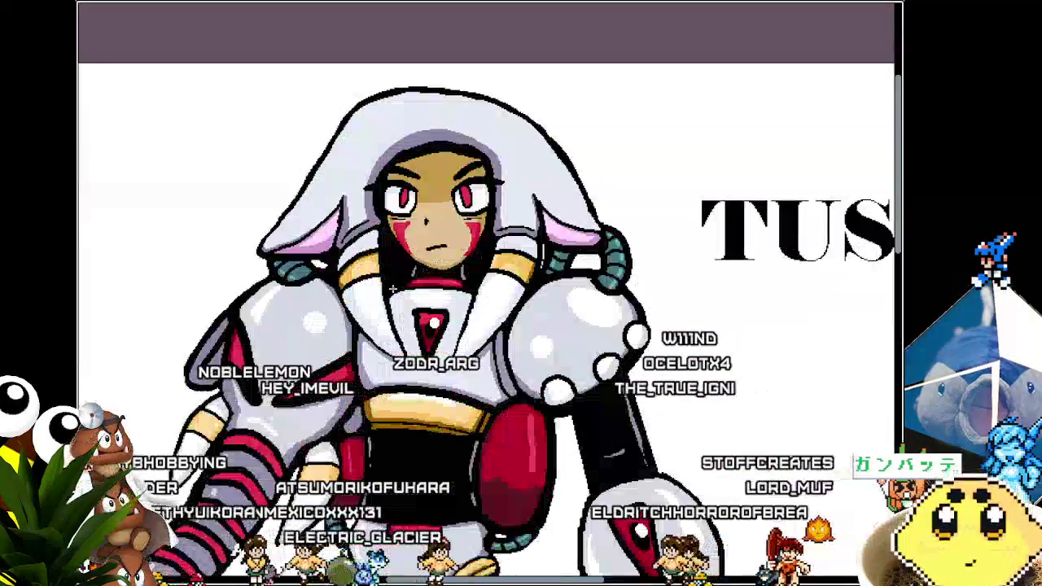
mouse_move(483, 246)
left_mouse_down()
mouse_move(597, 214)
mouse_move(534, 222)
left_mouse_up()
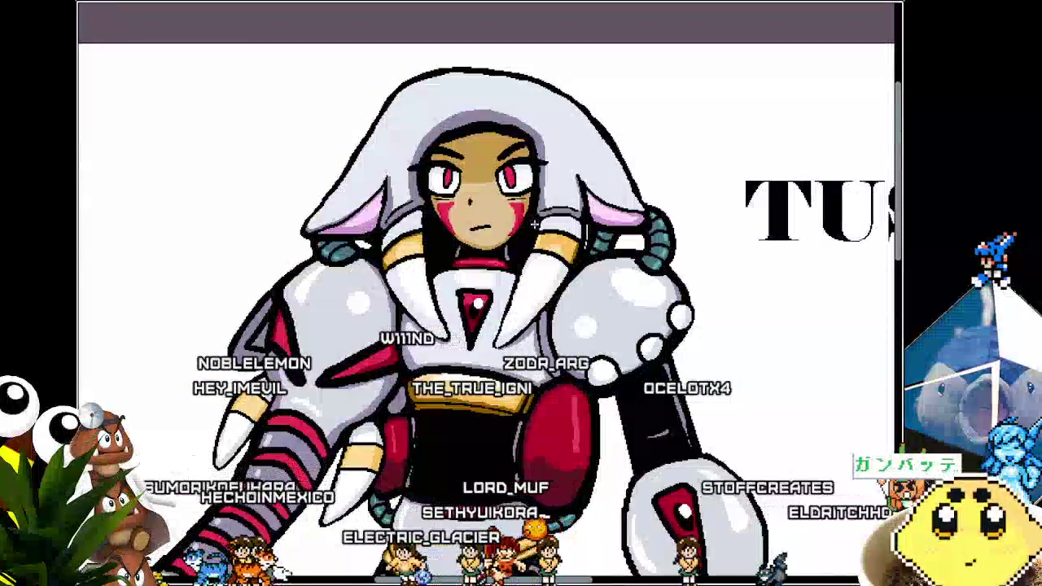
scroll(515, 301, "up", 3)
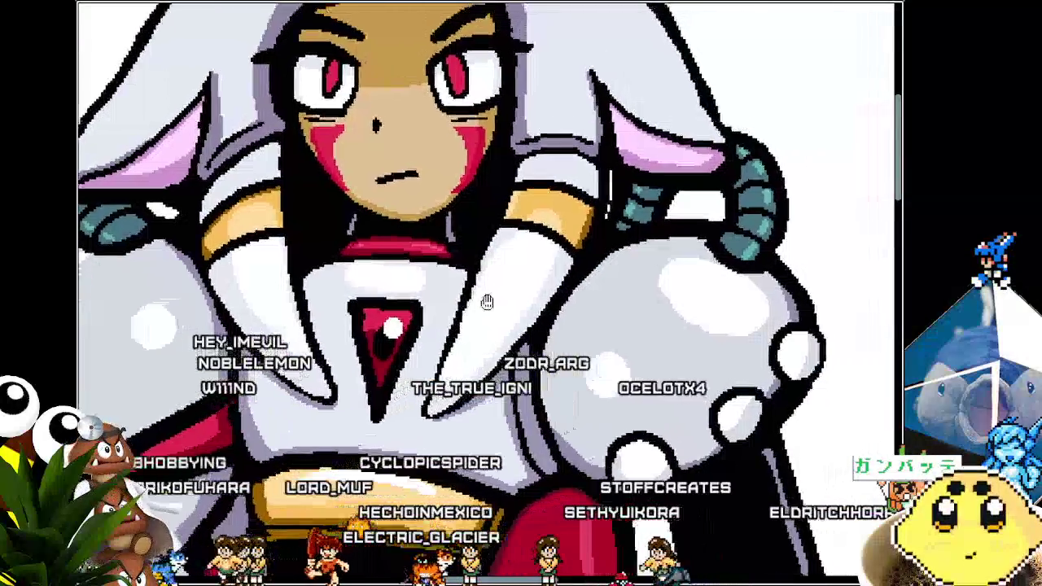
left_click_drag(487, 303, 473, 310)
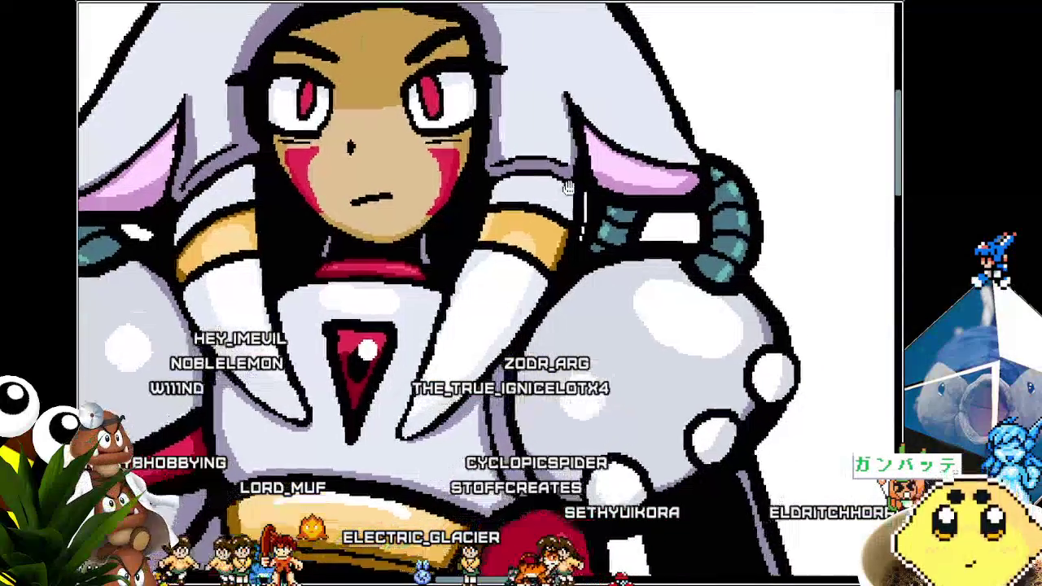
left_click_drag(569, 192, 527, 231)
scroll(489, 244, "down", 2)
scroll(489, 245, "down", 1)
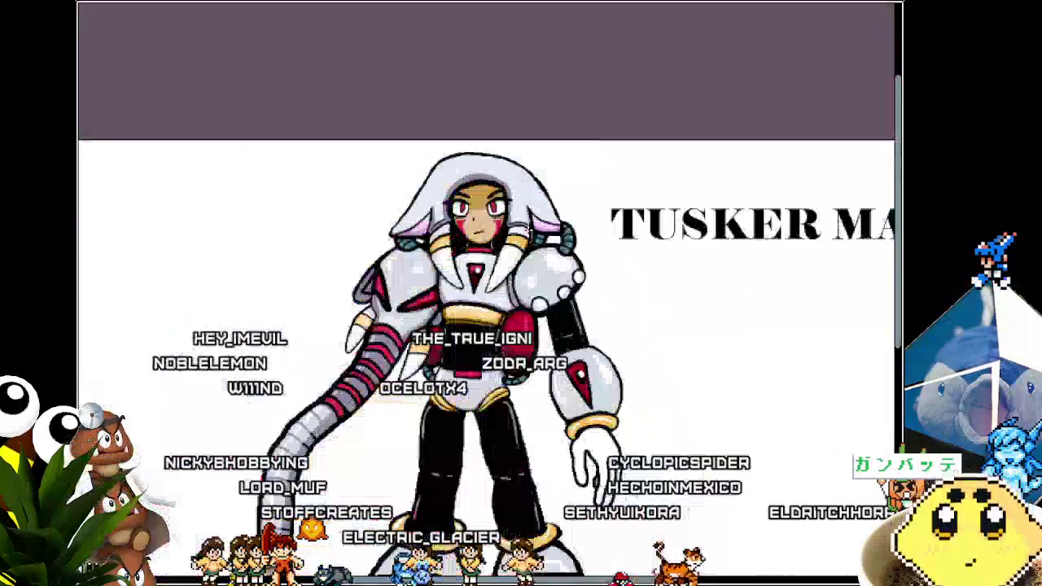
mouse_move(488, 325)
left_mouse_down()
mouse_move(486, 226)
mouse_move(508, 198)
left_mouse_up()
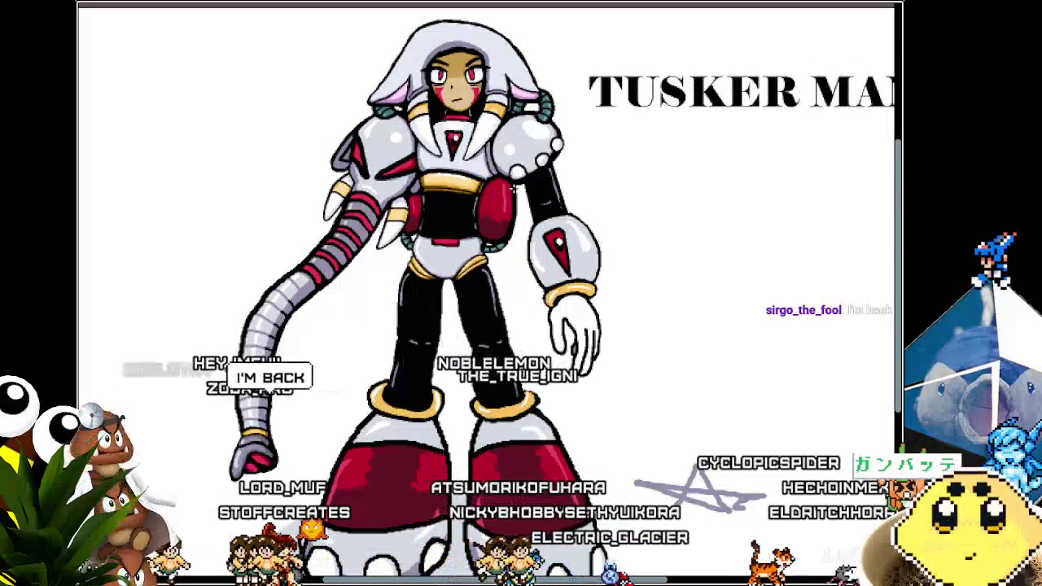
mouse_move(518, 186)
left_mouse_down()
mouse_move(480, 191)
mouse_move(486, 204)
left_mouse_up()
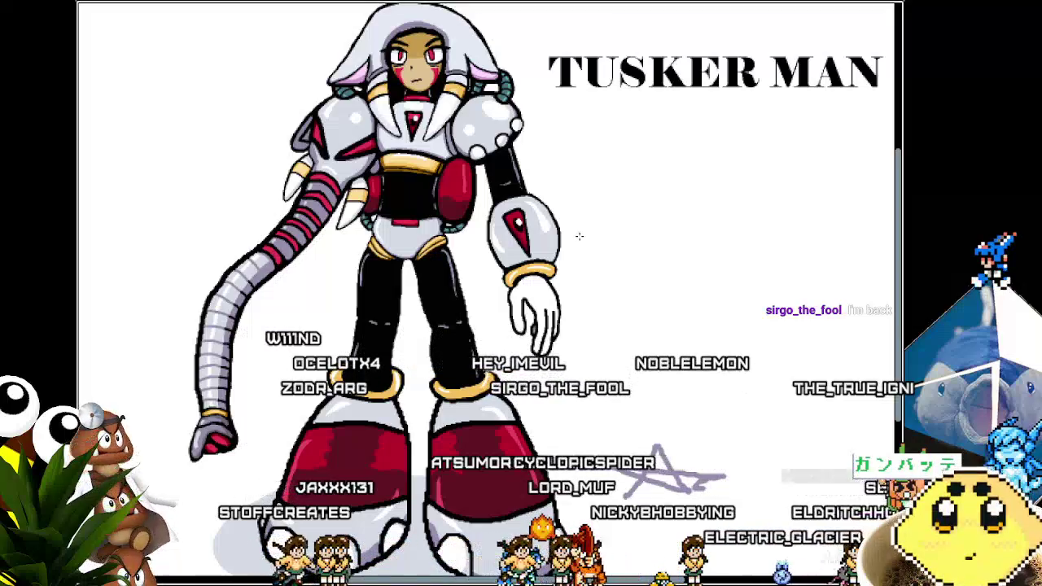
scroll(565, 238, "down", 1)
scroll(539, 360, "down", 1)
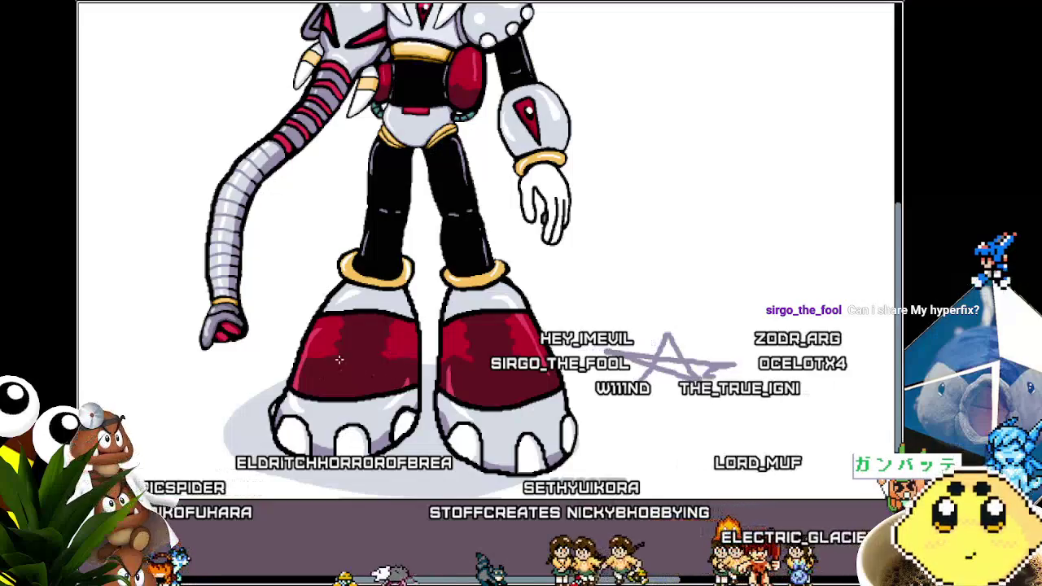
scroll(385, 371, "right", 2)
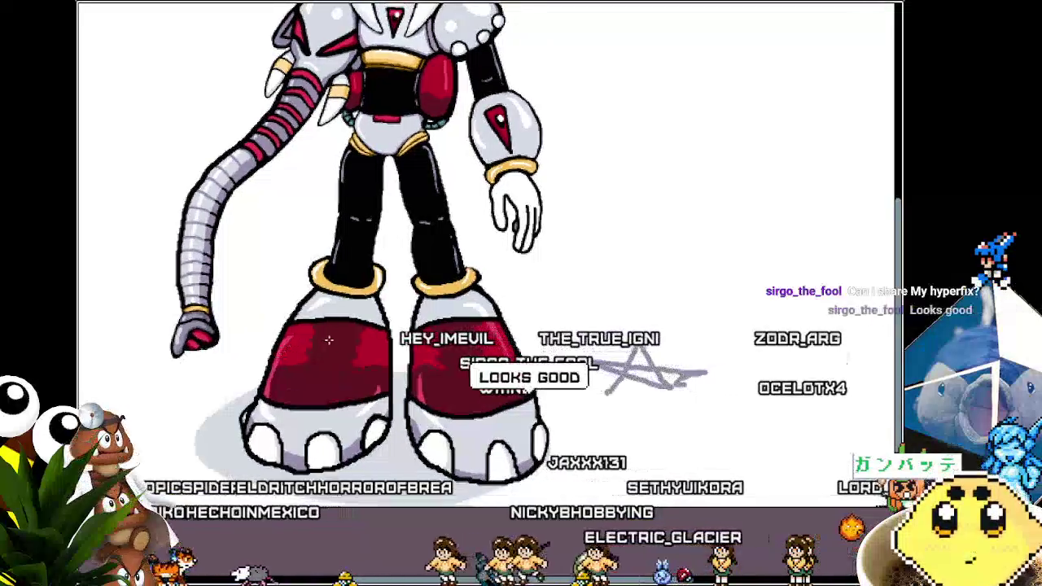
left_click_drag(342, 366, 317, 379)
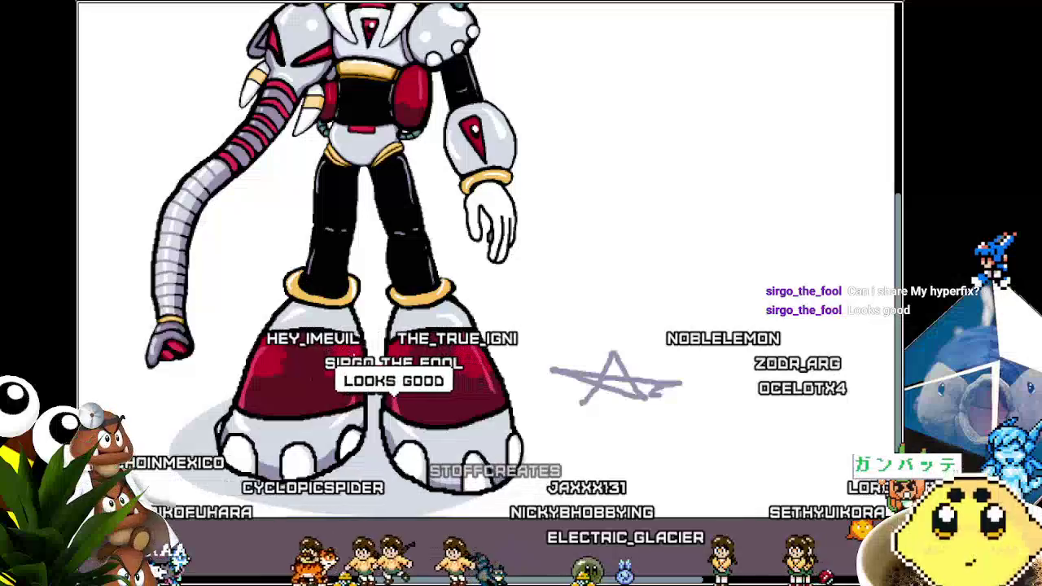
scroll(480, 244, "down", 3)
scroll(476, 256, "up", 4)
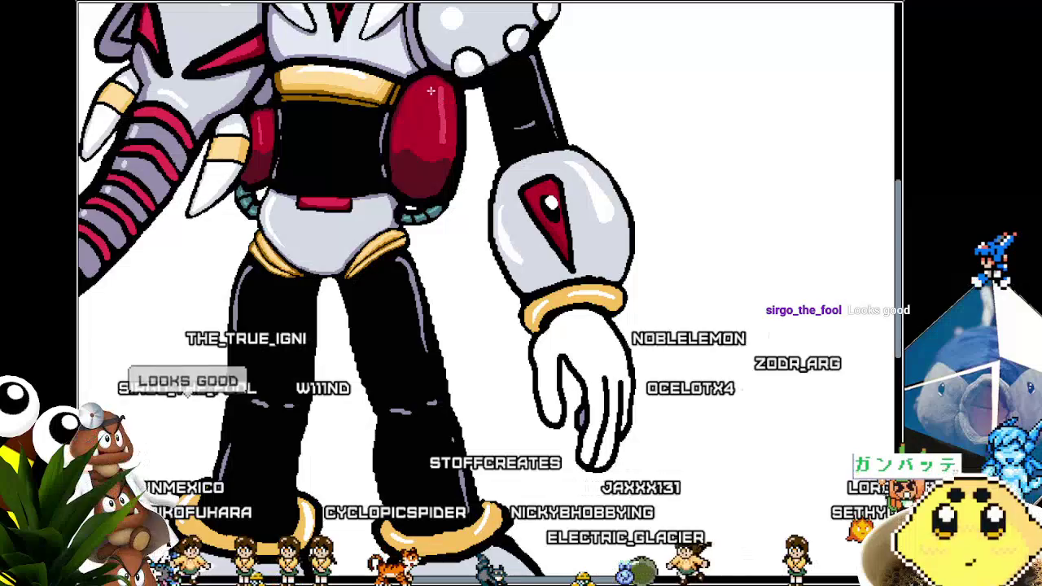
scroll(448, 204, "down", 3)
scroll(462, 299, "up", 1)
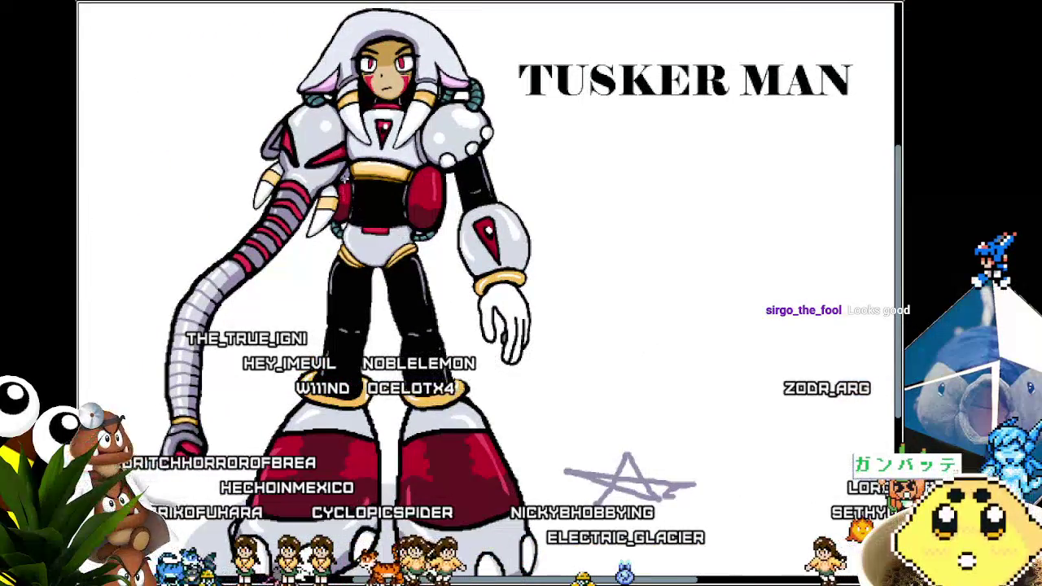
scroll(347, 177, "up", 2)
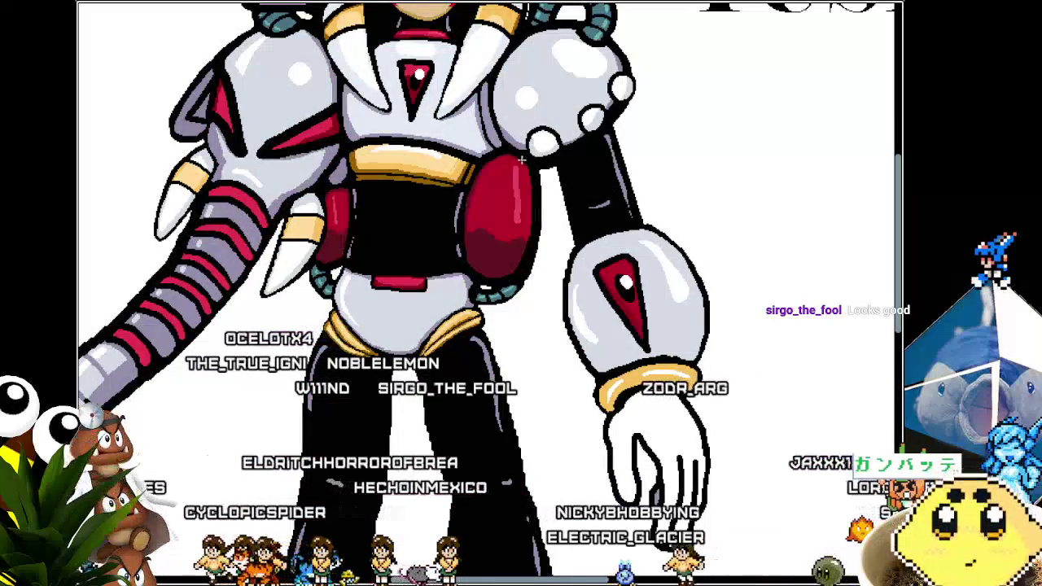
scroll(473, 366, "down", 2)
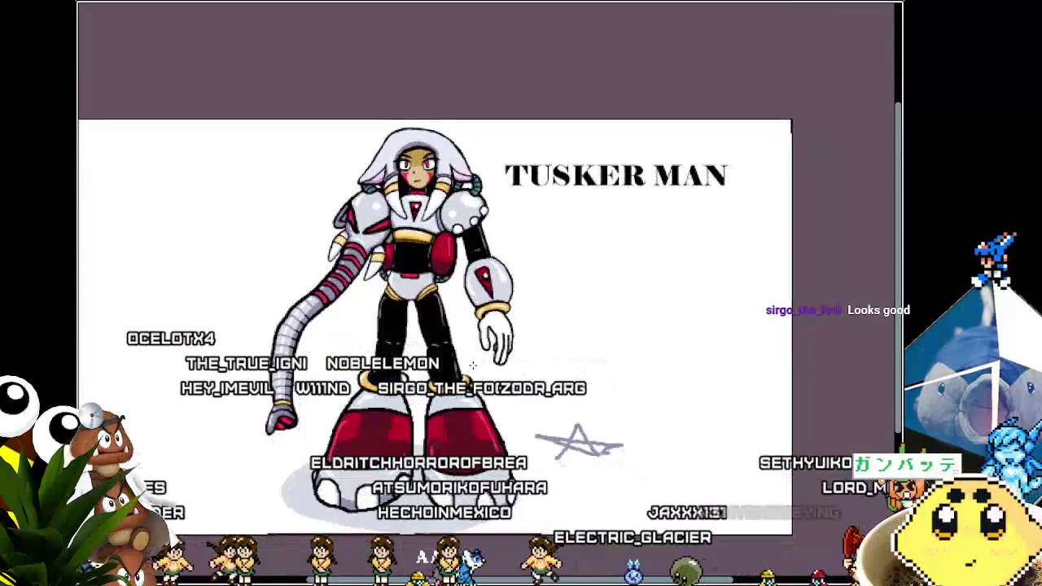
left_click_drag(473, 366, 473, 341)
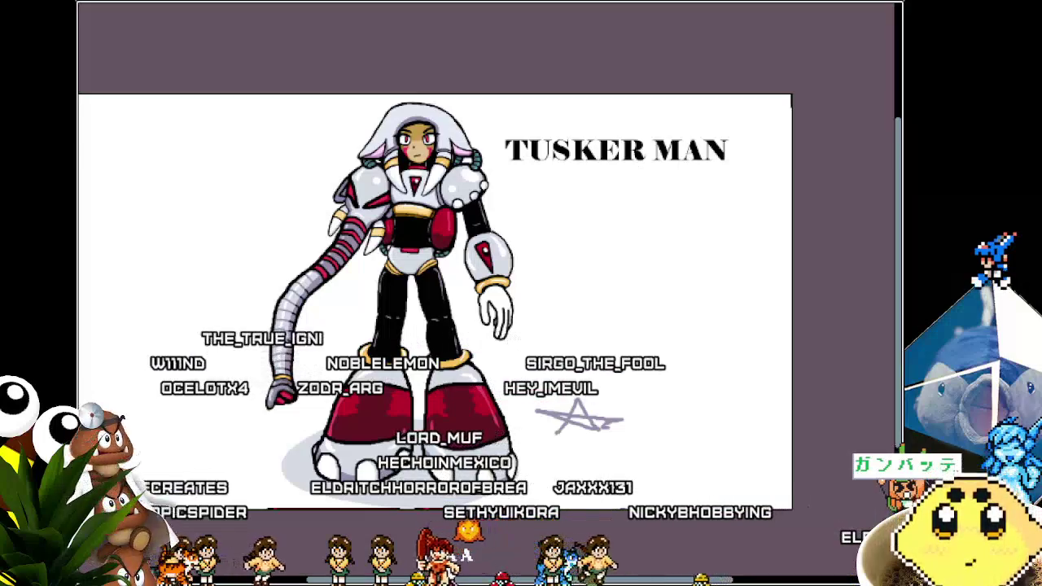
scroll(369, 471, "up", 1)
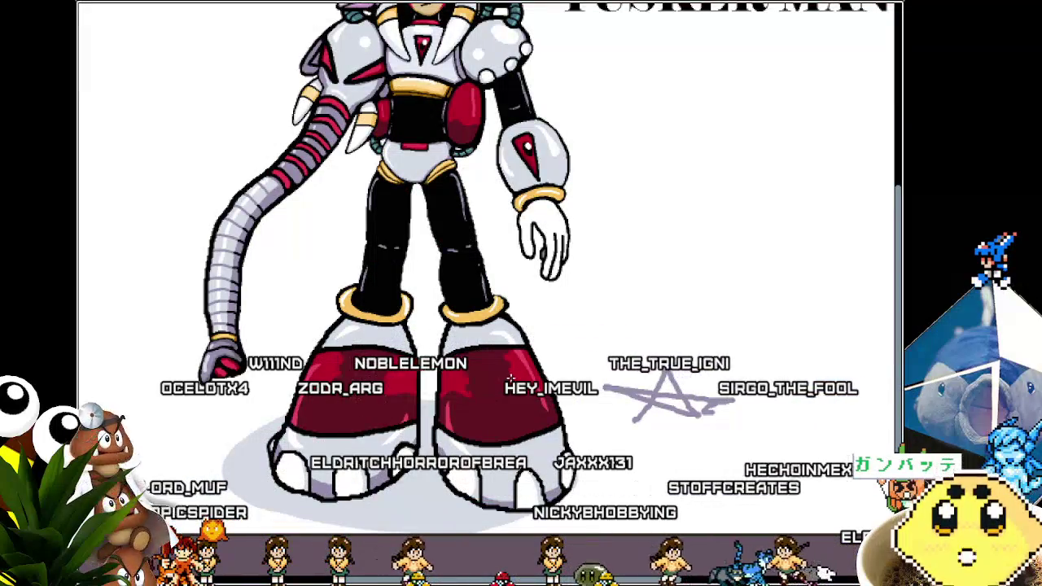
scroll(353, 398, "down", 1)
left_click_drag(299, 391, 285, 419)
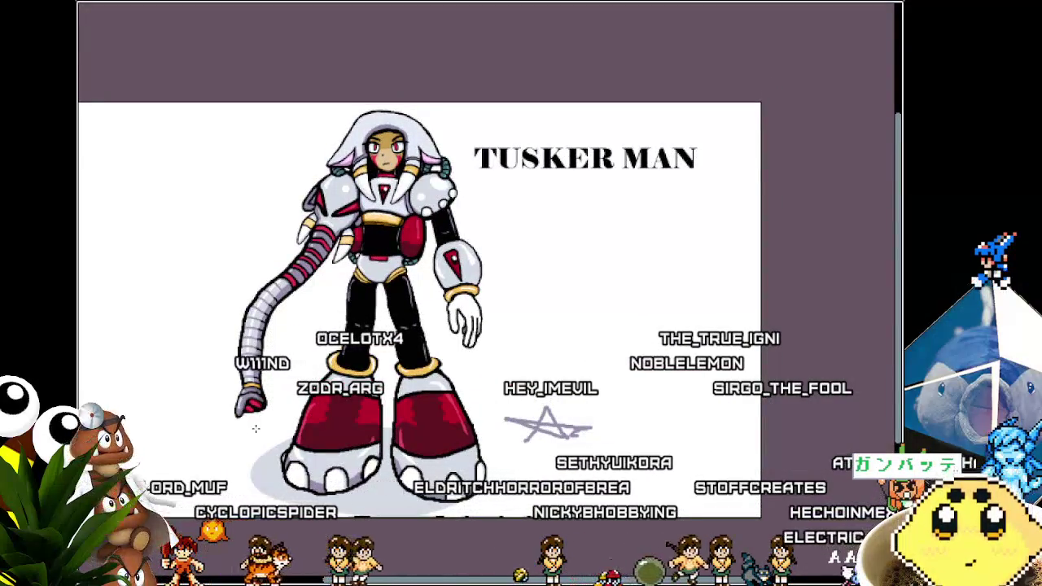
mouse_move(255, 428)
left_mouse_down()
mouse_move(258, 400)
mouse_move(313, 404)
left_mouse_up()
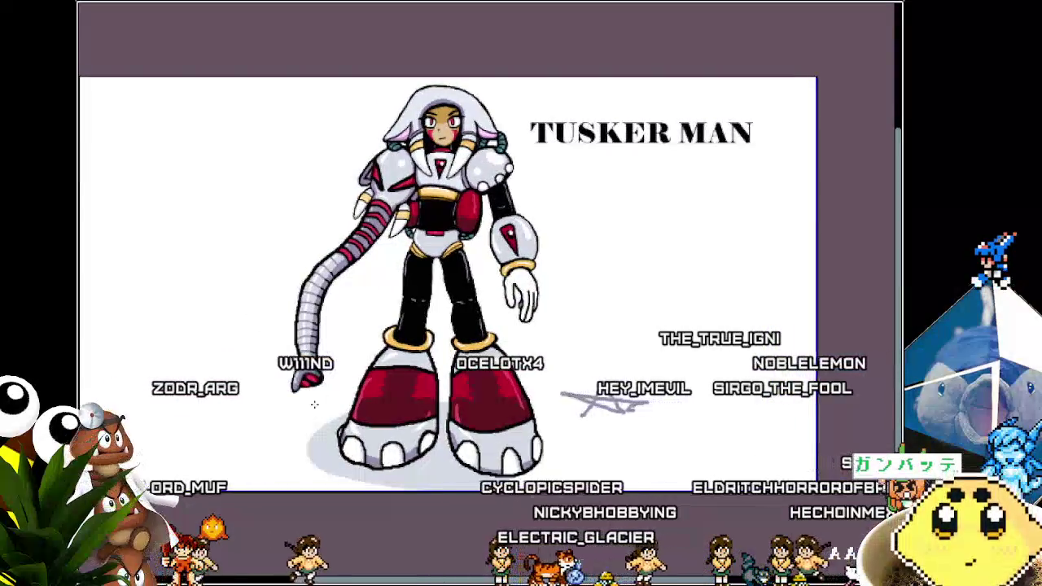
scroll(313, 405, "up", 1)
scroll(289, 395, "up", 1)
scroll(288, 396, "up", 1)
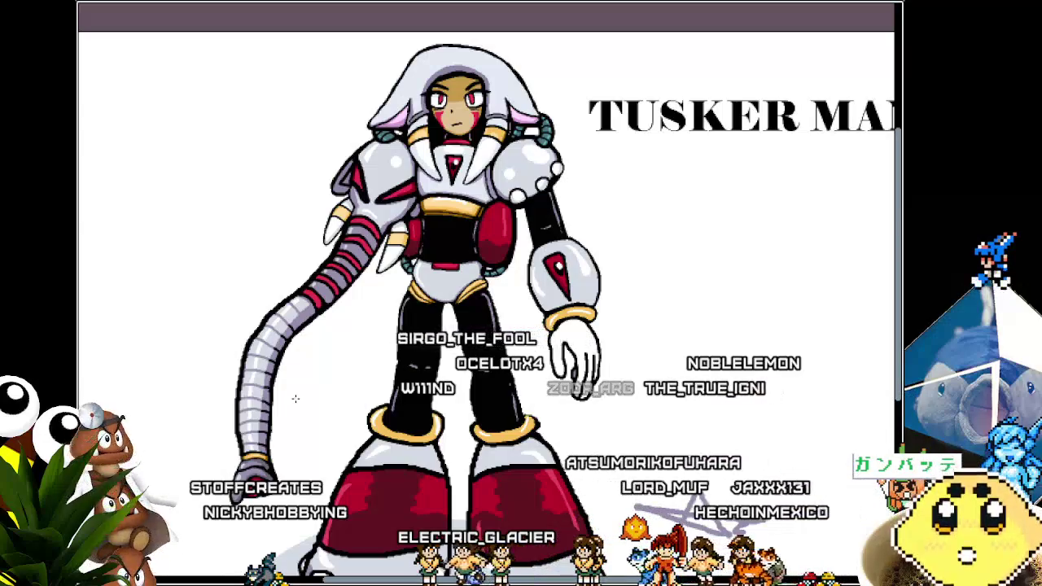
scroll(301, 244, "up", 5)
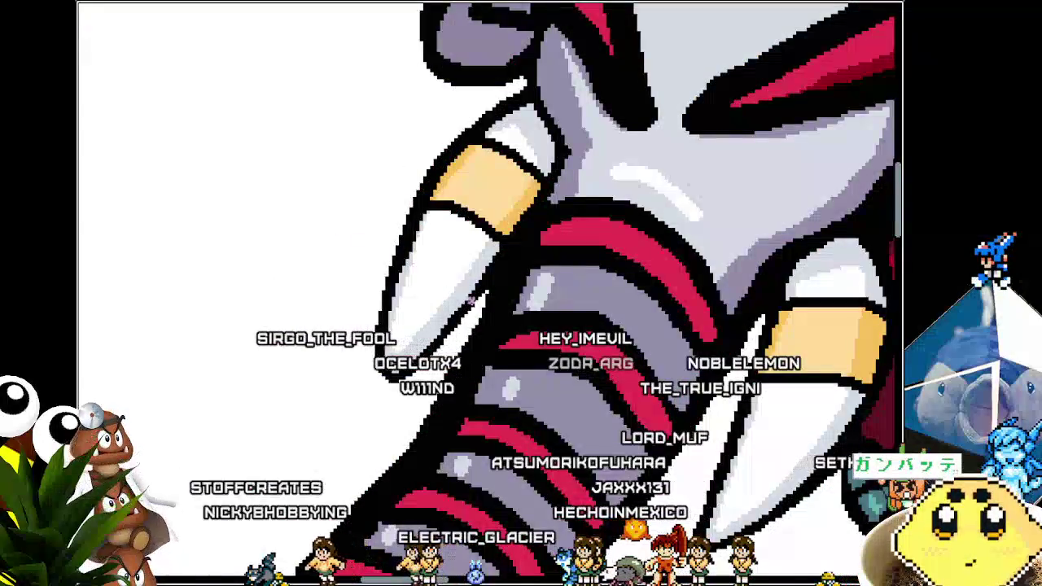
scroll(485, 280, "down", 1)
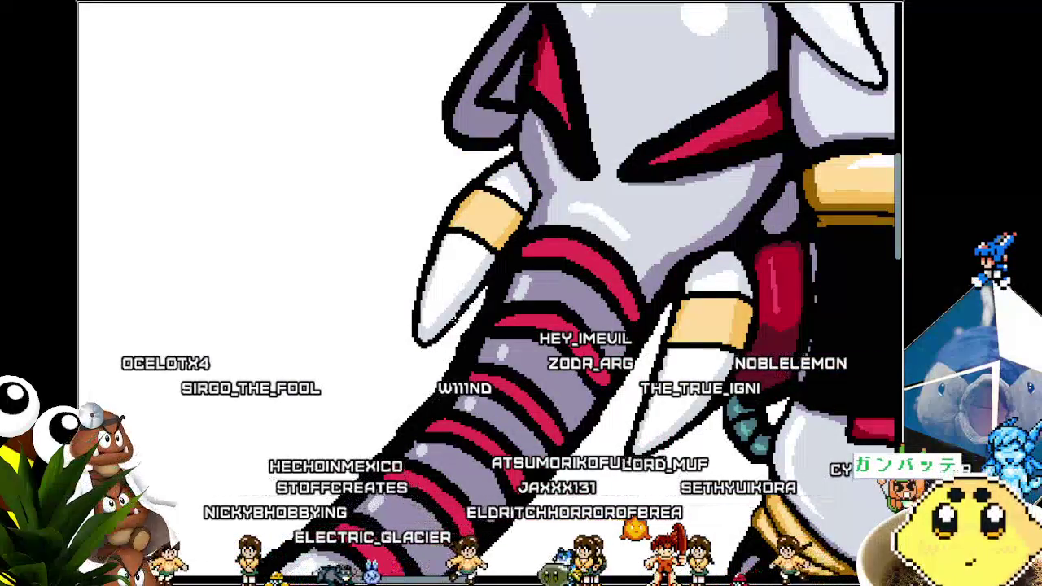
scroll(499, 278, "up", 1)
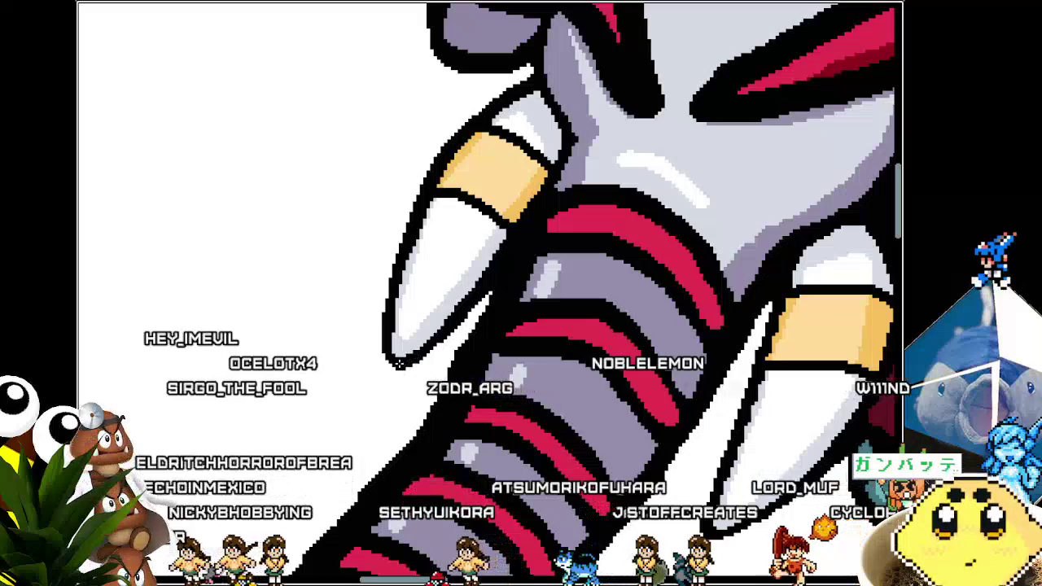
scroll(397, 399, "down", 1)
scroll(396, 399, "down", 1)
scroll(396, 399, "up", 2)
scroll(397, 399, "up", 1)
scroll(396, 399, "up", 1)
scroll(397, 399, "up", 2)
scroll(379, 313, "up", 1)
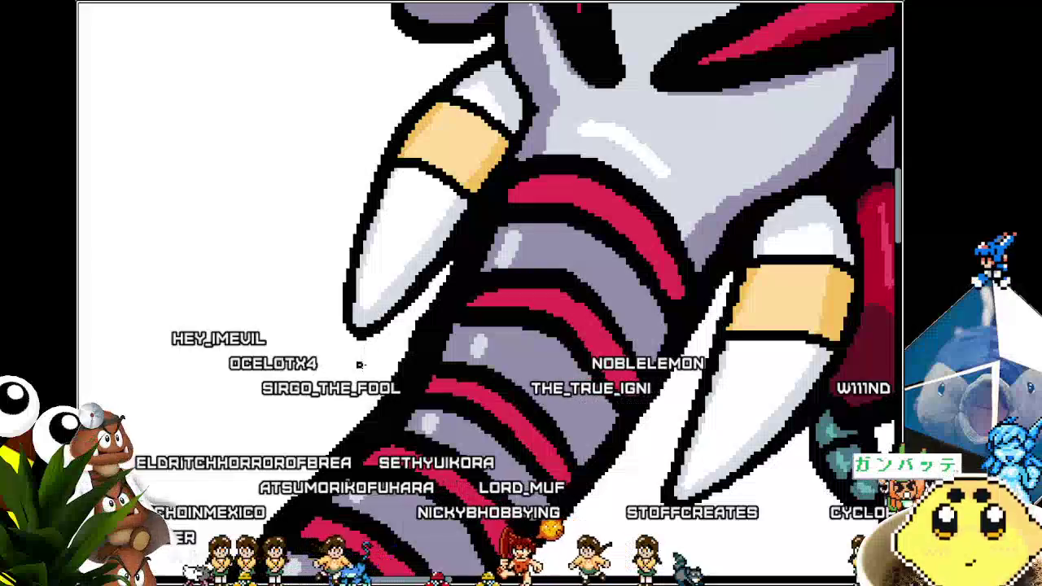
scroll(359, 365, "down", 1)
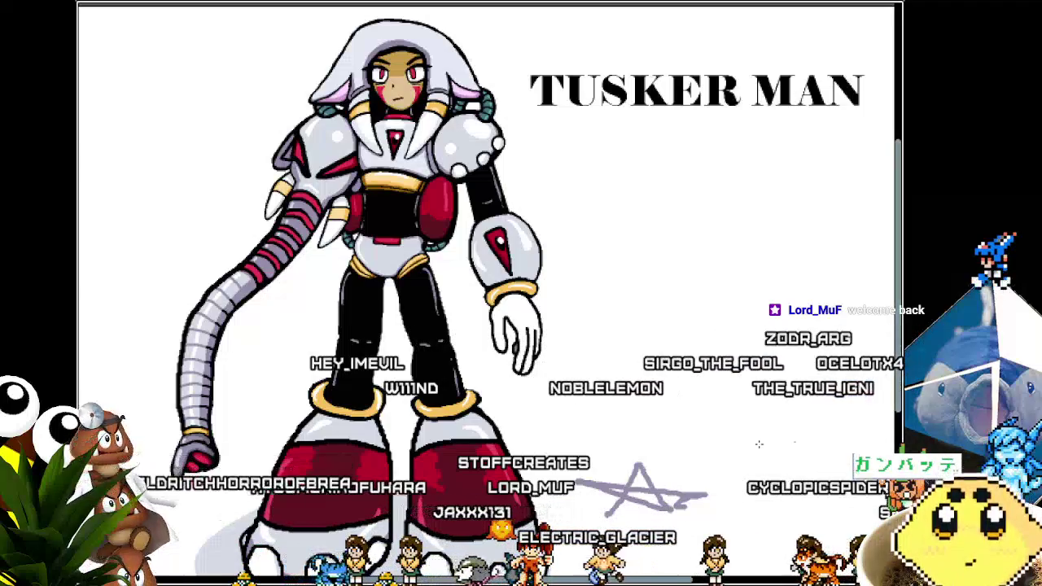
Pan and zoom over the Tusker Man artwork, then exit the full-screen preview.
left_click_drag(578, 449, 521, 449)
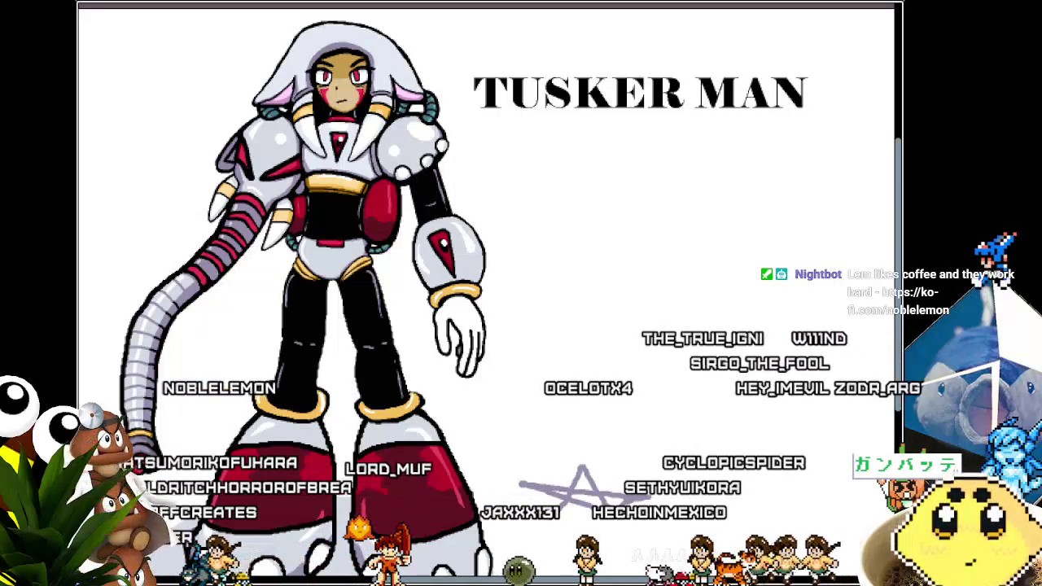
left_click_drag(376, 444, 394, 430)
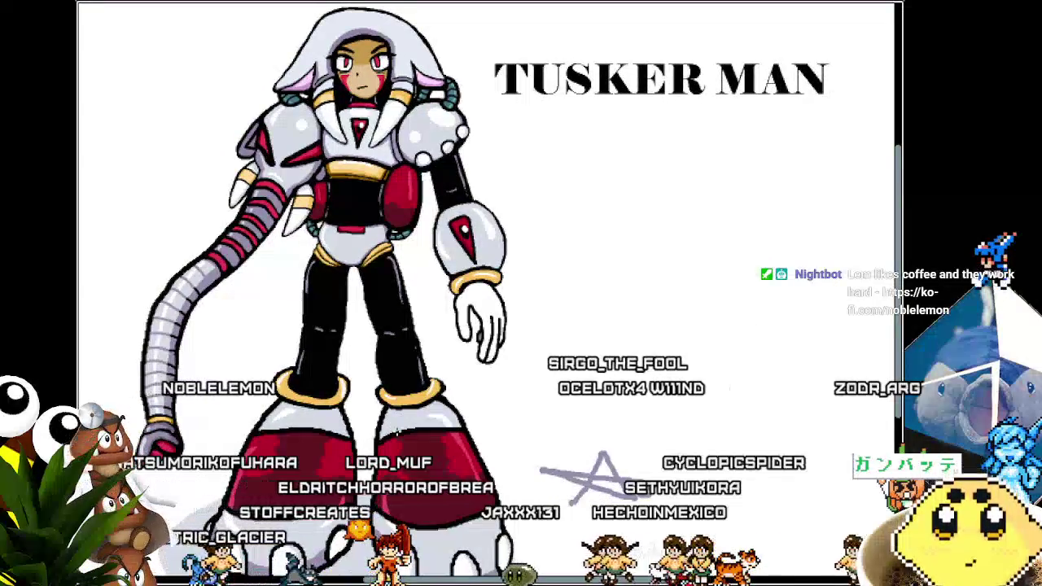
scroll(420, 359, "down", 3)
scroll(420, 359, "up", 3)
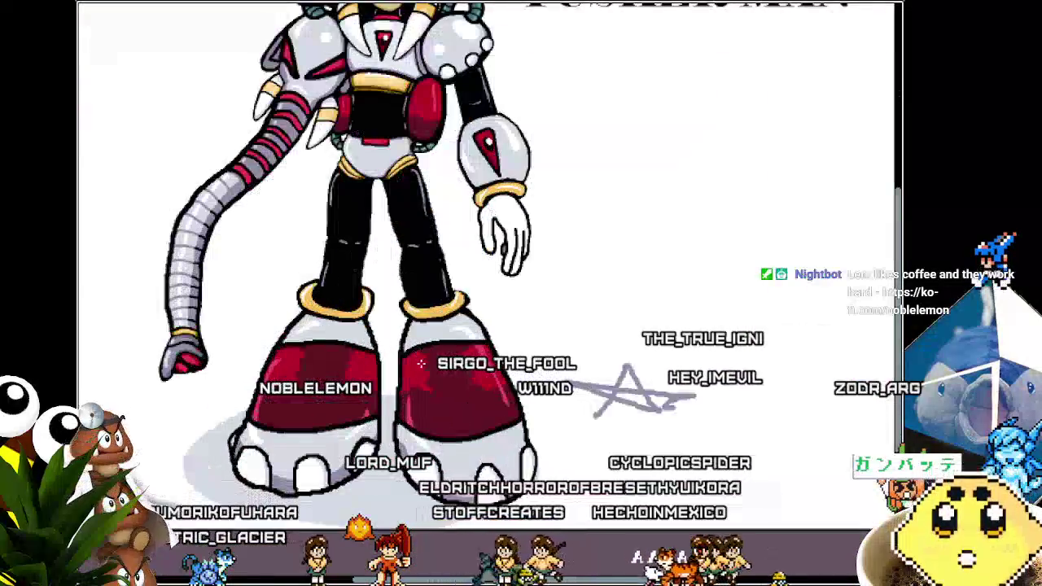
scroll(418, 359, "down", 3)
scroll(433, 432, "up", 3)
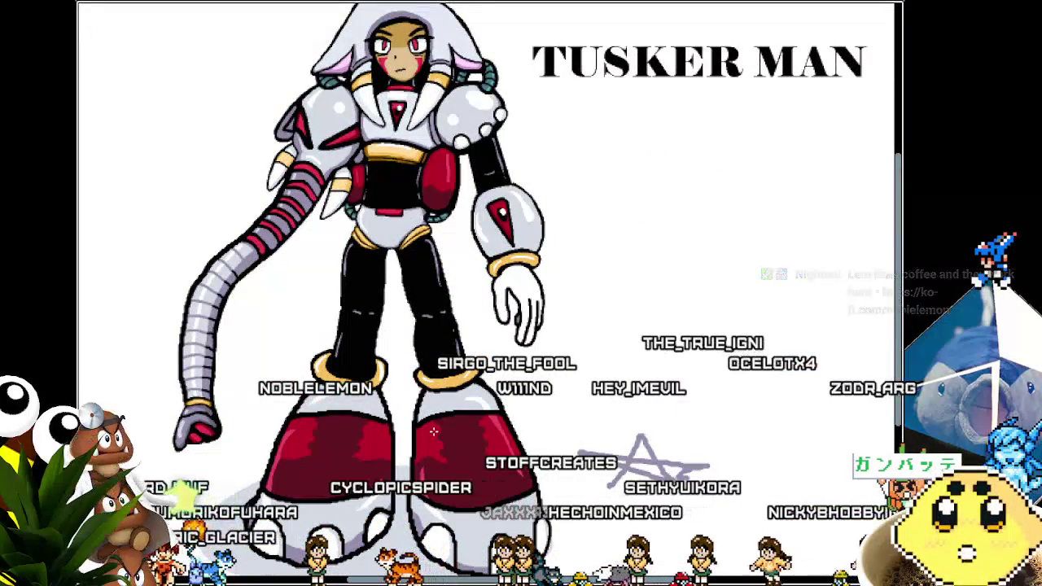
left_click_drag(434, 431, 453, 429)
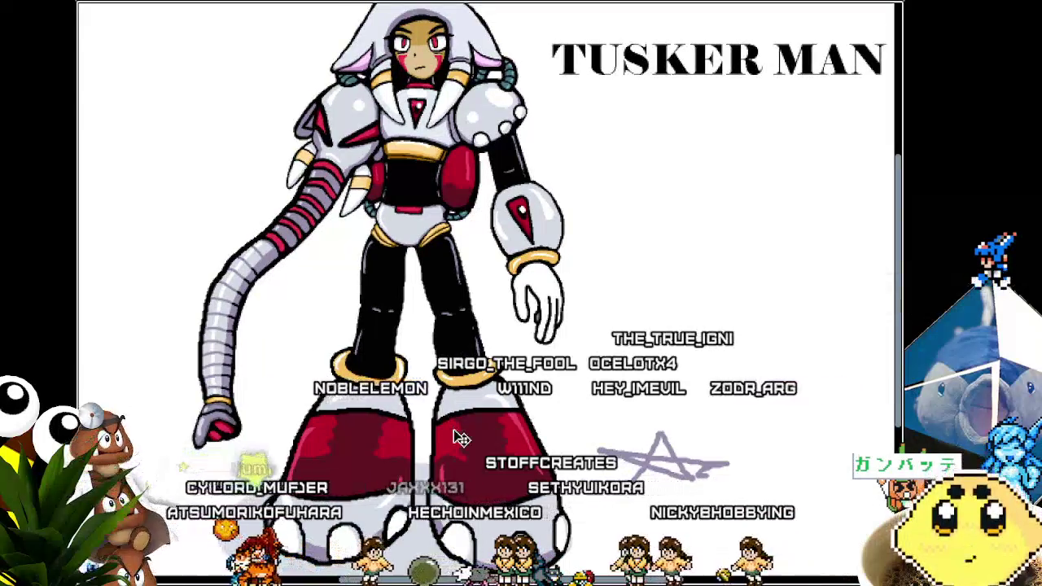
key("Escape")
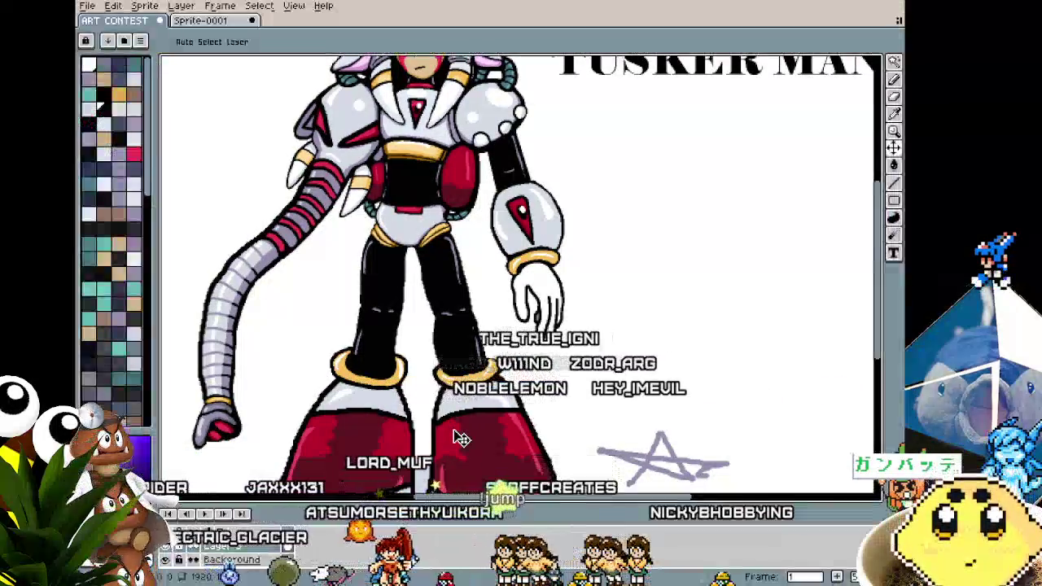
Reposition the illustration, view Sprite-0001, return to ART CONTEST and open the File menu.
scroll(454, 404, "down", 1)
left_click_drag(454, 403, 415, 370)
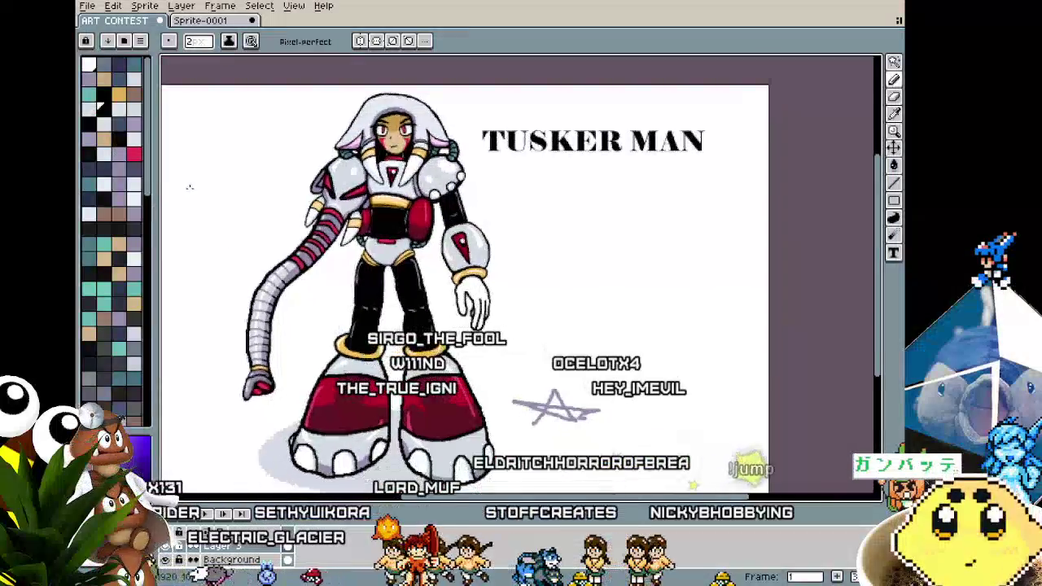
left_click_drag(241, 190, 260, 195)
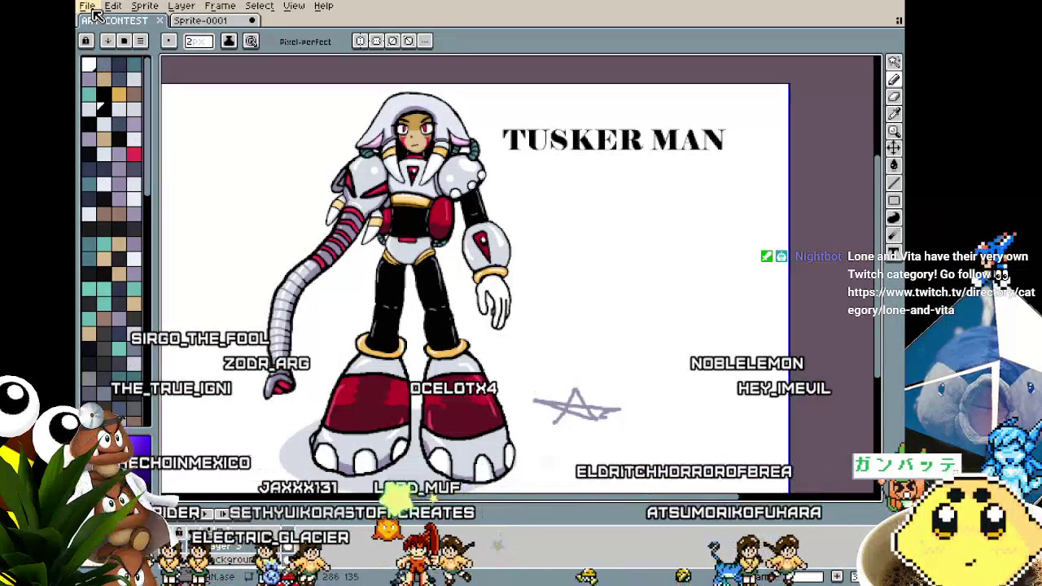
left_click(88, 7)
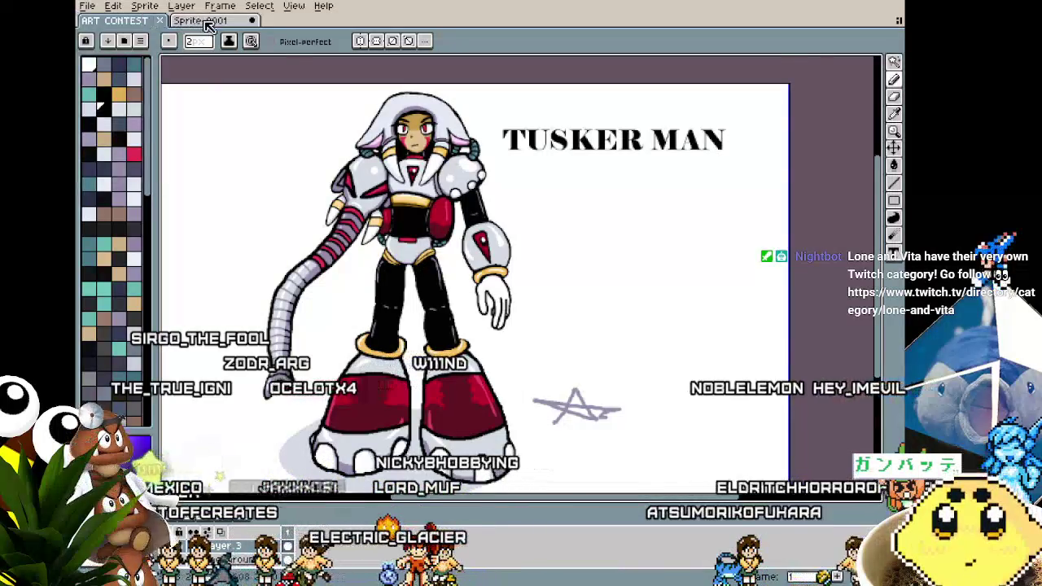
left_click(207, 22)
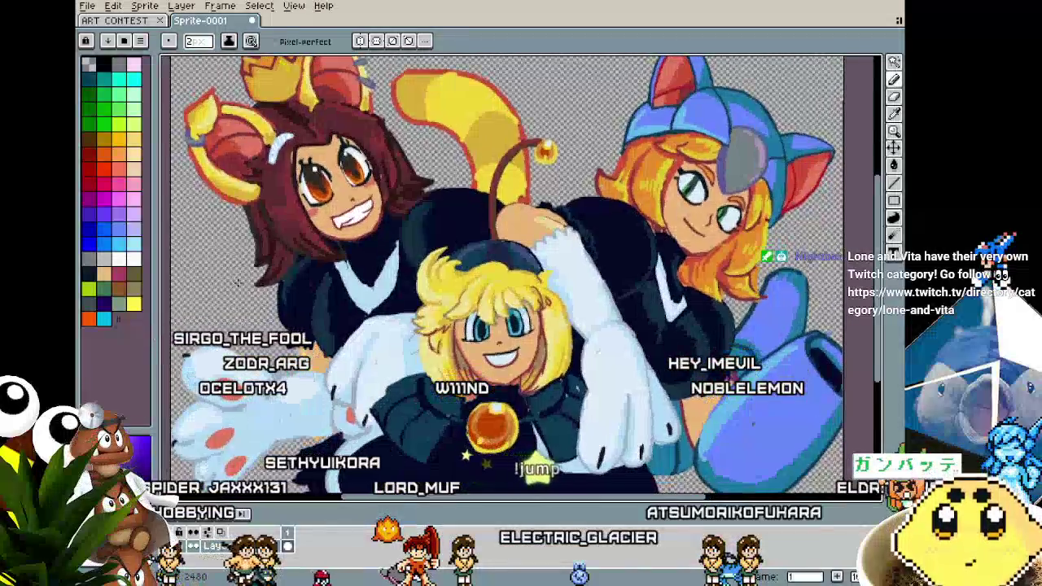
left_click(123, 22)
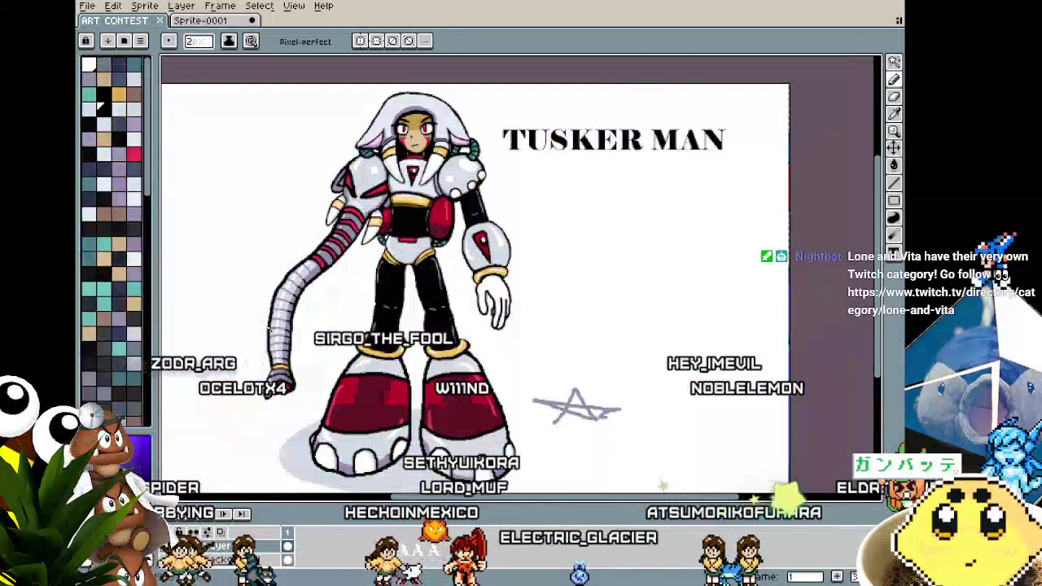
left_click(87, 6)
mouse_move(119, 47)
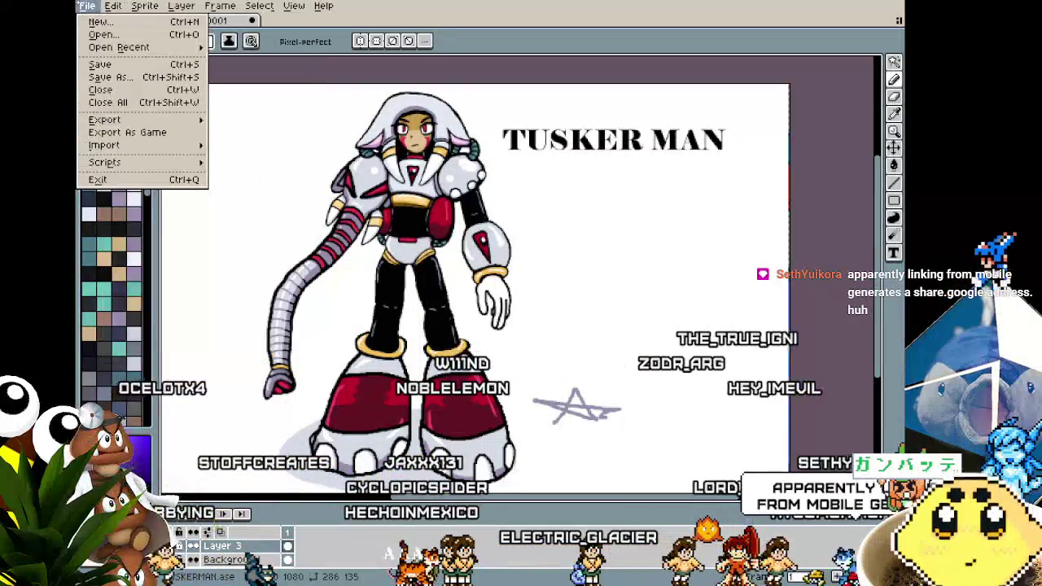
Create a new 120×120 transparent sprite.
left_click(106, 25)
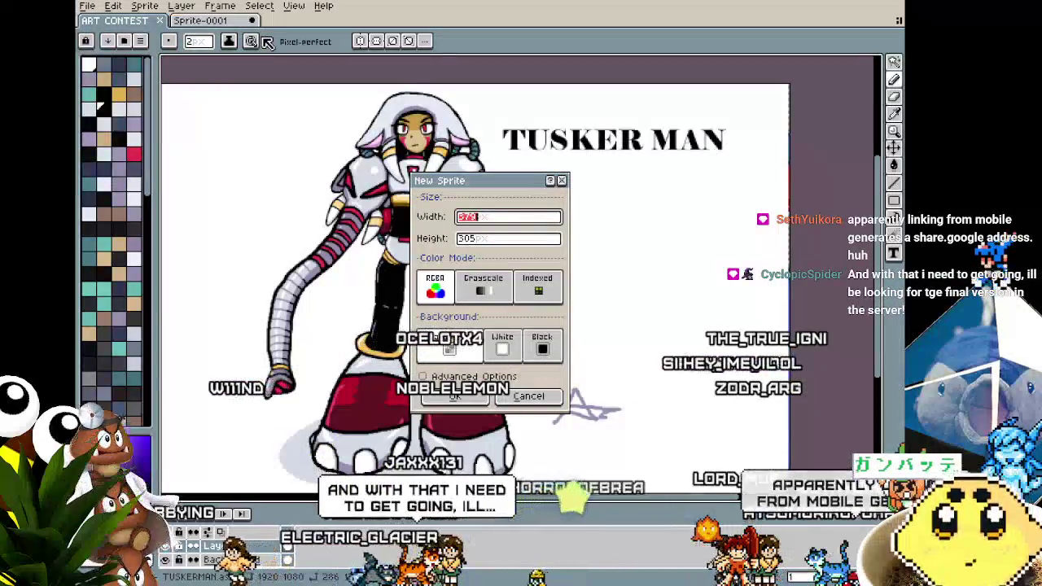
key("Tab")
type("120")
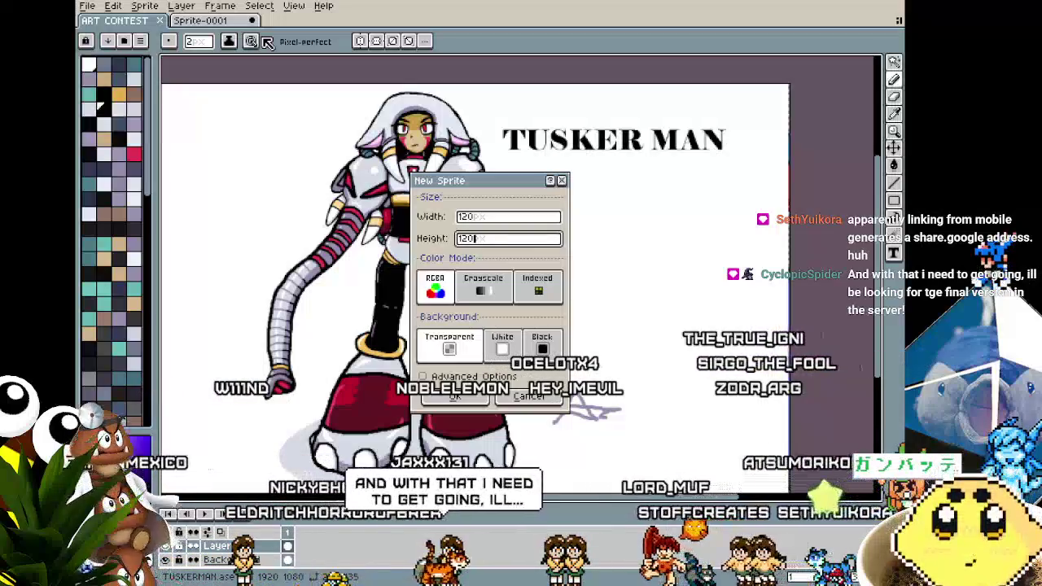
key("Return")
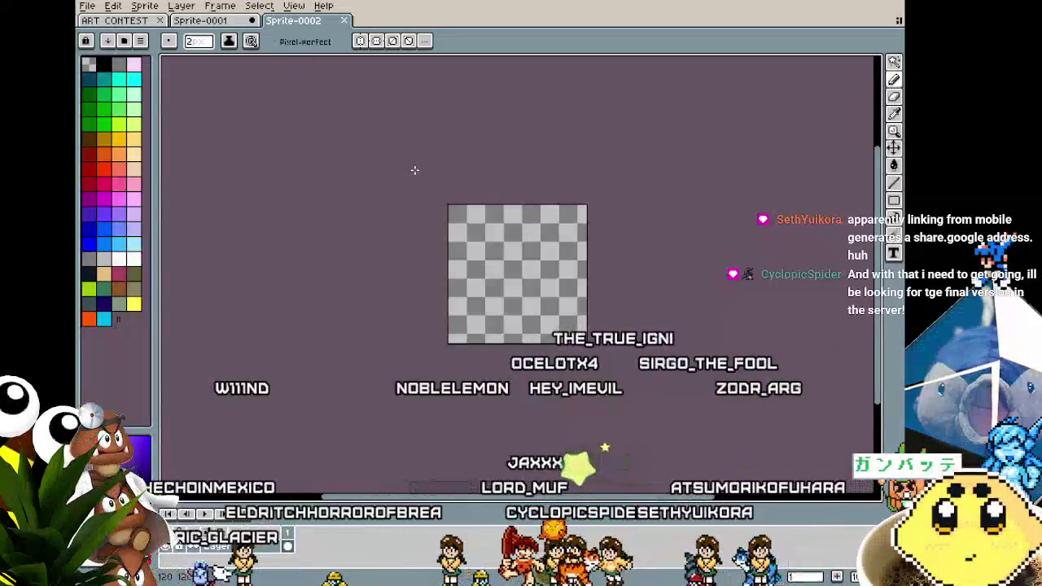
Dock the ART CONTEST Tusker Man artwork to the right of the new sprite.
scroll(462, 260, "up", 2)
left_click_drag(447, 291, 160, 277)
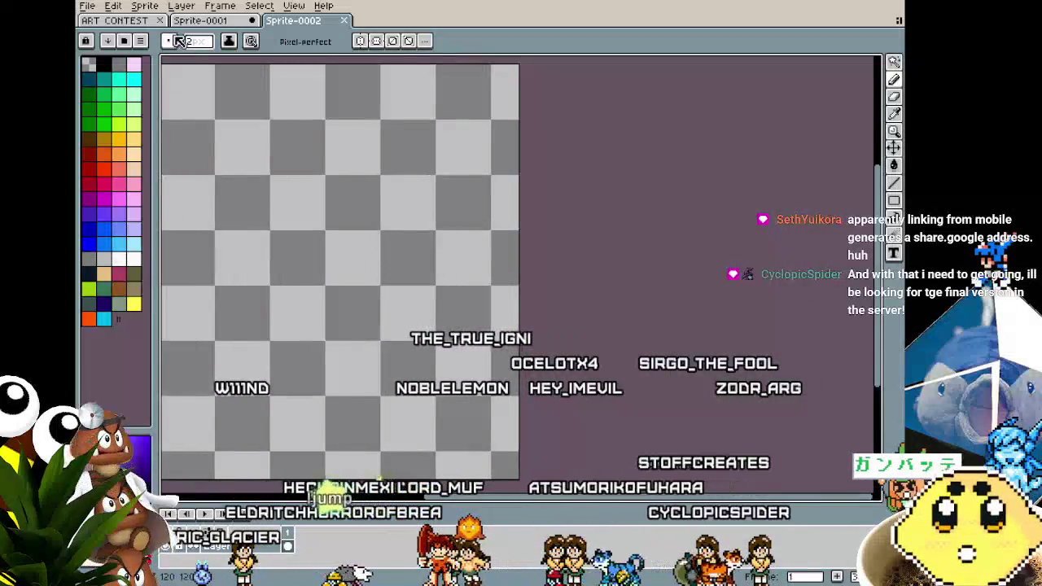
left_click_drag(122, 20, 872, 159)
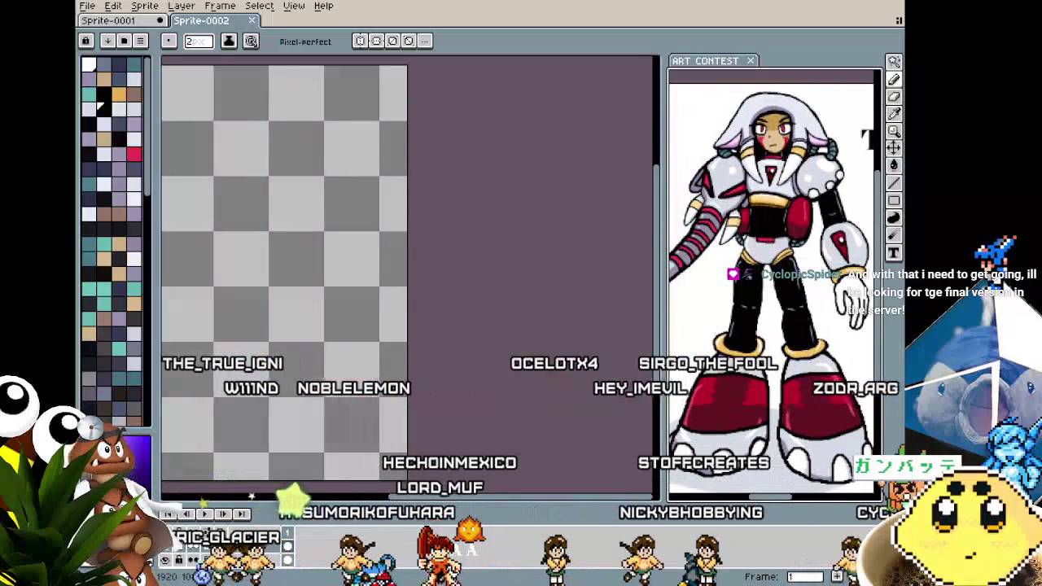
left_click_drag(871, 159, 814, 245)
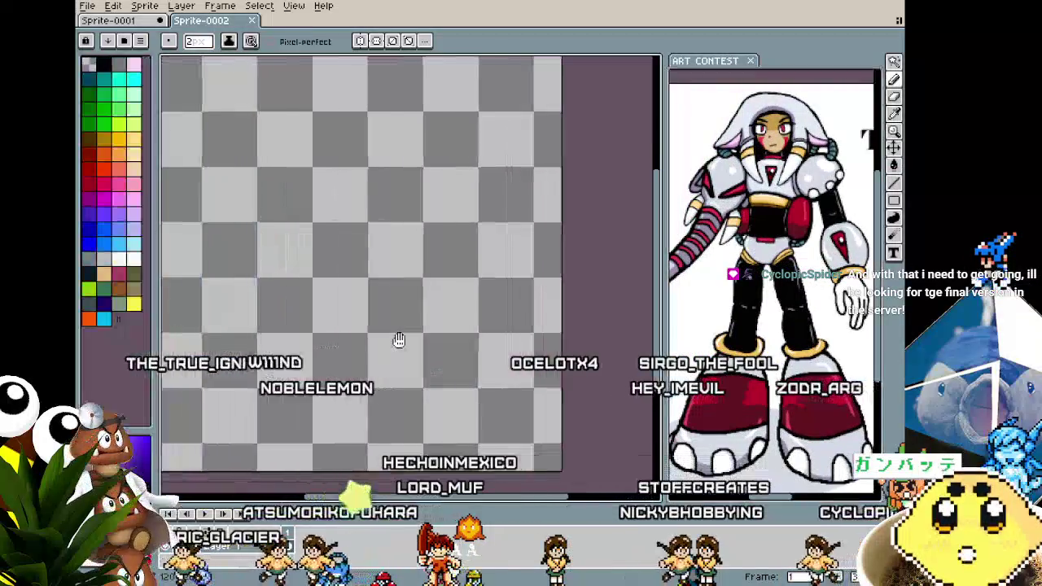
Pan and zoom the blank Sprite-0002 canvas, then drag the splitter to widen the ART CONTEST panel.
left_click_drag(393, 340, 452, 339)
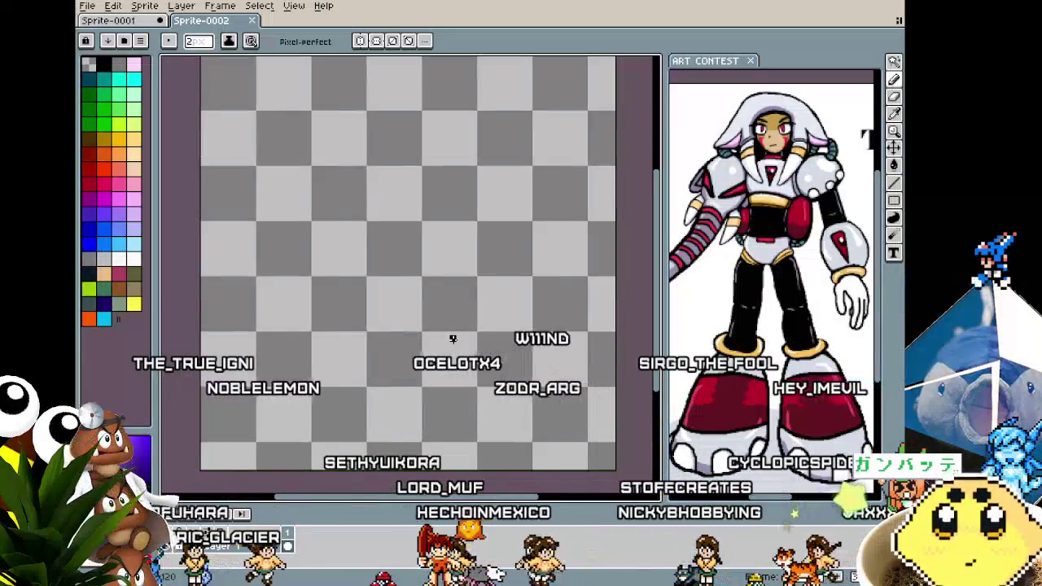
left_click_drag(453, 338, 448, 345)
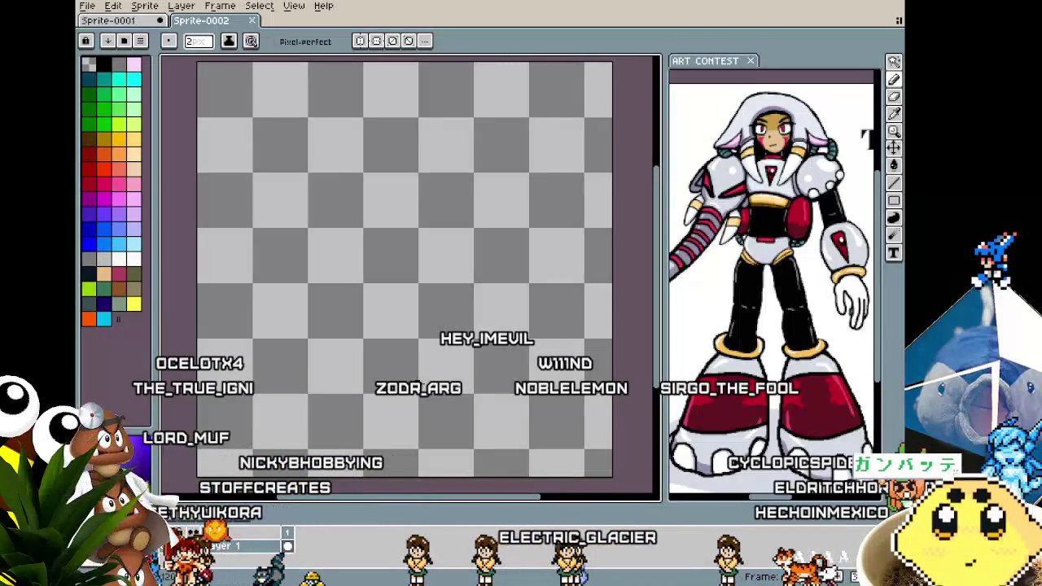
left_click_drag(414, 383, 429, 380)
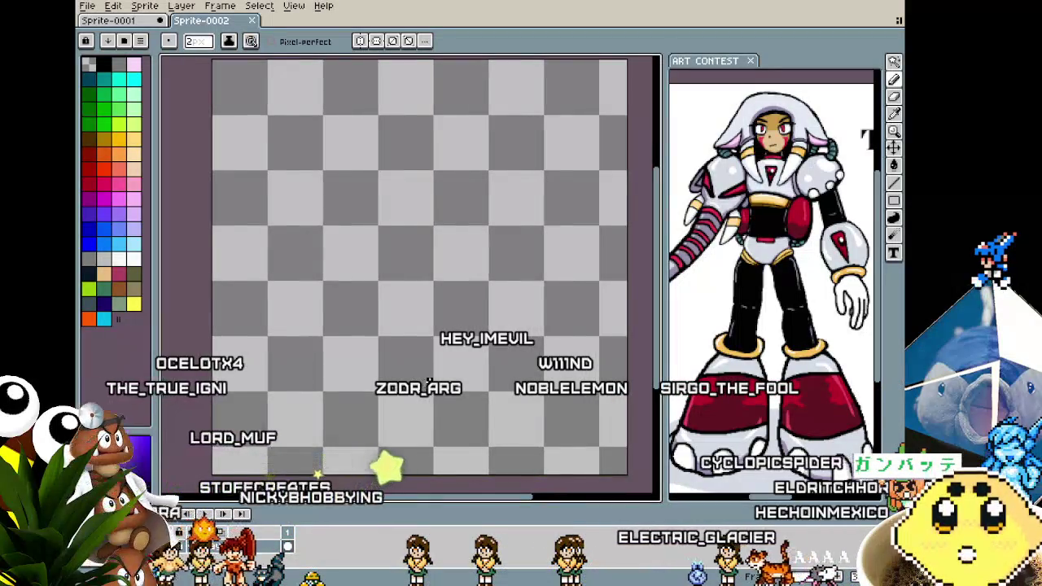
left_click_drag(429, 382, 399, 387)
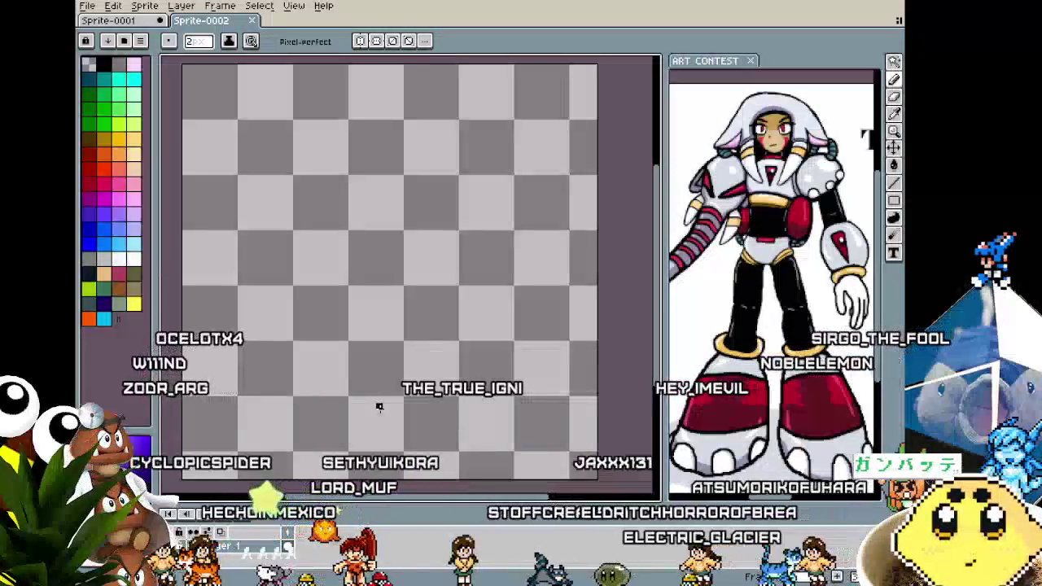
left_click_drag(375, 419, 370, 420)
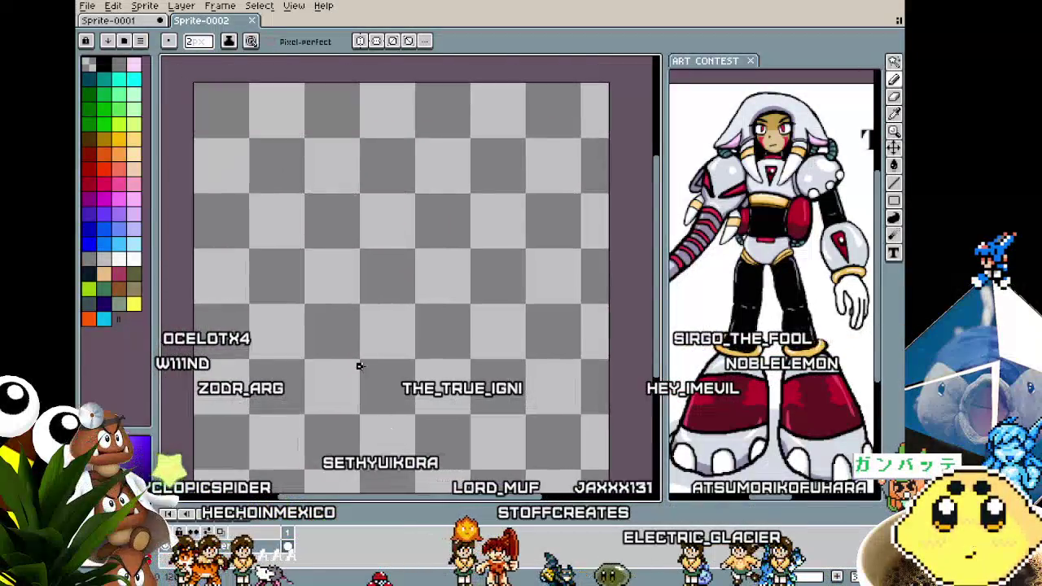
scroll(361, 366, "up", 1)
scroll(364, 366, "up", 1)
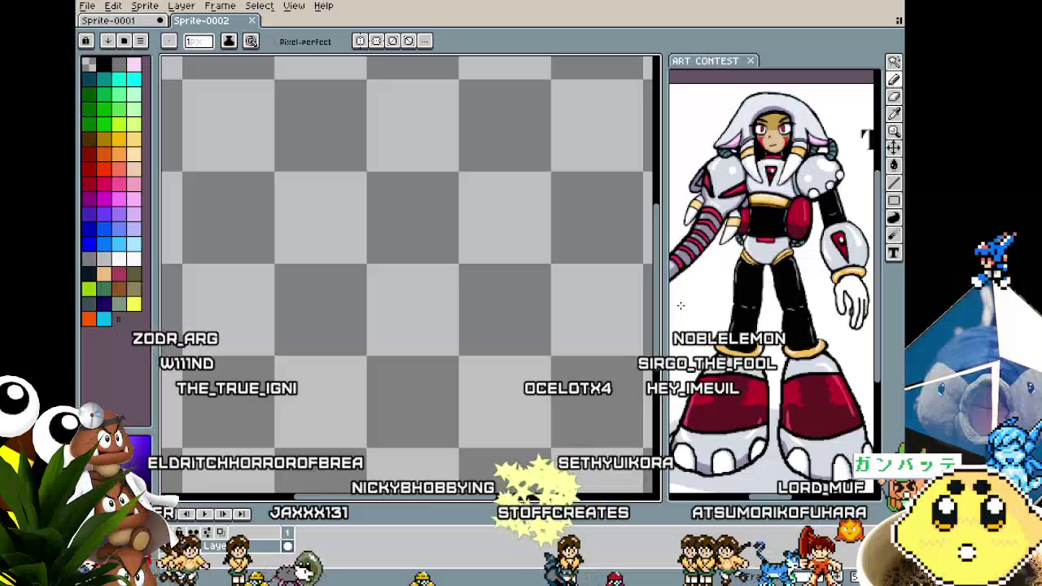
scroll(431, 334, "up", 2)
scroll(408, 328, "down", 1)
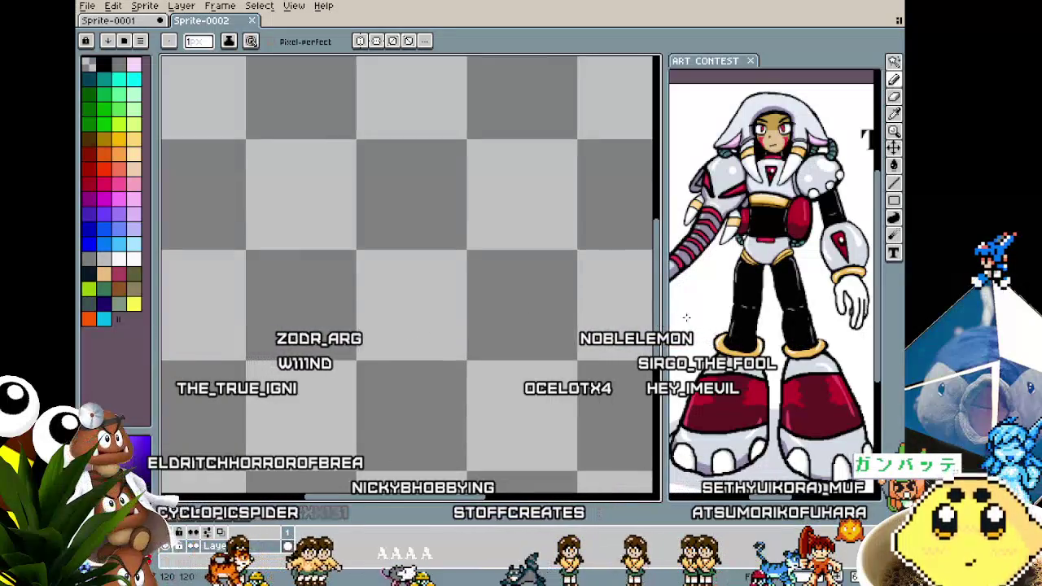
left_click_drag(665, 334, 609, 334)
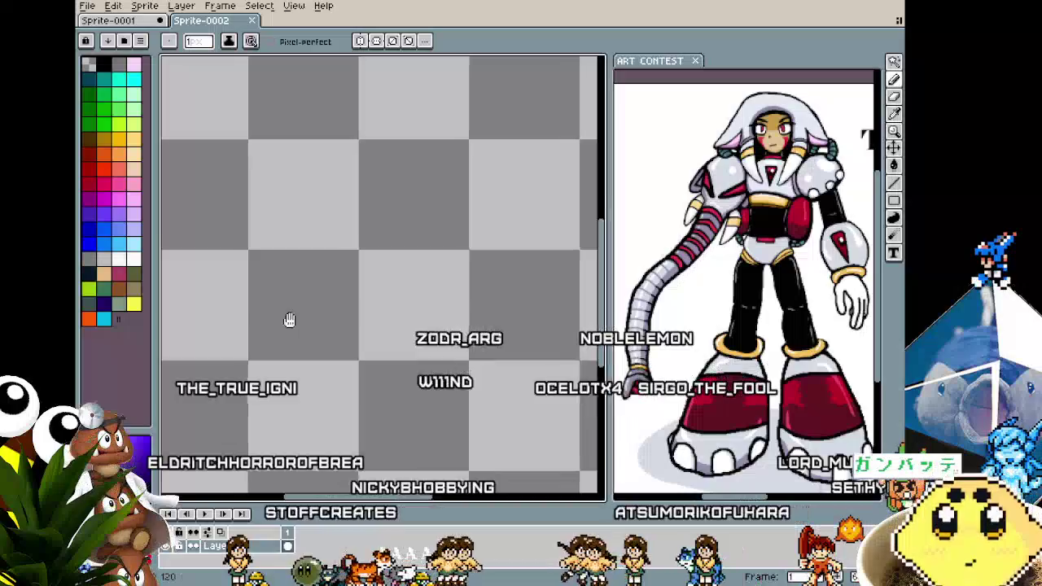
scroll(358, 282, "down", 1)
scroll(339, 306, "down", 1)
mouse_move(226, 272)
left_mouse_down()
mouse_move(270, 287)
mouse_move(267, 320)
mouse_move(311, 331)
left_mouse_up()
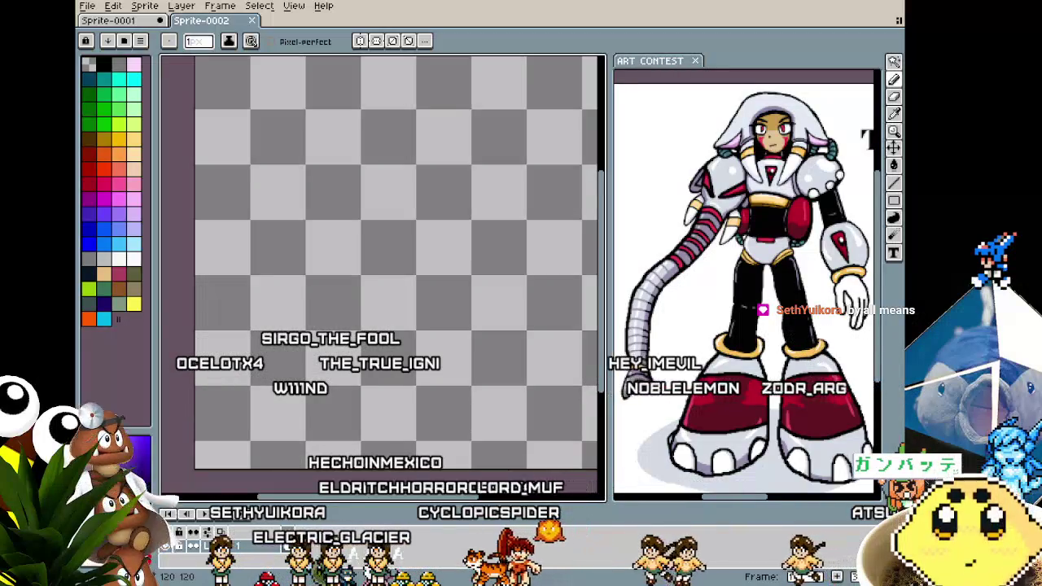
Create a new 885×716 sprite and paste the green robot-master sketch into it.
left_click(87, 6)
left_click(104, 25)
left_click(459, 398)
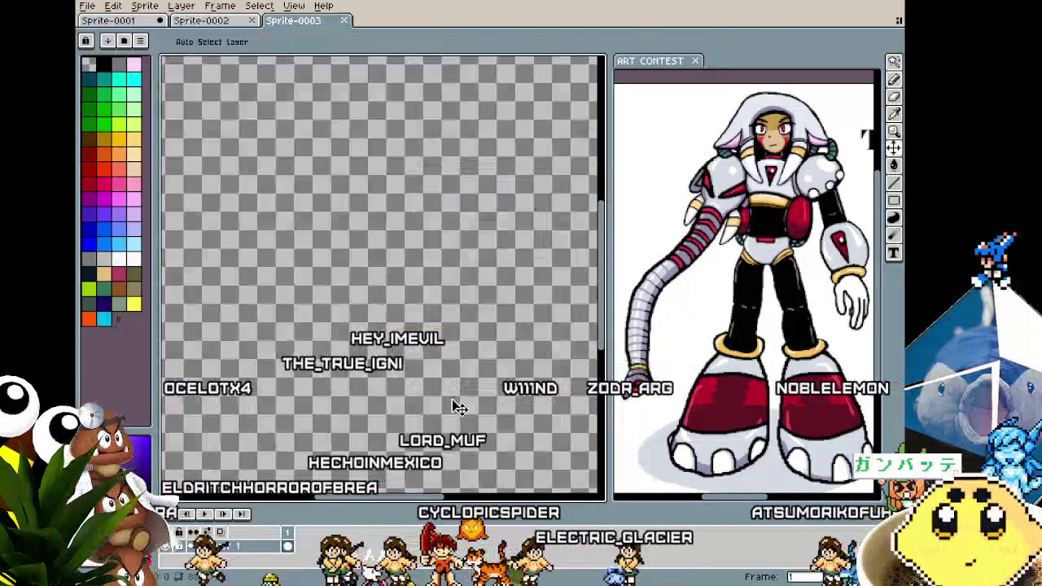
key("ctrl+v")
scroll(442, 325, "down", 2)
mouse_move(442, 322)
left_mouse_down()
mouse_move(372, 298)
mouse_move(421, 307)
mouse_move(406, 312)
left_mouse_up()
key("Return")
Pan across the left side of the pasted sketch.
scroll(374, 302, "down", 2)
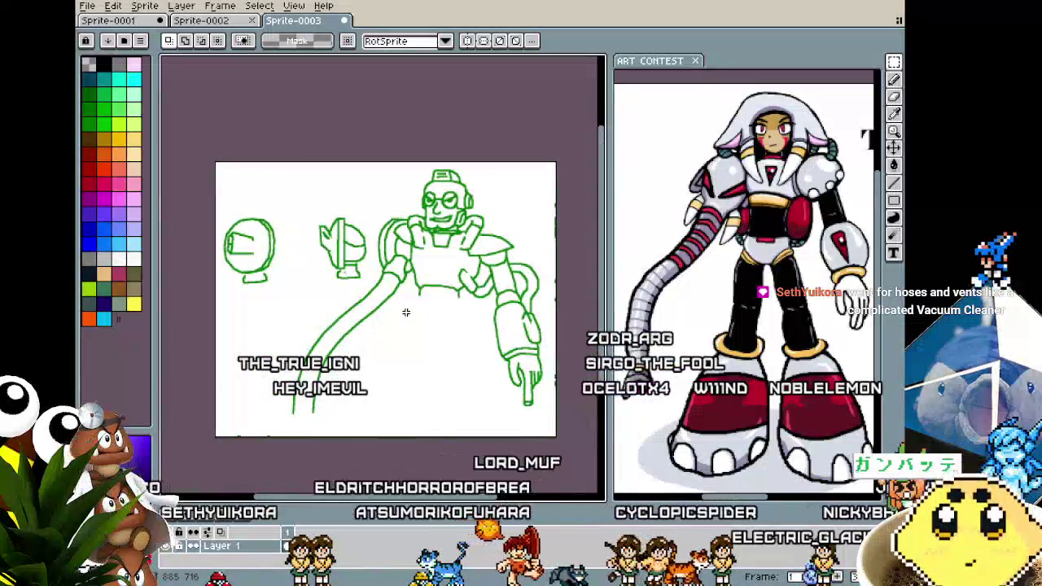
scroll(171, 291, "up", 1)
mouse_move(337, 328)
left_mouse_down()
mouse_move(268, 331)
mouse_move(244, 302)
mouse_move(221, 302)
mouse_move(267, 307)
left_mouse_up()
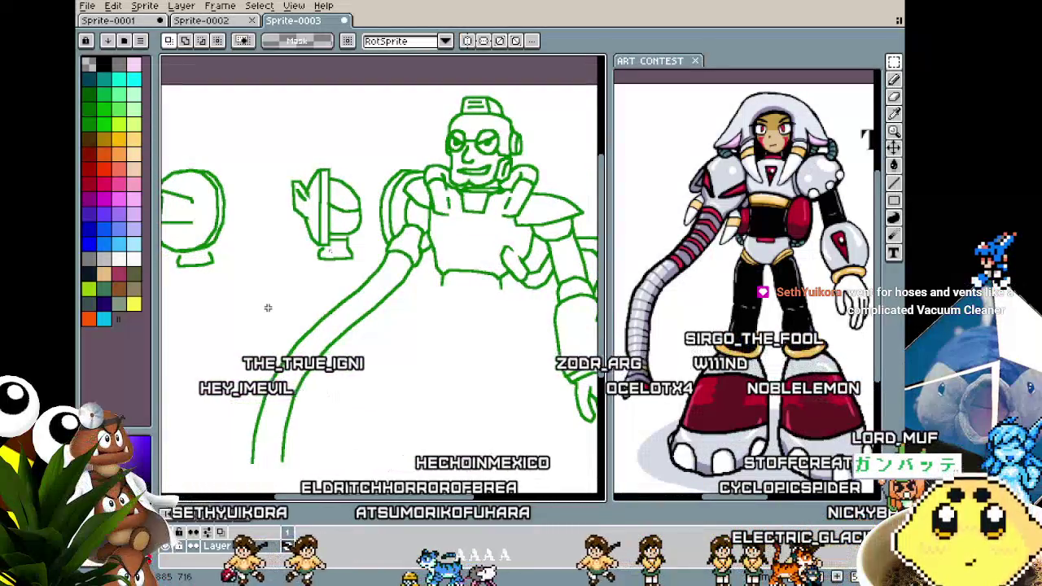
left_click_drag(268, 308, 282, 307)
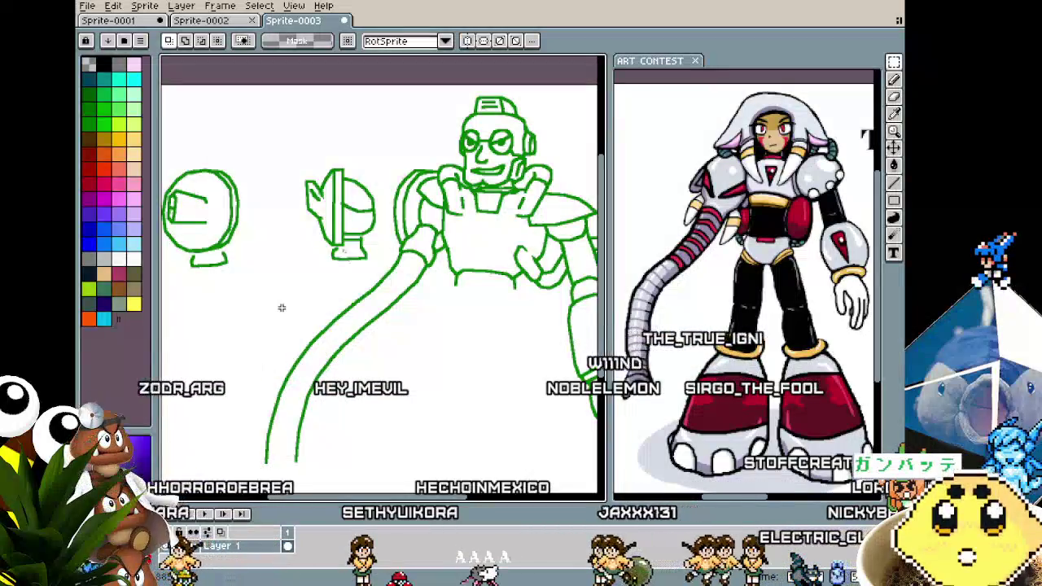
left_click_drag(282, 307, 256, 316)
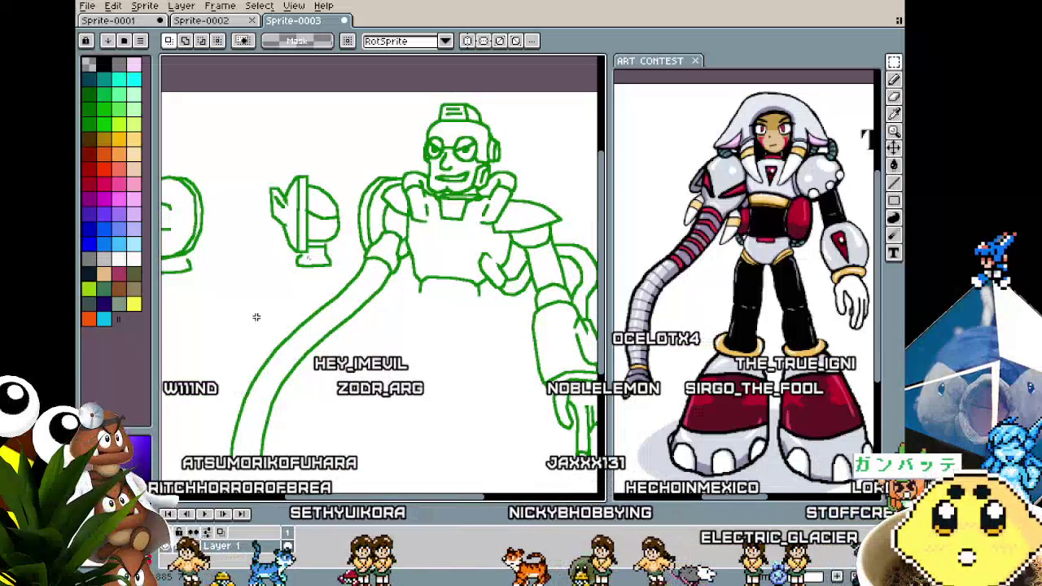
left_click_drag(257, 317, 245, 317)
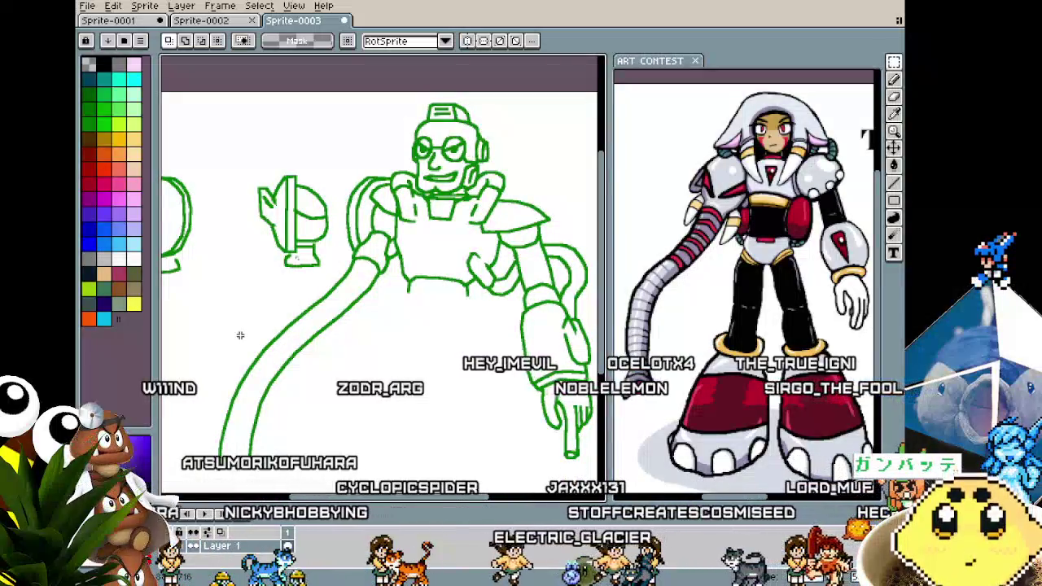
mouse_move(240, 335)
left_mouse_down()
mouse_move(211, 333)
mouse_move(233, 333)
left_mouse_up()
mouse_move(272, 377)
left_mouse_down()
mouse_move(286, 365)
mouse_move(255, 372)
left_mouse_up()
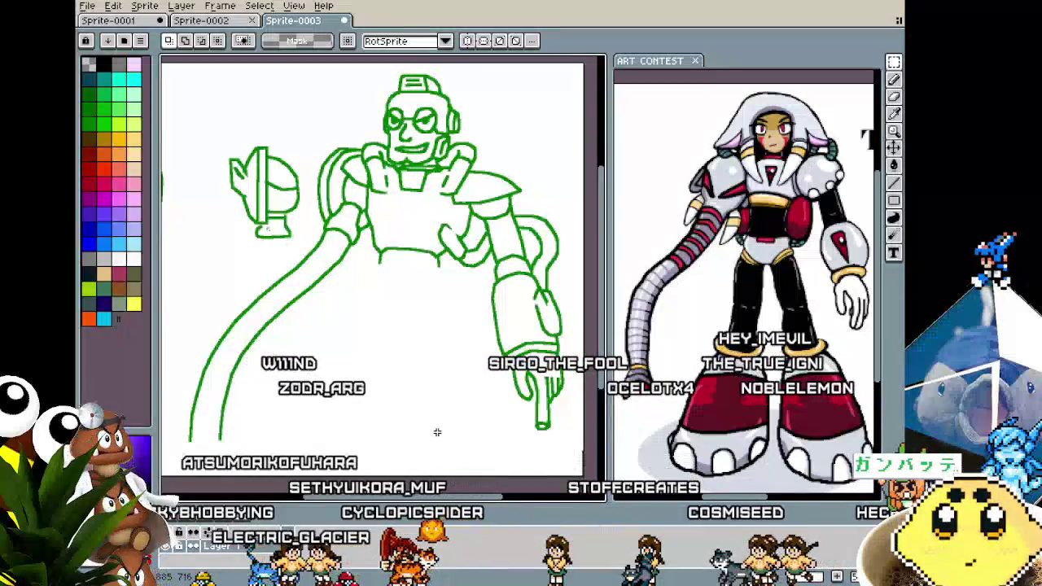
Bring the sketch's pointing finger into view and zoom around it.
left_click_drag(523, 407, 409, 408)
scroll(442, 412, "up", 4)
scroll(442, 412, "down", 1)
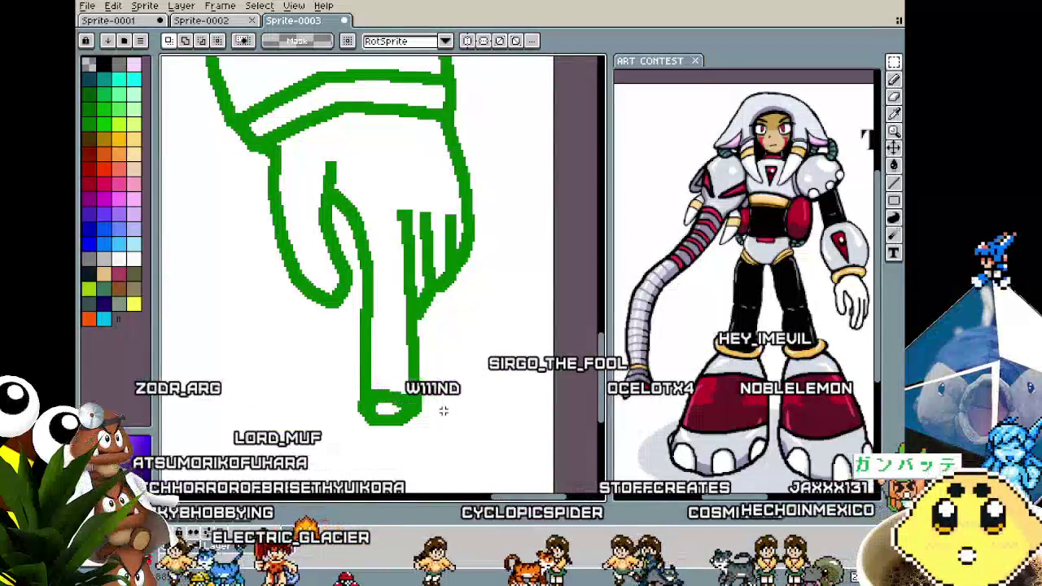
scroll(444, 411, "down", 2)
scroll(444, 411, "down", 3)
scroll(395, 379, "up", 1)
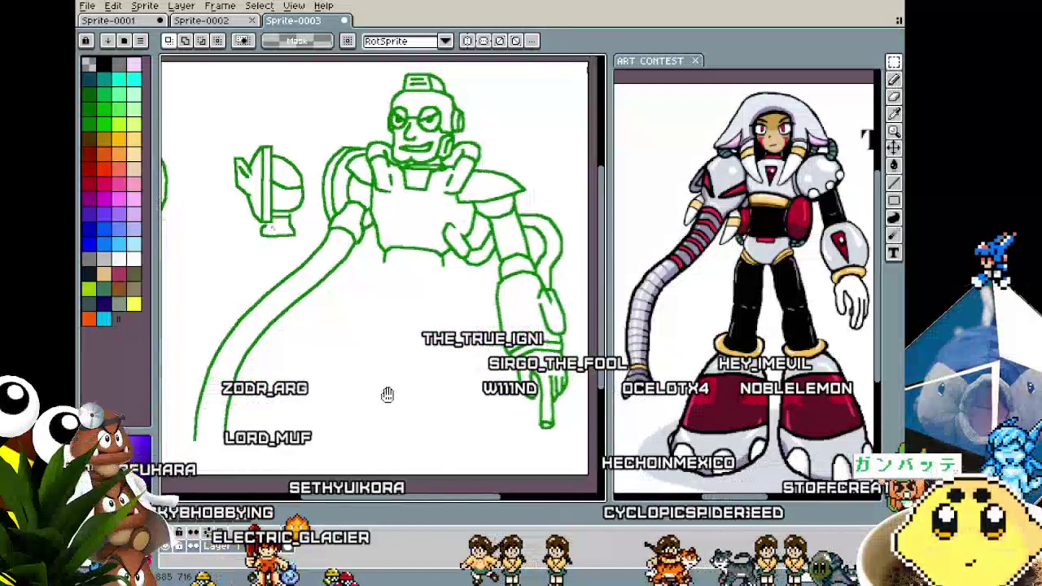
left_click_drag(393, 397, 396, 398)
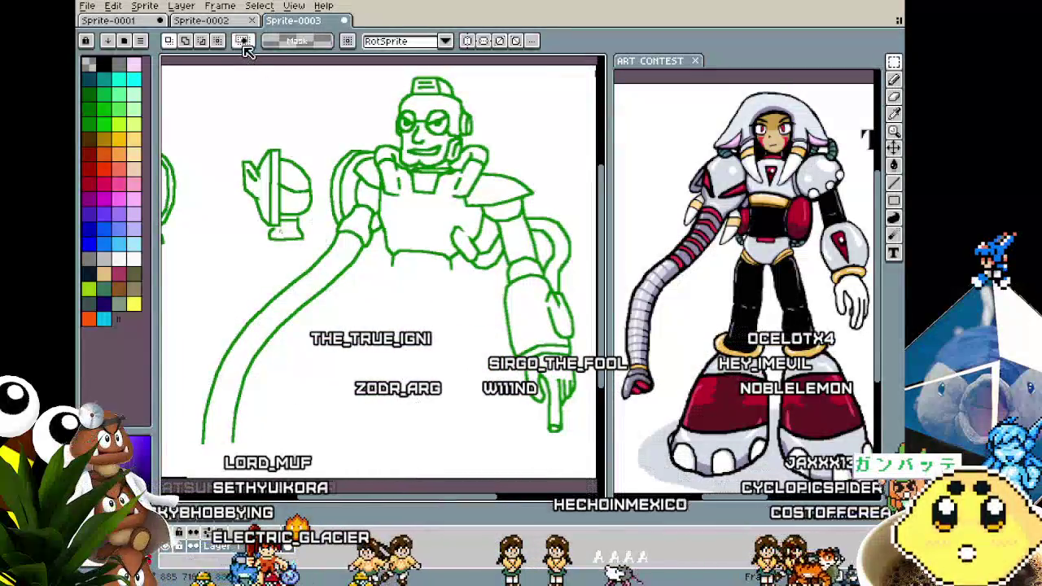
Glance at Sprite-0002, then pan and zoom across the coloured group illustration.
left_click(120, 23)
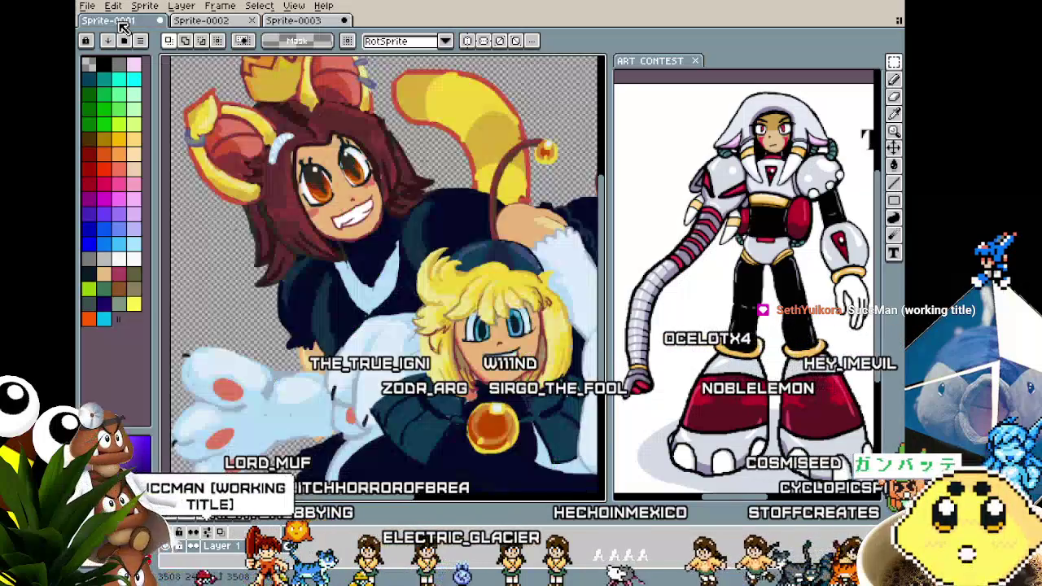
left_click(202, 20)
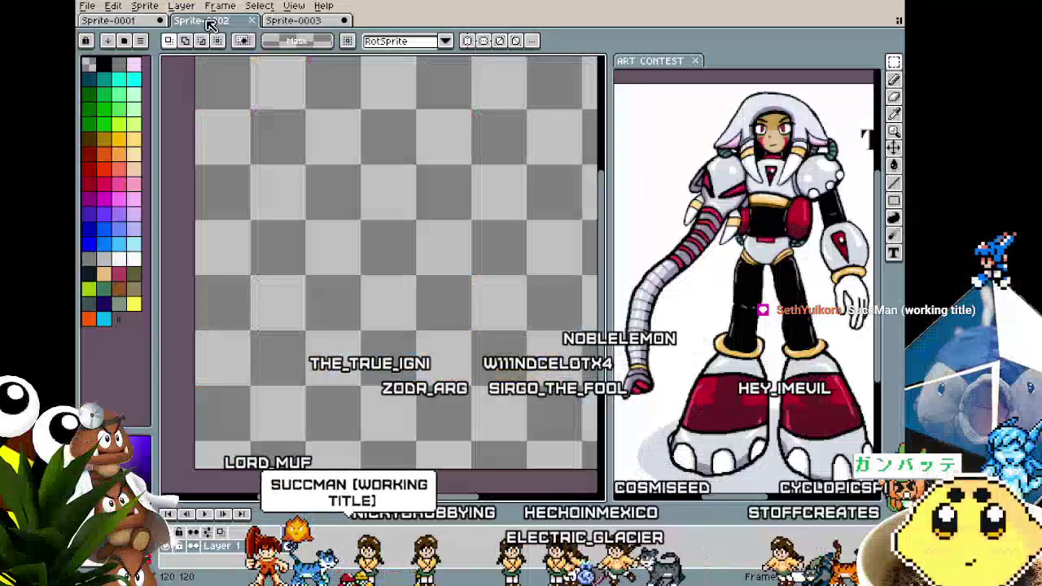
left_click_drag(278, 308, 298, 306)
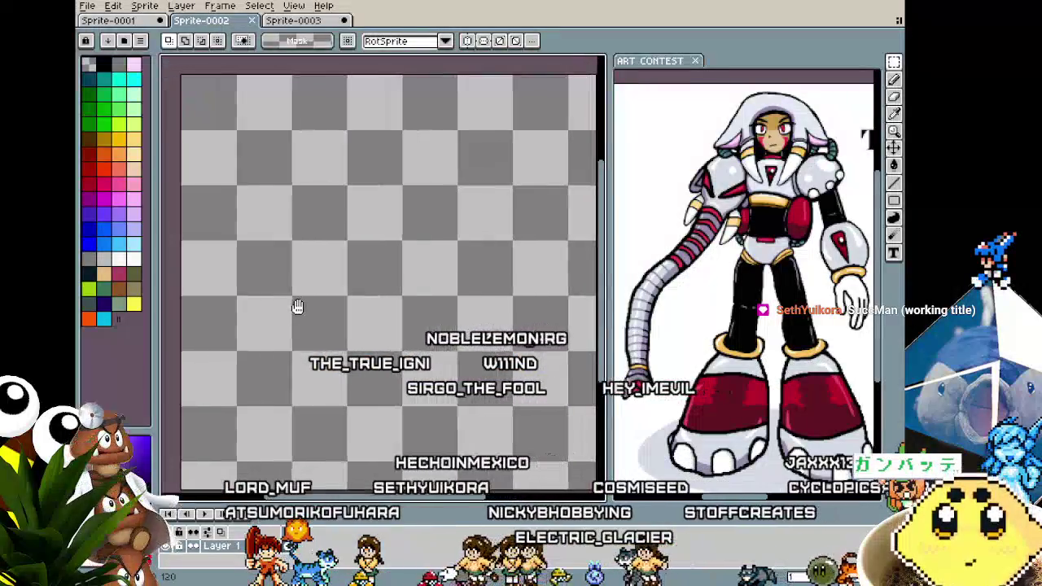
left_click(131, 25)
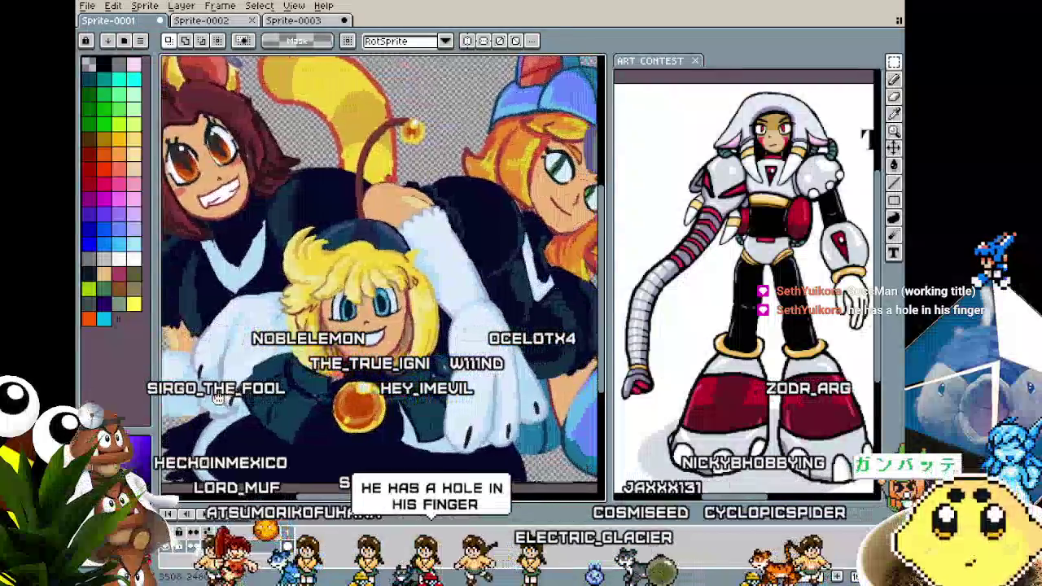
mouse_move(163, 400)
left_mouse_down()
mouse_move(264, 419)
mouse_move(323, 414)
mouse_move(268, 418)
mouse_move(387, 320)
mouse_move(350, 336)
left_mouse_up()
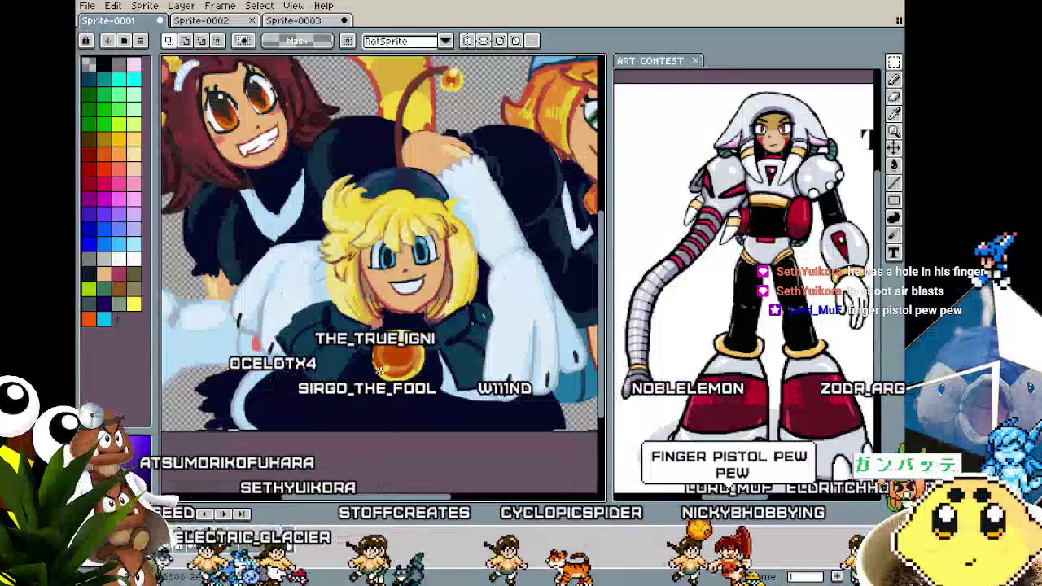
left_click_drag(355, 386, 335, 411)
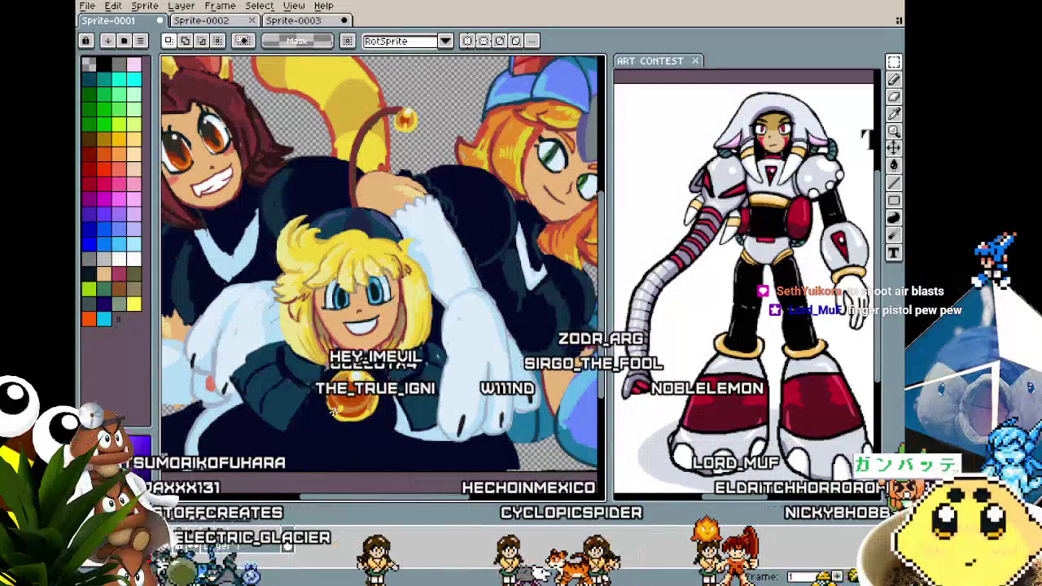
scroll(333, 412, "down", 1)
scroll(333, 412, "up", 1)
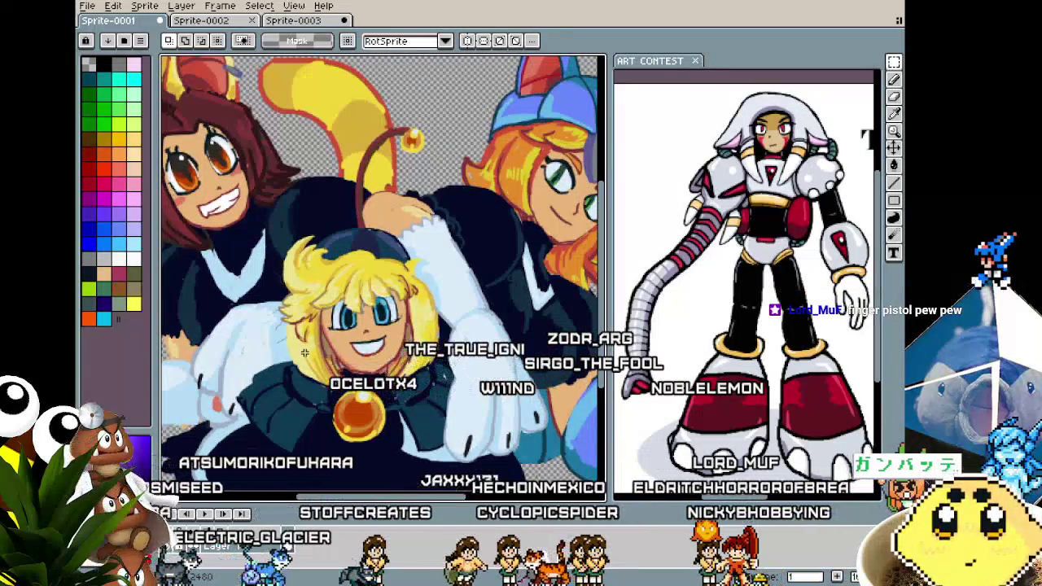
Bring up the blank Sprite-0002 canvas and adjust the zoom.
left_click(199, 21)
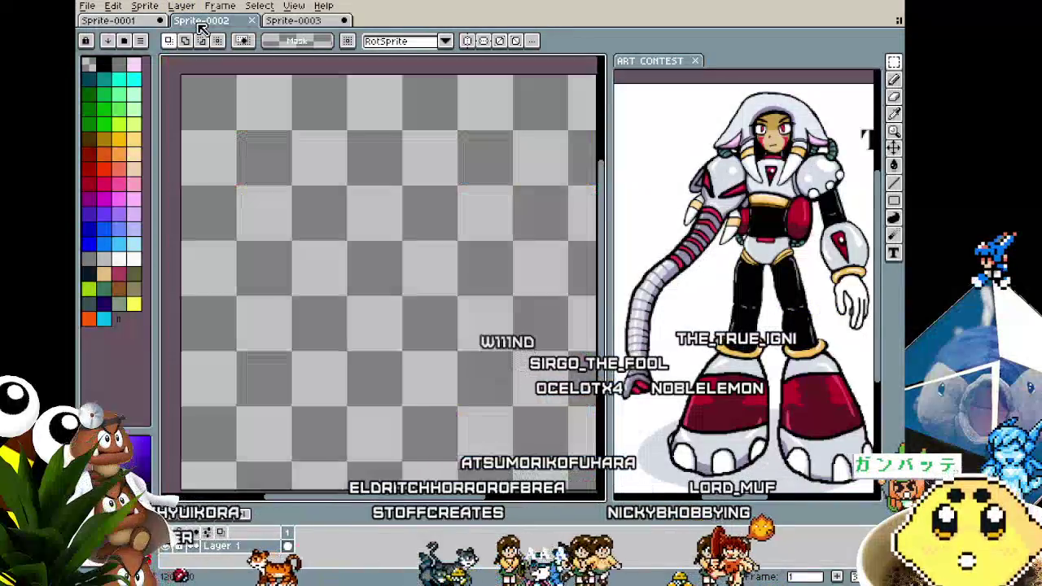
scroll(249, 296, "down", 1)
scroll(235, 312, "down", 1)
scroll(235, 312, "up", 1)
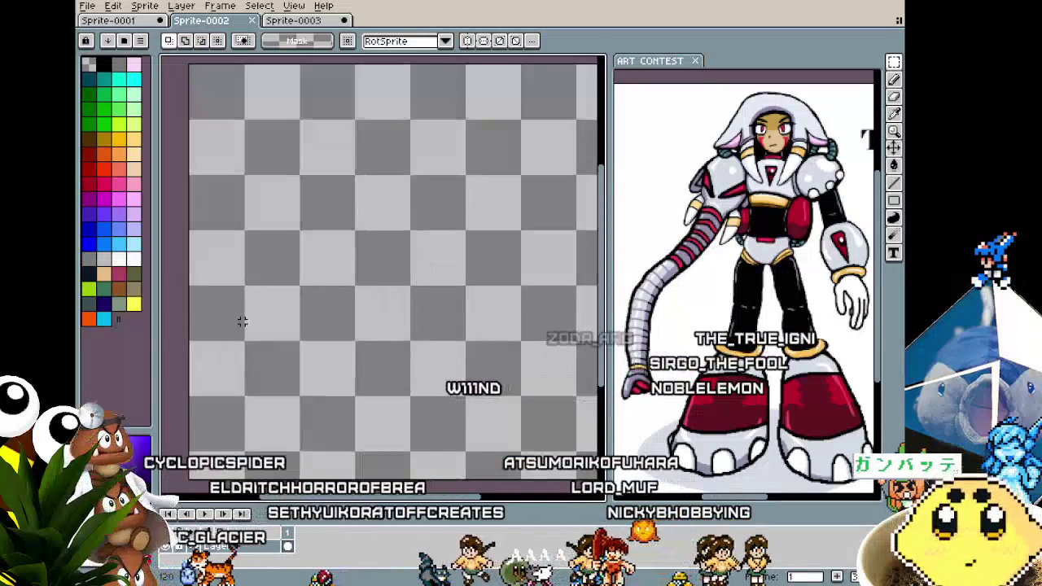
Draw the oval head outline with the Ellipse tool.
key("b")
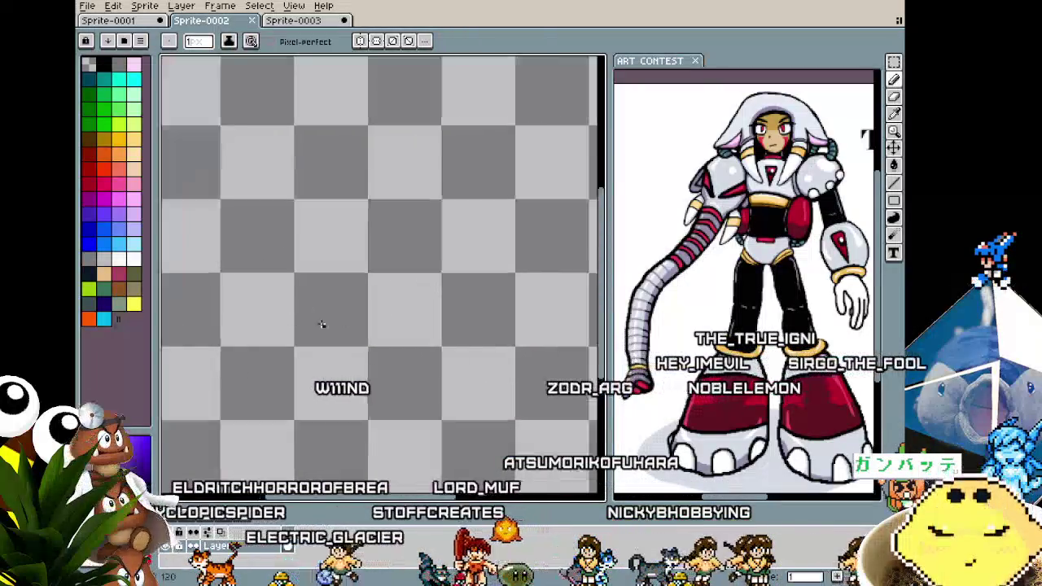
scroll(321, 326, "up", 2)
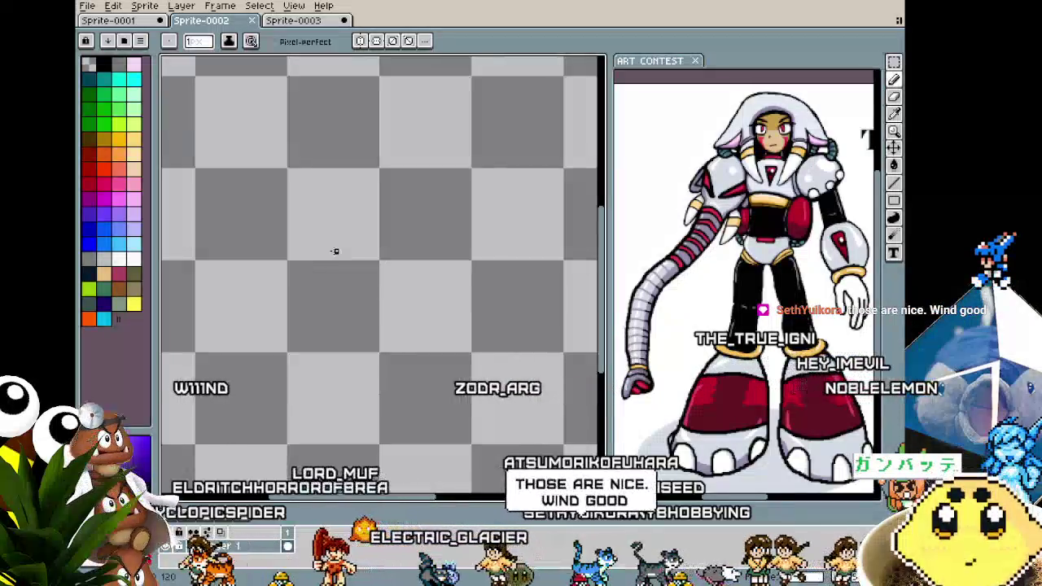
left_click(897, 201)
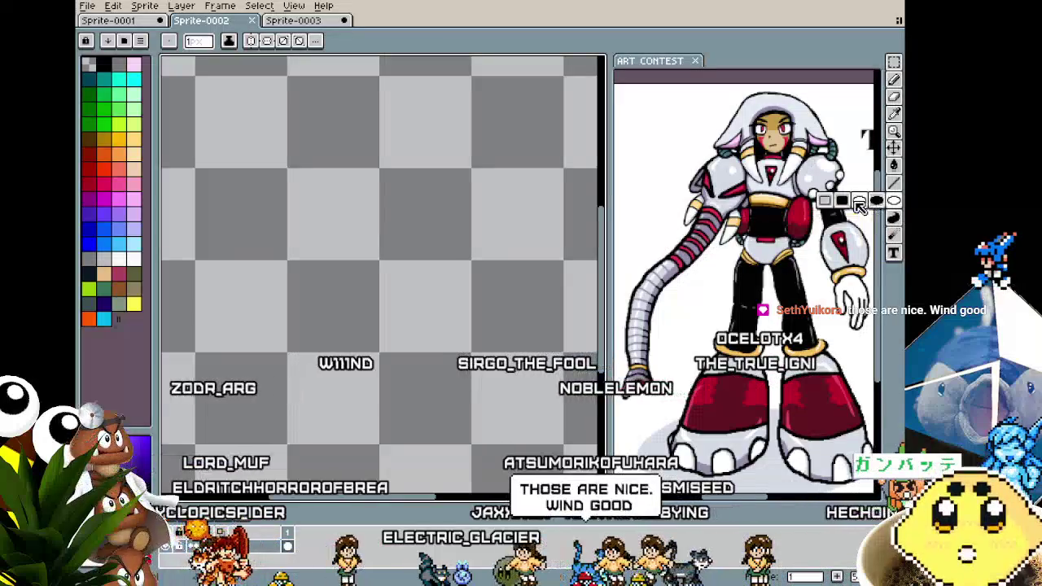
mouse_move(288, 222)
left_mouse_down()
mouse_move(448, 424)
mouse_move(463, 397)
left_mouse_up()
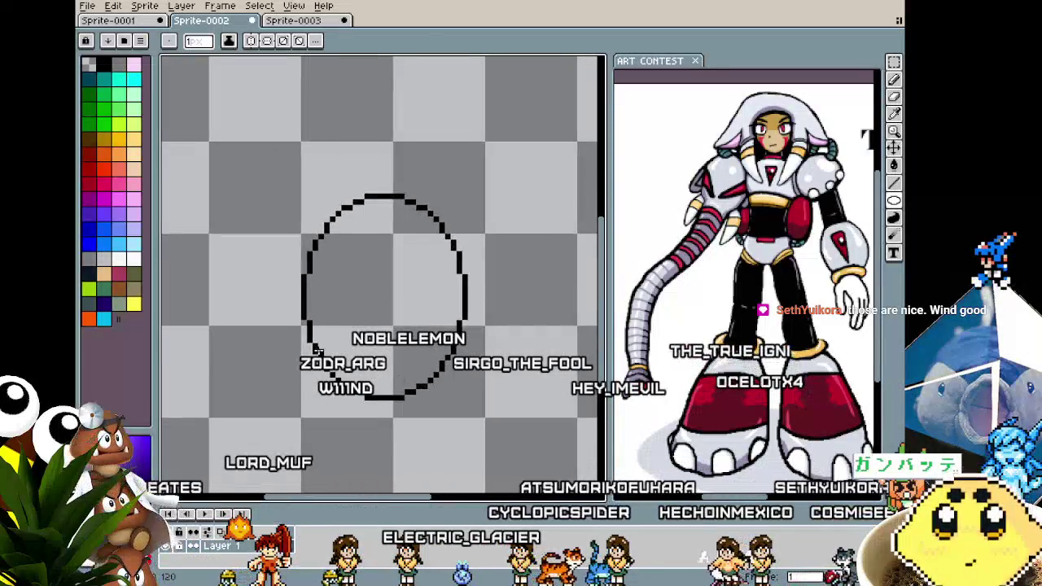
key("alt")
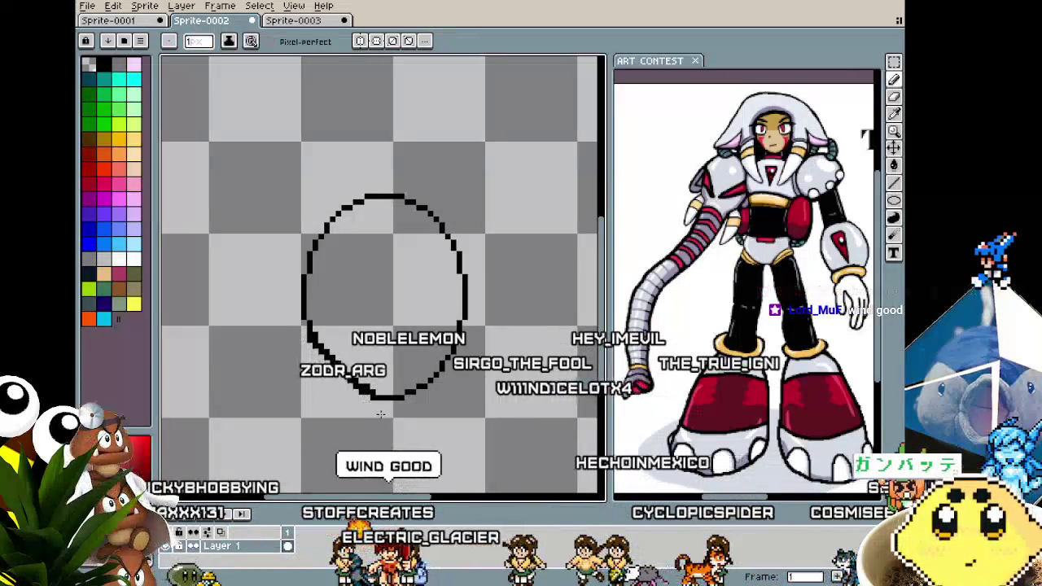
scroll(380, 415, "up", 1)
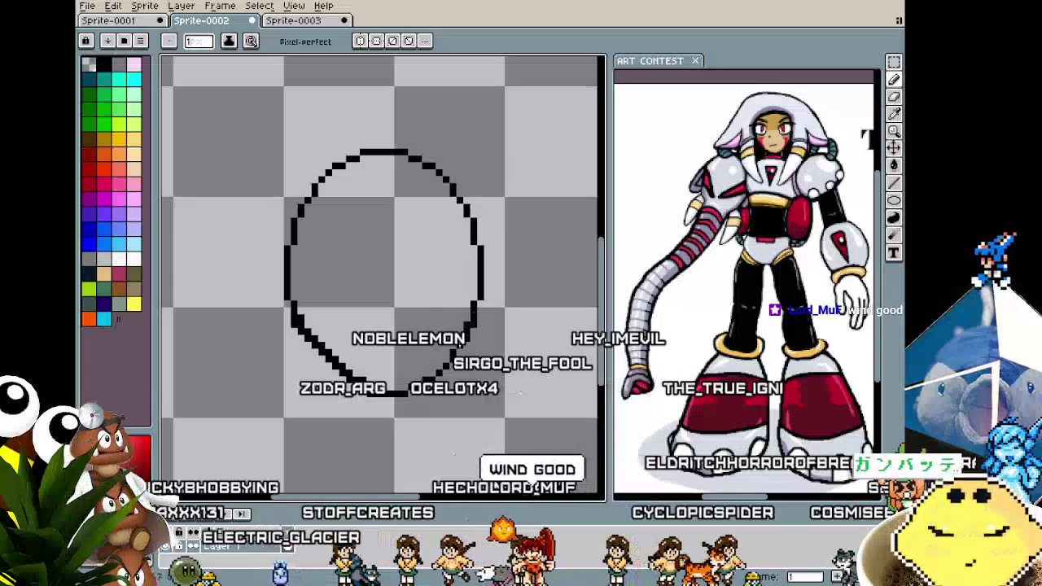
left_click_drag(432, 399, 338, 448)
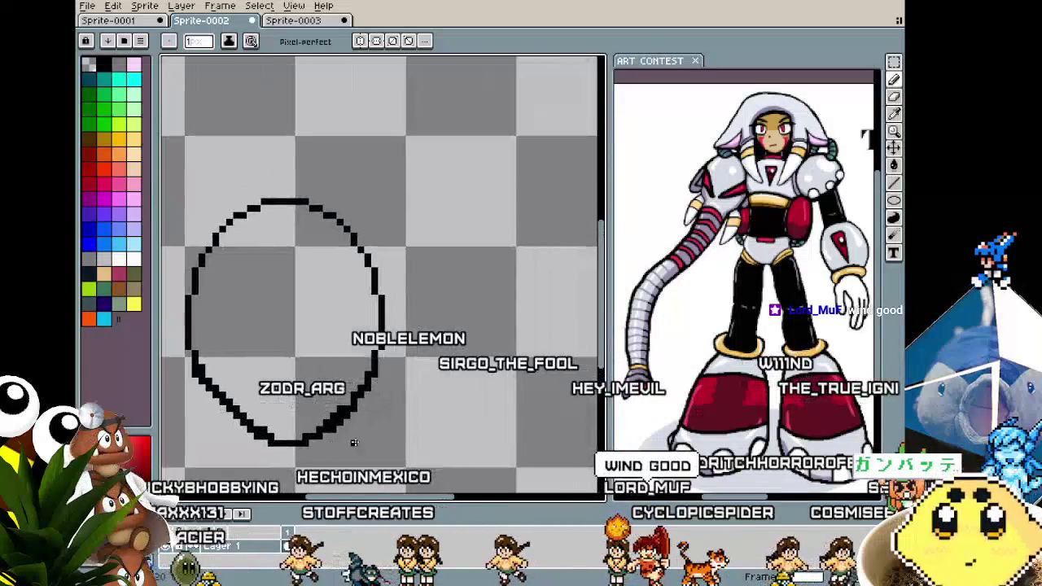
scroll(344, 240, "up", 1)
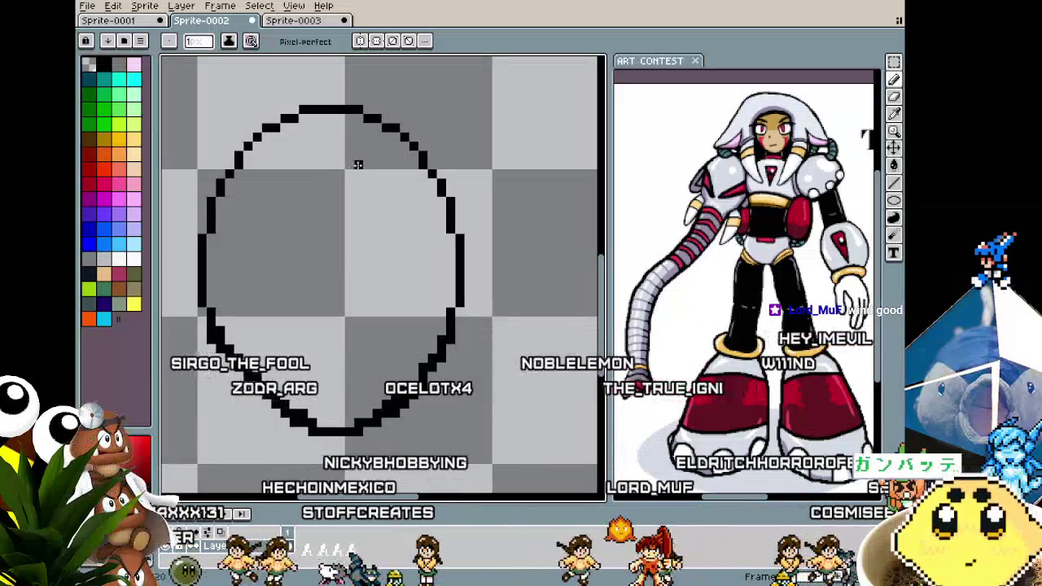
Add a curved visor line and a horizontal line across the head, redrawing the misplaced line.
left_click_drag(371, 122, 339, 358)
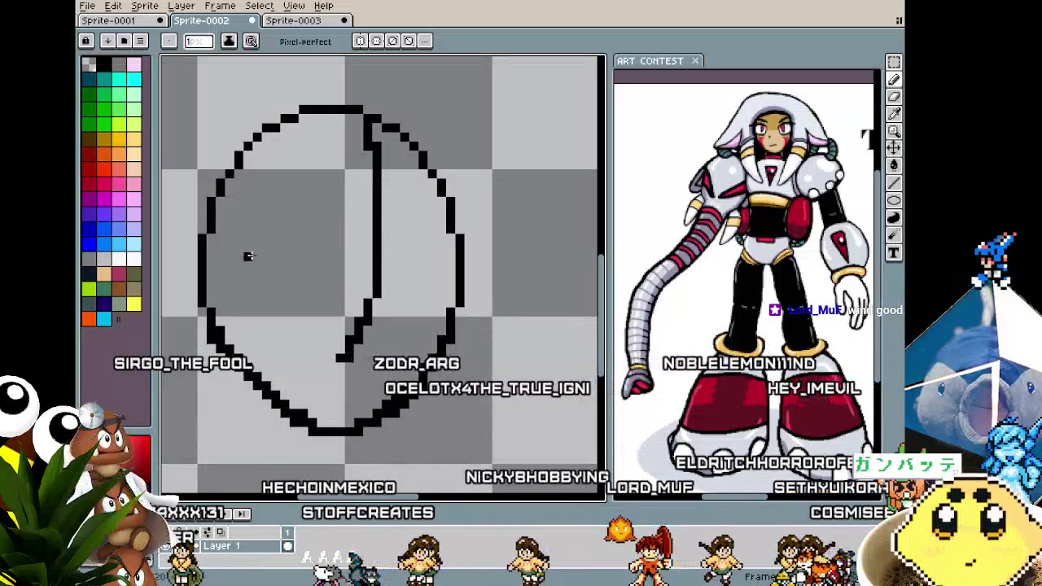
left_click_drag(243, 284, 438, 256)
scroll(450, 275, "down", 1)
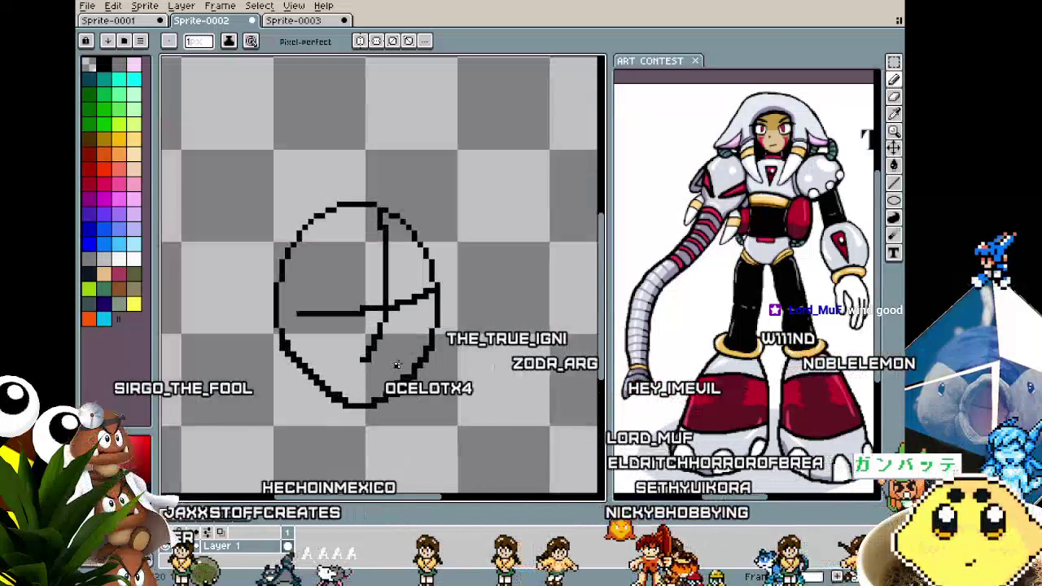
key("ctrl+z")
left_click_drag(380, 295, 507, 281)
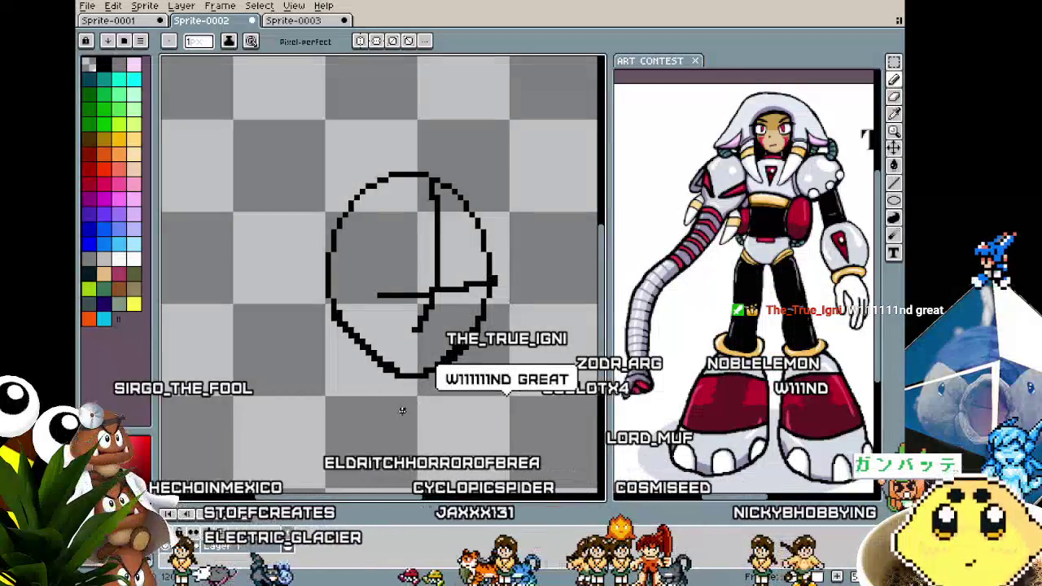
scroll(337, 361, "up", 1)
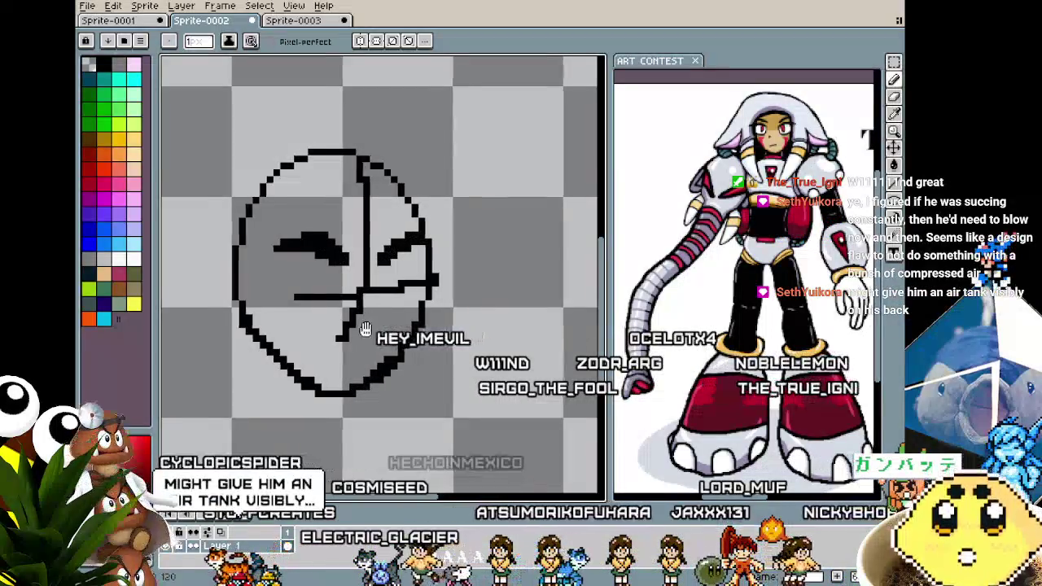
Move the robot head sketch 21 pixels right and 23 pixels up, and commit it.
scroll(365, 329, "down", 1)
scroll(374, 334, "down", 1)
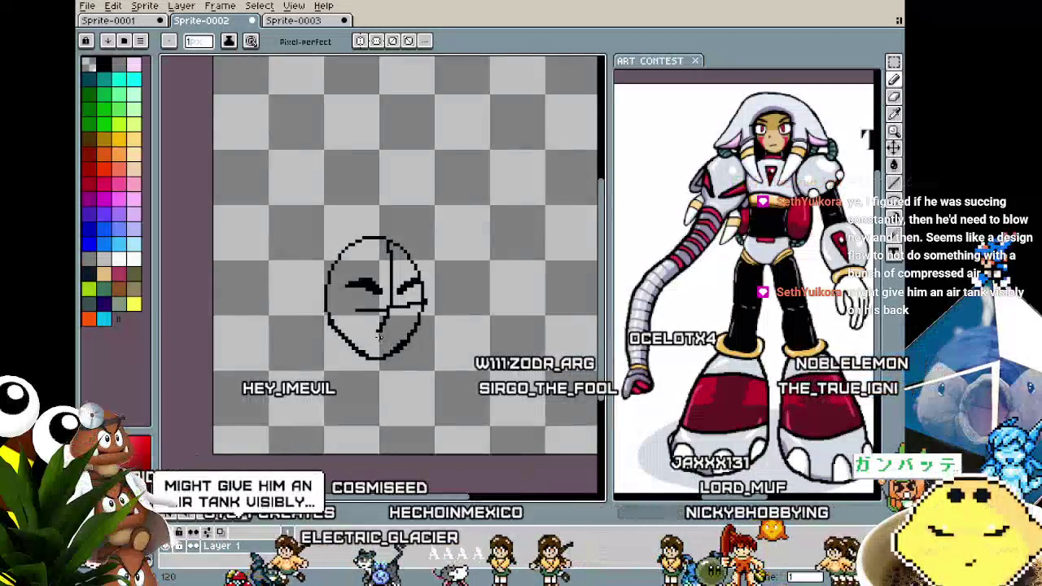
scroll(379, 334, "down", 1)
scroll(377, 326, "up", 1)
scroll(376, 320, "up", 1)
scroll(375, 314, "up", 1)
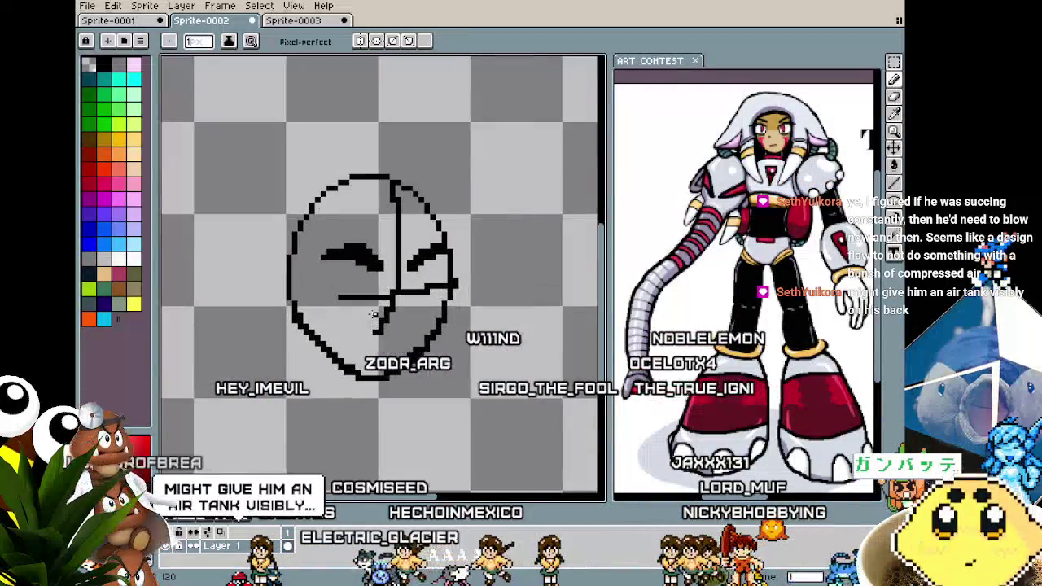
scroll(371, 315, "down", 1)
scroll(366, 318, "down", 1)
scroll(361, 322, "up", 1)
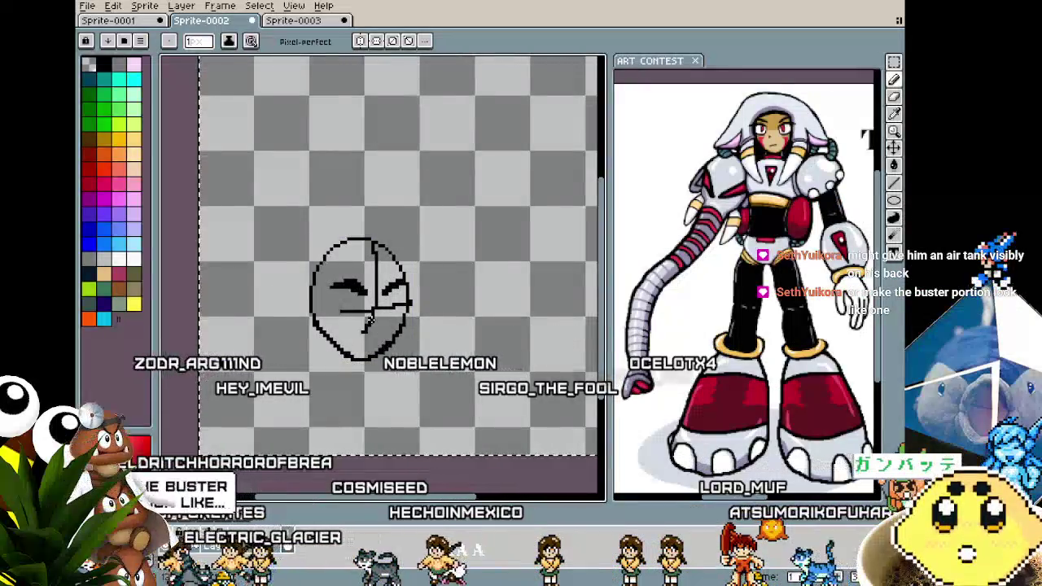
left_click_drag(359, 303, 430, 223)
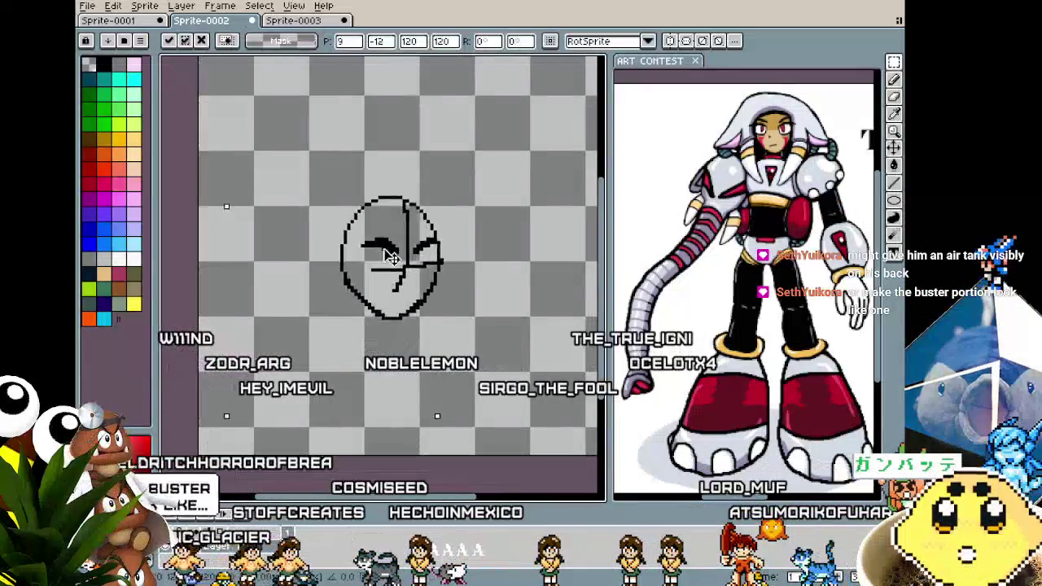
left_click(220, 325)
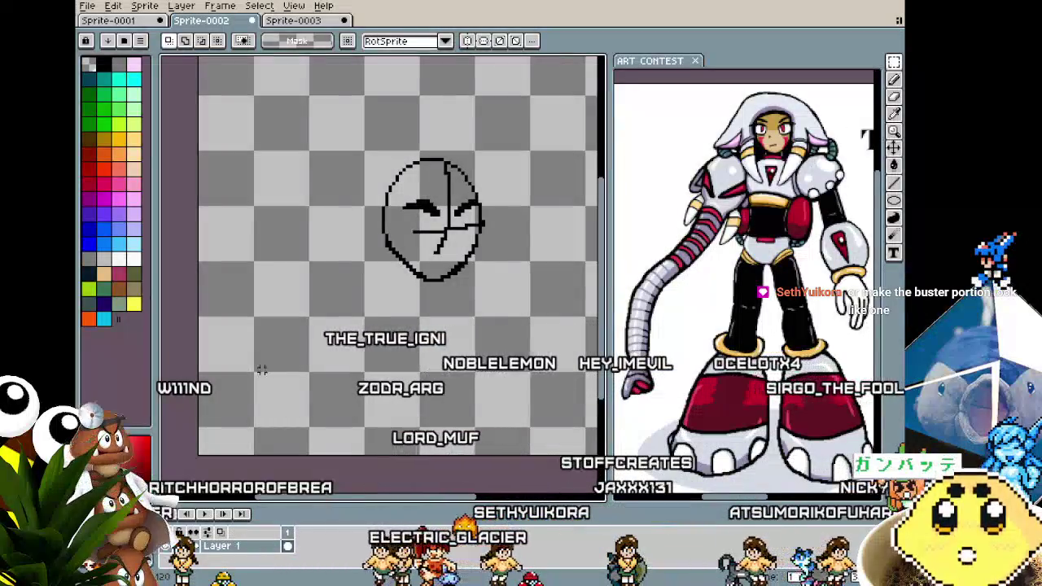
left_click_drag(261, 346, 236, 352)
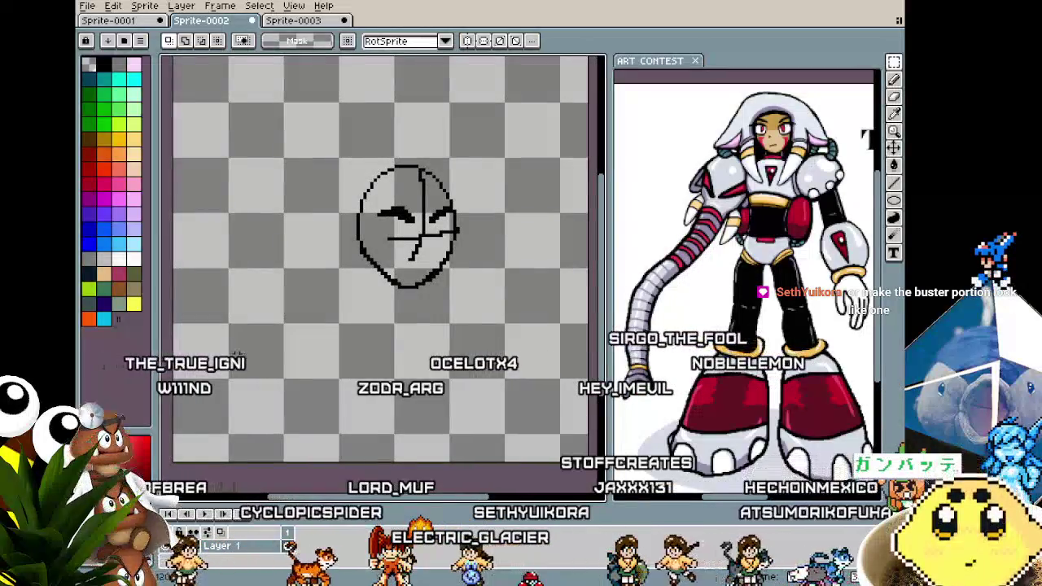
Try diagonal nose strokes on the face with the pencil, then undo them.
scroll(257, 315, "up", 1)
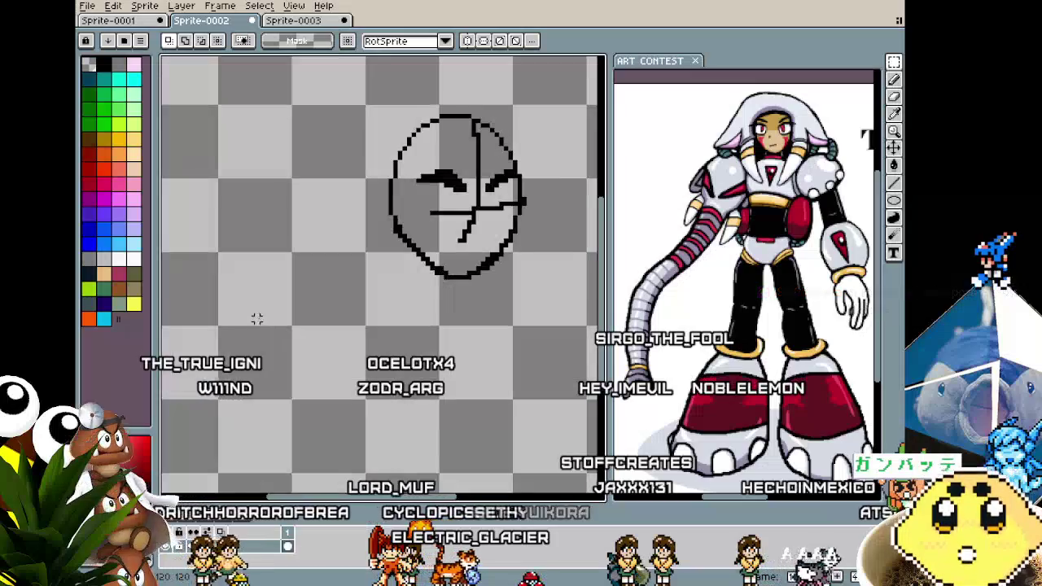
scroll(256, 319, "up", 2)
scroll(277, 301, "up", 1)
scroll(320, 265, "up", 1)
scroll(321, 264, "up", 1)
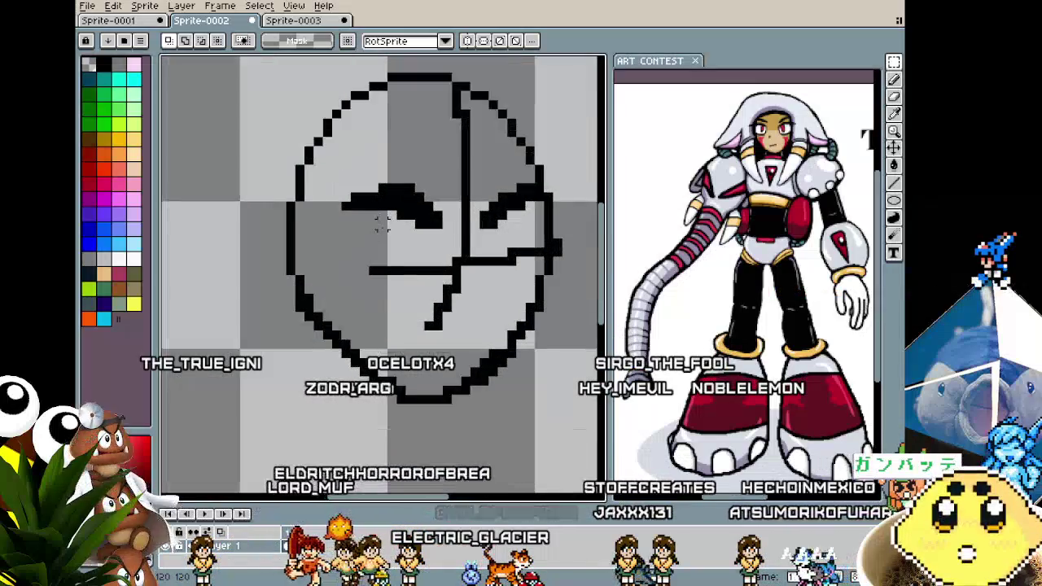
scroll(344, 228, "up", 1)
scroll(429, 224, "up", 1)
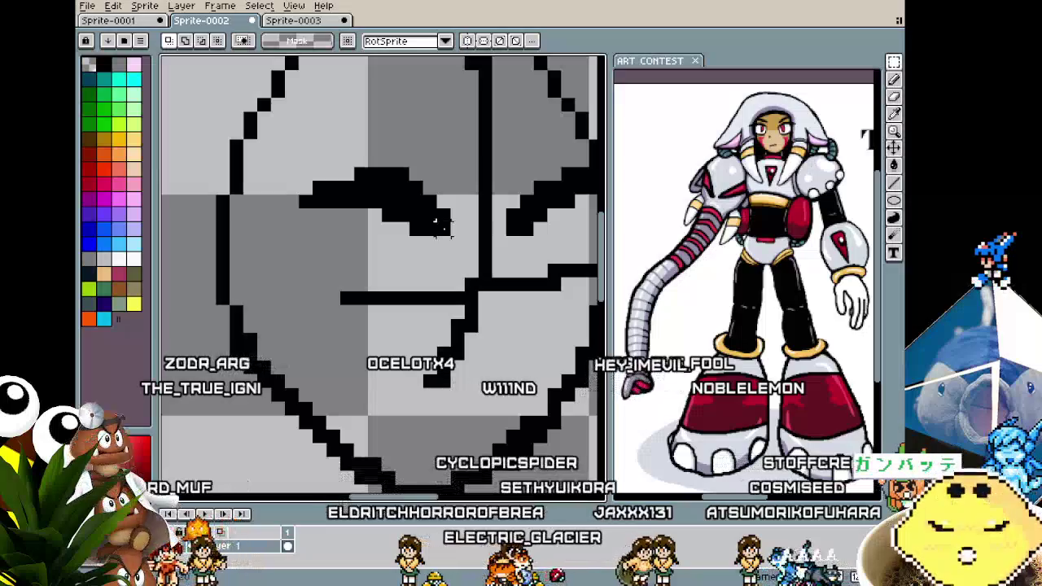
key("b")
left_click_drag(433, 282, 399, 328)
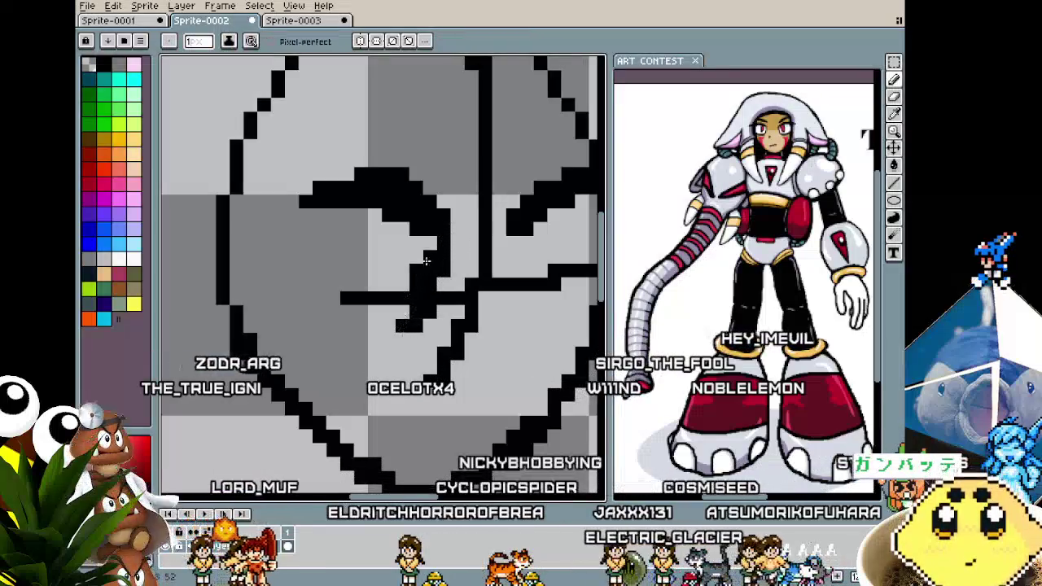
scroll(435, 244, "down", 1)
scroll(437, 325, "up", 1)
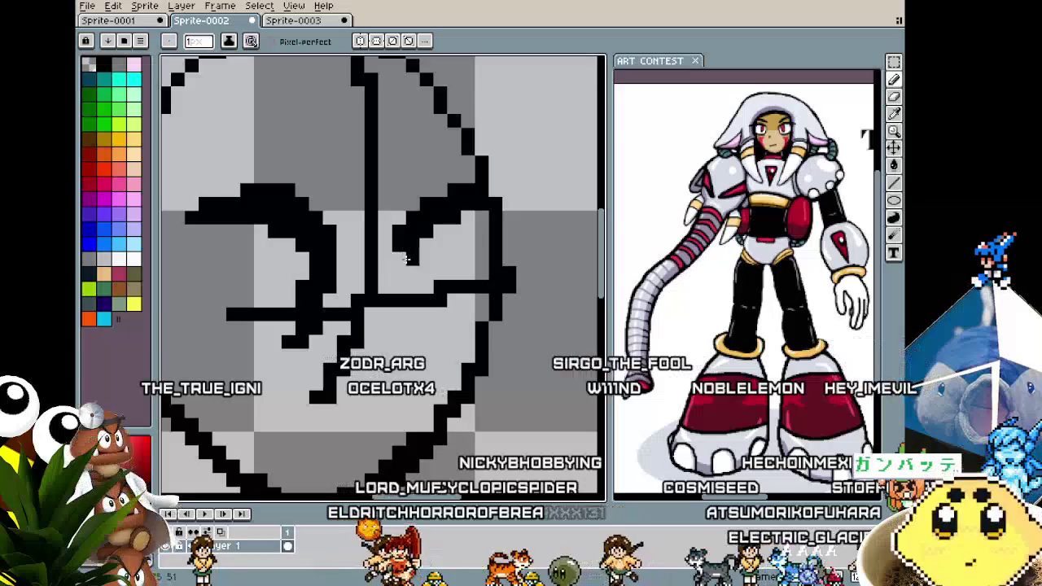
key("ctrl+z")
key("ctrl+z")
mouse_move(269, 305)
left_mouse_down()
mouse_move(297, 262)
mouse_move(301, 330)
left_mouse_up()
key("ctrl+z")
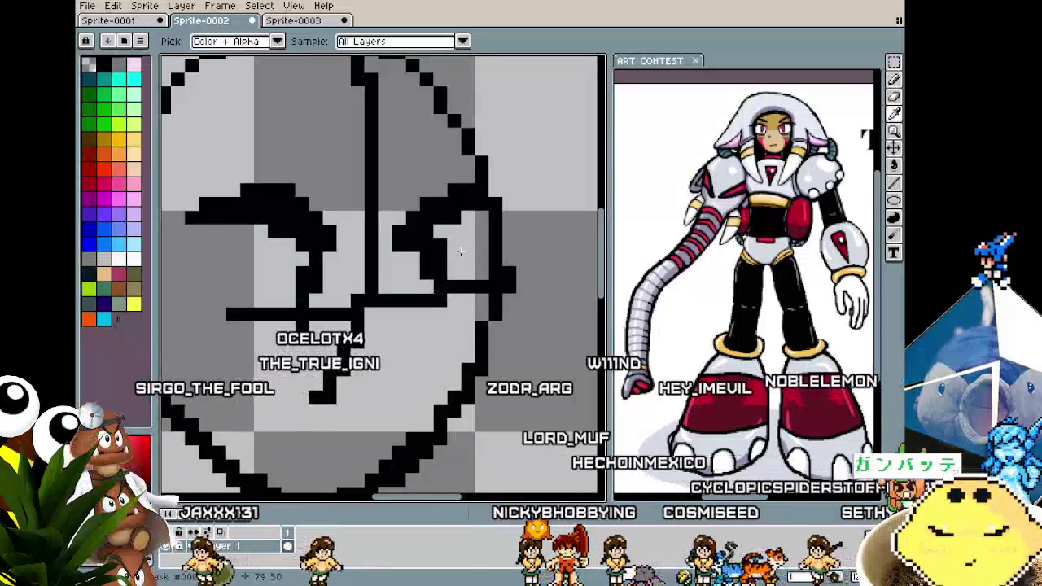
Rework the mouth into one short horizontal stroke without its leftmost pixel.
left_click_drag(425, 244, 444, 287)
key("ctrl+z")
left_click_drag(379, 301, 431, 301)
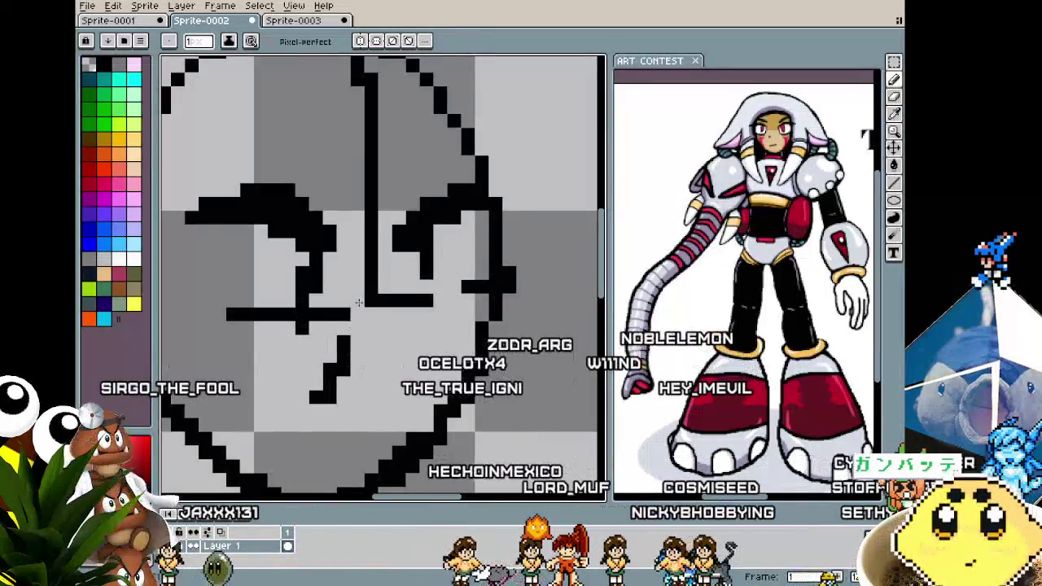
left_click(383, 298)
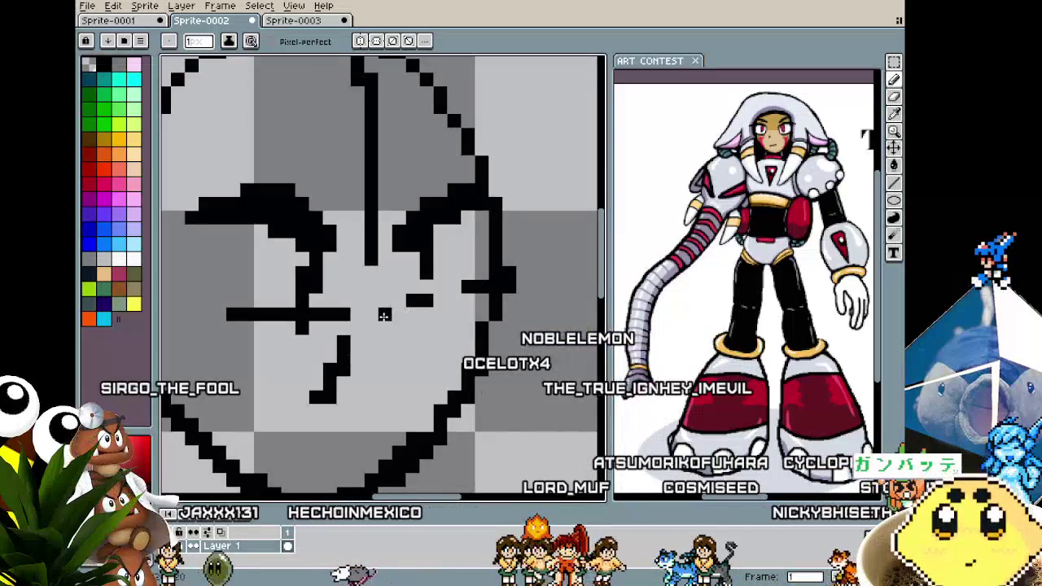
Erase the long vertical centre line and draw the eye's lower edge under the brow.
left_click_drag(371, 262, 368, 77)
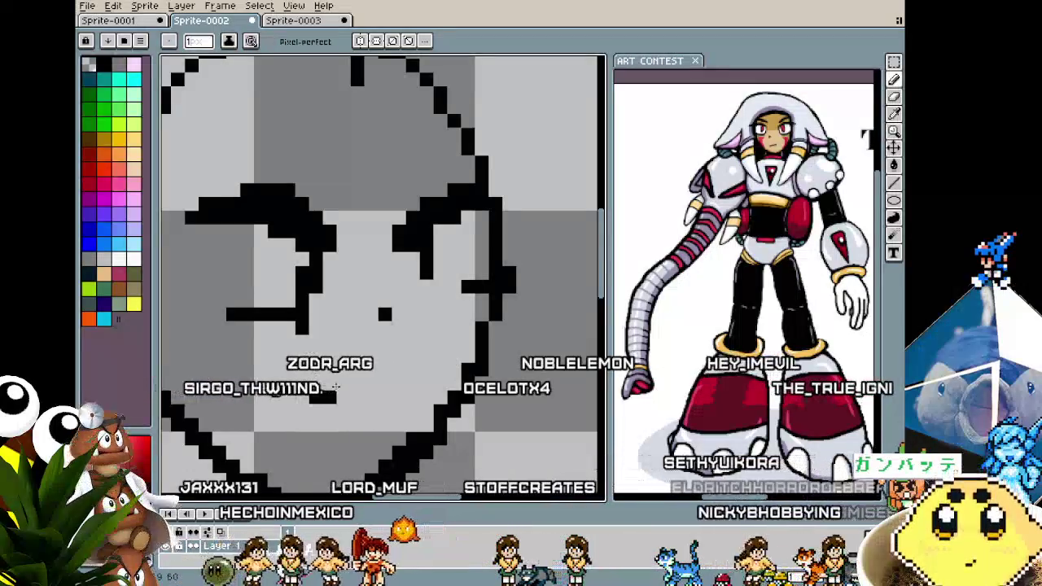
scroll(386, 325, "down", 2)
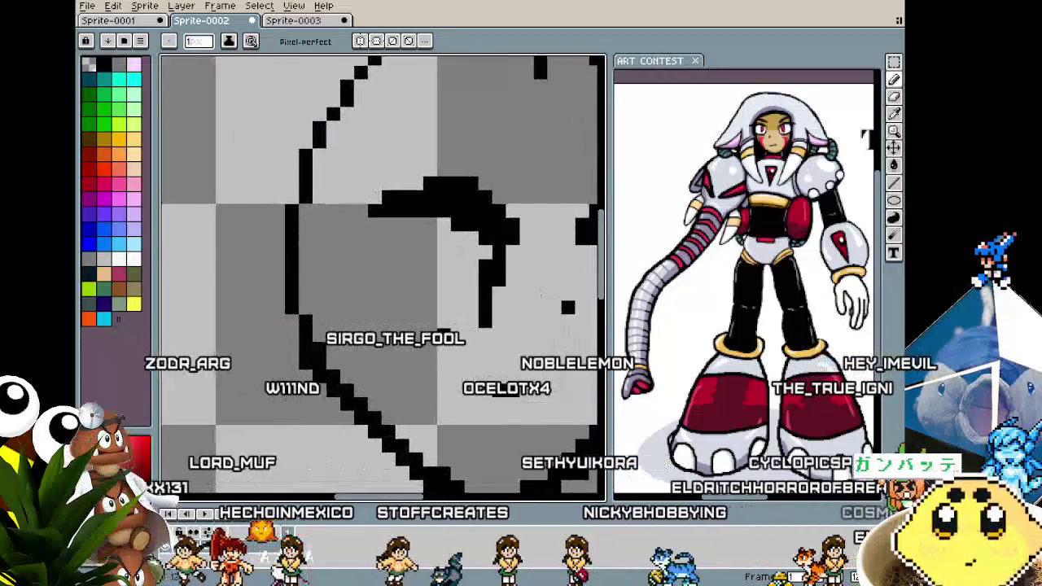
scroll(385, 325, "up", 1)
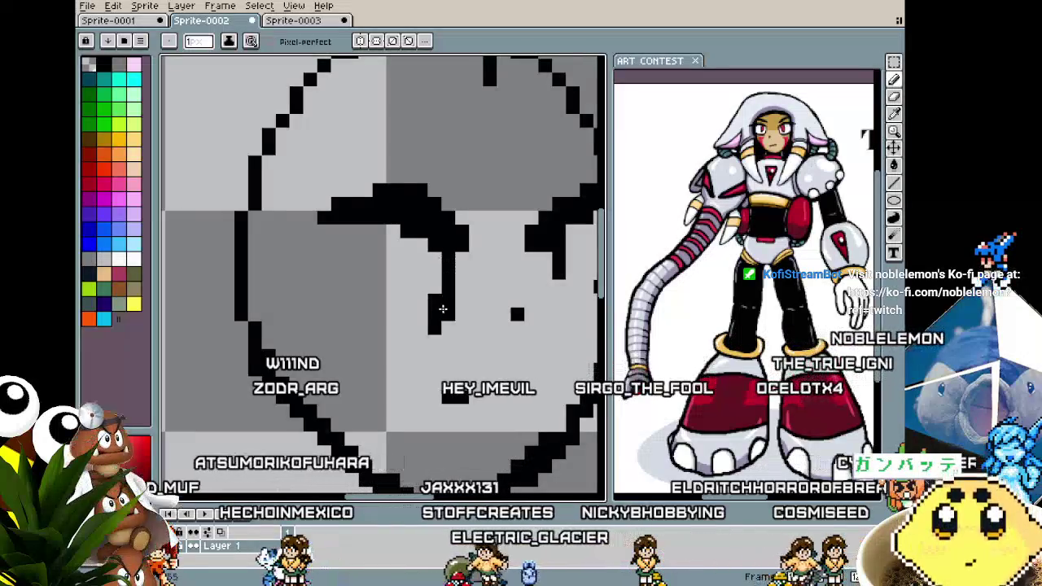
scroll(449, 277, "right", 2)
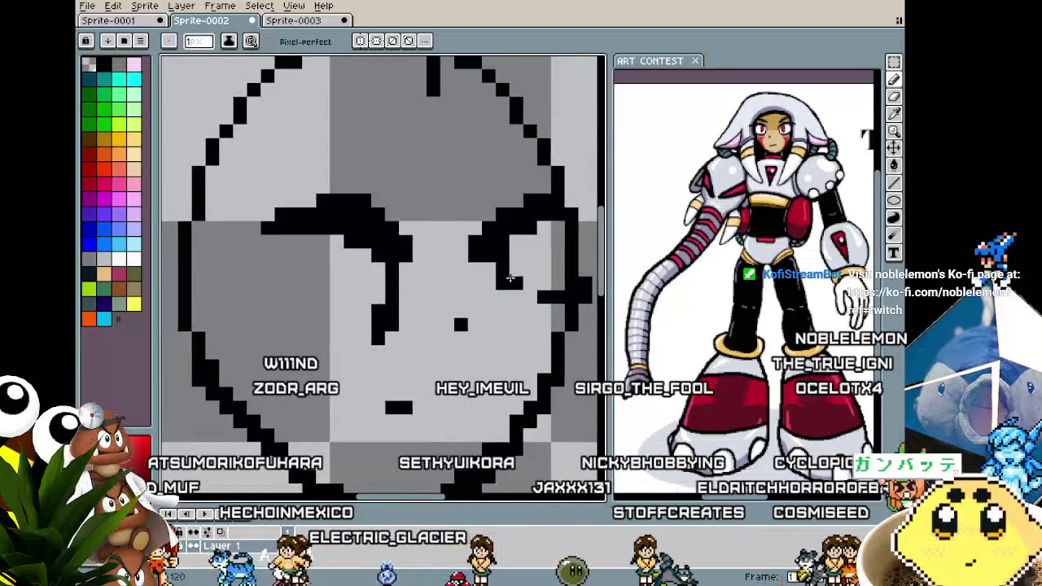
scroll(551, 300, "down", 1)
scroll(481, 310, "down", 1)
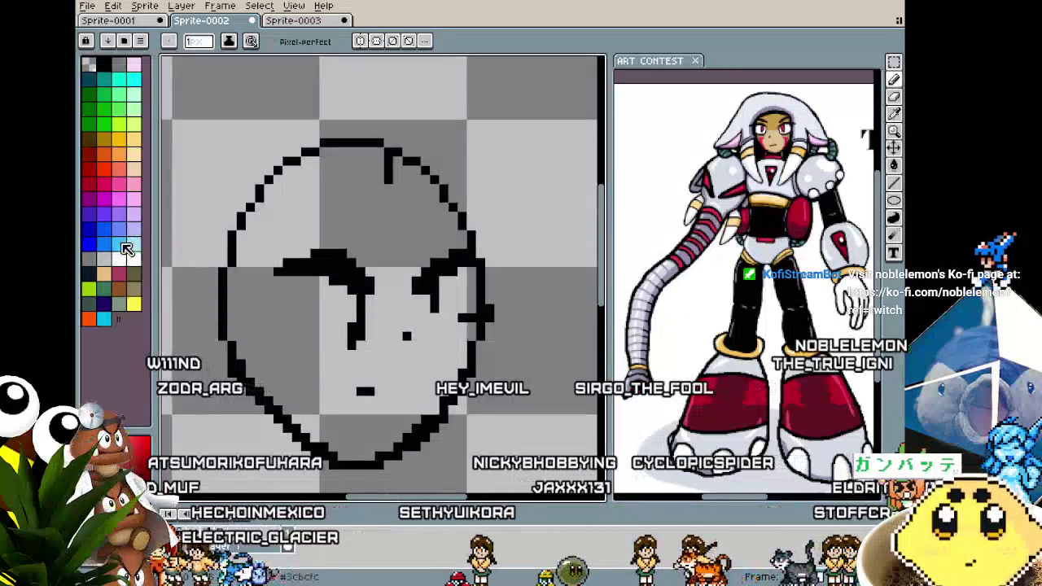
scroll(286, 336, "up", 1)
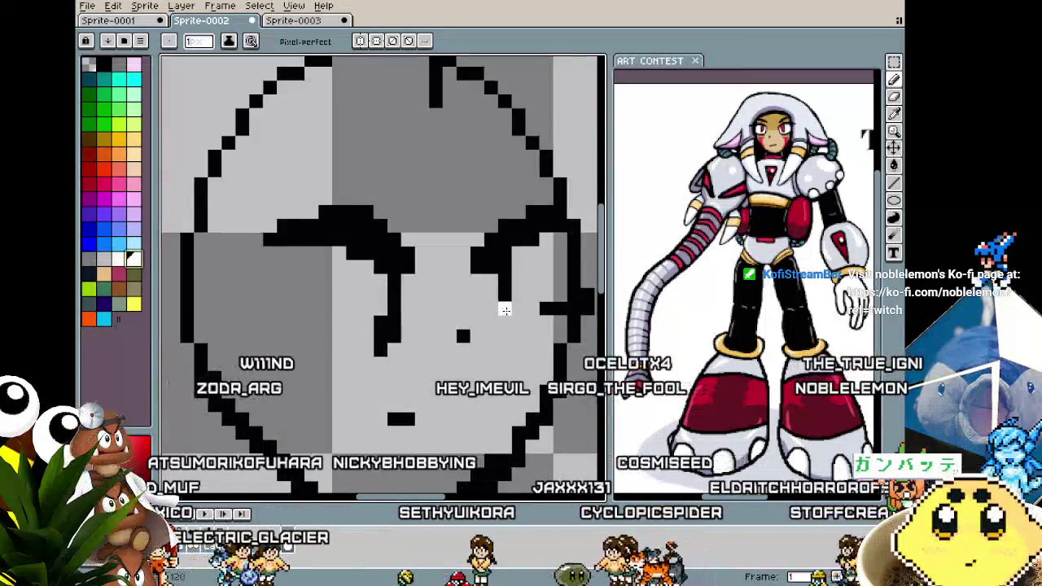
scroll(537, 281, "down", 2)
scroll(521, 302, "up", 2)
scroll(505, 309, "up", 1)
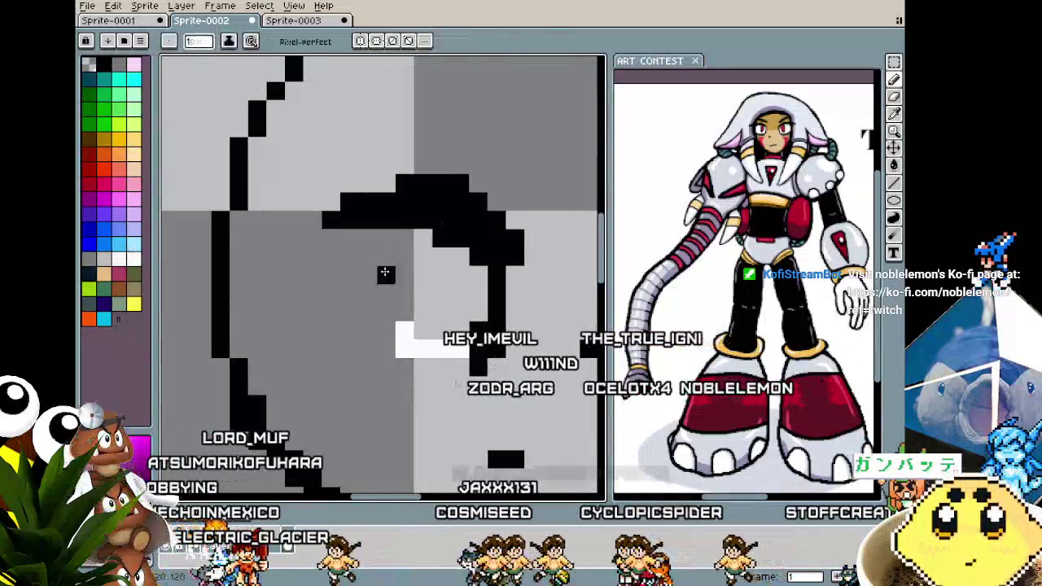
left_click_drag(354, 342, 444, 367)
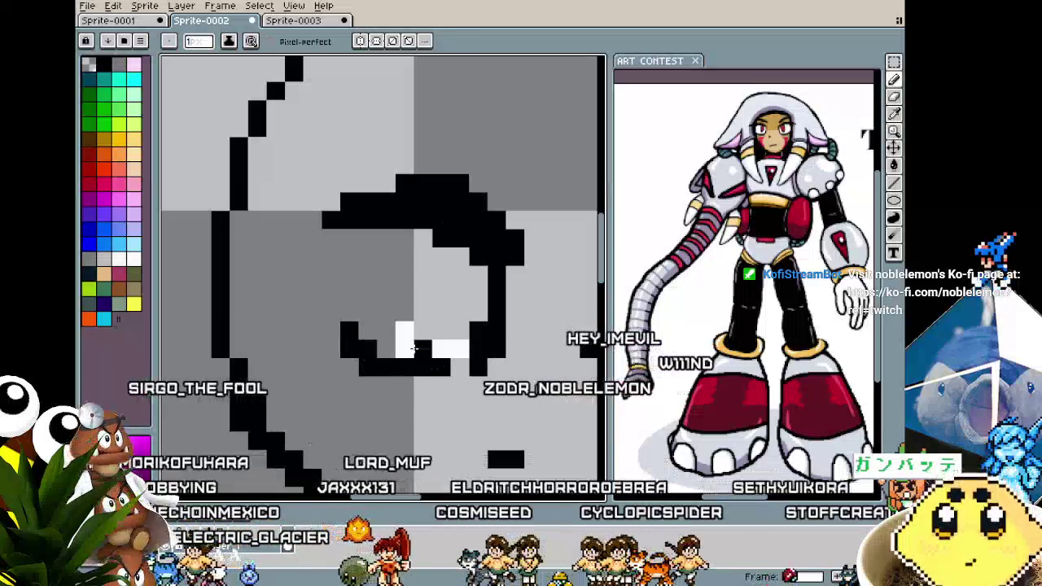
Flood-fill the inside of the eye with white.
key("g")
left_click(382, 293)
scroll(350, 367, "down", 3)
scroll(350, 367, "up", 2)
scroll(383, 350, "up", 1)
Test a plus-shaped black pupil in the eye, then undo it.
key("b")
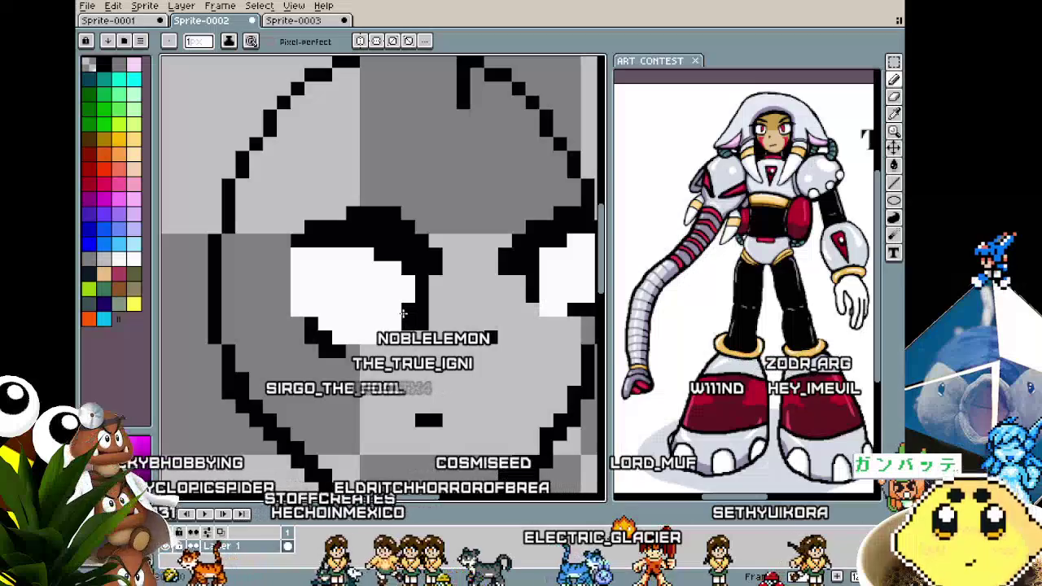
left_click(405, 316, "alt")
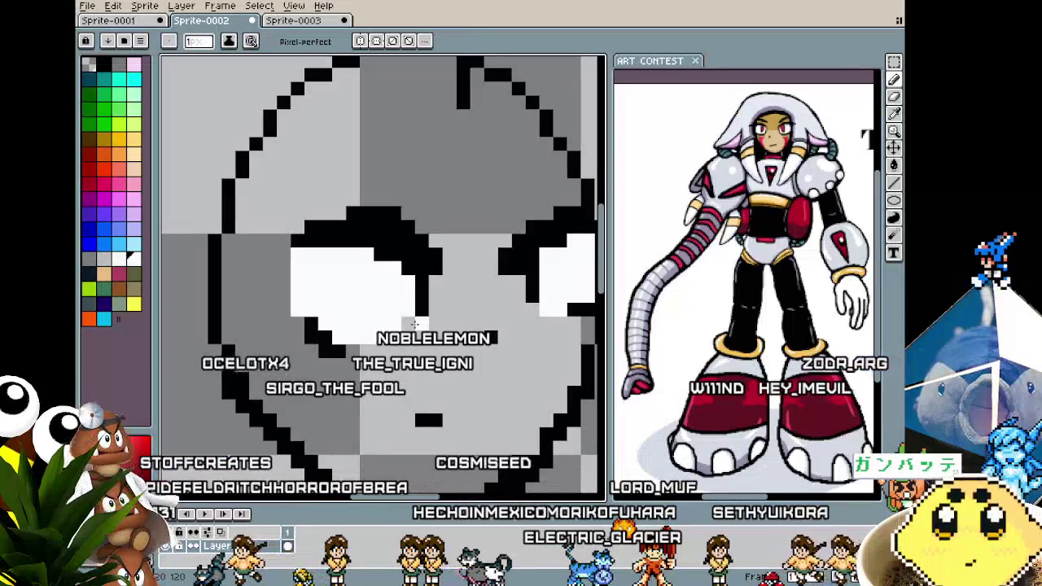
scroll(414, 325, "down", 2)
scroll(411, 318, "up", 1)
scroll(407, 301, "up", 2)
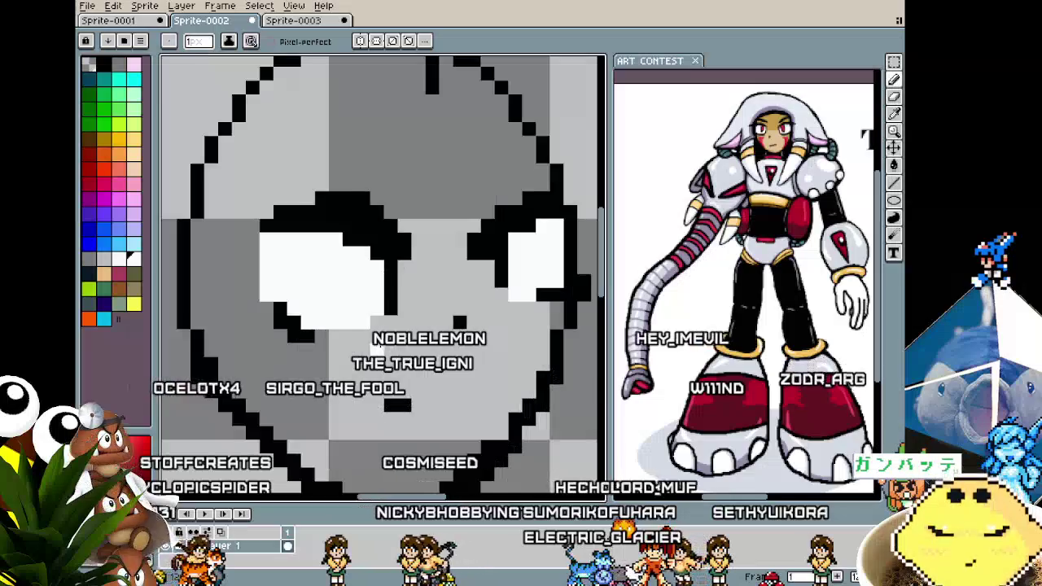
scroll(399, 277, "up", 1)
key("i")
key("b")
left_click(332, 269)
key("ctrl+z")
Shrink the brush to one pixel and place a small black pupil in the eye.
key("minus")
key("minus")
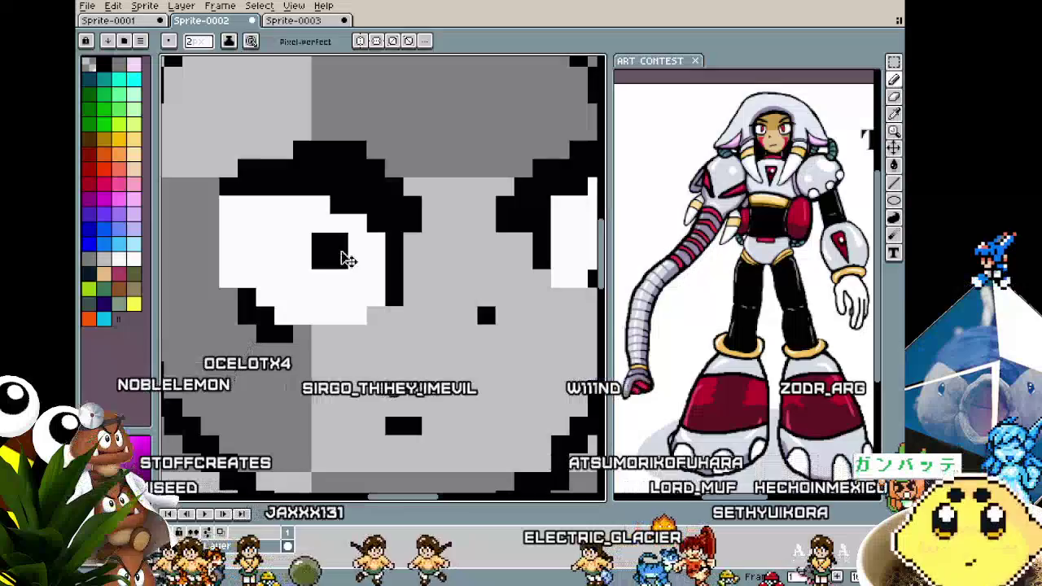
left_click(339, 315)
scroll(342, 314, "down", 1)
scroll(326, 309, "down", 1)
scroll(294, 303, "down", 1)
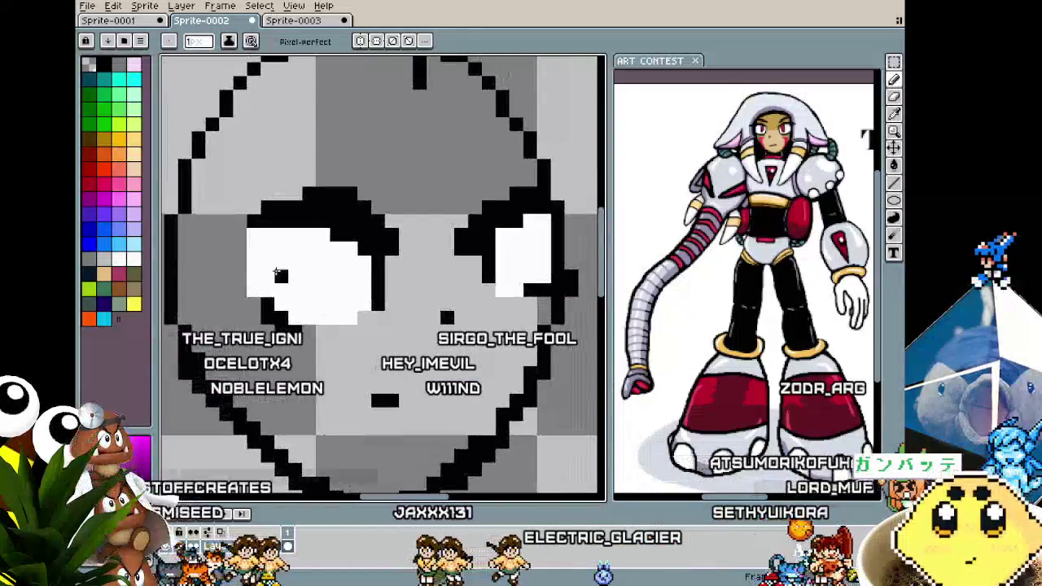
key("i")
key("b")
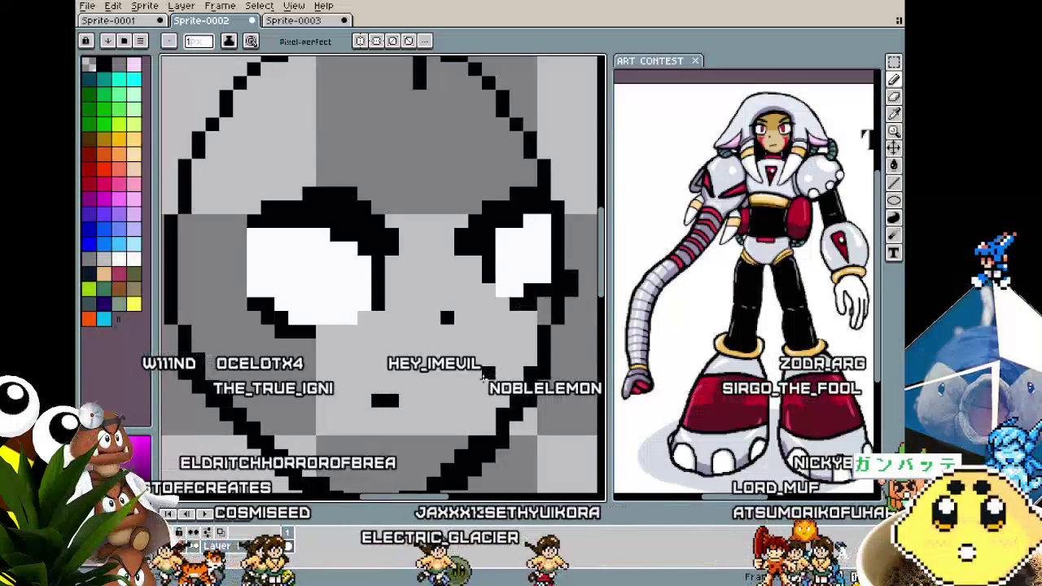
Add a black nose pixel below the eye and bring the top of the head into view.
scroll(485, 381, "down", 2)
scroll(350, 382, "up", 1)
scroll(349, 350, "up", 1)
scroll(346, 322, "up", 2)
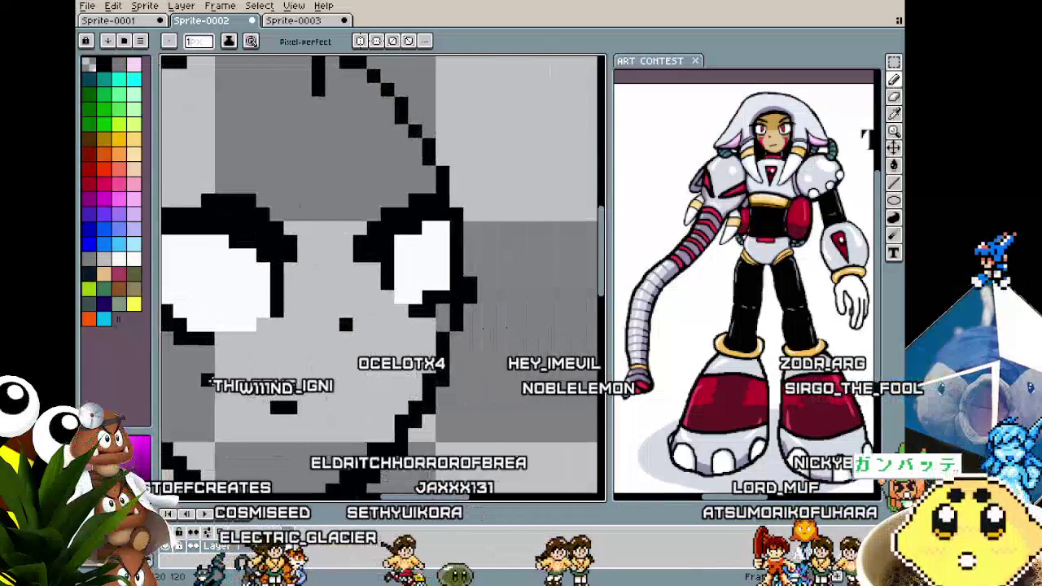
left_click(346, 324)
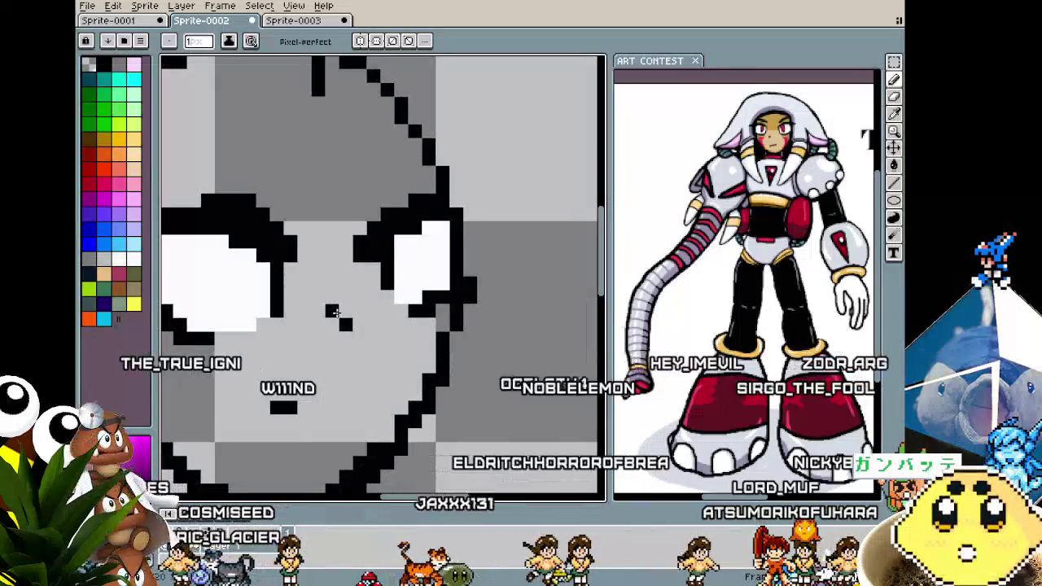
left_click_drag(344, 157, 420, 246)
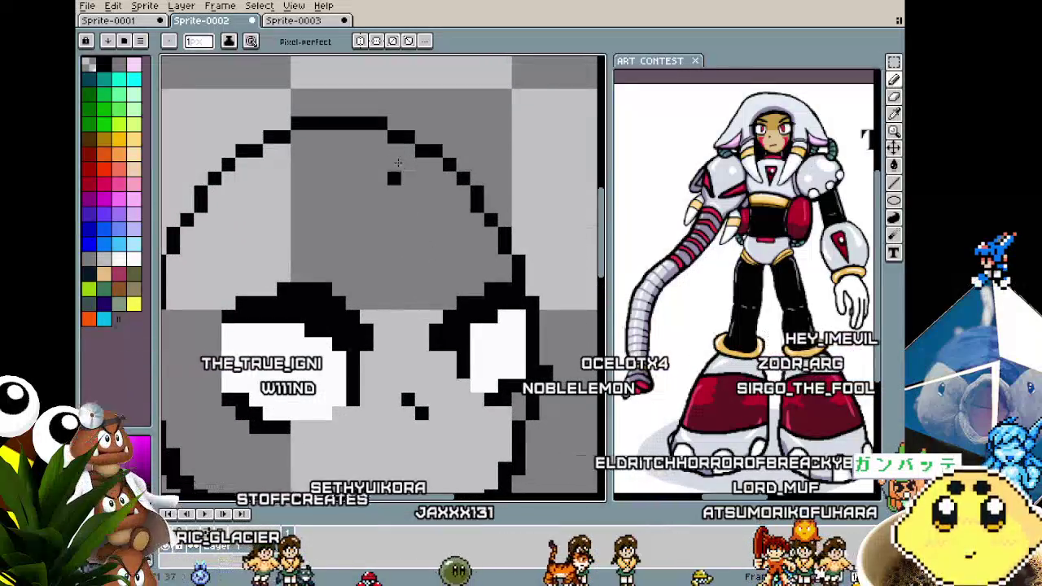
scroll(394, 157, "down", 2)
scroll(358, 260, "up", 1)
scroll(326, 351, "up", 1)
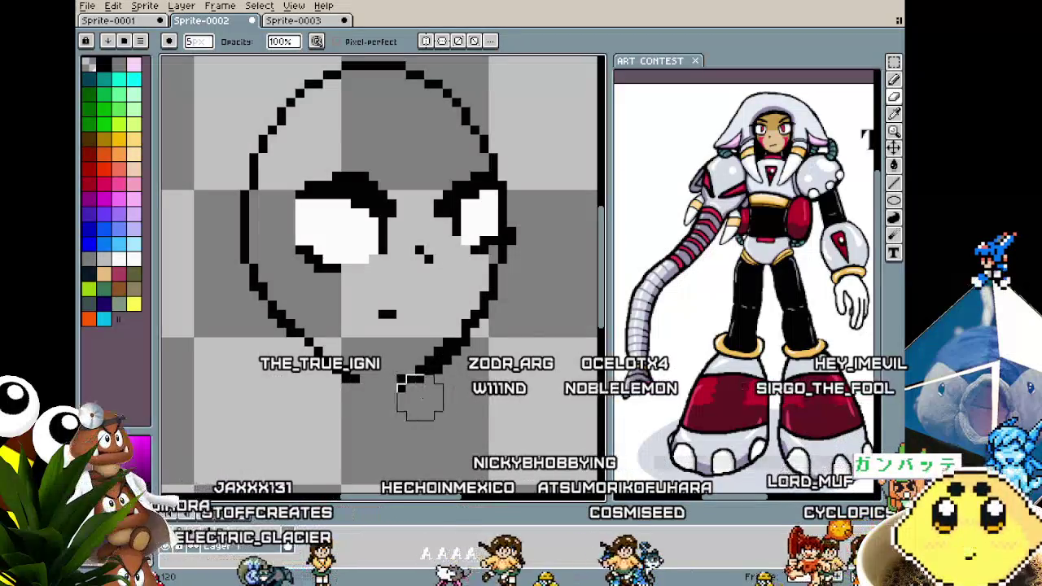
key("b")
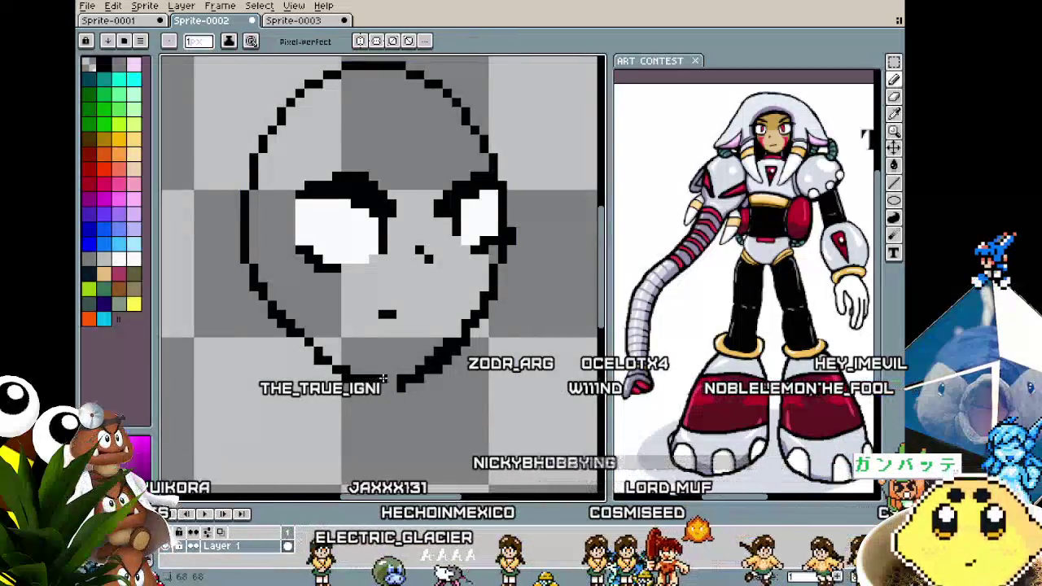
Zoom the ART CONTEST reference in on the character's face and torso.
left_click(669, 289)
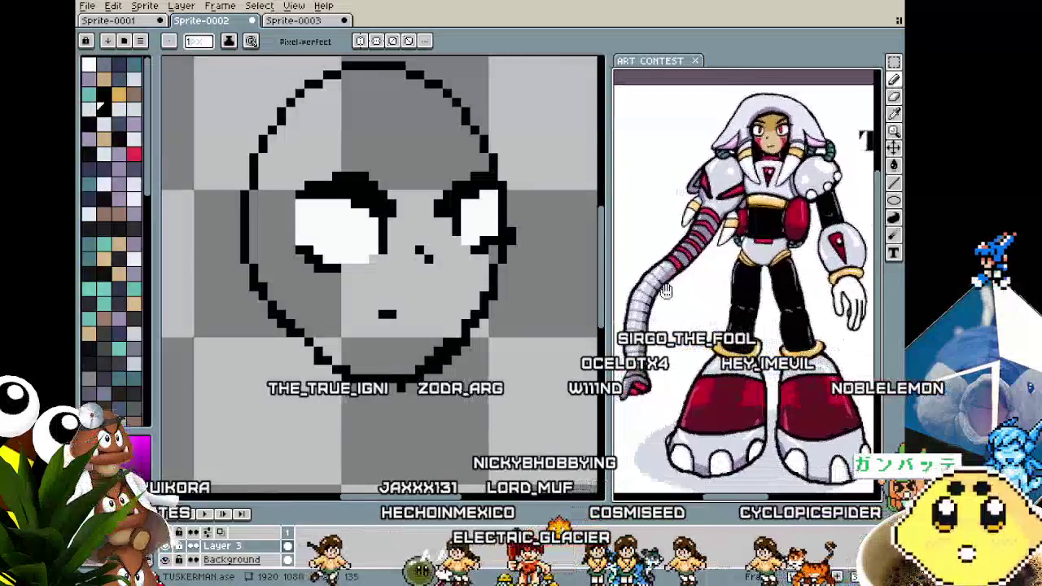
scroll(672, 303, "up", 1)
scroll(672, 303, "up", 1)
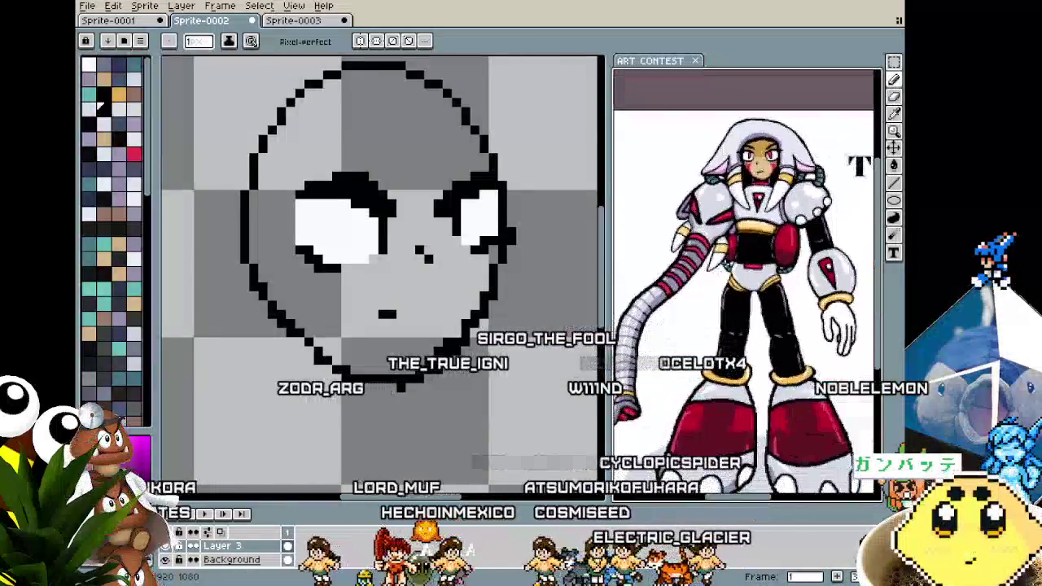
scroll(671, 303, "up", 1)
scroll(705, 316, "up", 2)
left_click_drag(705, 316, 696, 447)
Return to the Sprite-0002 robot head and shift it slightly left in view.
left_click_drag(374, 415, 396, 407)
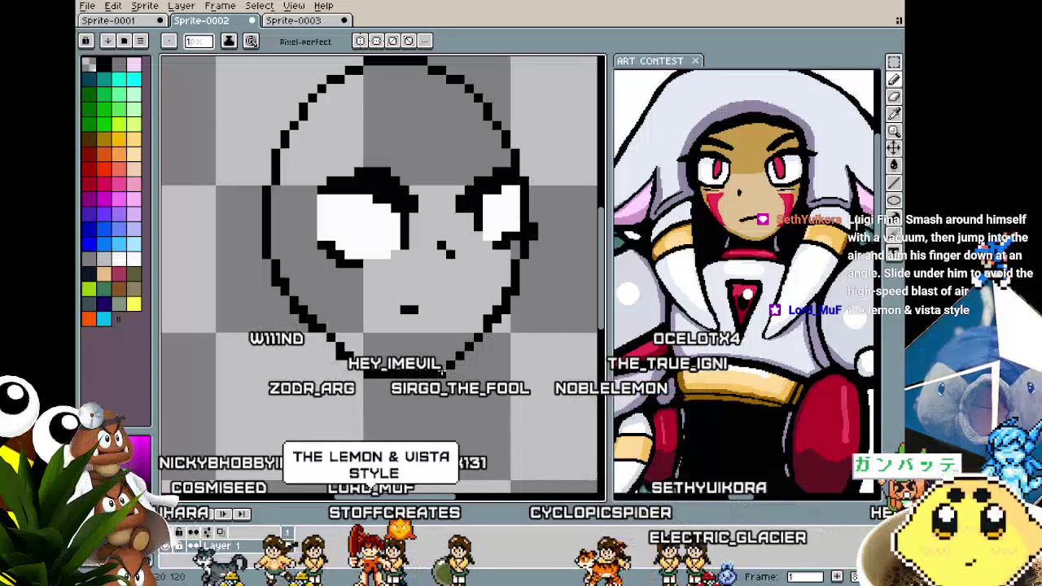
scroll(438, 407, "down", 3)
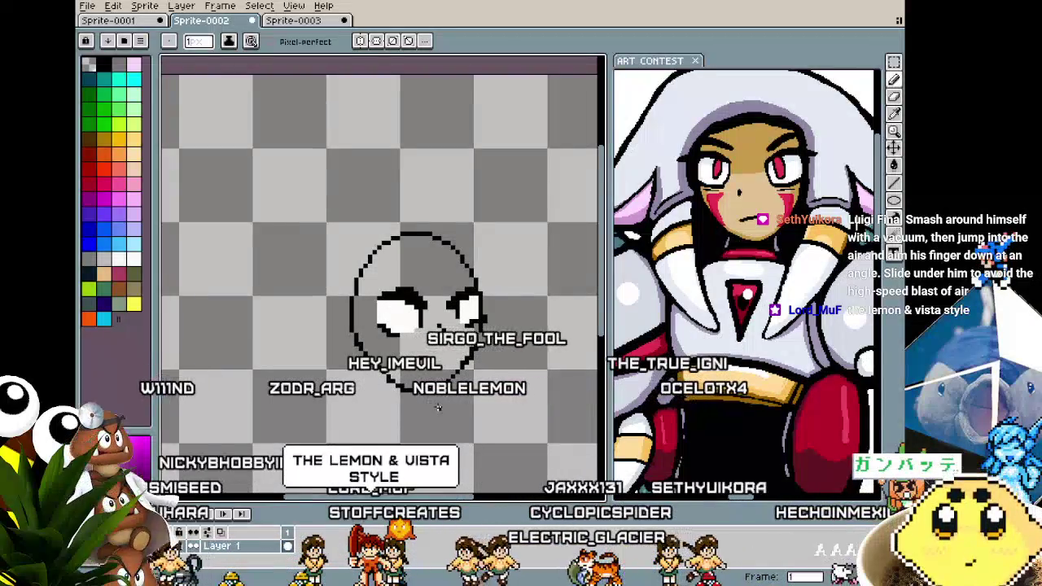
left_click_drag(436, 407, 423, 410)
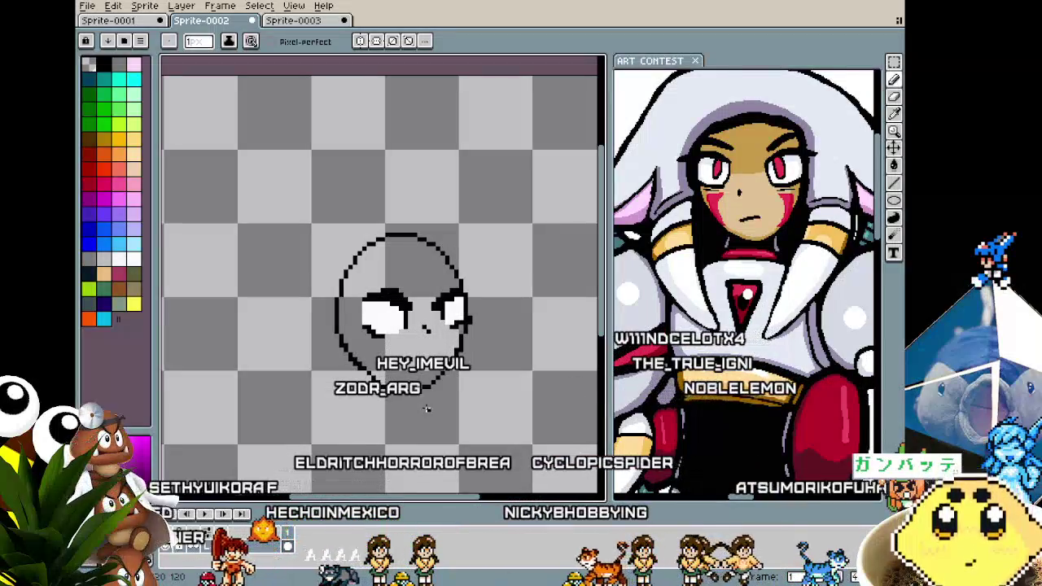
scroll(484, 302, "up", 1)
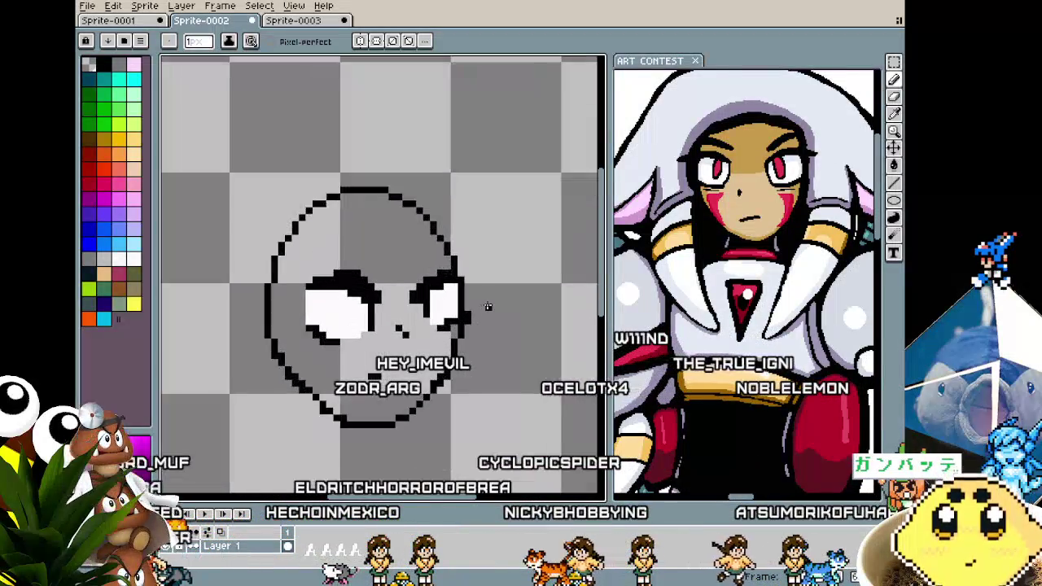
Recentre the robot head and extend the white of its right eye downward.
scroll(483, 302, "up", 1)
left_click_drag(460, 341, 530, 307)
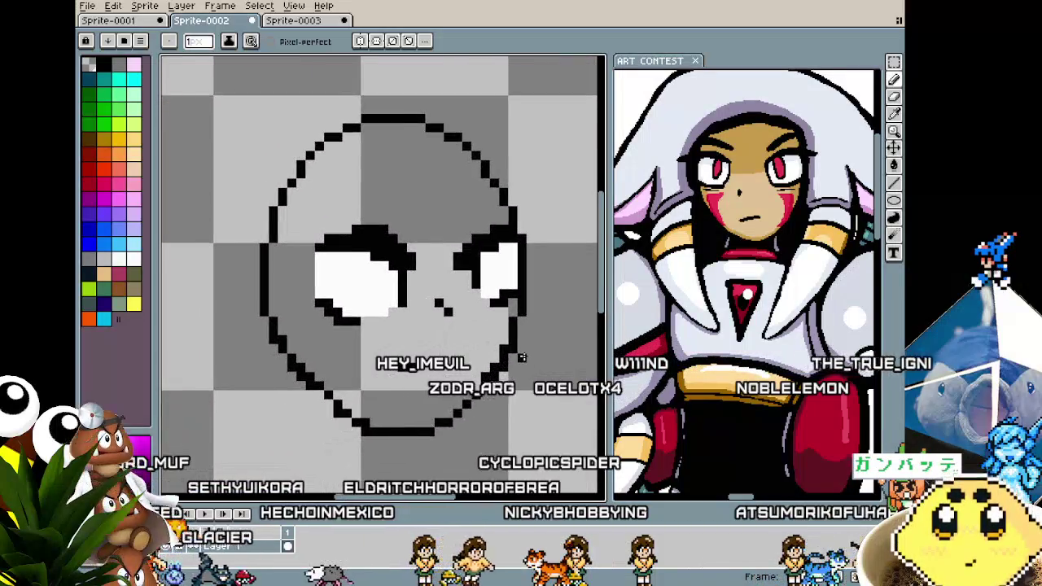
scroll(411, 329, "up", 1)
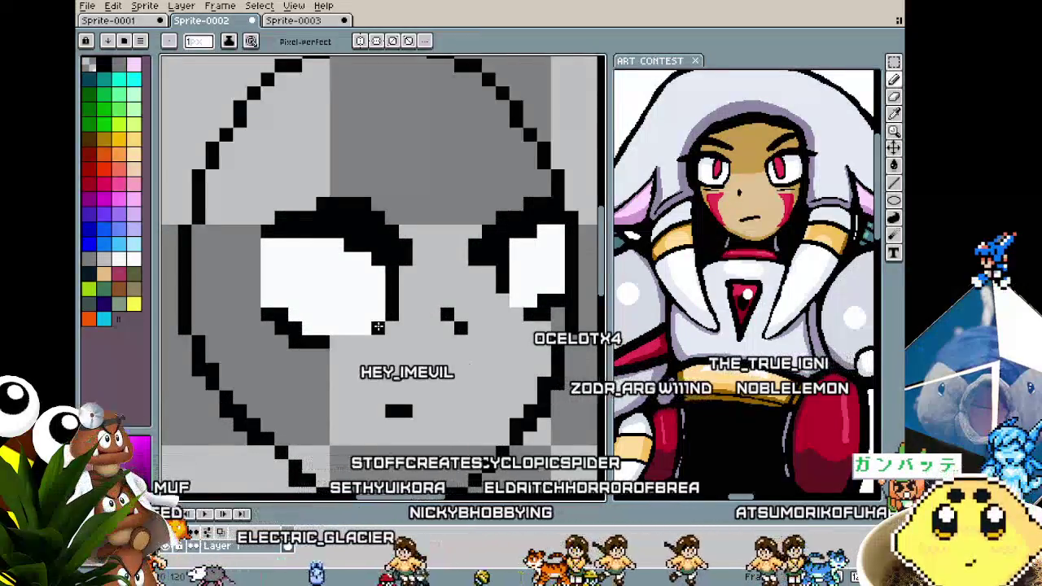
scroll(339, 365, "down", 2)
scroll(340, 366, "down", 1)
scroll(281, 337, "up", 2)
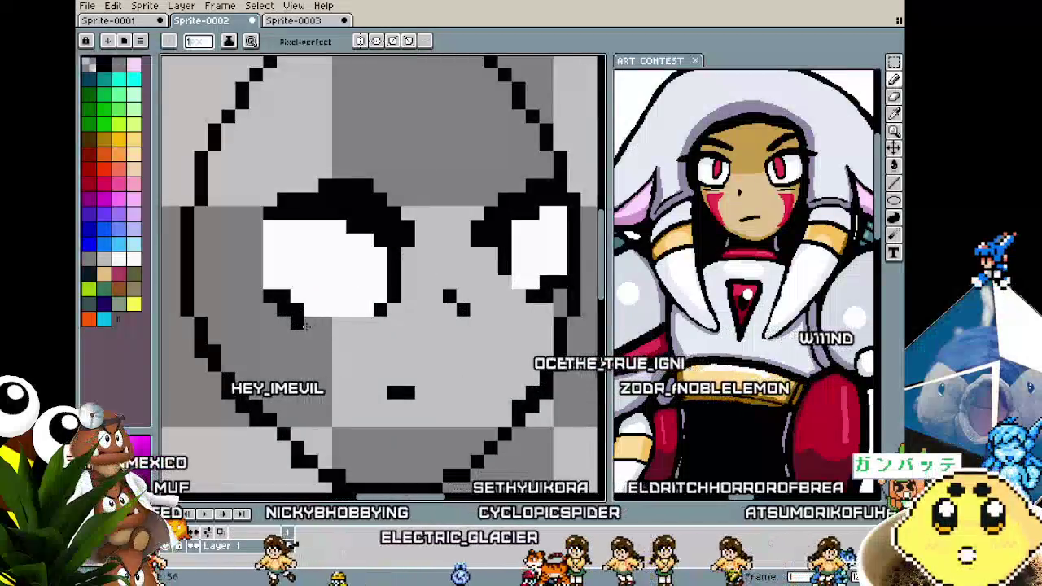
scroll(282, 337, "down", 3)
scroll(316, 342, "up", 1)
scroll(428, 232, "up", 1)
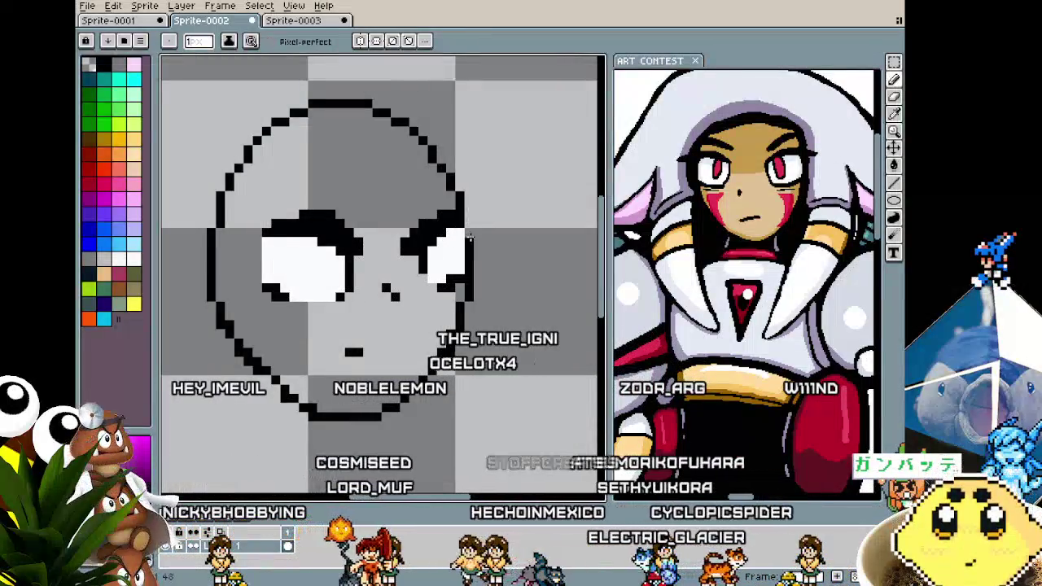
scroll(396, 249, "up", 1)
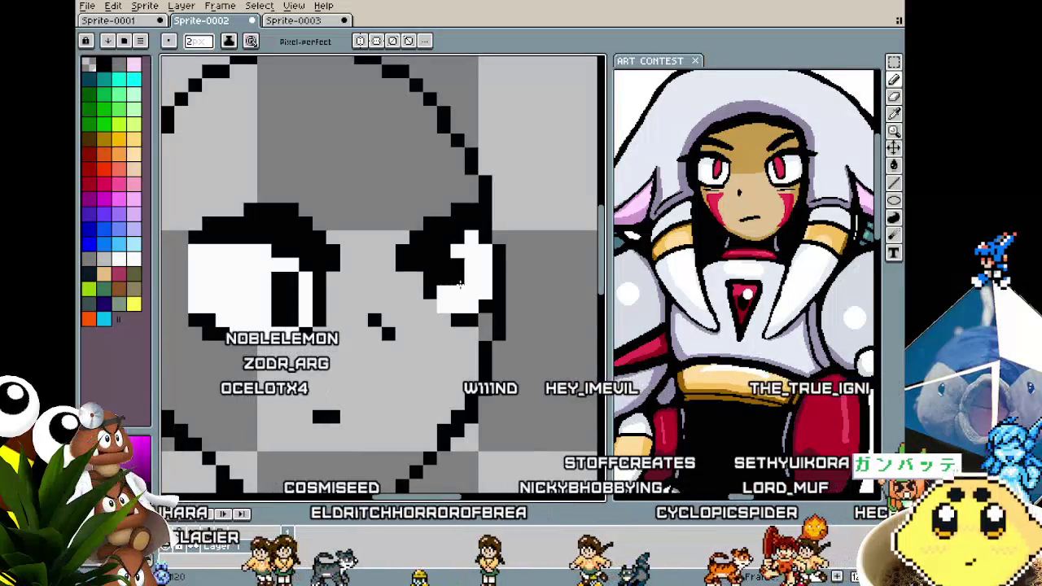
key("v")
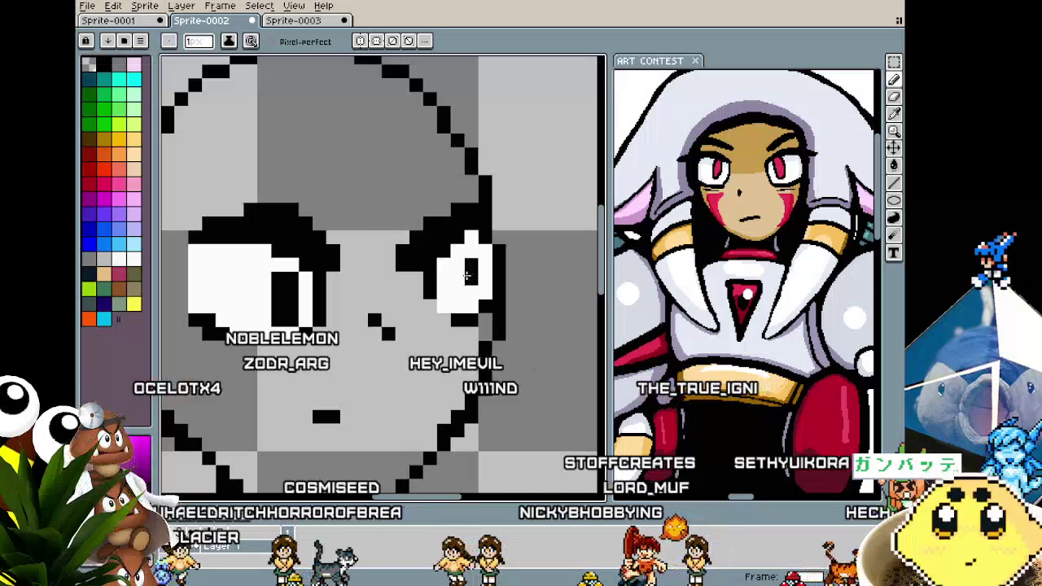
scroll(466, 291, "down", 3)
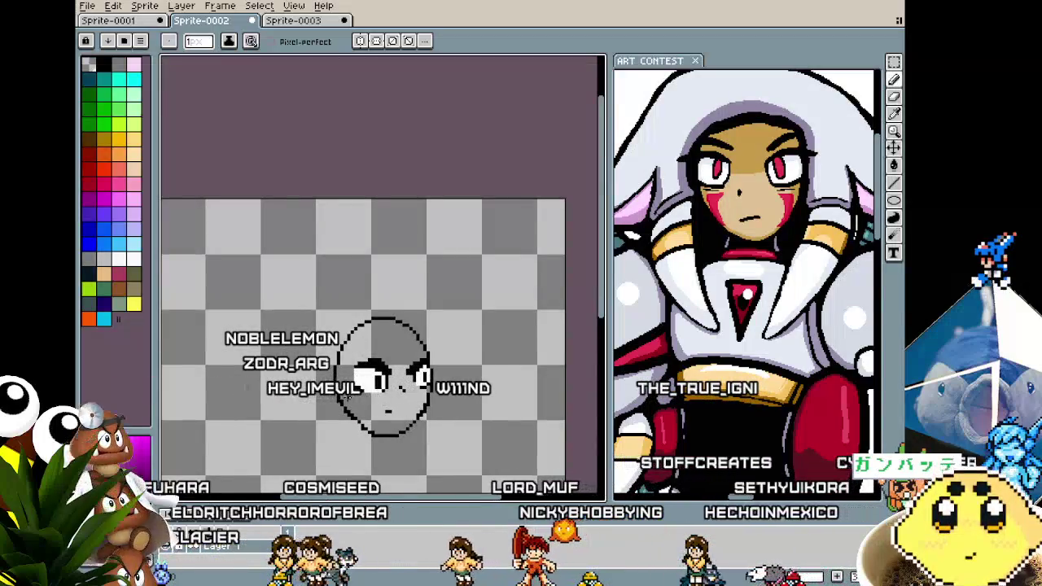
scroll(346, 397, "up", 2)
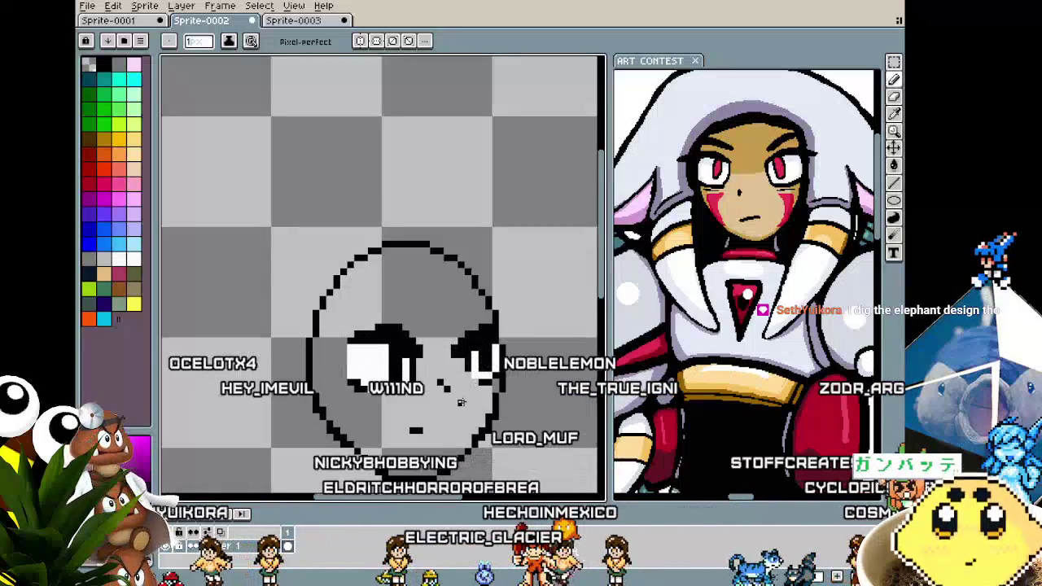
scroll(461, 402, "down", 3)
scroll(462, 409, "up", 3)
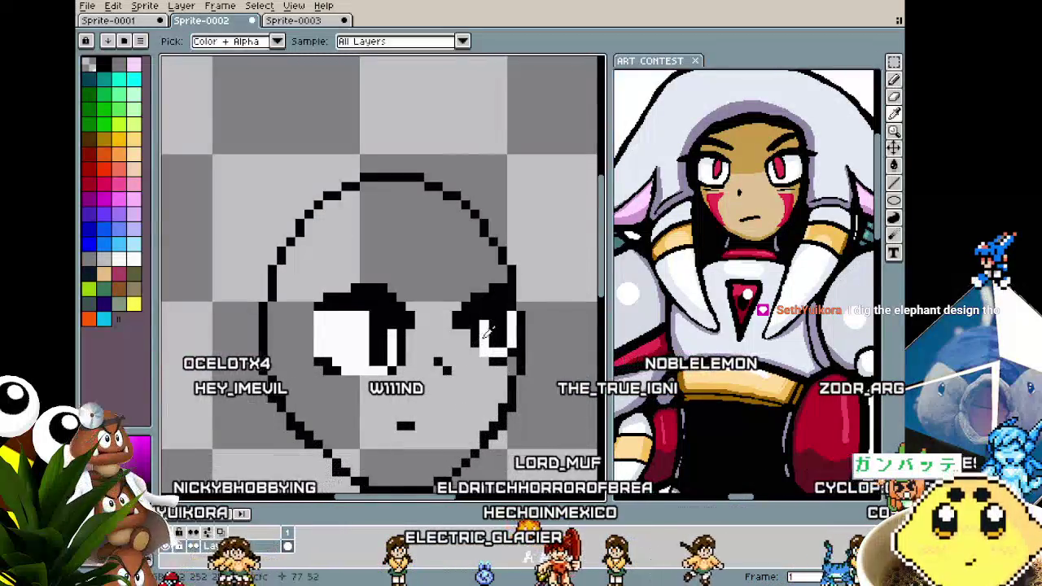
left_click_drag(477, 342, 473, 353)
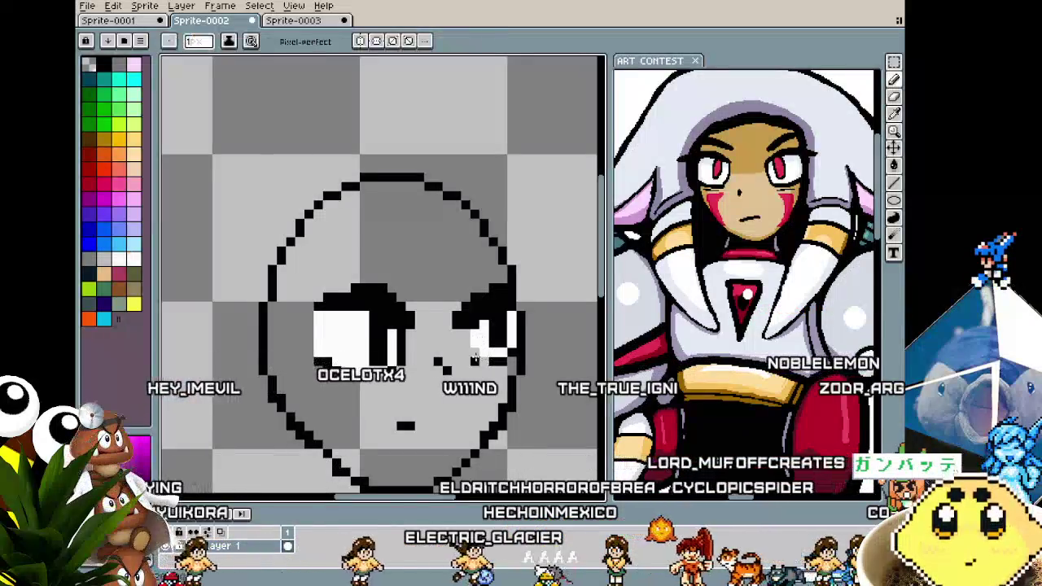
scroll(418, 408, "down", 3)
scroll(419, 390, "up", 1)
scroll(407, 326, "up", 1)
Eyedrop the reference character's eye to take its magenta-red iris as the drawing colour.
key("i")
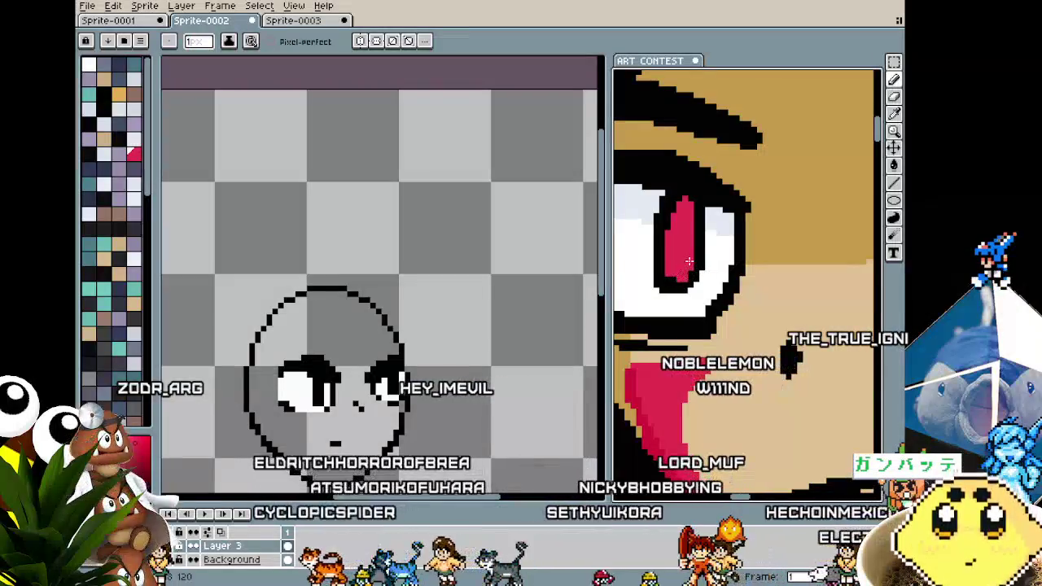
scroll(681, 275, "down", 2)
scroll(681, 274, "down", 1)
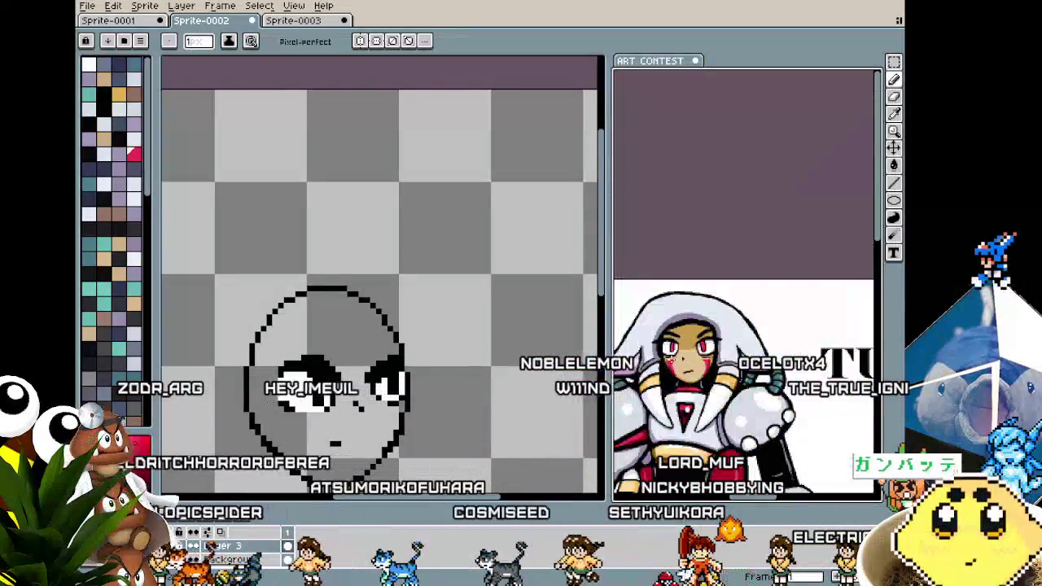
scroll(672, 343, "up", 3)
left_click(665, 381, "alt")
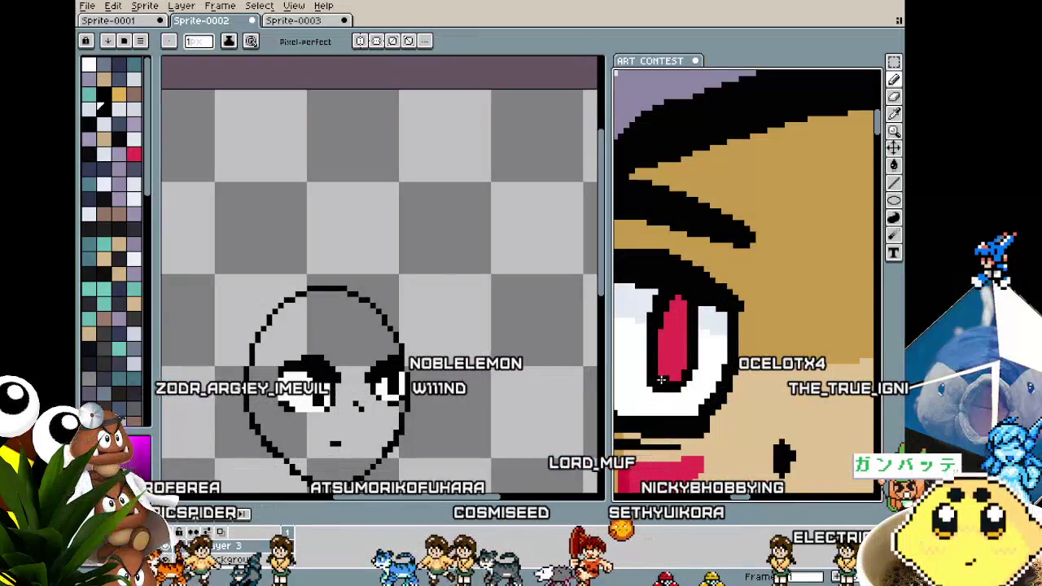
left_click(642, 373, "alt")
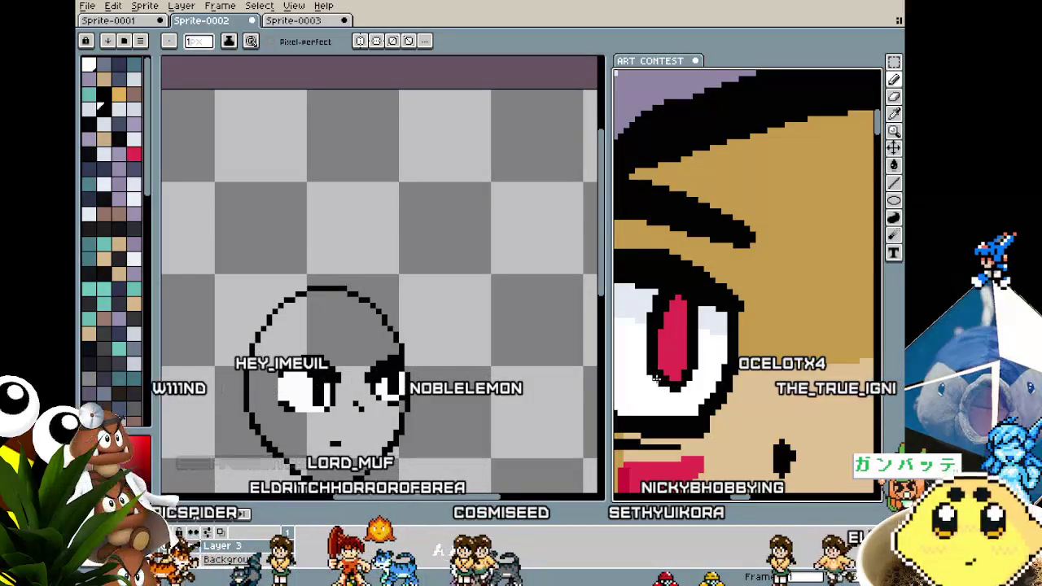
scroll(657, 377, "down", 1)
scroll(661, 389, "down", 1)
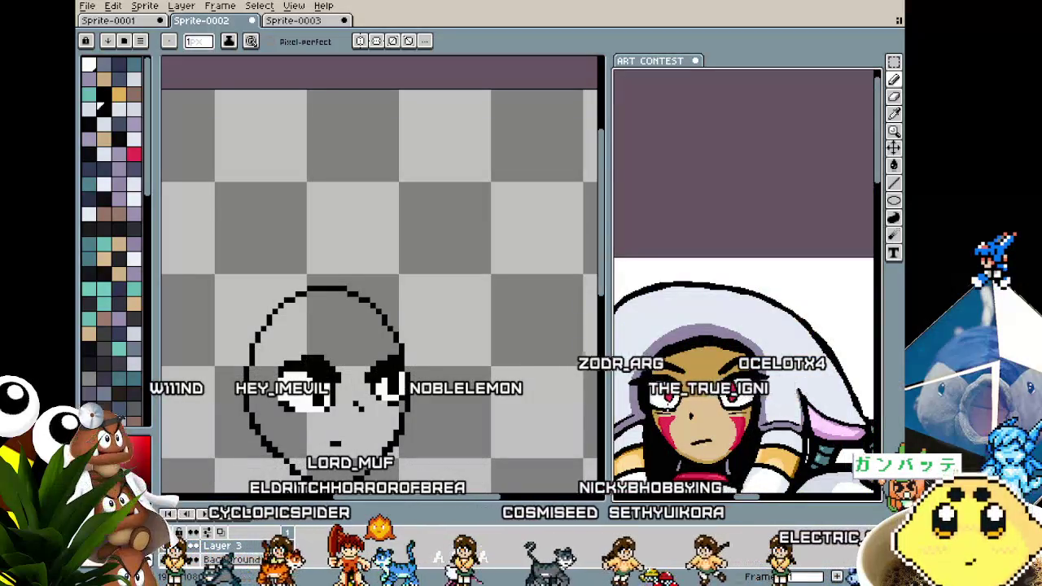
scroll(663, 388, "up", 1)
scroll(664, 388, "up", 1)
left_click(683, 350, "alt")
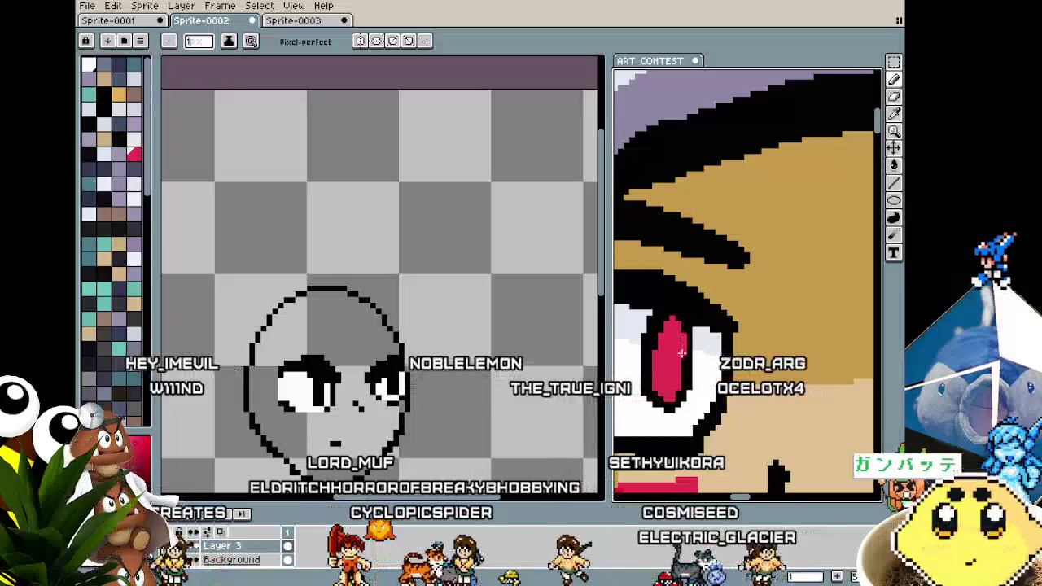
scroll(688, 375, "down", 2)
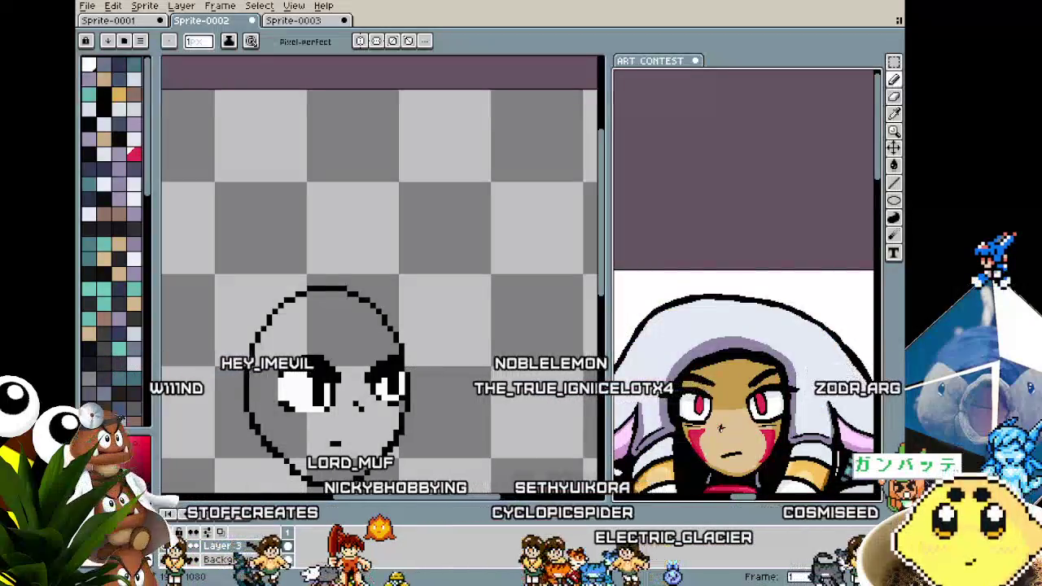
scroll(721, 427, "up", 1)
scroll(721, 427, "up", 1)
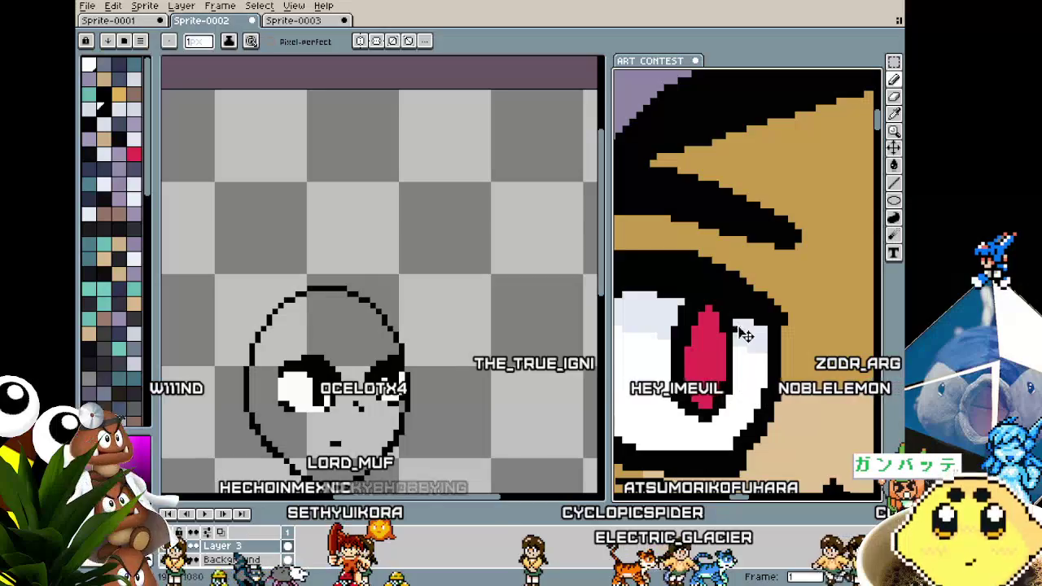
scroll(733, 397, "down", 1)
scroll(734, 397, "up", 1)
scroll(707, 417, "down", 1)
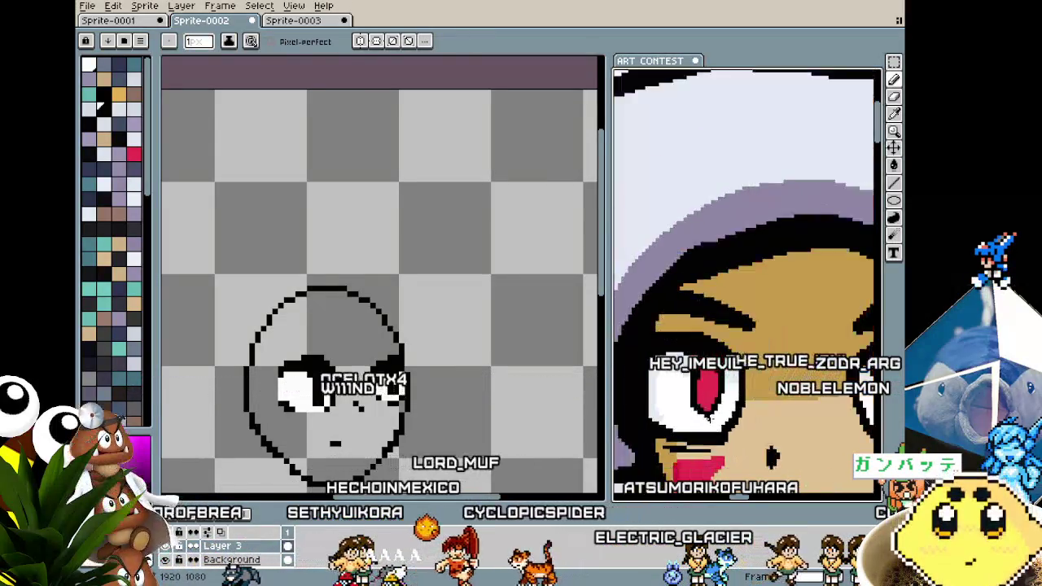
scroll(707, 417, "down", 1)
scroll(713, 407, "up", 1)
scroll(713, 405, "up", 1)
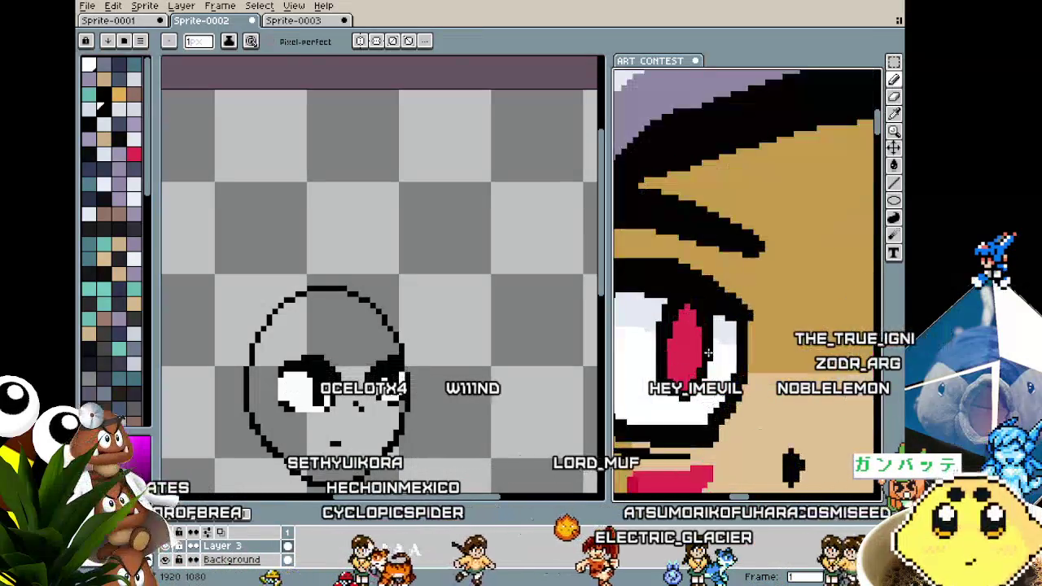
left_click(717, 340, "alt")
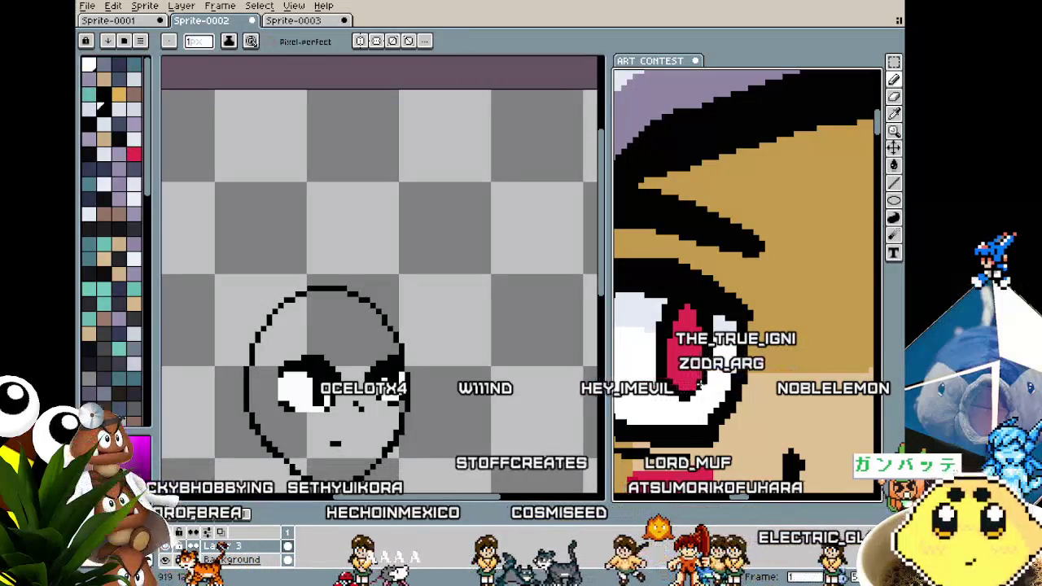
Shift the reference portrait left to study its eye, then undo the last head edit.
key("alt")
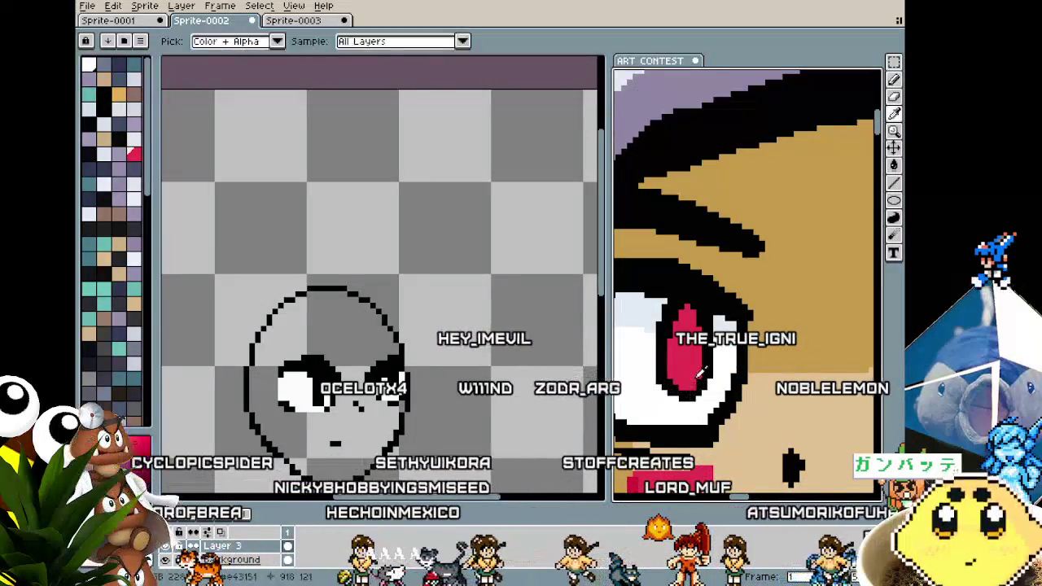
left_click_drag(700, 371, 643, 396)
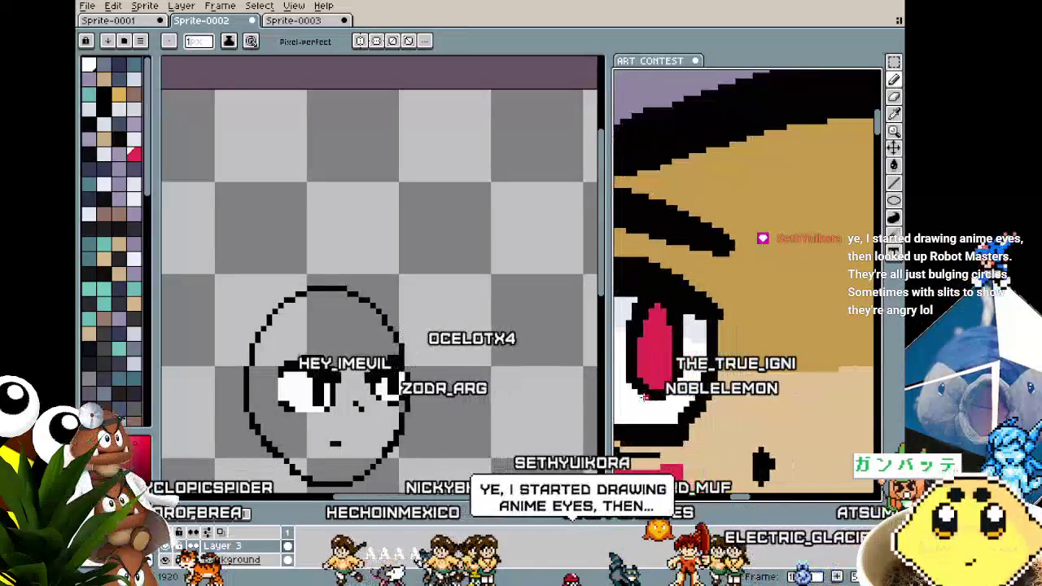
scroll(652, 396, "down", 1)
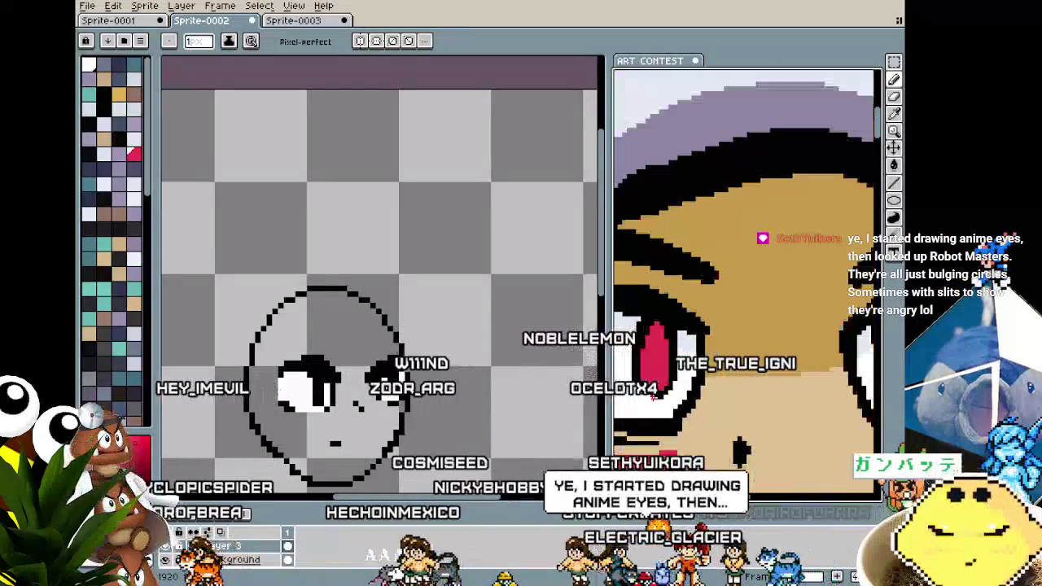
scroll(652, 396, "up", 1)
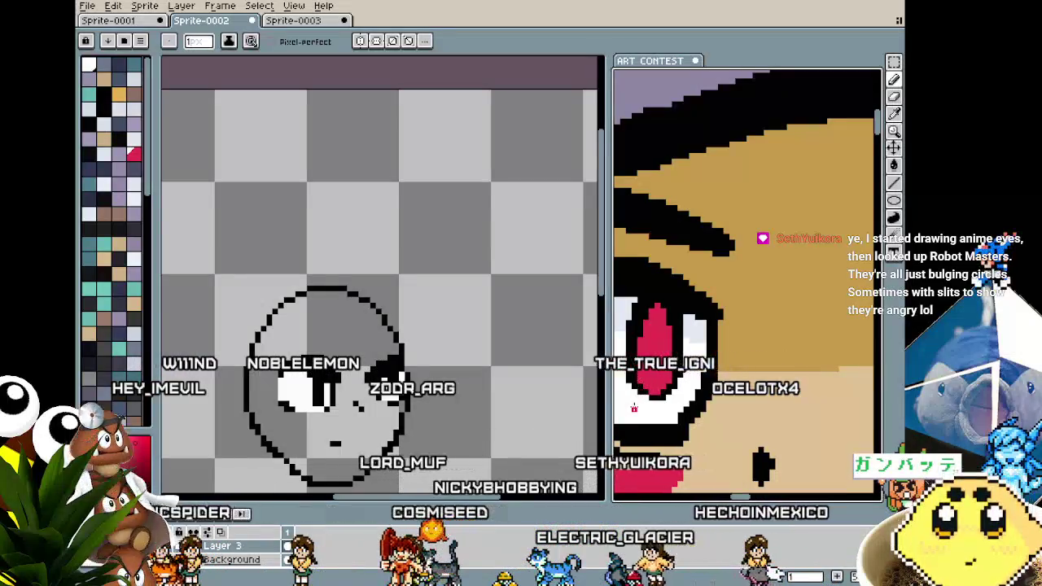
scroll(634, 407, "down", 3)
scroll(634, 407, "up", 3)
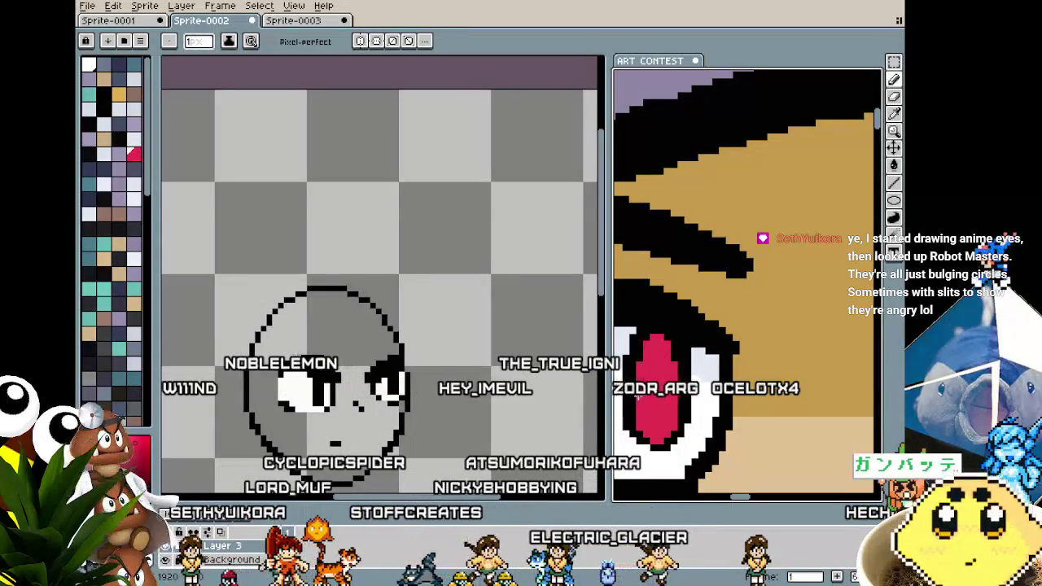
scroll(637, 397, "down", 3)
scroll(670, 408, "up", 3)
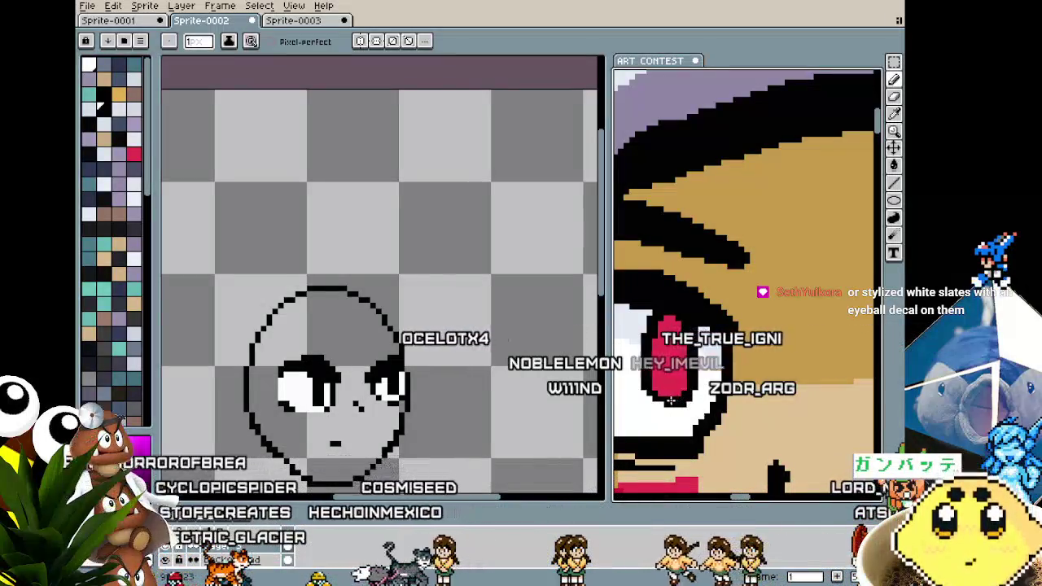
scroll(647, 394, "down", 2)
scroll(649, 403, "up", 1)
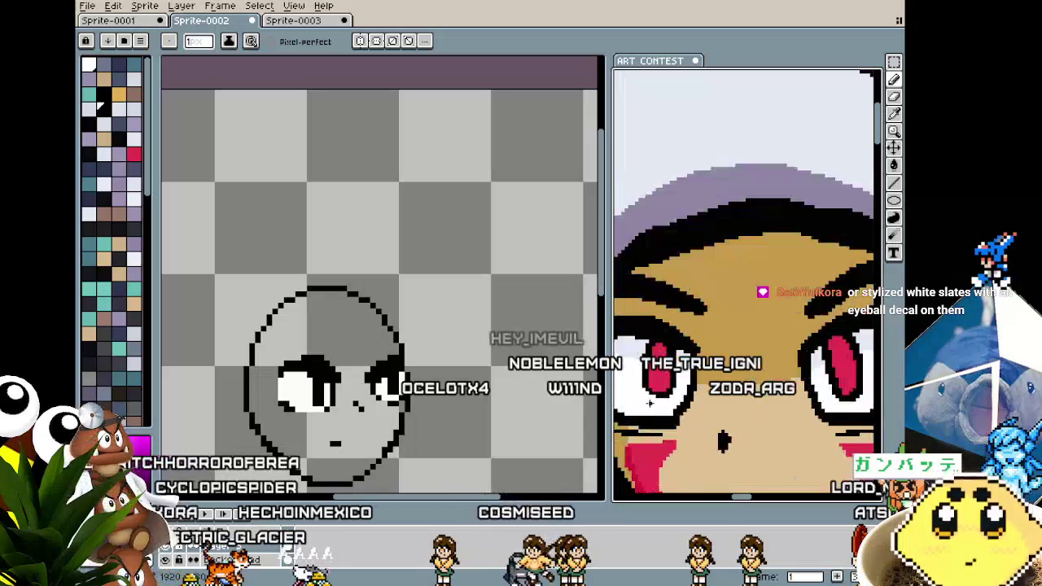
scroll(658, 386, "up", 1)
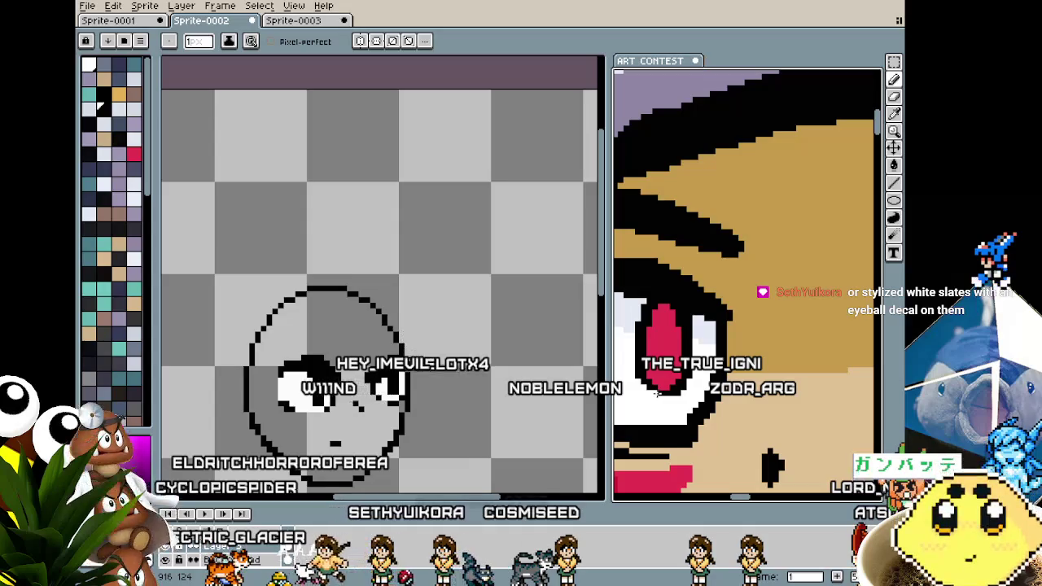
scroll(670, 397, "down", 1)
scroll(660, 392, "up", 1)
scroll(648, 387, "up", 1)
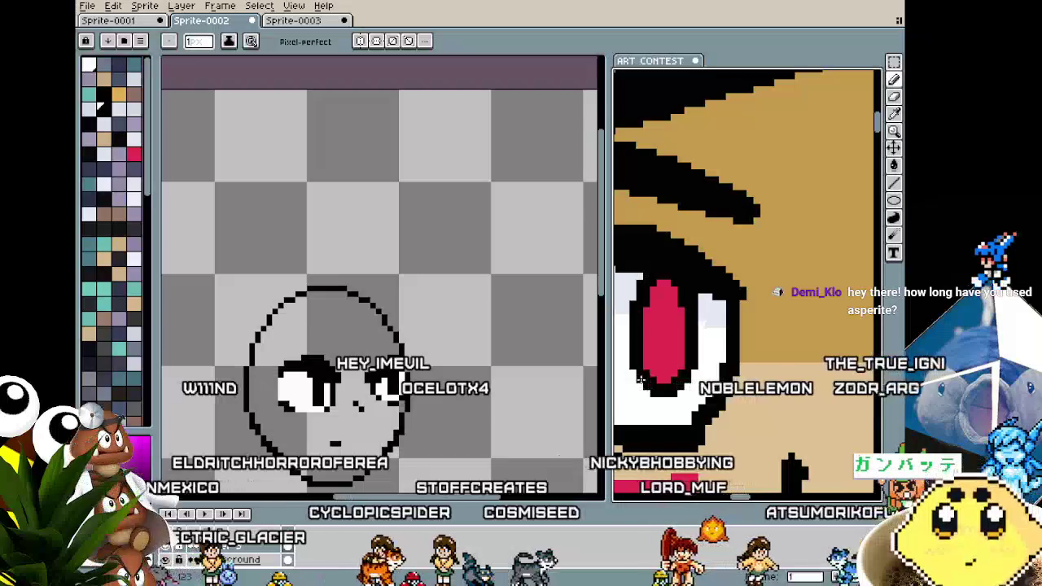
scroll(647, 388, "down", 1)
scroll(648, 387, "down", 1)
scroll(745, 387, "left", 3)
scroll(745, 387, "up", 1)
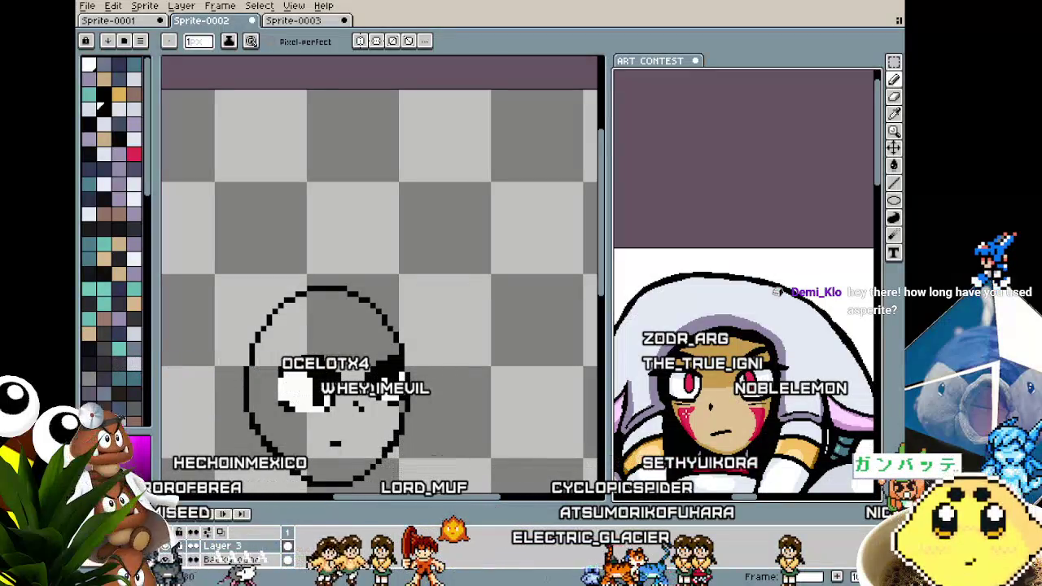
key("ctrl+z")
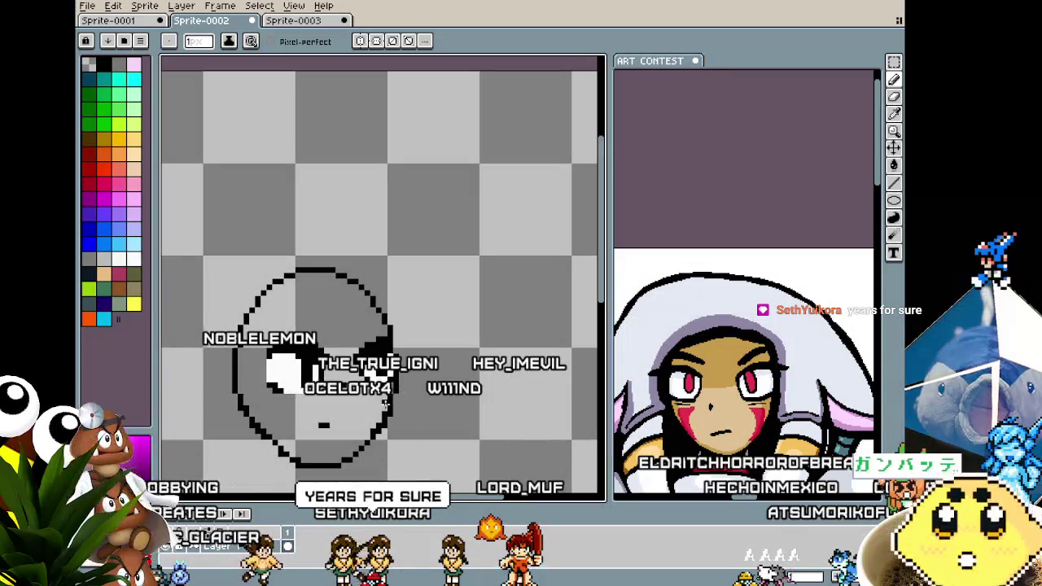
Paint red iris pixels into both of the robot head's white eyes with the pencil.
scroll(388, 403, "up", 2)
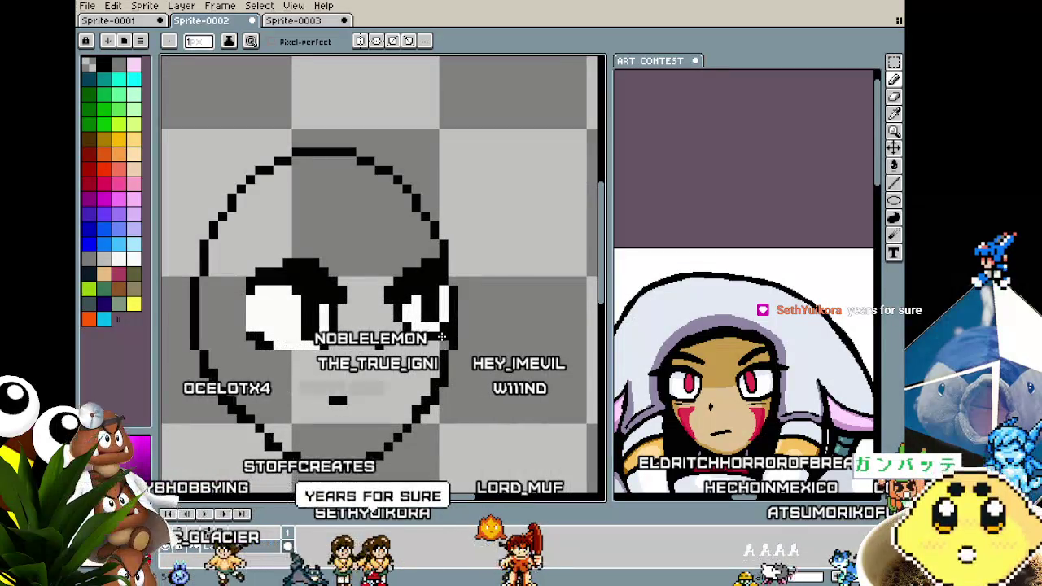
scroll(444, 334, "down", 2)
scroll(465, 326, "up", 1)
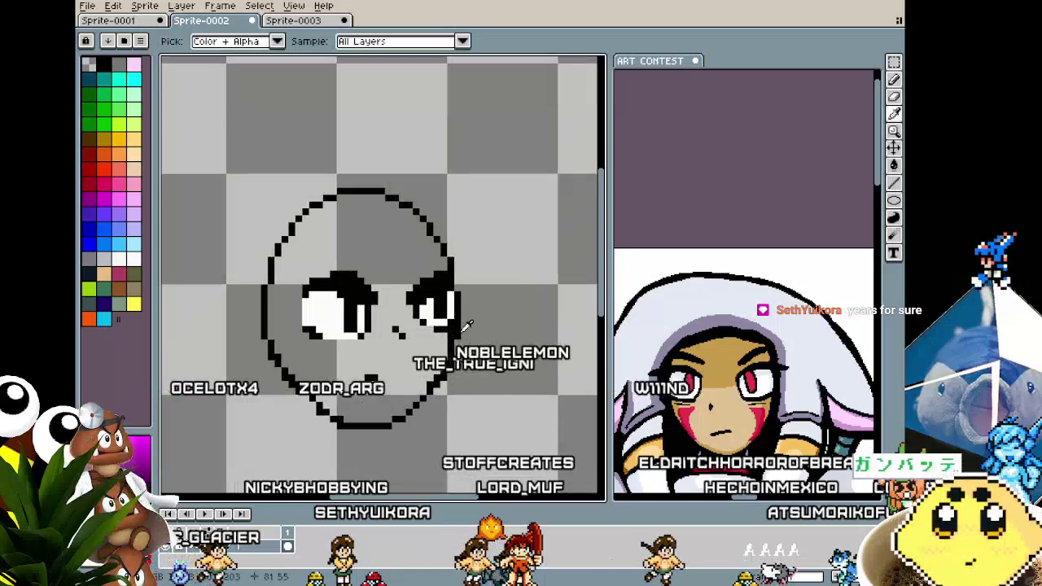
key("b")
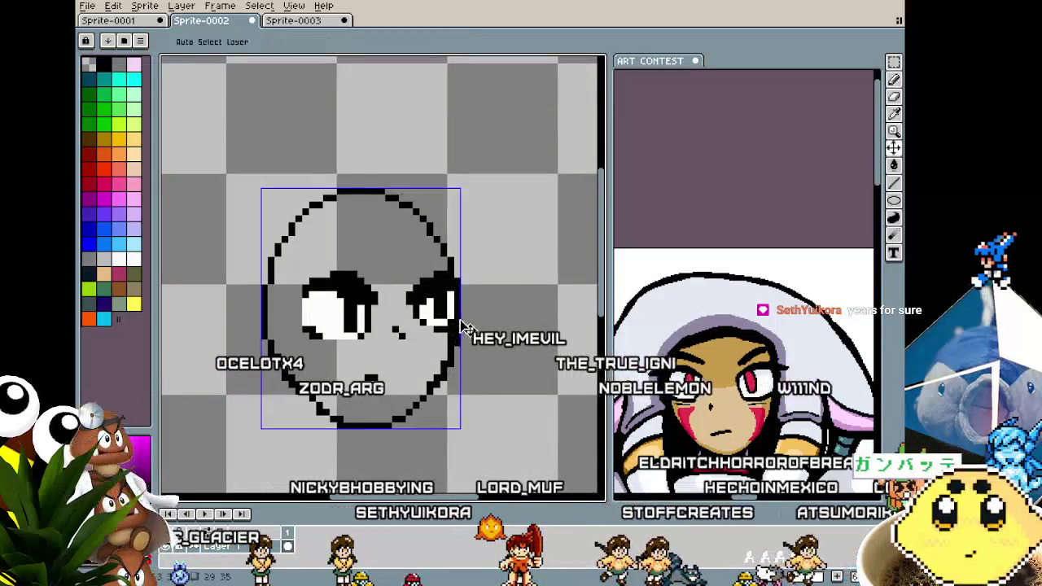
scroll(451, 364, "down", 1)
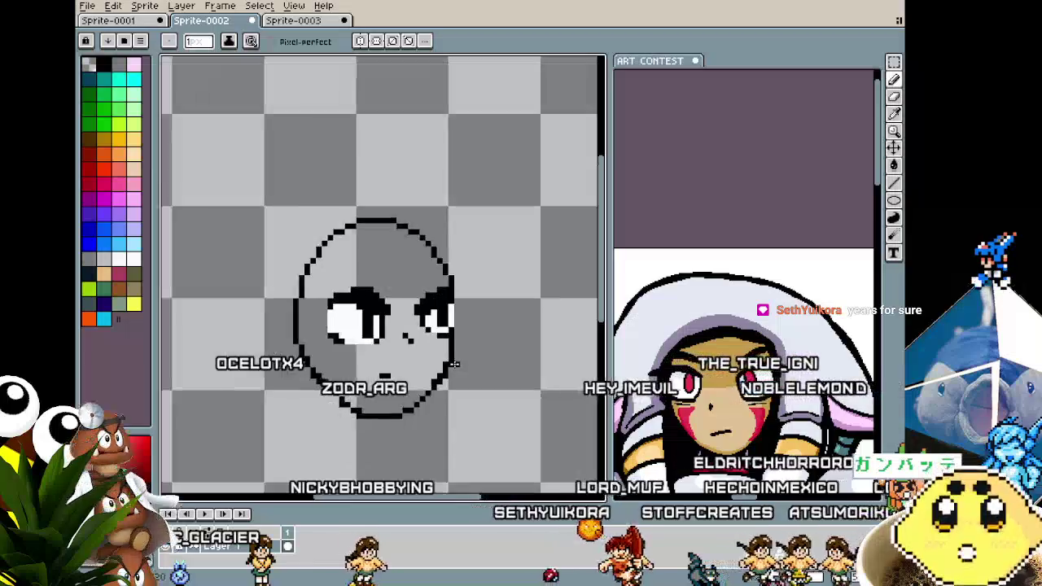
scroll(431, 341, "up", 1)
scroll(421, 335, "up", 1)
scroll(285, 374, "up", 1)
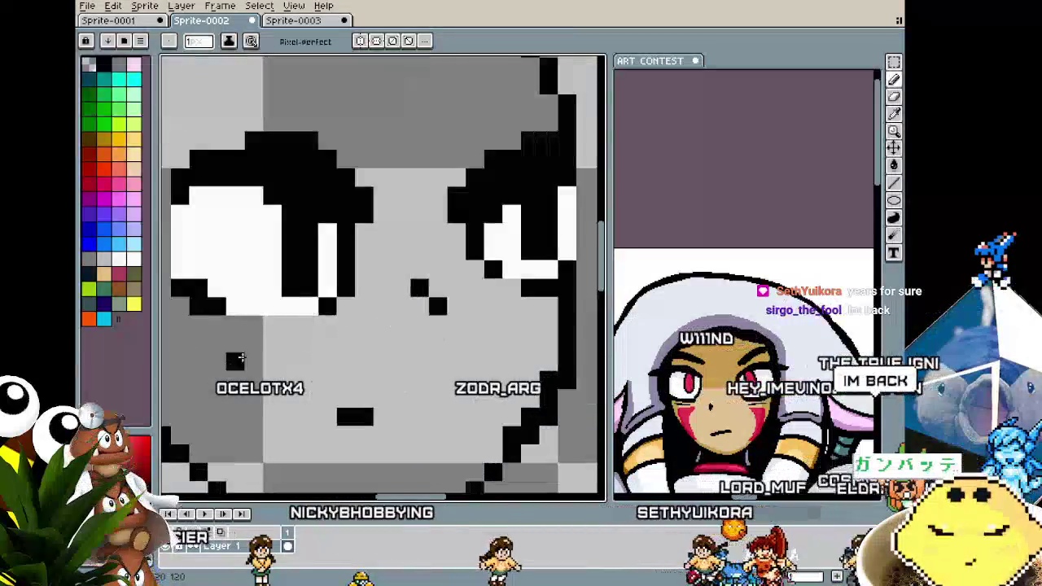
scroll(179, 277, "down", 1)
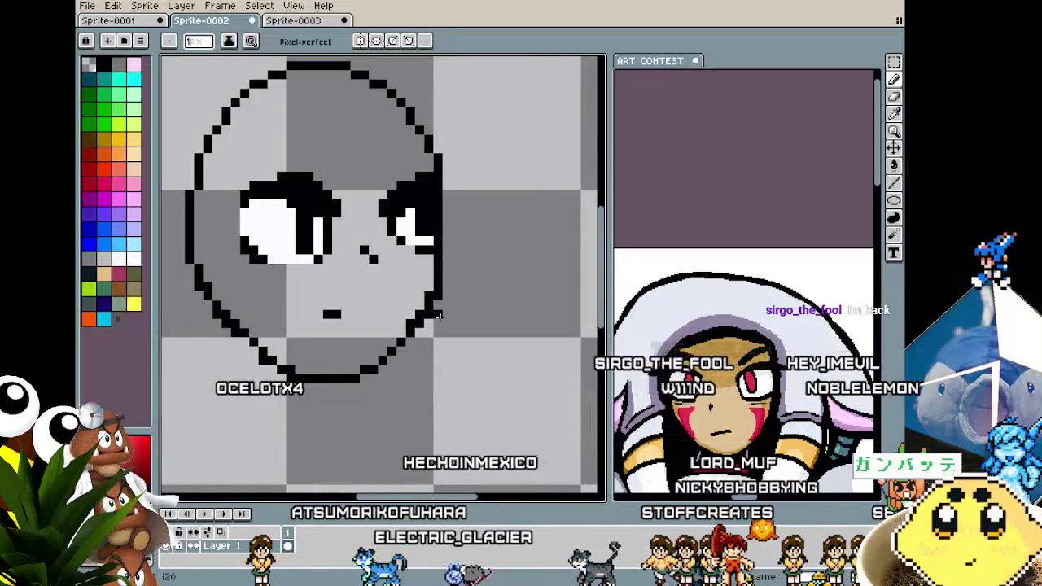
scroll(437, 316, "down", 3)
scroll(431, 308, "down", 2)
scroll(432, 305, "up", 4)
scroll(437, 298, "up", 1)
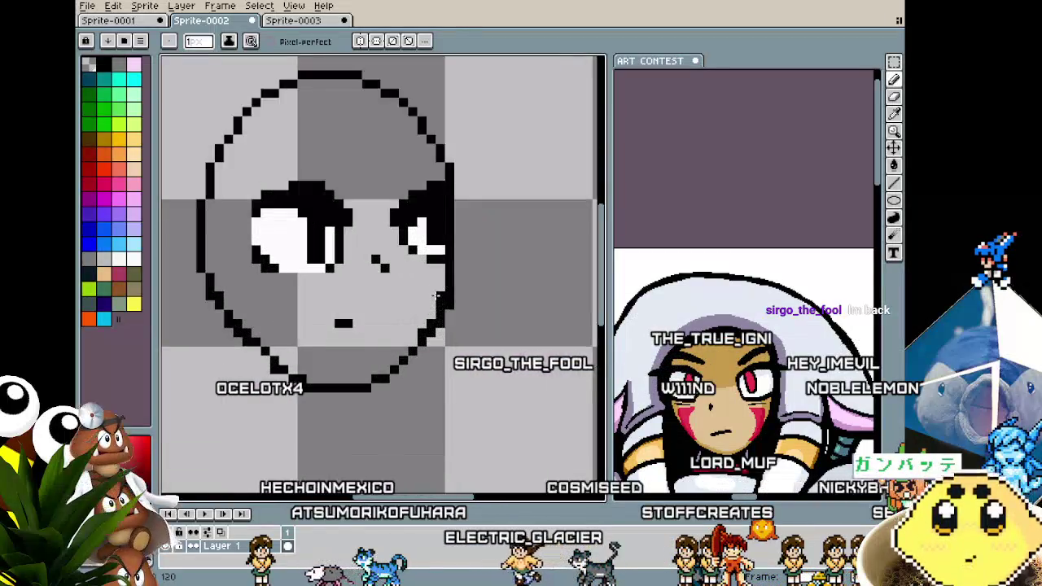
scroll(435, 301, "down", 3)
scroll(432, 311, "down", 1)
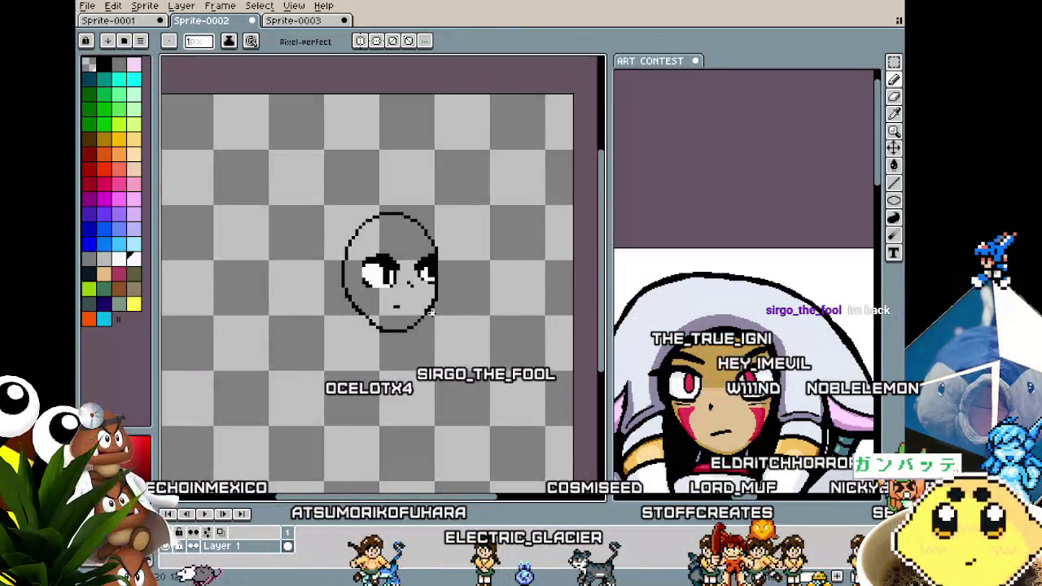
scroll(432, 309, "up", 4)
key("alt")
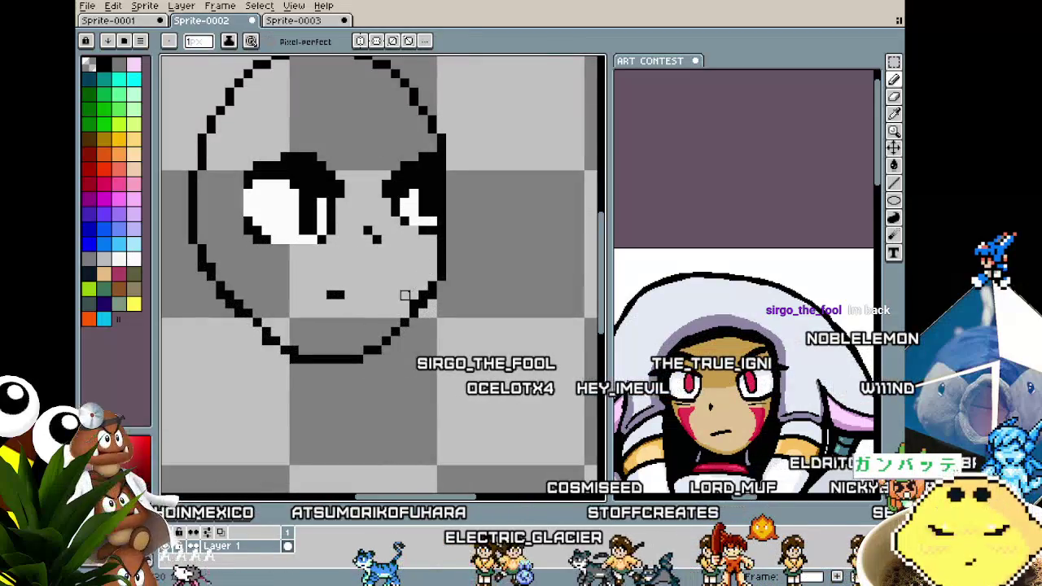
scroll(414, 304, "down", 2)
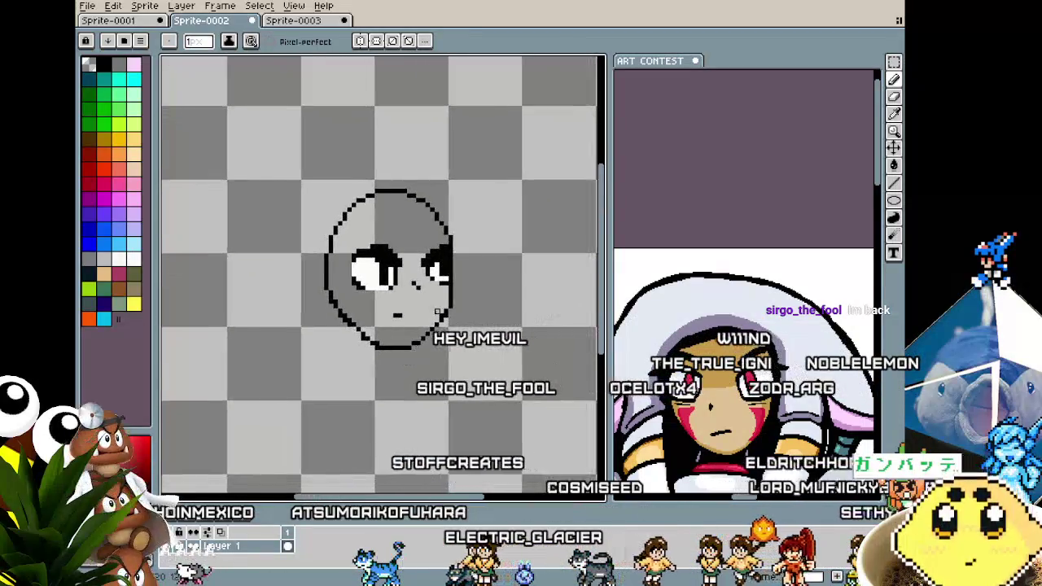
scroll(358, 380, "up", 2)
scroll(351, 249, "up", 2)
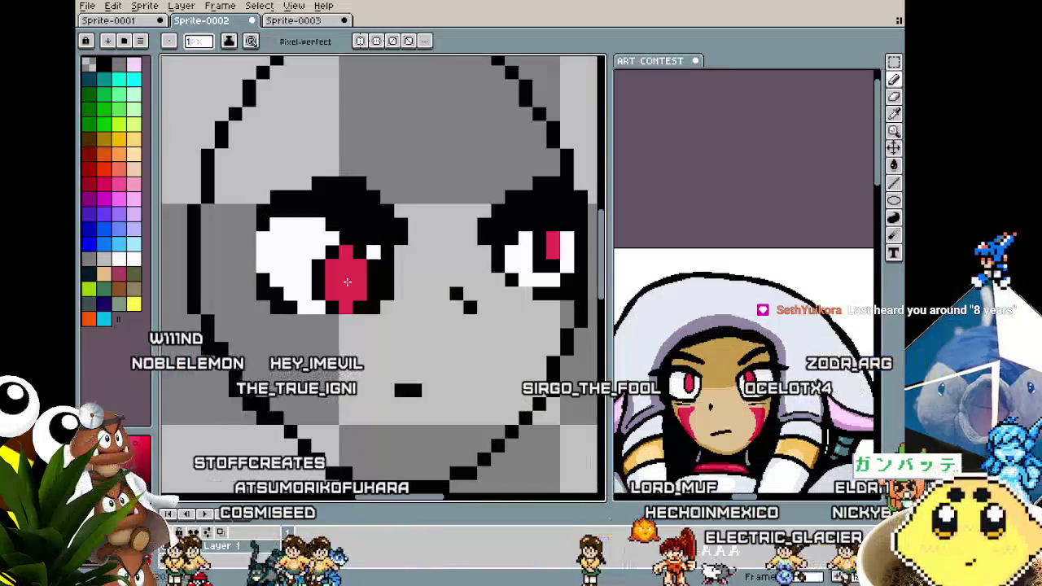
Remove the right eye's red iris and touch up pixels, alternating eyedropper and pencil.
key("ctrl+z")
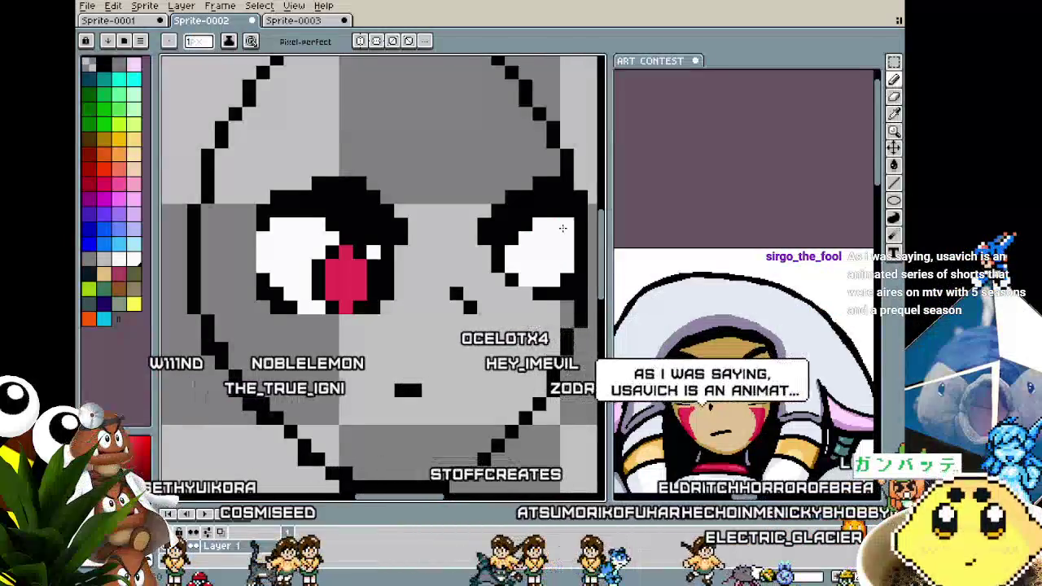
key("i")
key("b")
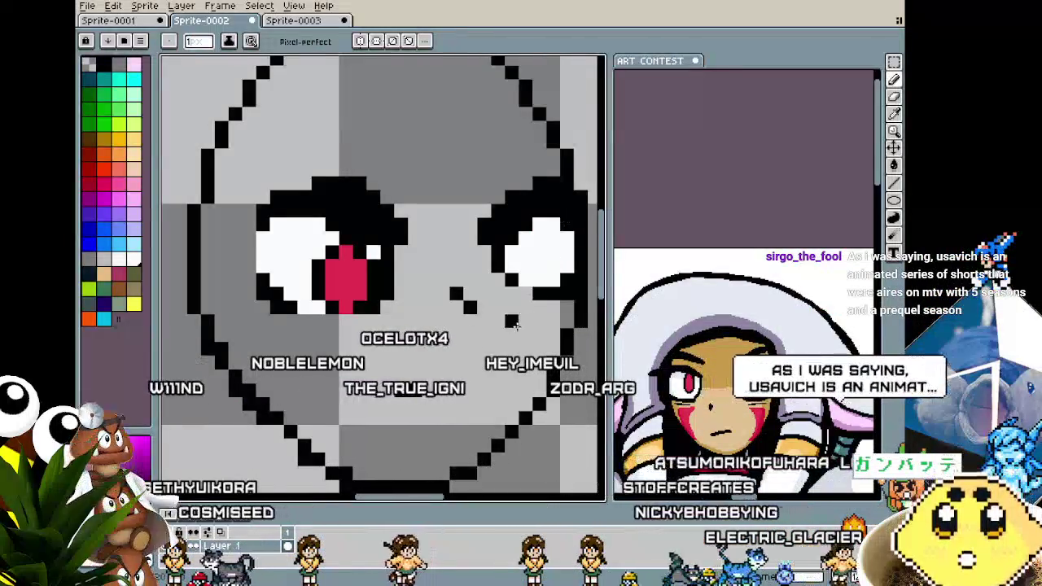
scroll(422, 311, "down", 1)
scroll(422, 310, "up", 1)
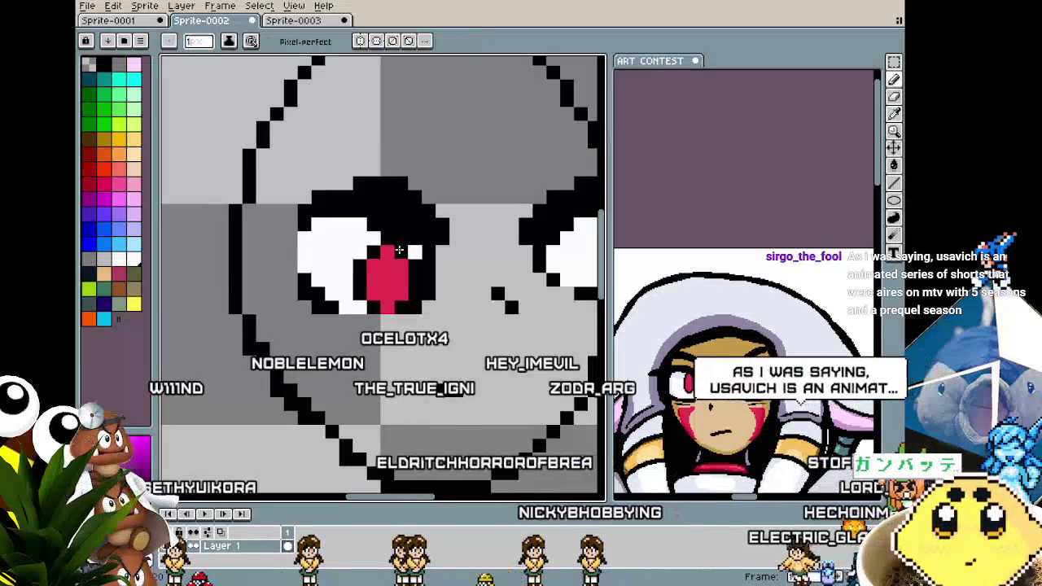
scroll(392, 302, "down", 3)
scroll(392, 302, "up", 2)
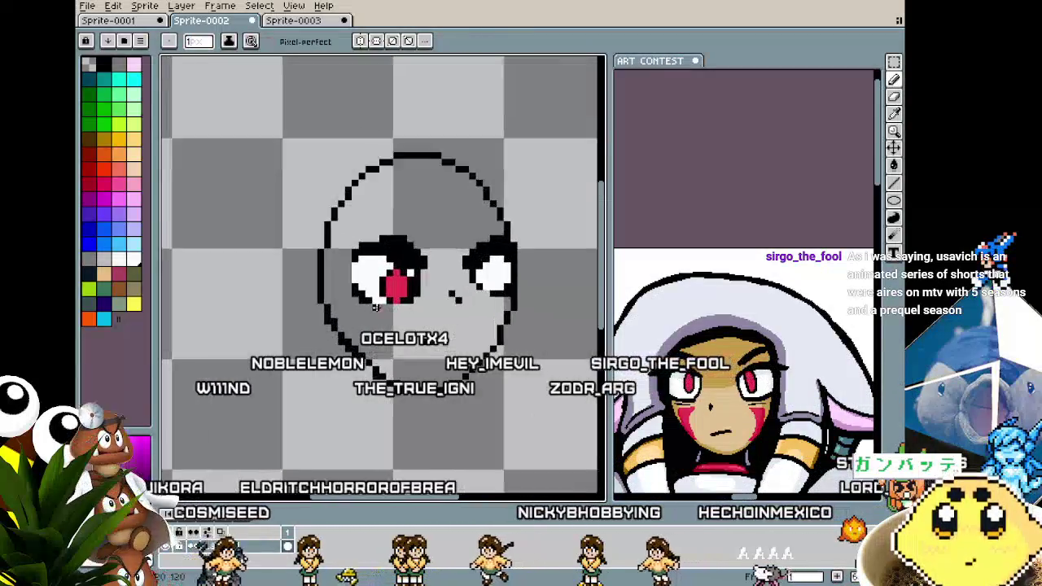
scroll(391, 302, "up", 1)
key("i")
key("b")
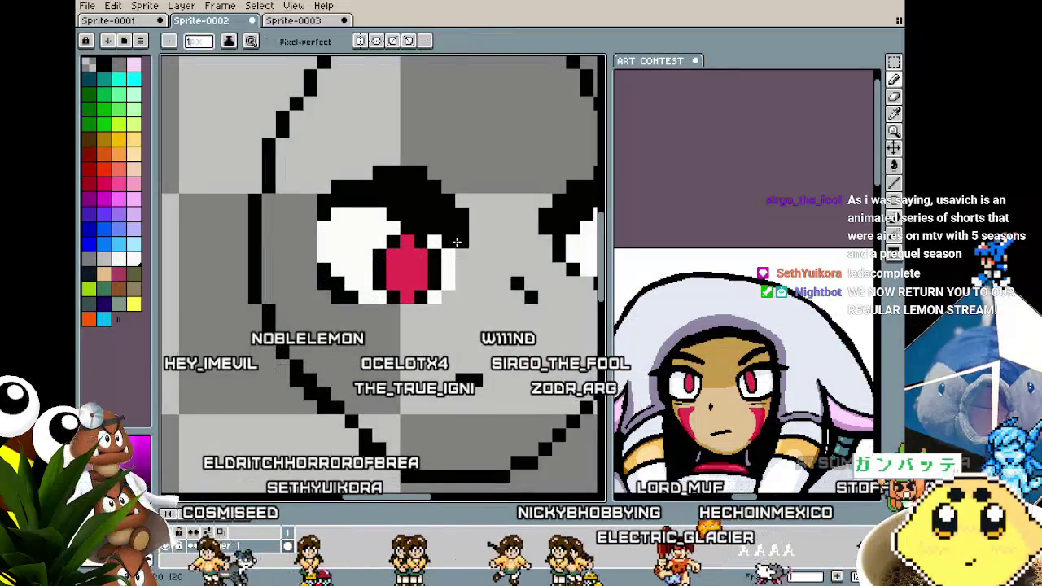
scroll(418, 337, "down", 2)
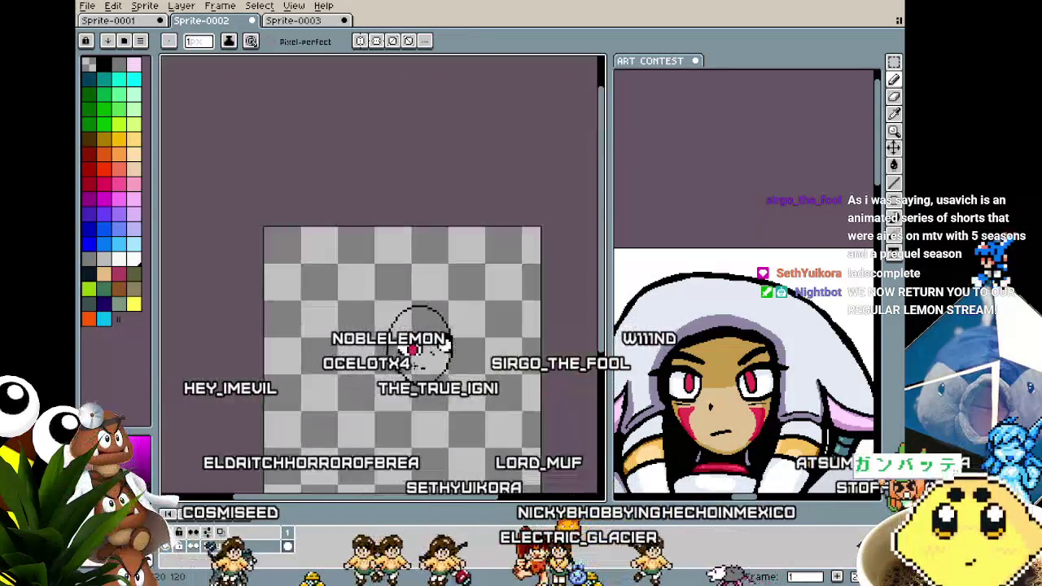
scroll(419, 337, "up", 1)
key("i")
key("b")
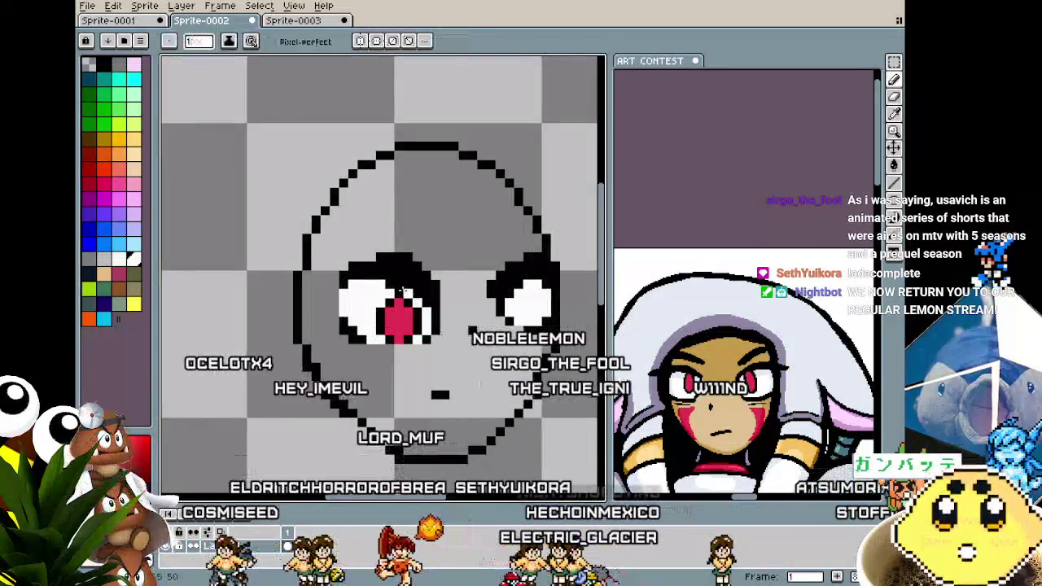
scroll(383, 362, "down", 2)
scroll(386, 356, "up", 1)
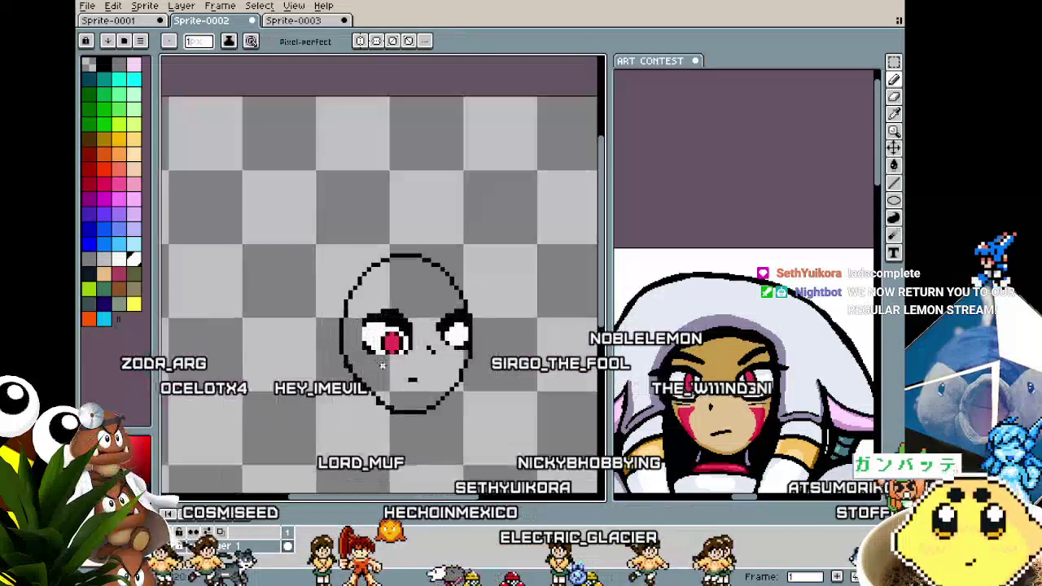
scroll(386, 356, "up", 1)
scroll(387, 350, "up", 1)
Marquee-select the left eye's red iris and reshape it into a narrower pointed diamond.
key("m")
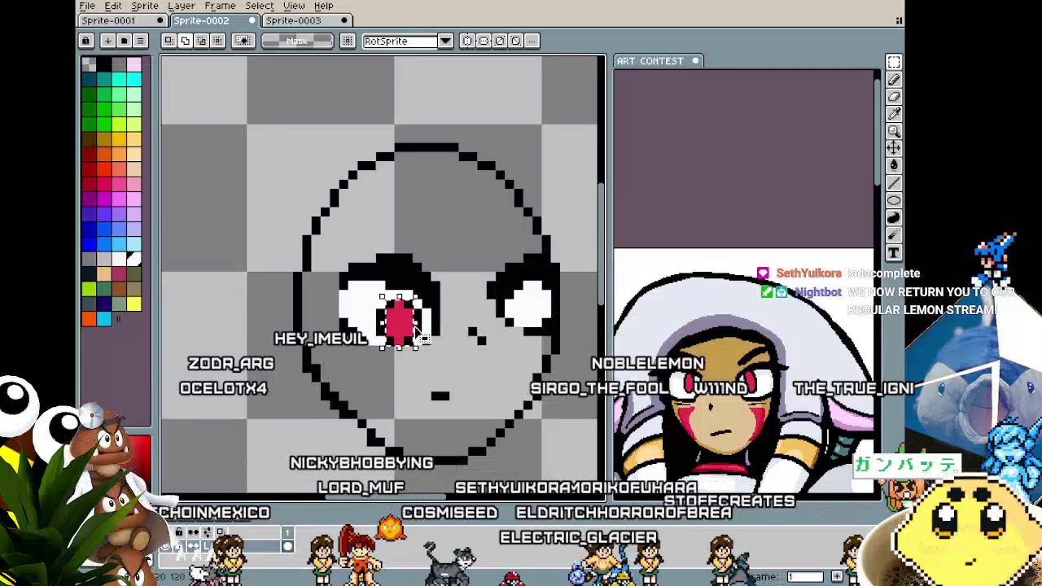
left_click_drag(418, 347, 435, 348)
scroll(436, 348, "up", 1)
key("Return")
key("b")
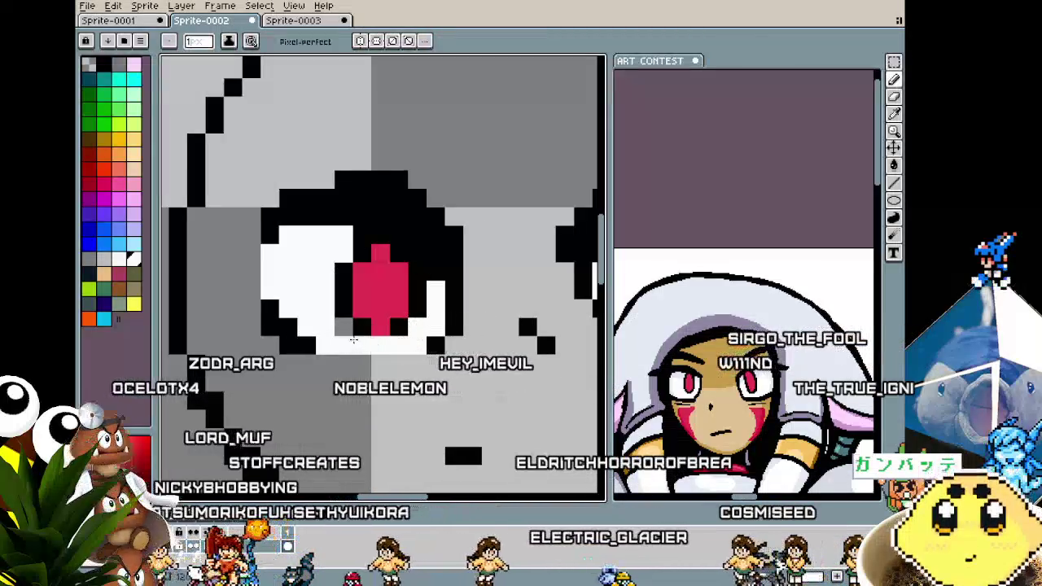
scroll(345, 368, "down", 3)
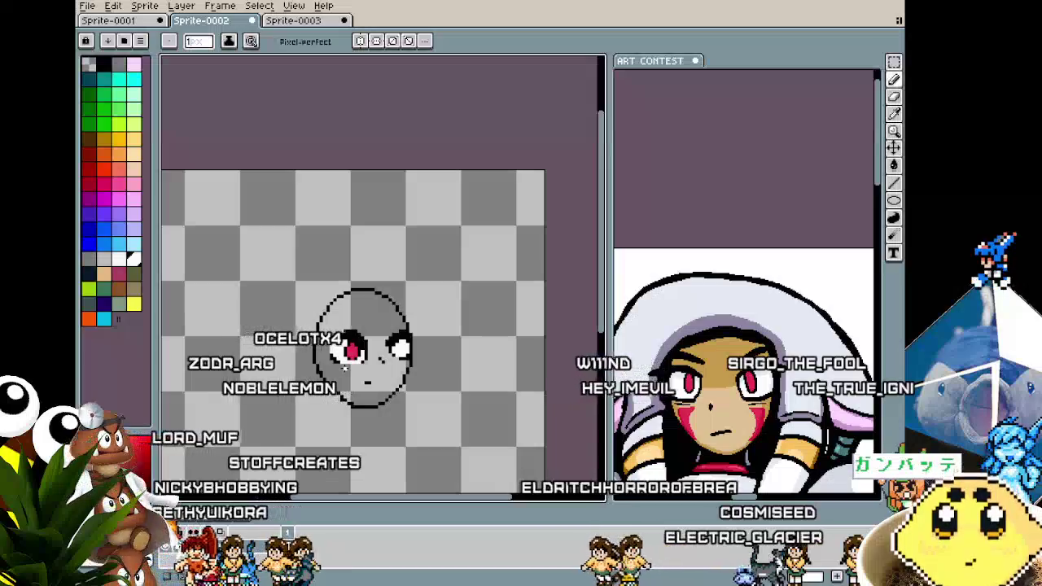
scroll(344, 368, "up", 1)
scroll(344, 368, "up", 1)
scroll(344, 368, "up", 1)
scroll(344, 368, "down", 1)
scroll(375, 364, "up", 1)
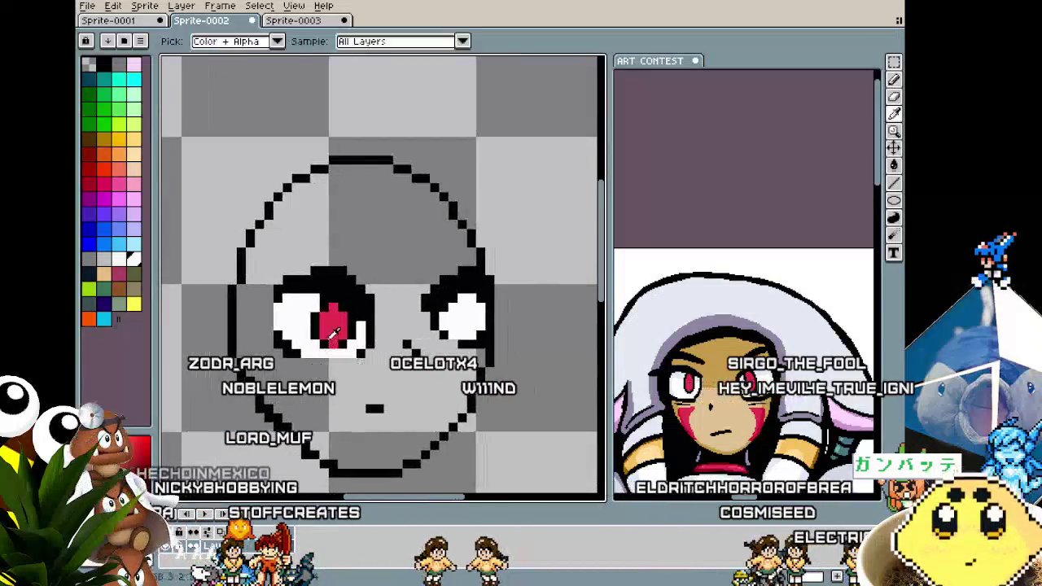
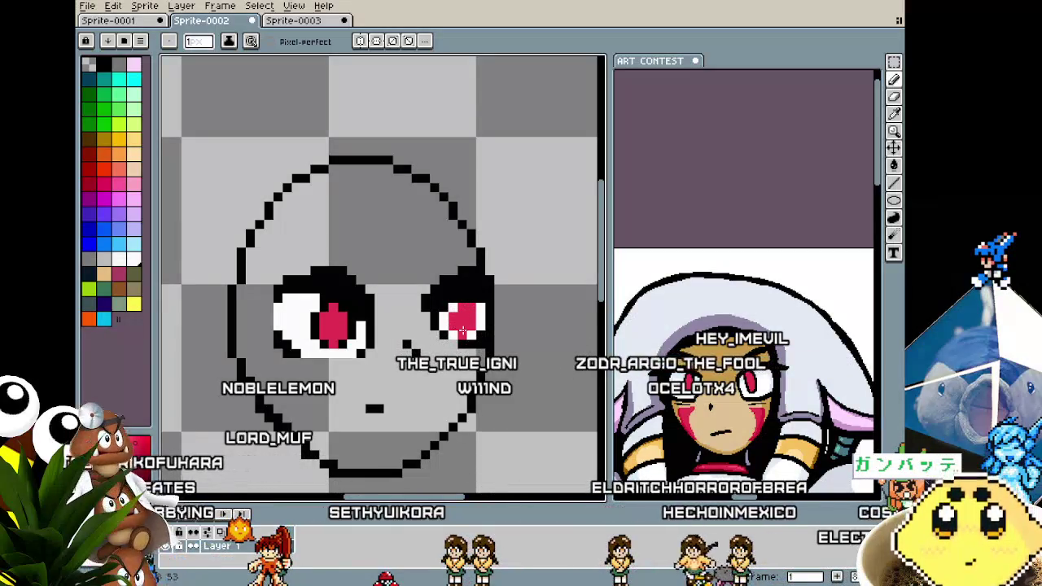
Add black pixels at the left eye's lower-left corner with the pencil.
key("v")
key("b")
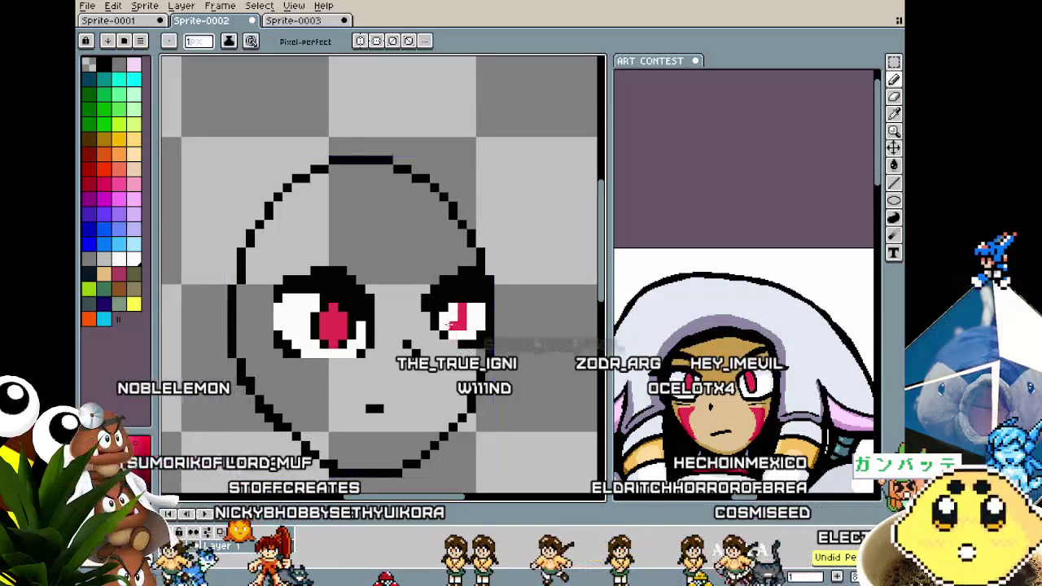
key("i")
key("b")
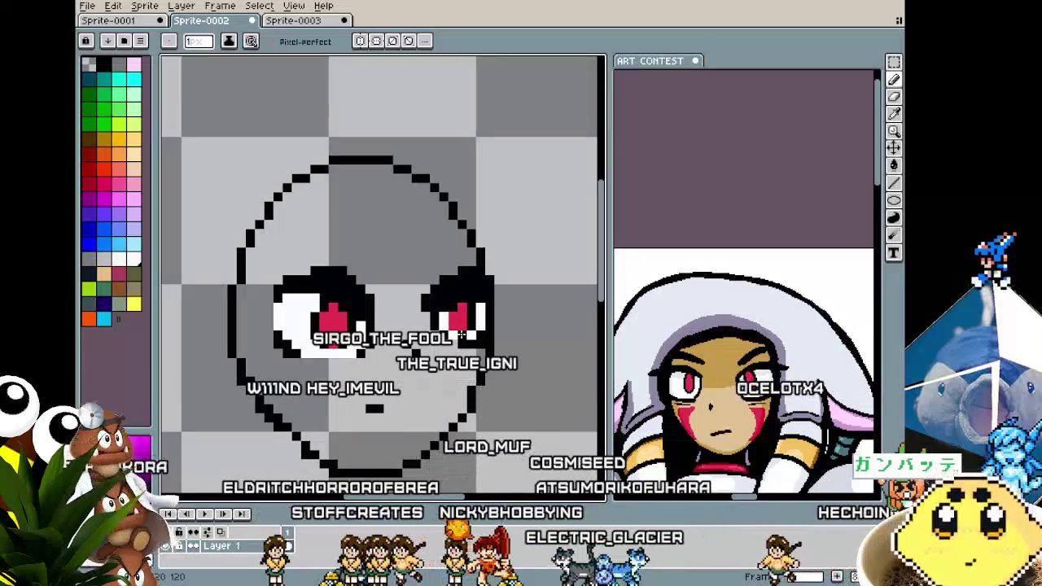
key("i")
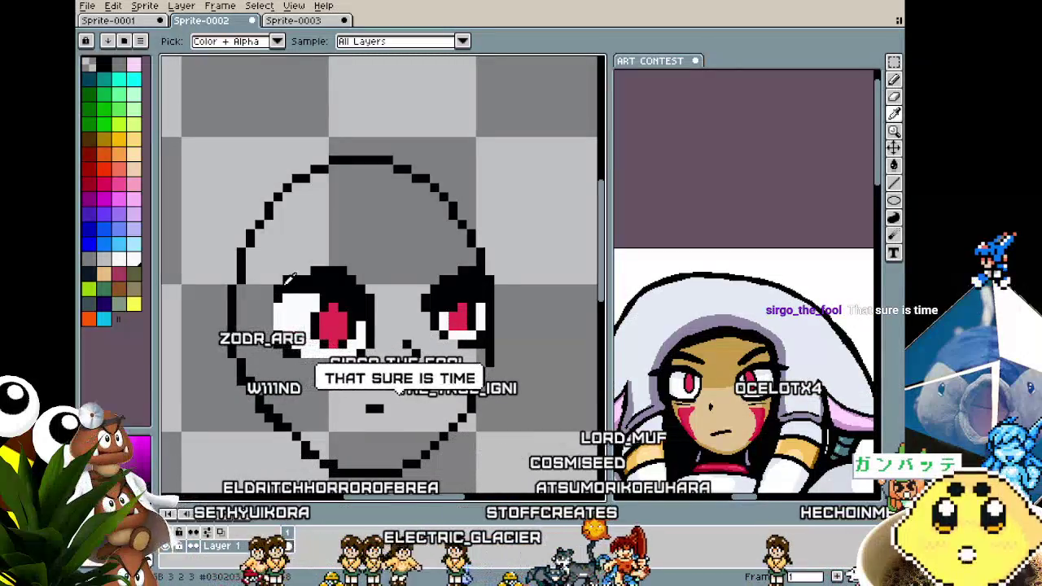
key("b")
left_click(284, 334)
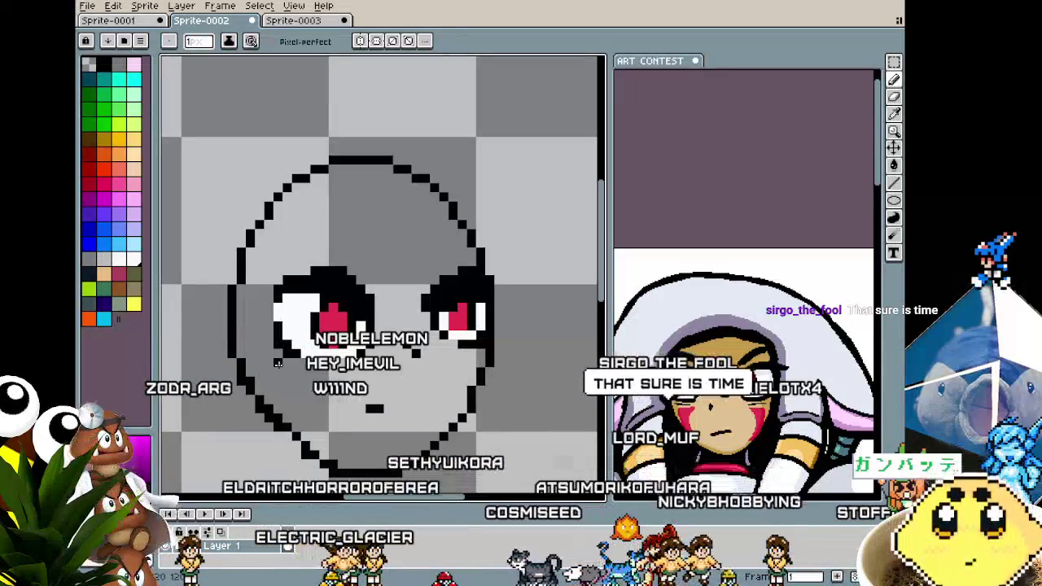
Paint over the right eye's red pupil with white from the palette.
left_click(444, 308, "alt")
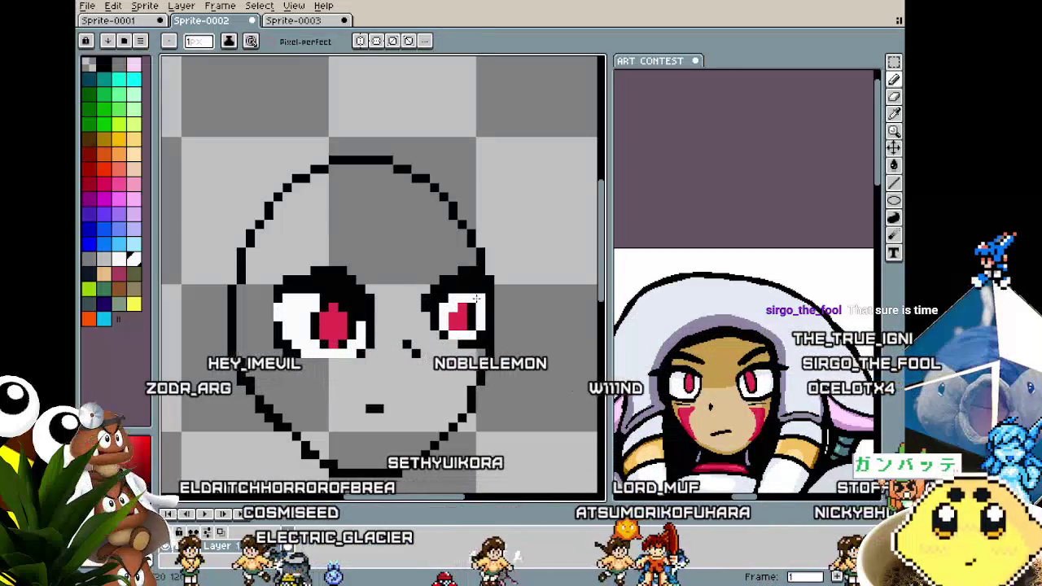
left_click_drag(460, 313, 471, 330)
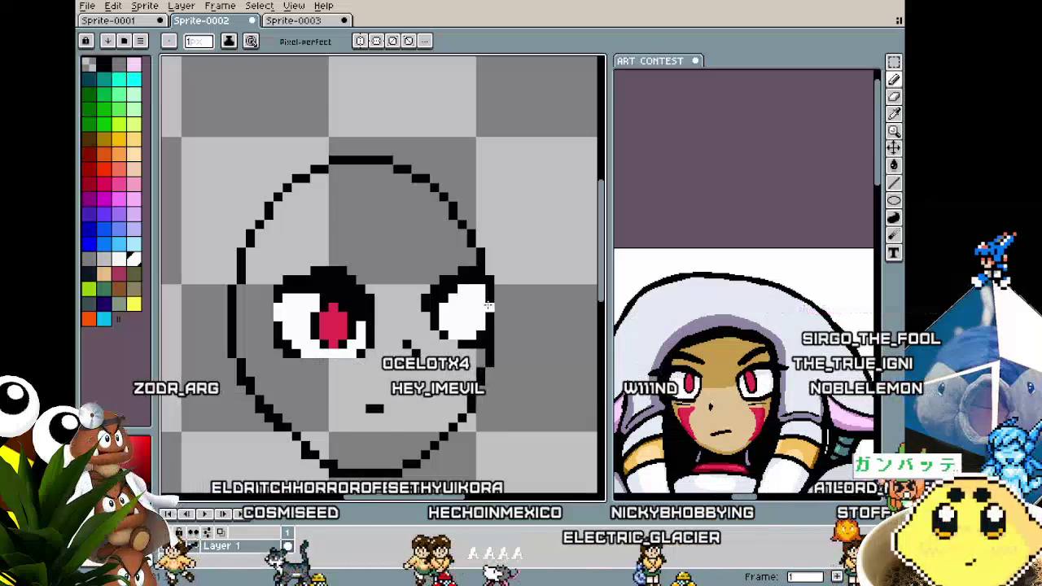
scroll(489, 304, "down", 1)
scroll(489, 304, "down", 1)
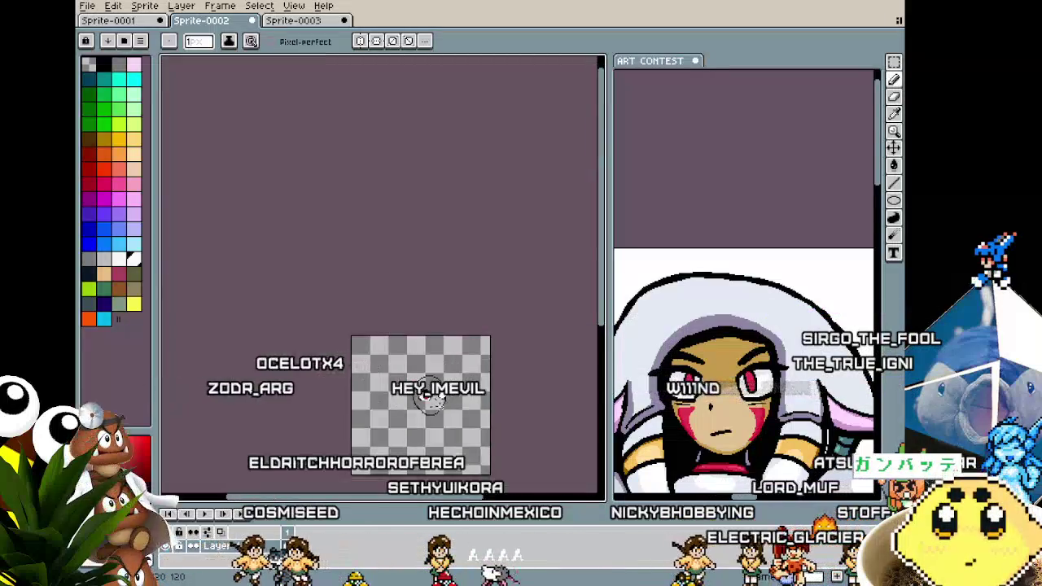
scroll(488, 305, "up", 1)
scroll(488, 304, "up", 1)
scroll(388, 388, "right", 2)
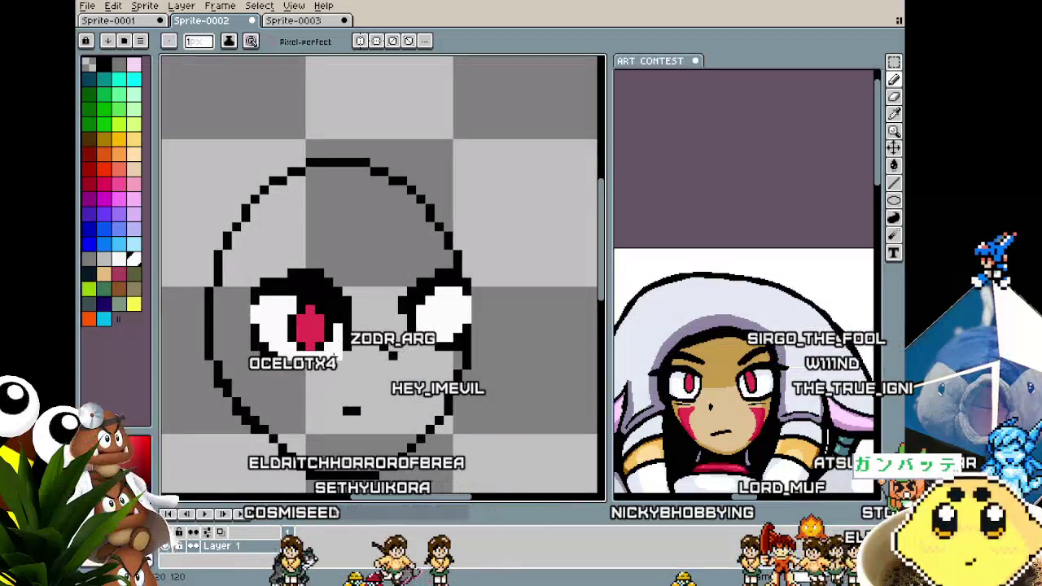
Marquee-select the left eye's red pupil and paste a copy of it.
key("m")
mouse_move(283, 303)
left_mouse_down()
mouse_move(340, 355)
mouse_move(516, 181)
left_mouse_up()
key("b")
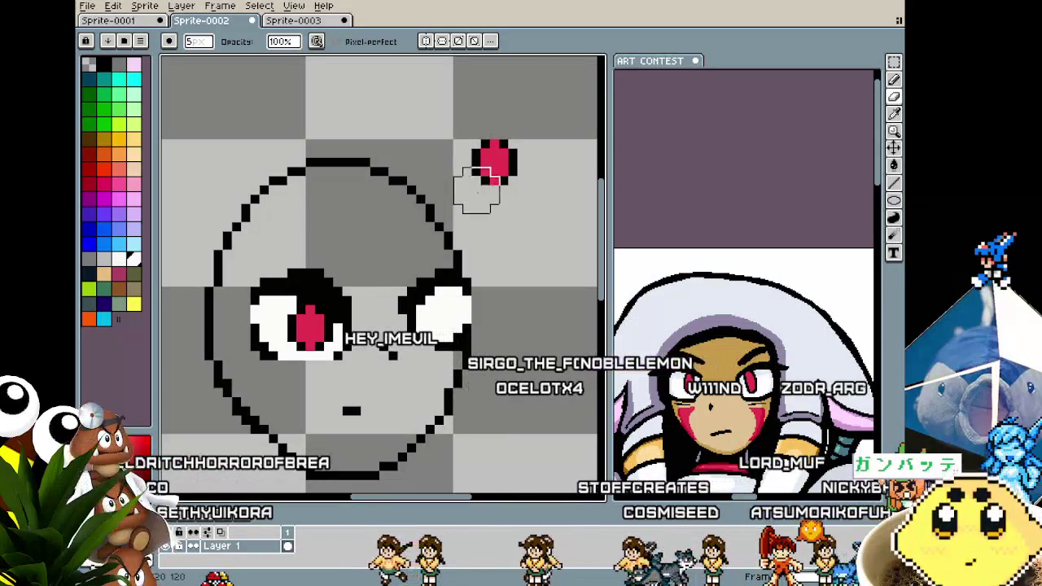
scroll(476, 200, "down", 1)
Narrow the pasted pupil copy and commit it inside the right eye.
key("m")
left_click_drag(423, 118, 511, 213)
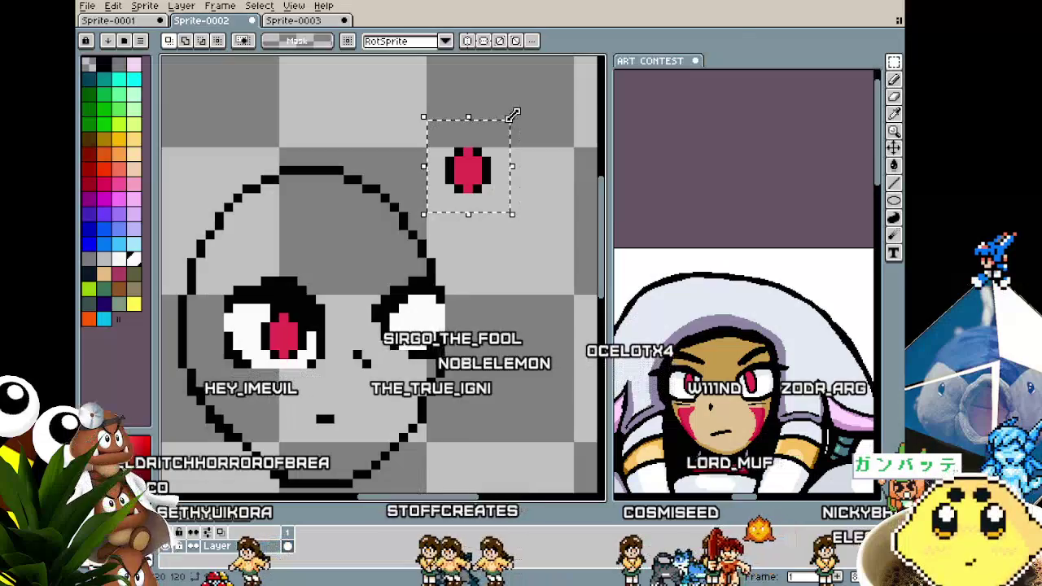
left_click_drag(512, 116, 504, 126)
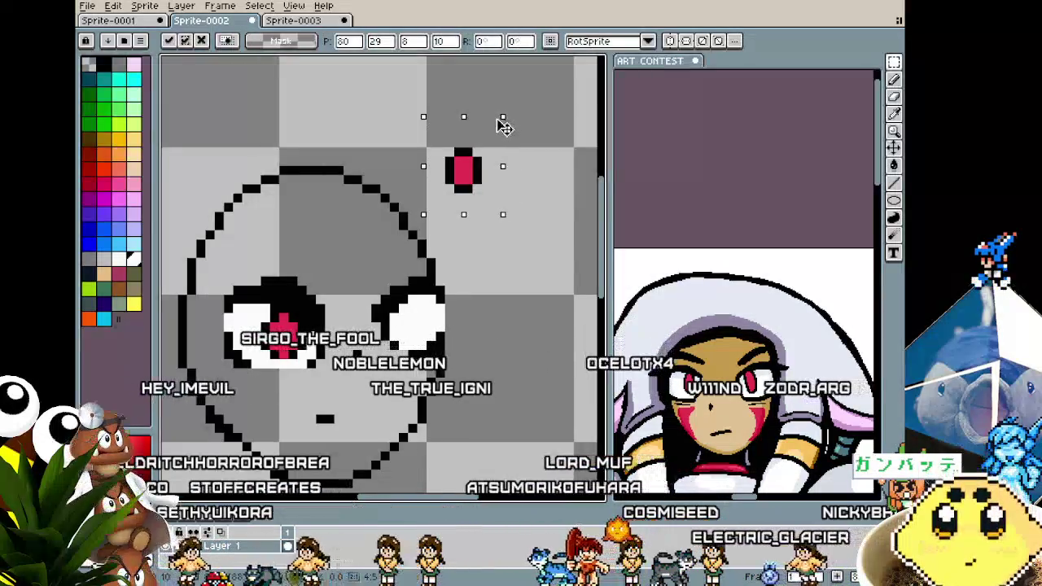
mouse_move(464, 189)
left_mouse_down()
mouse_move(442, 351)
mouse_move(415, 330)
left_mouse_up()
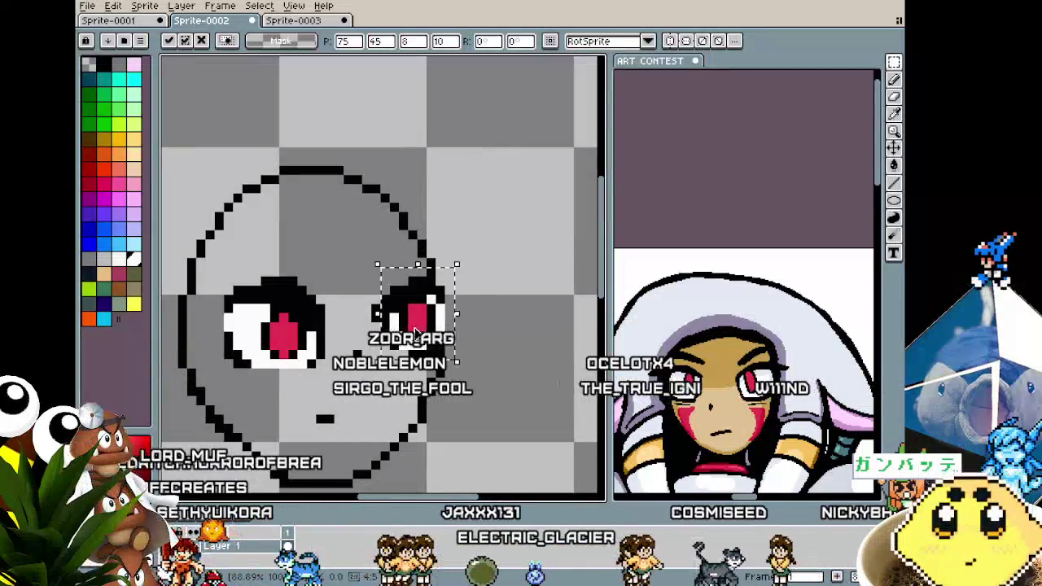
key("Return")
scroll(416, 330, "down", 2)
scroll(415, 330, "down", 1)
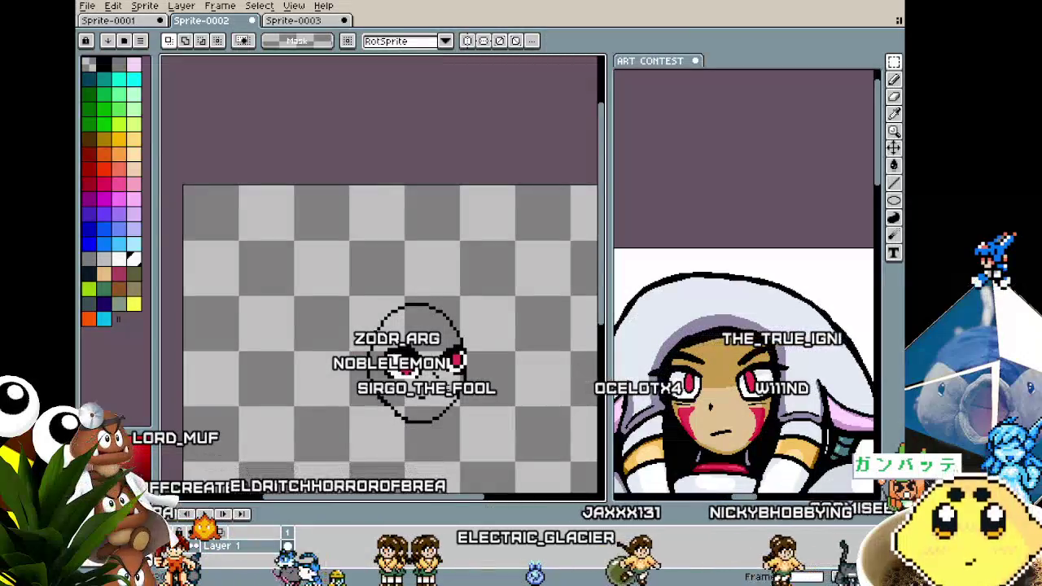
scroll(452, 365, "up", 1)
scroll(453, 365, "up", 1)
key("b")
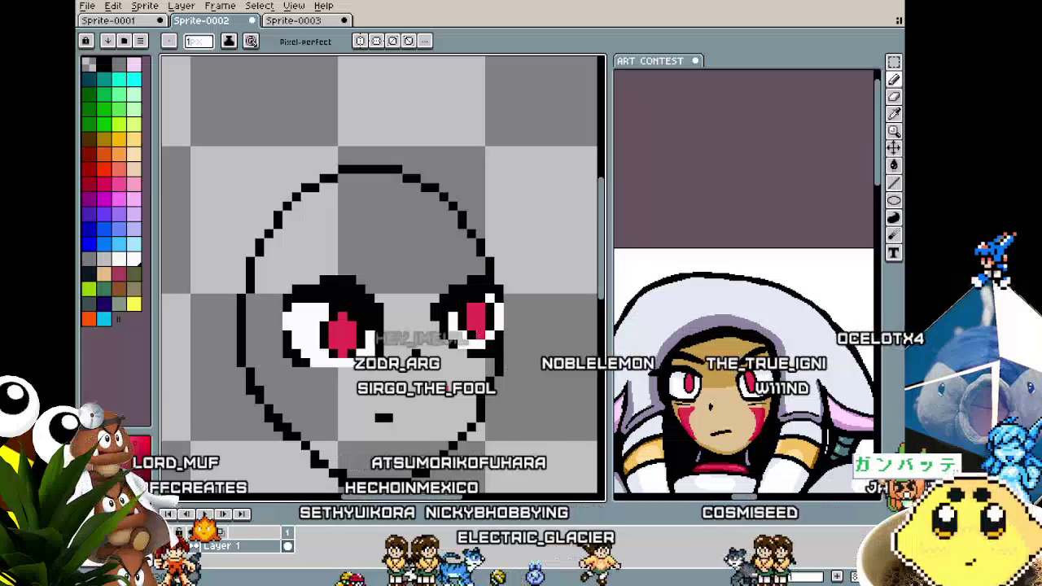
Pan and zoom the ART CONTEST reference onto the character's face and eye.
scroll(407, 422, "down", 2)
scroll(407, 423, "down", 1)
scroll(404, 422, "up", 2)
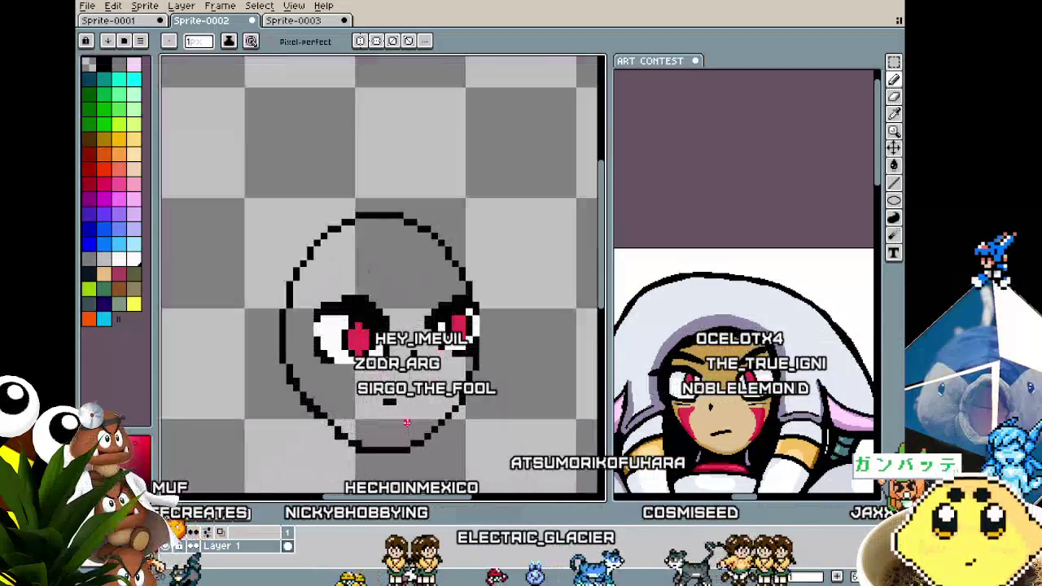
scroll(460, 358, "up", 1)
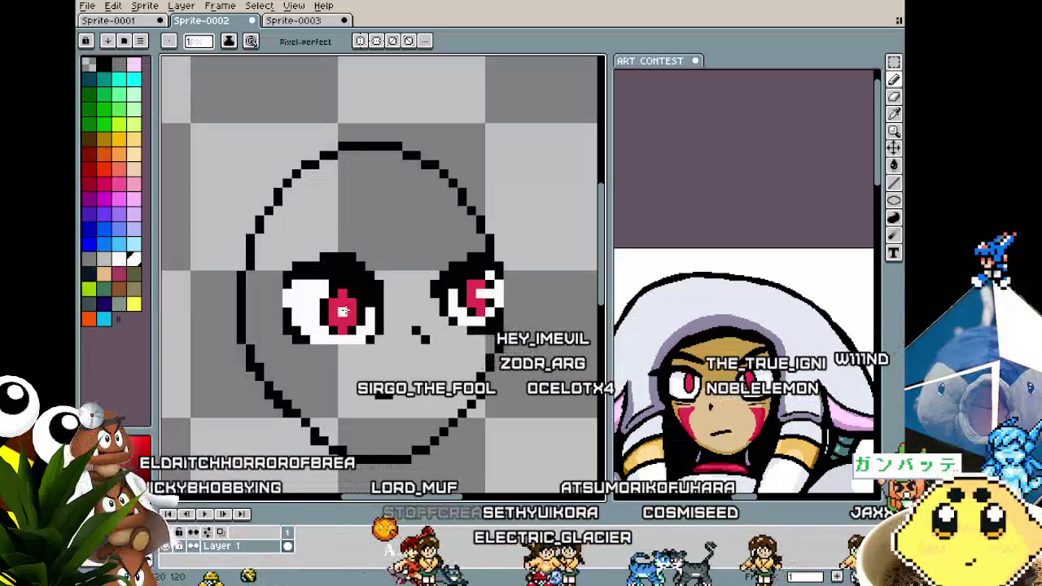
scroll(326, 312, "down", 1)
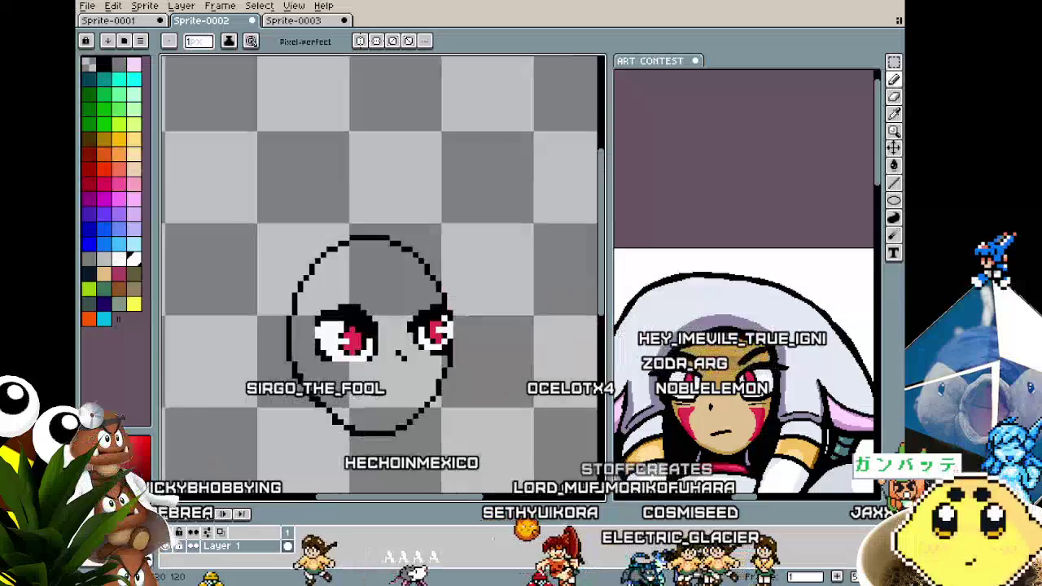
scroll(330, 318, "down", 1)
scroll(353, 381, "down", 1)
scroll(353, 382, "up", 1)
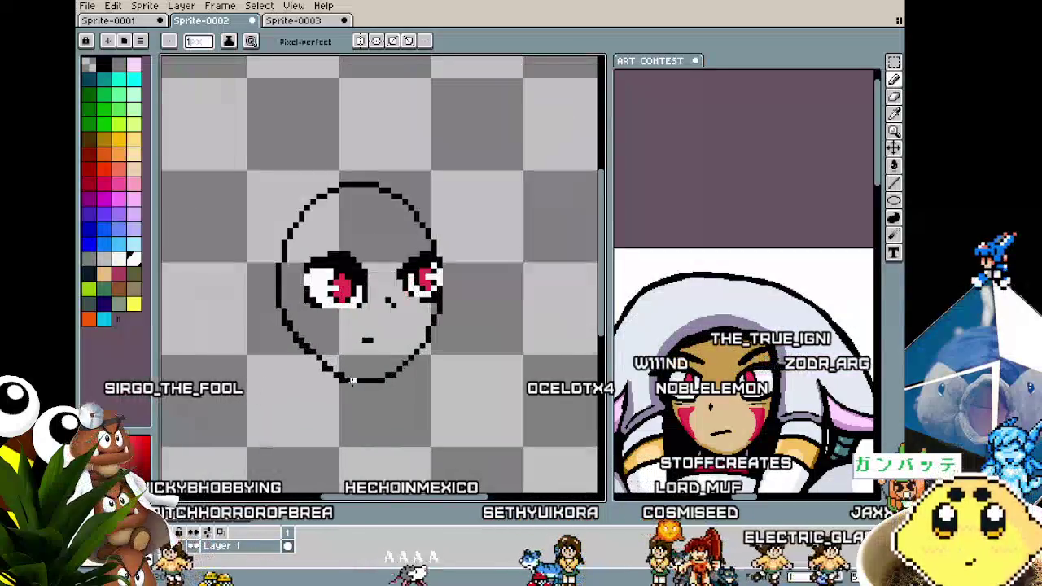
scroll(342, 382, "up", 1)
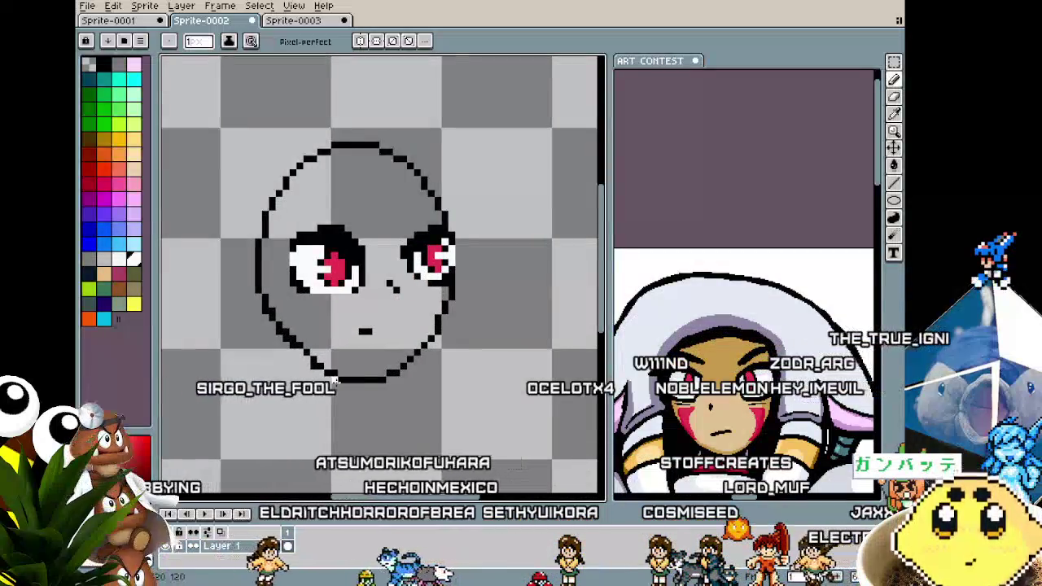
left_click_drag(693, 355, 692, 209)
scroll(692, 208, "up", 3)
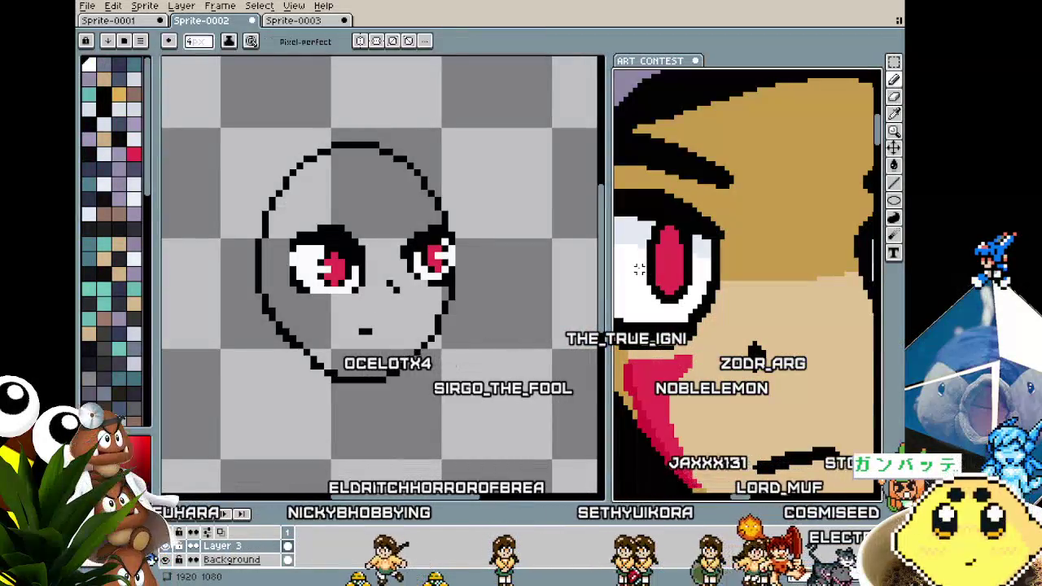
Zoom in and out on the ART CONTEST reference to inspect the character.
key("ctrl+b")
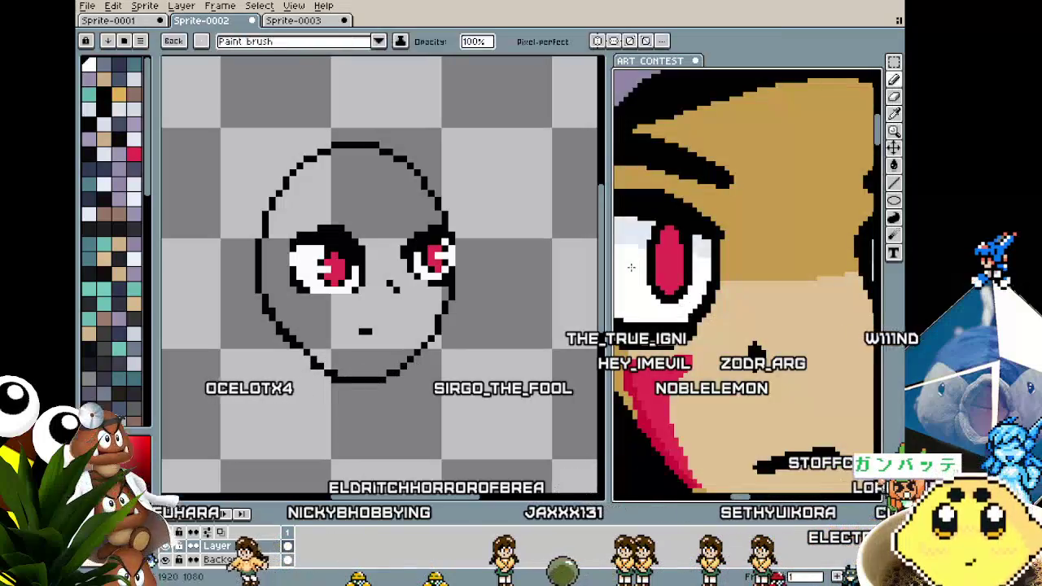
scroll(660, 277, "up", 1)
key("b")
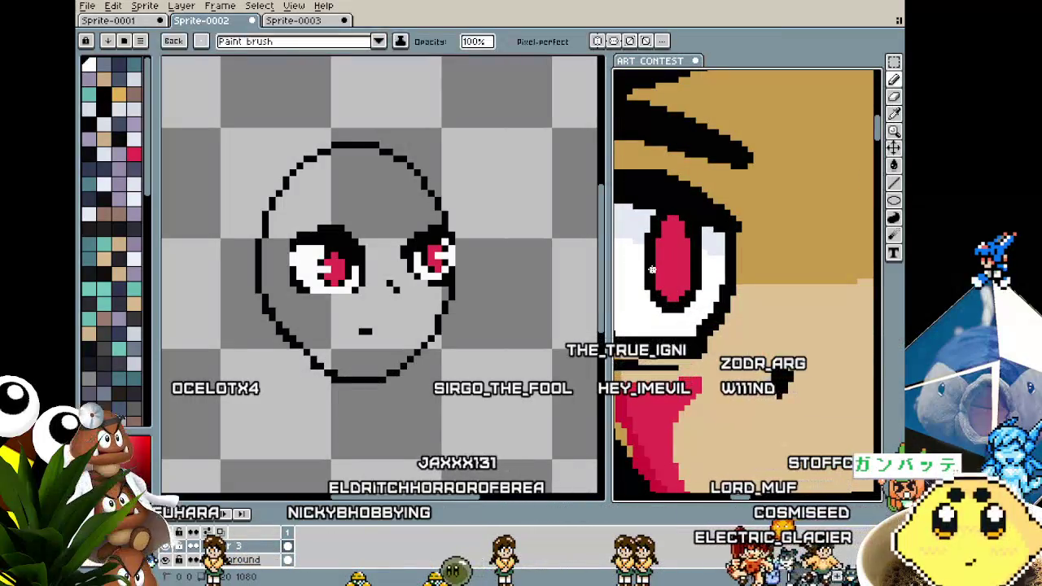
scroll(652, 269, "down", 1)
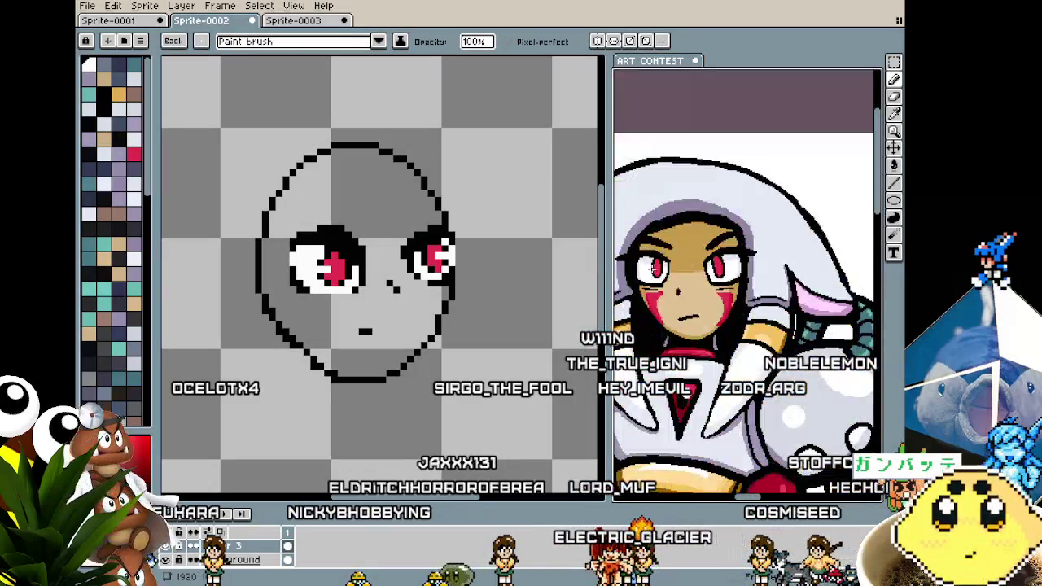
scroll(676, 244, "down", 1)
scroll(700, 220, "down", 1)
scroll(712, 207, "up", 3)
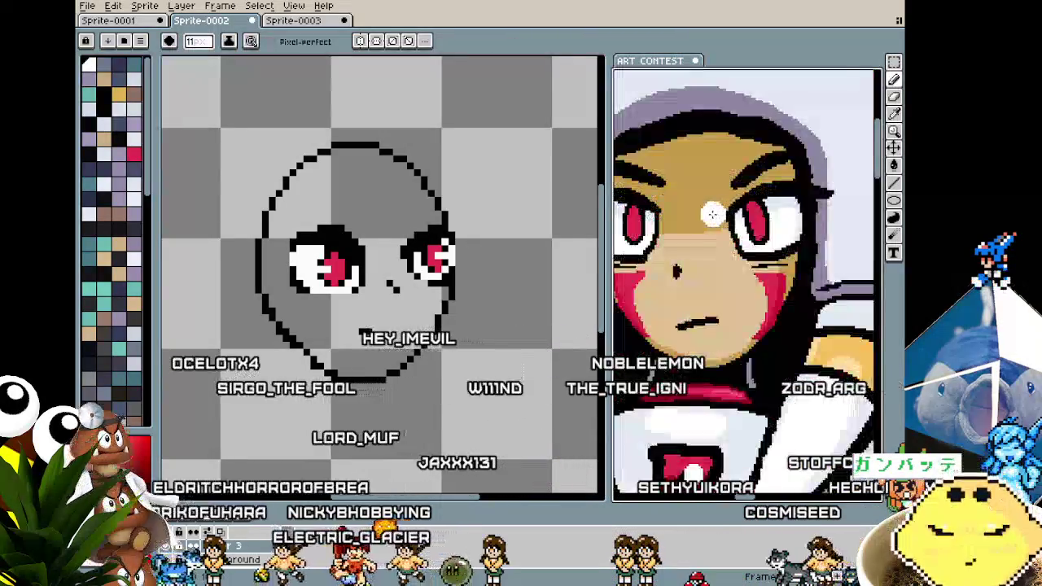
scroll(709, 214, "up", 1)
scroll(688, 224, "down", 1)
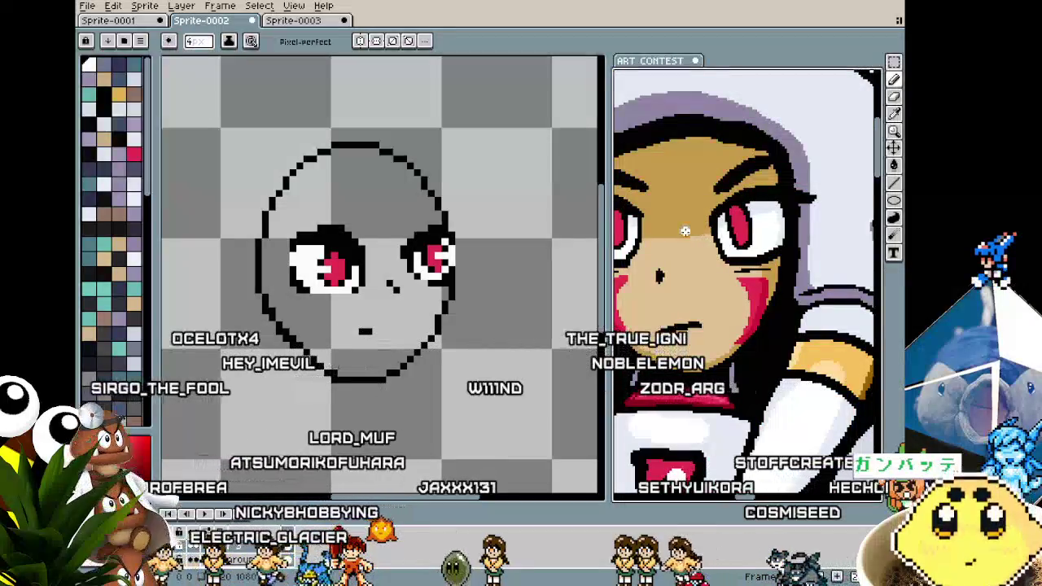
scroll(688, 236, "down", 1)
scroll(708, 264, "up", 2)
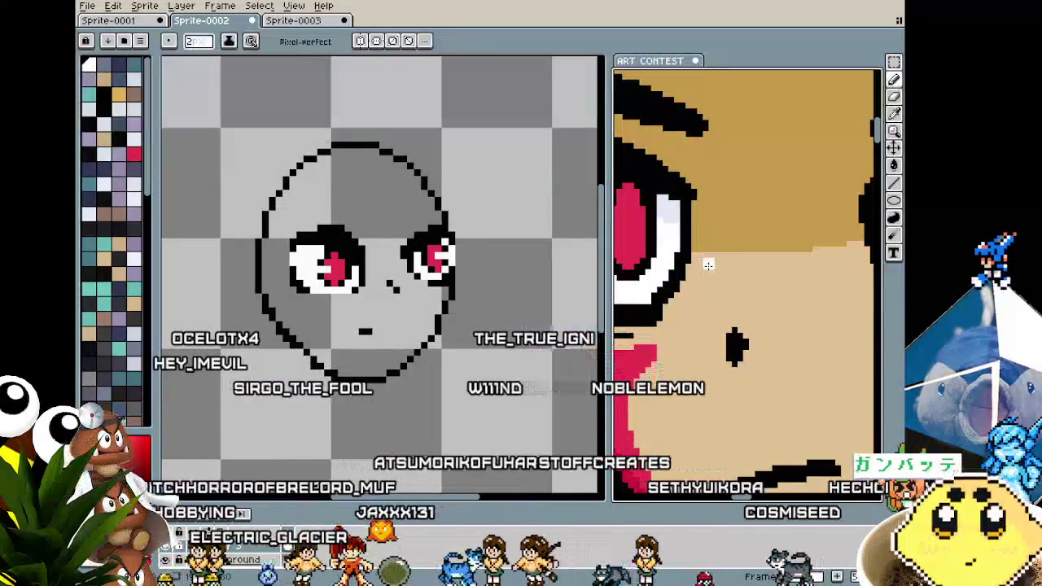
scroll(707, 264, "up", 1)
scroll(692, 253, "up", 1)
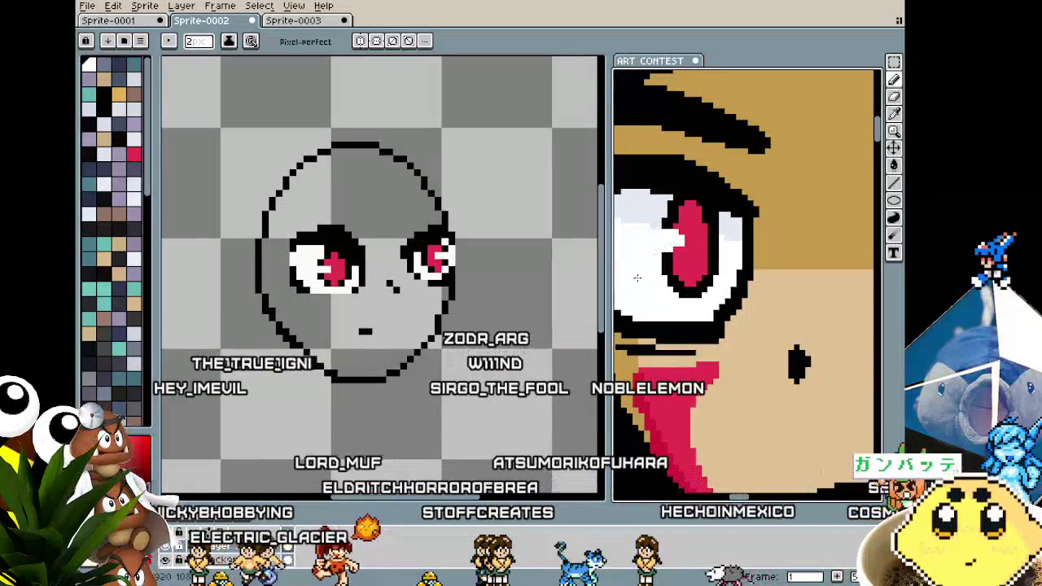
scroll(670, 241, "down", 3)
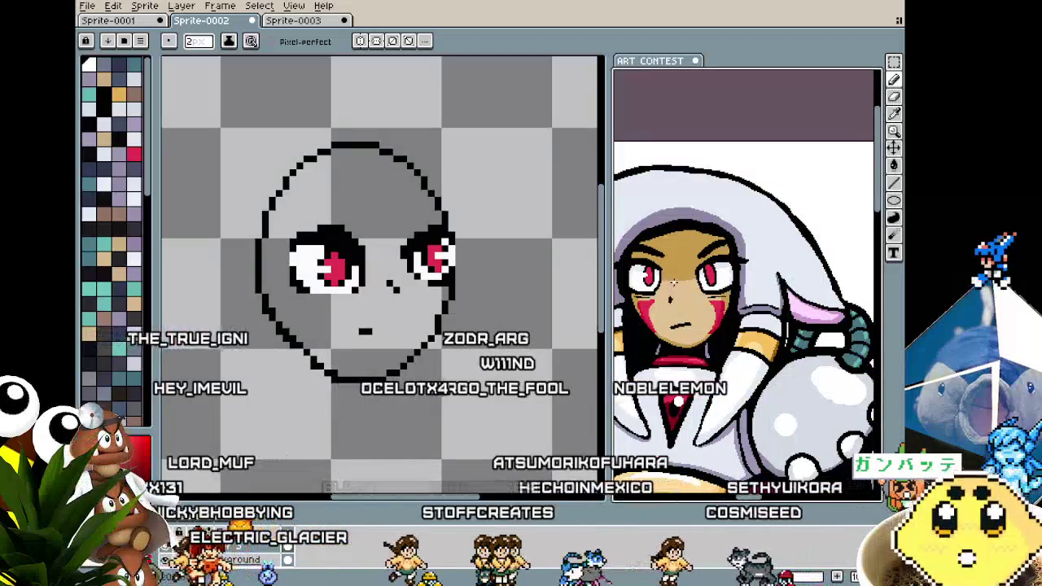
scroll(716, 281, "up", 1)
scroll(768, 278, "up", 1)
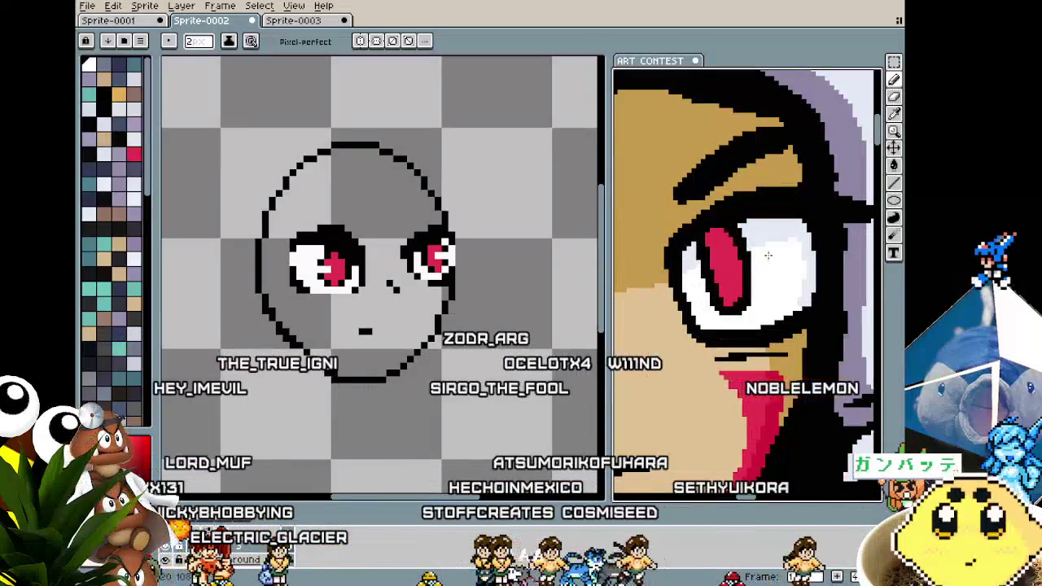
scroll(767, 267, "down", 3)
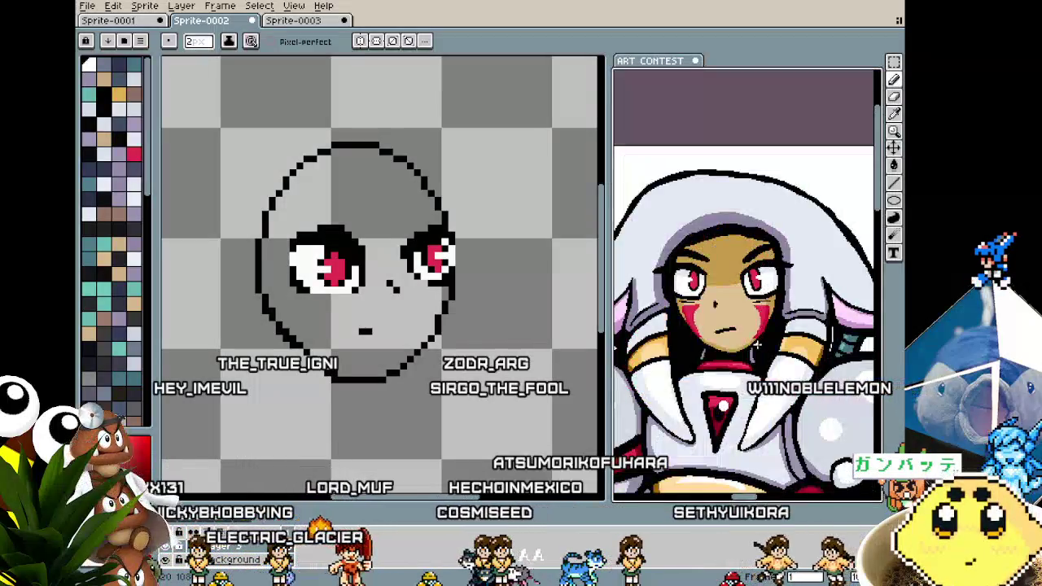
Save the ART CONTEST reference with Ctrl+S and centre its character beside the sprite.
left_click_drag(758, 343, 780, 252)
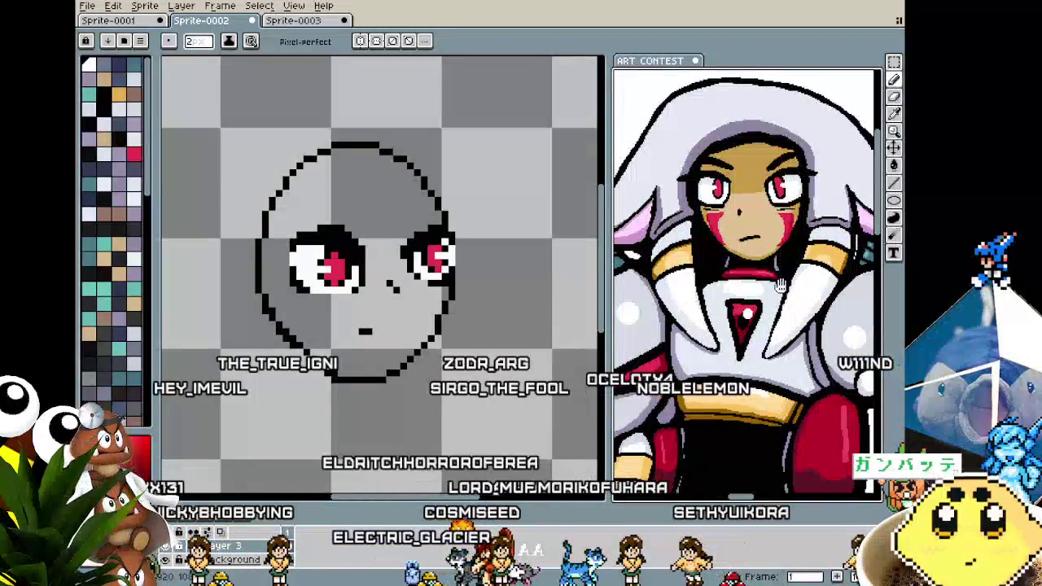
key("ctrl+s")
scroll(777, 283, "down", 2)
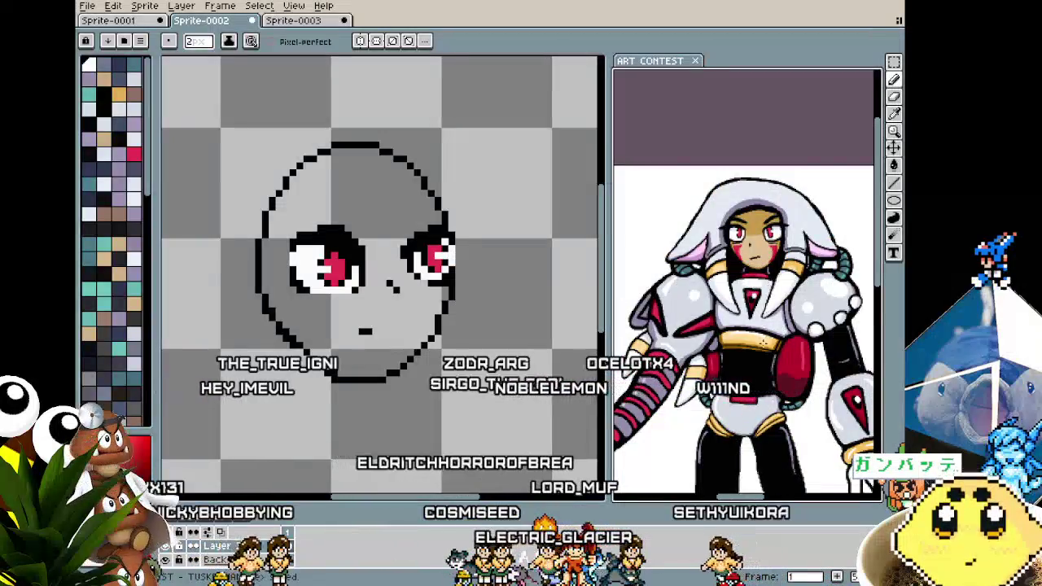
left_click_drag(763, 342, 747, 310)
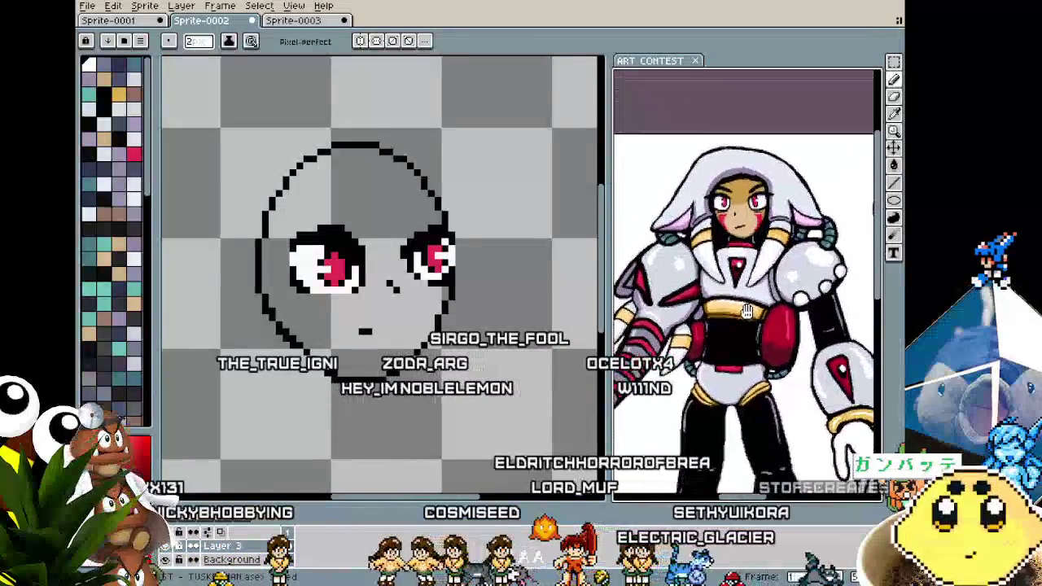
scroll(749, 244, "up", 1)
scroll(781, 252, "up", 1)
scroll(814, 261, "up", 1)
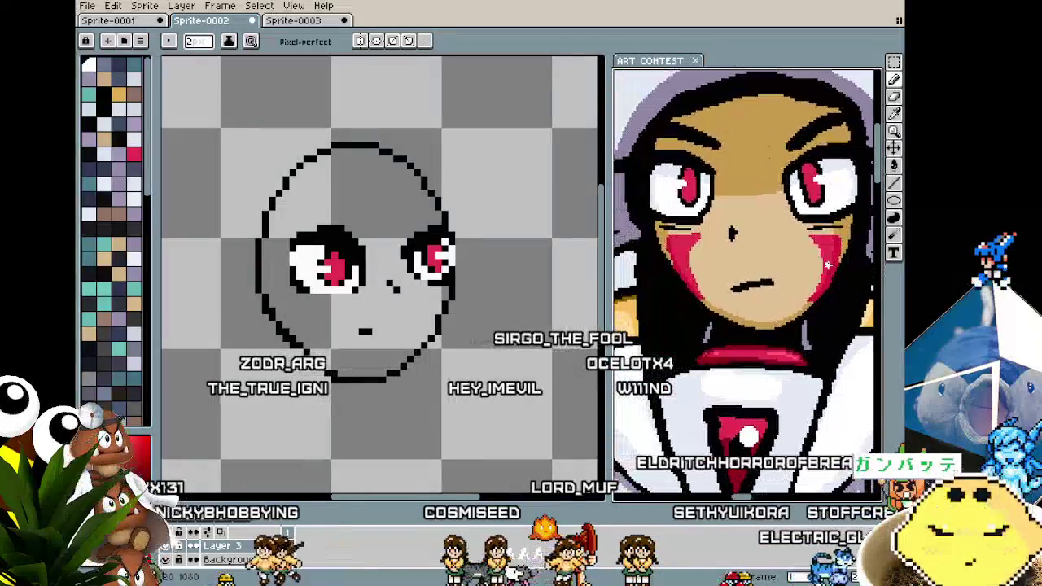
scroll(818, 263, "down", 2)
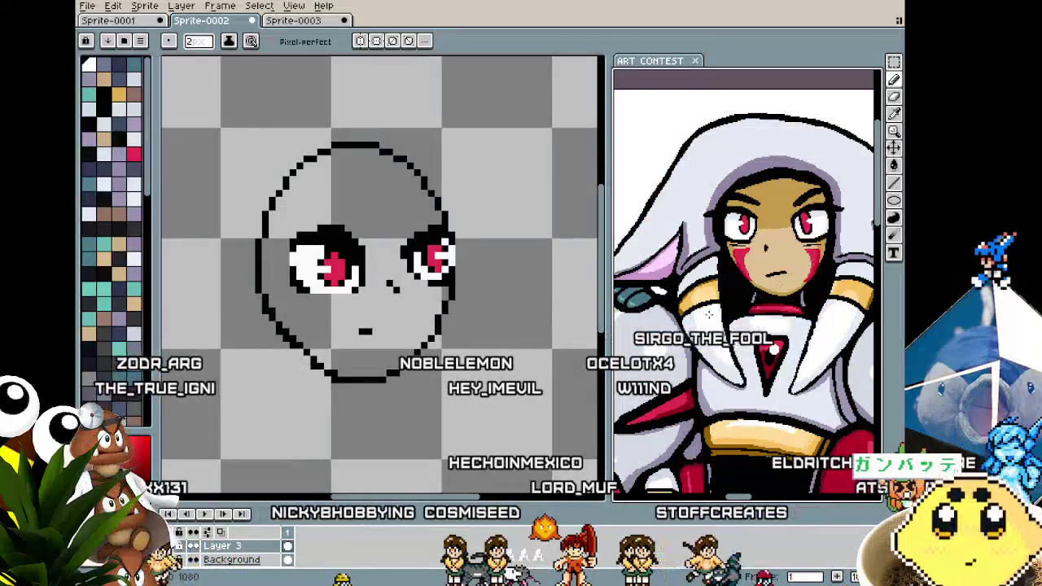
left_click_drag(421, 411, 447, 399)
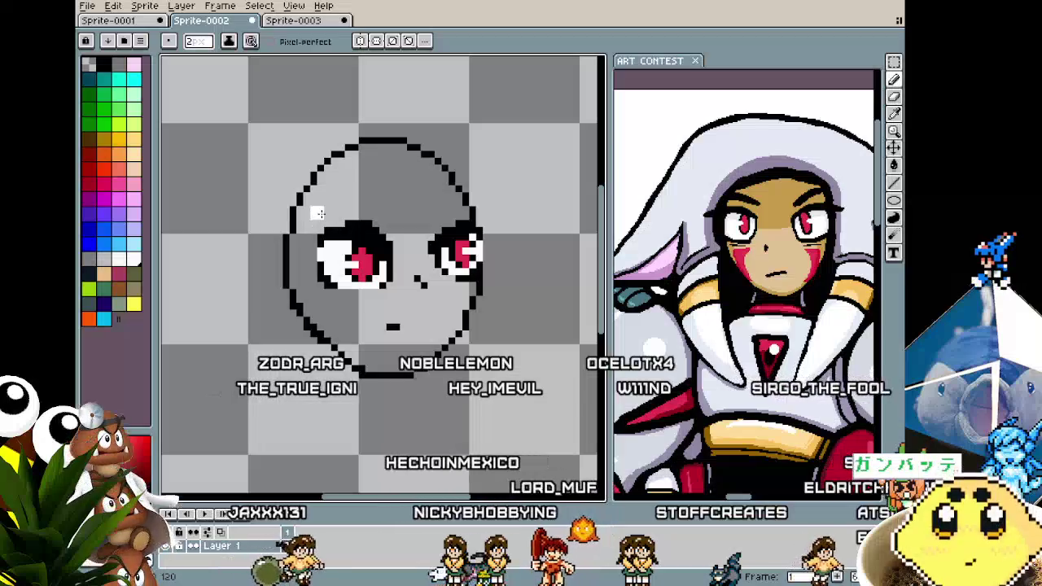
Redraw the top of the right eye as a black lid stroke.
scroll(319, 213, "up", 1)
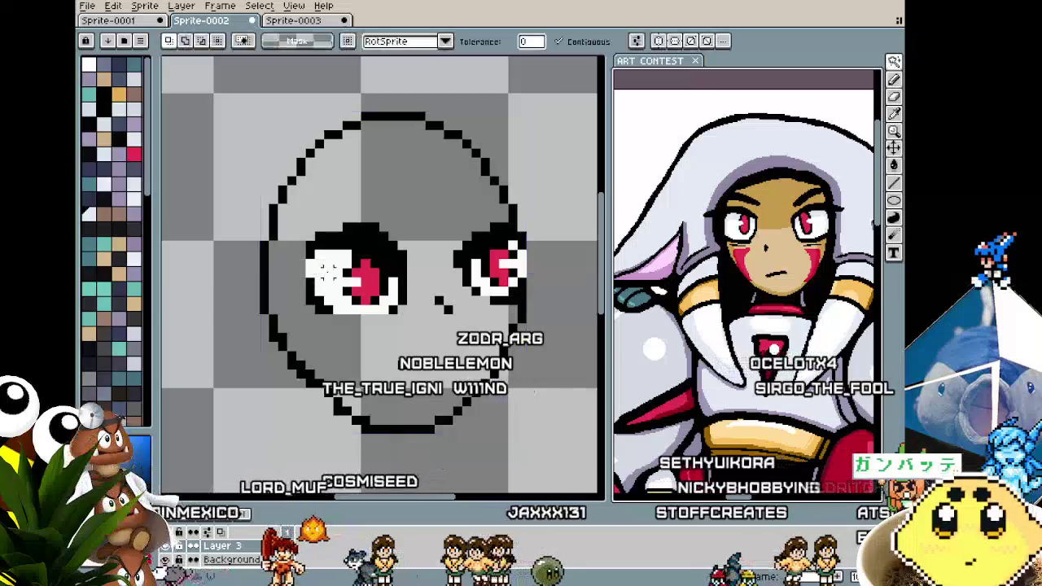
key("b")
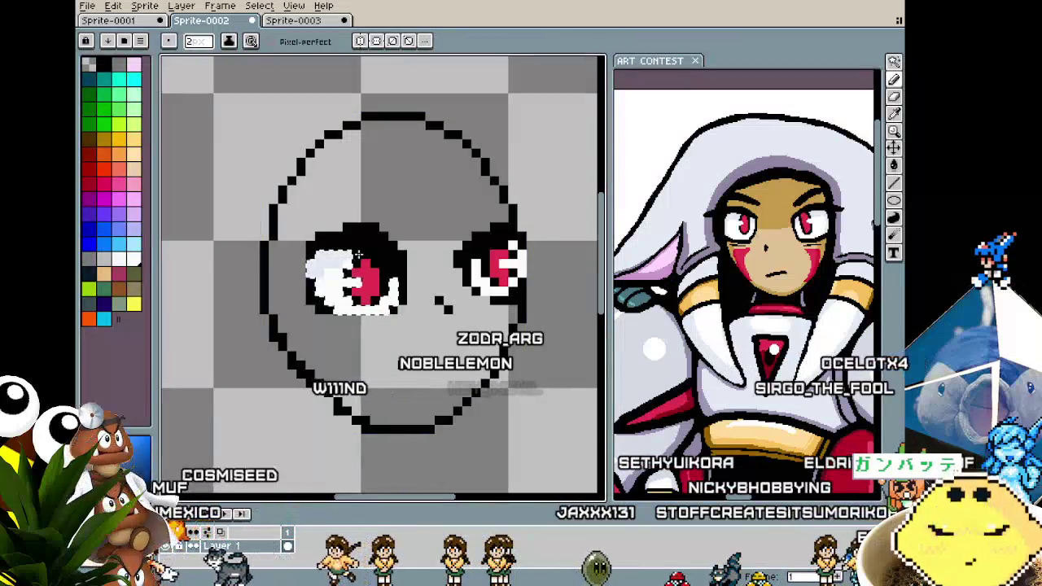
key("w")
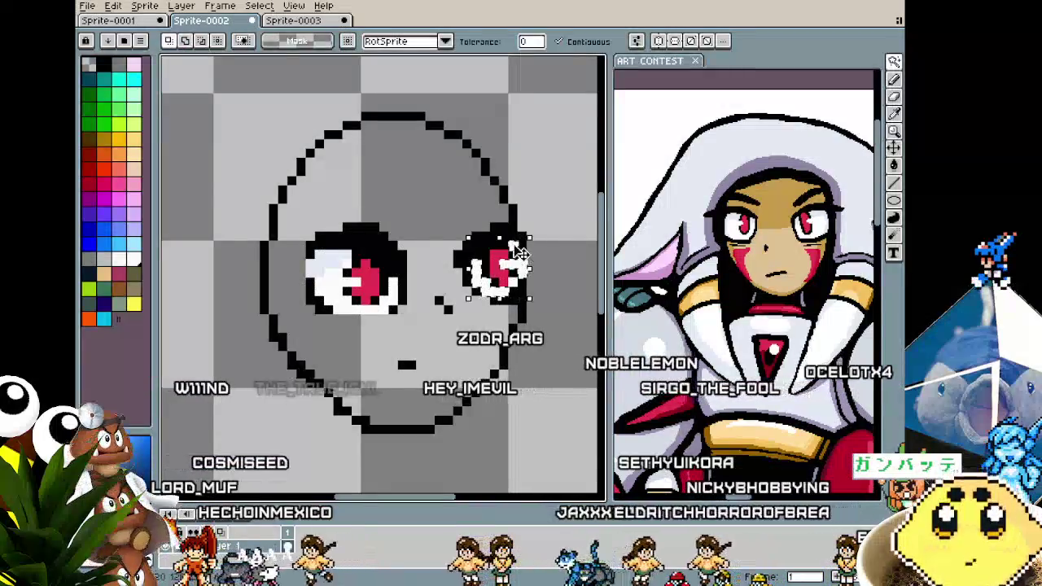
scroll(513, 244, "up", 3)
key("b")
left_click_drag(512, 232, 435, 294)
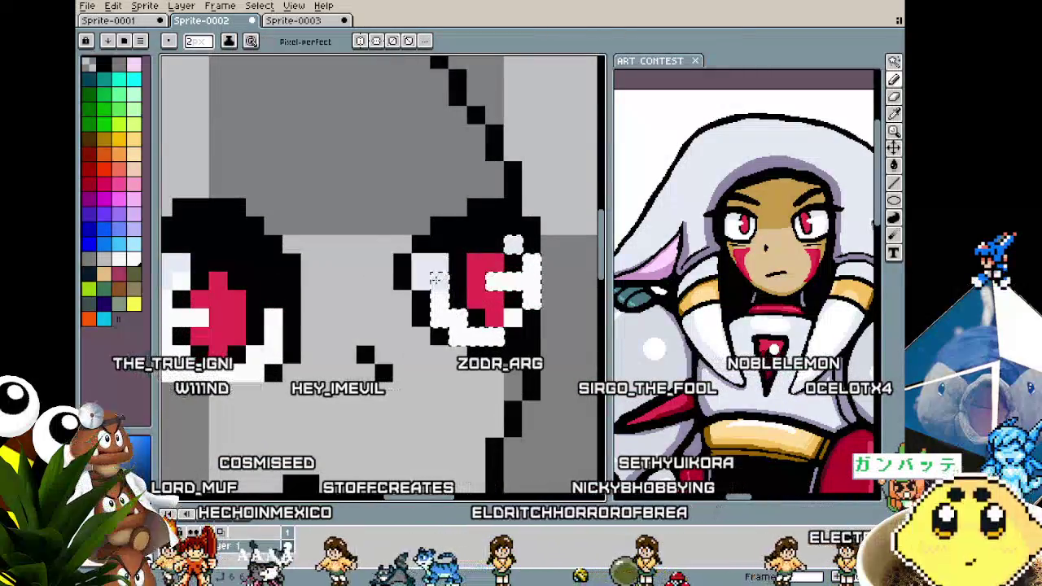
scroll(436, 295, "down", 3)
scroll(407, 317, "down", 1)
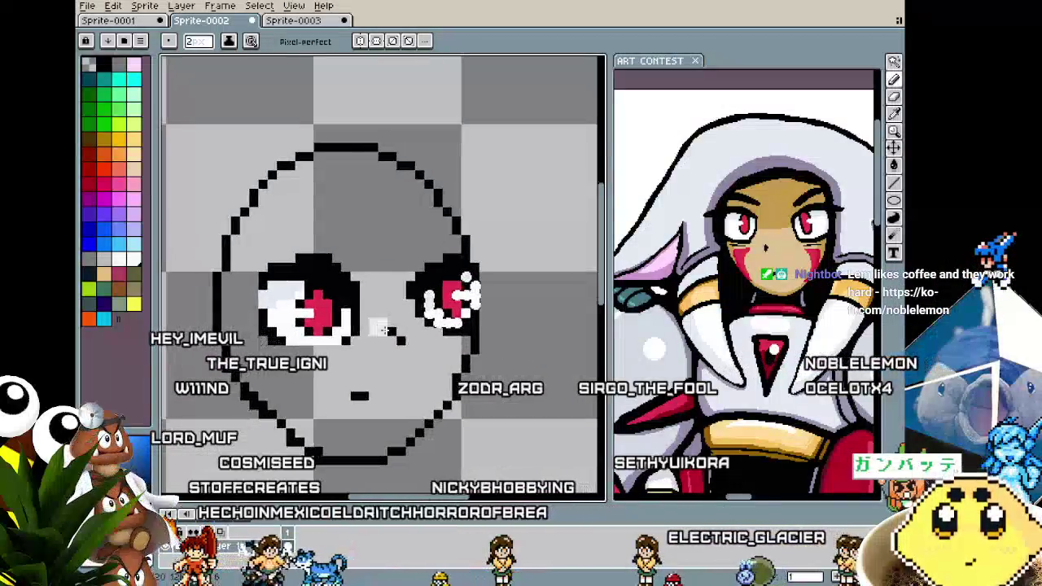
Sample red from the reference character's cheek and undo the last eye edit.
key("w")
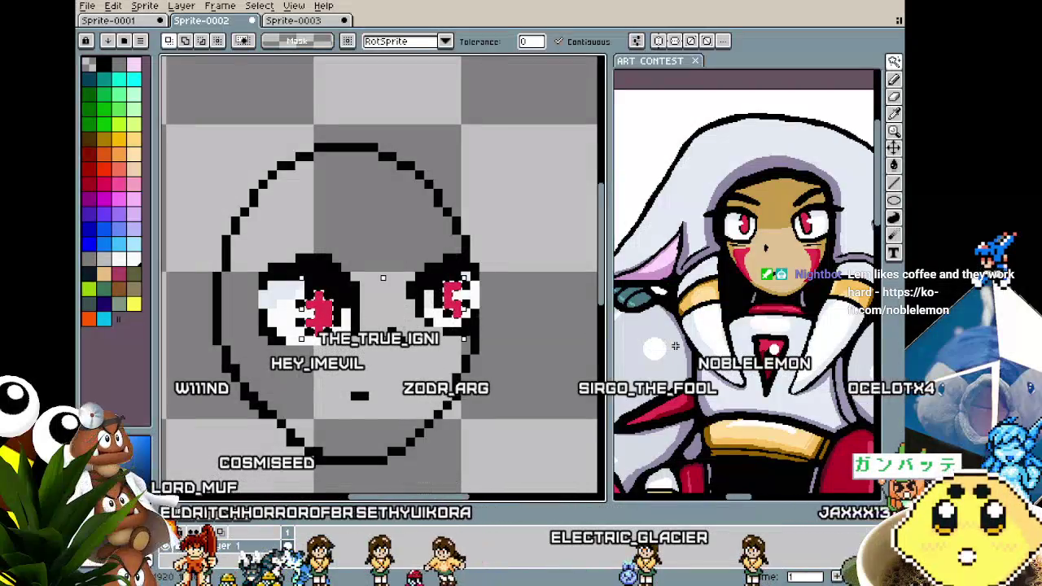
scroll(675, 346, "up", 2)
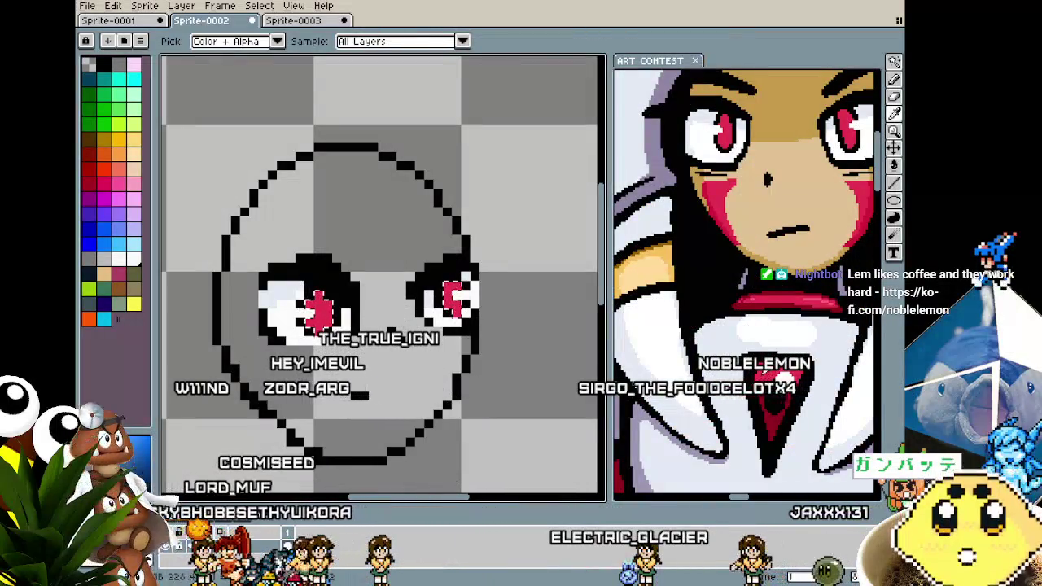
left_click(716, 196, "alt")
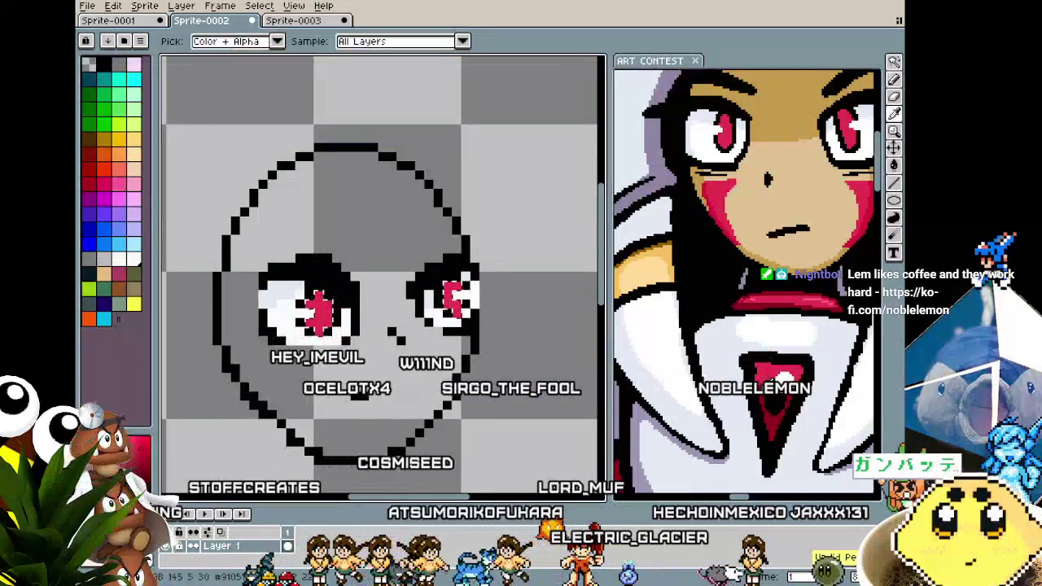
key("ctrl+z")
key("ctrl+z")
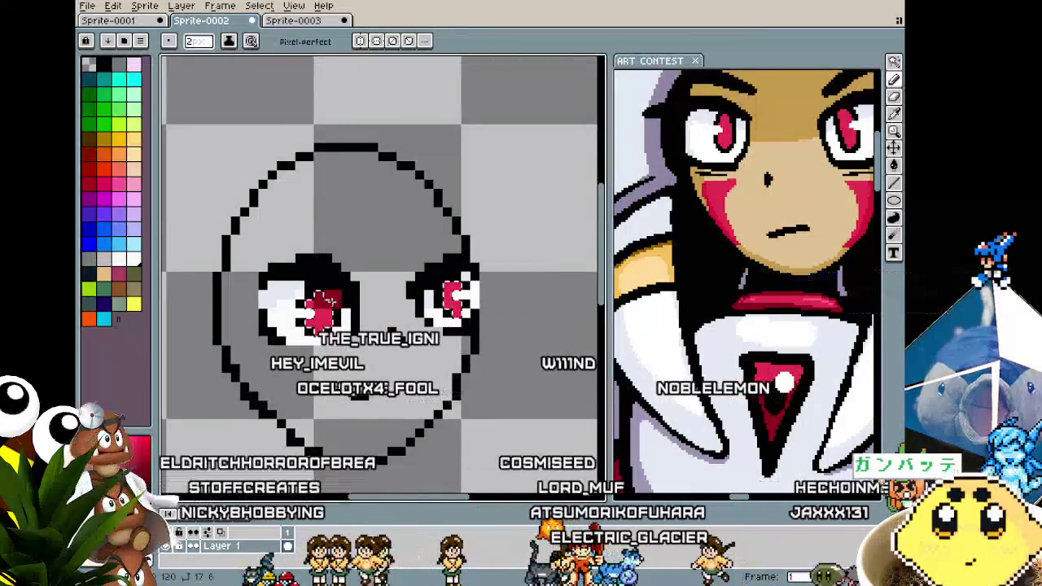
Shrink the pencil brush to 1 pixel for detailed eye work.
key("minus")
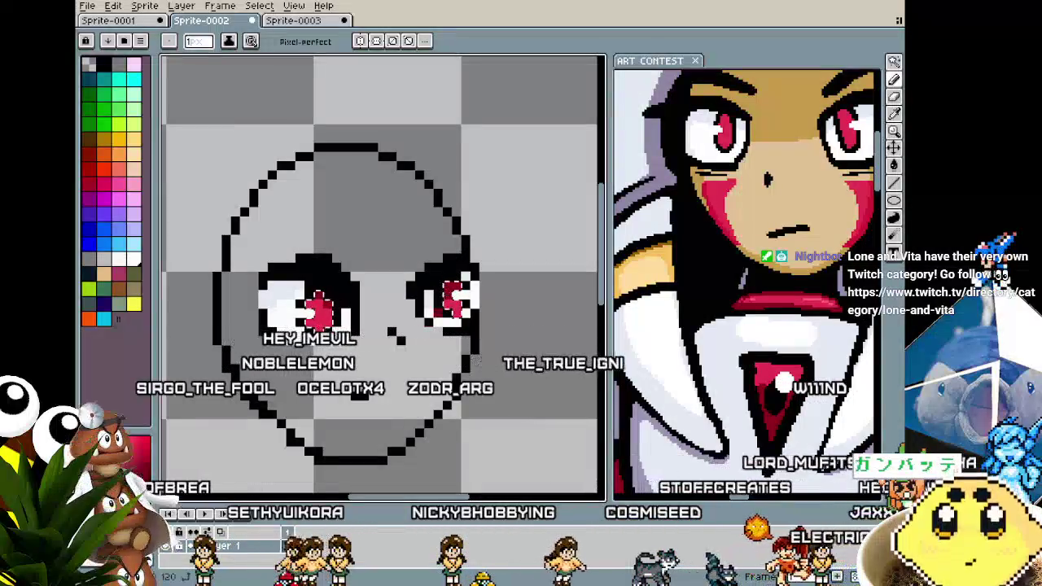
scroll(411, 347, "down", 1)
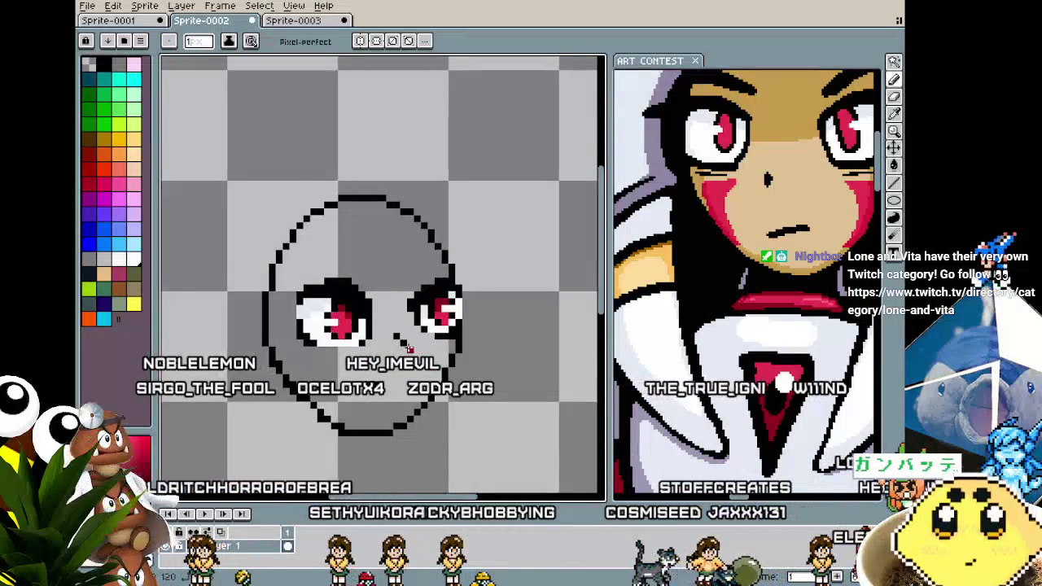
scroll(411, 349, "down", 1)
scroll(355, 305, "up", 2)
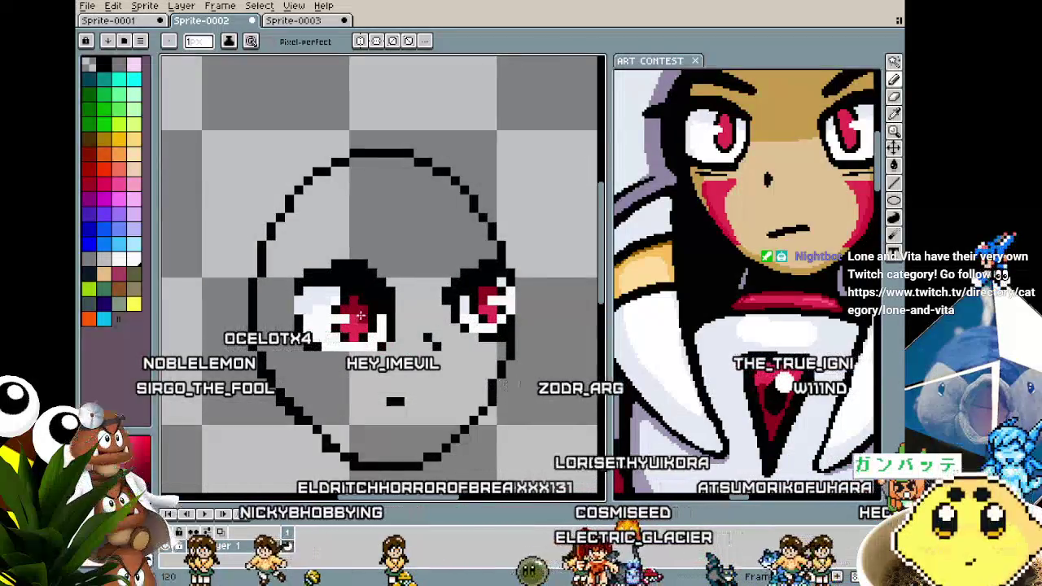
scroll(346, 347, "down", 1)
scroll(347, 350, "down", 1)
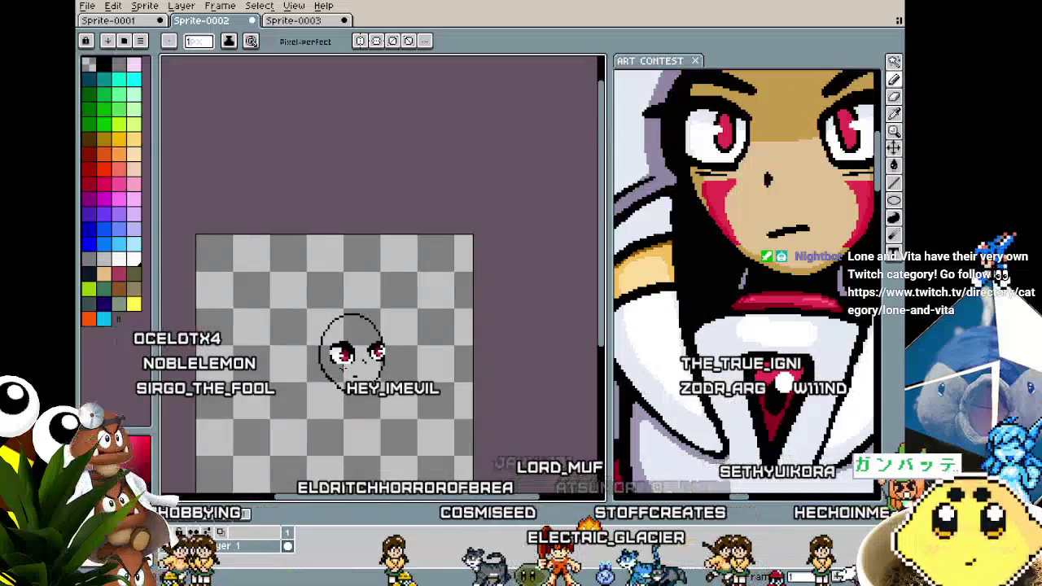
scroll(439, 308, "up", 1)
scroll(439, 308, "up", 1)
scroll(439, 307, "up", 1)
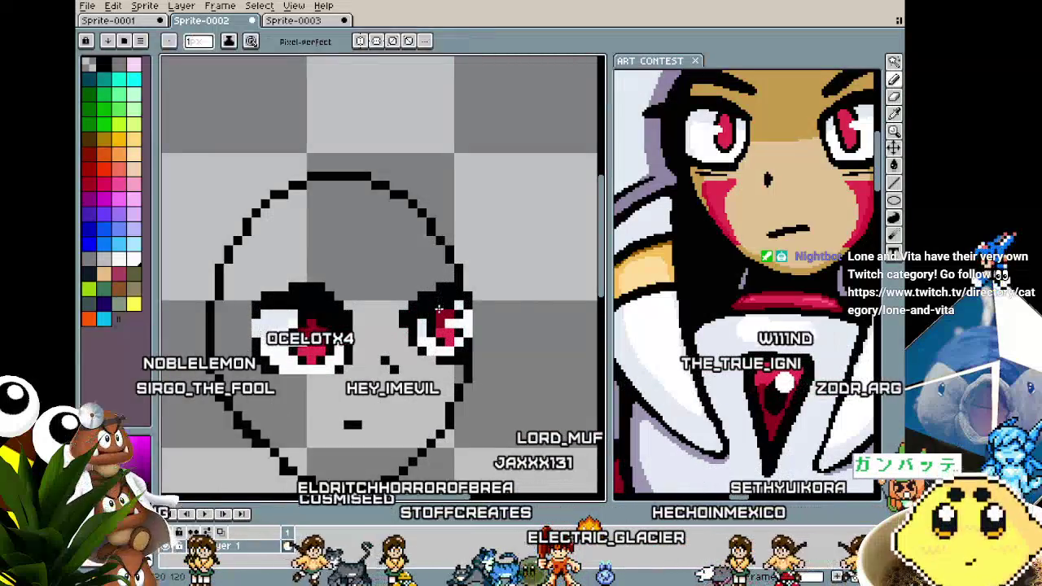
scroll(439, 310, "down", 2)
scroll(378, 425, "down", 1)
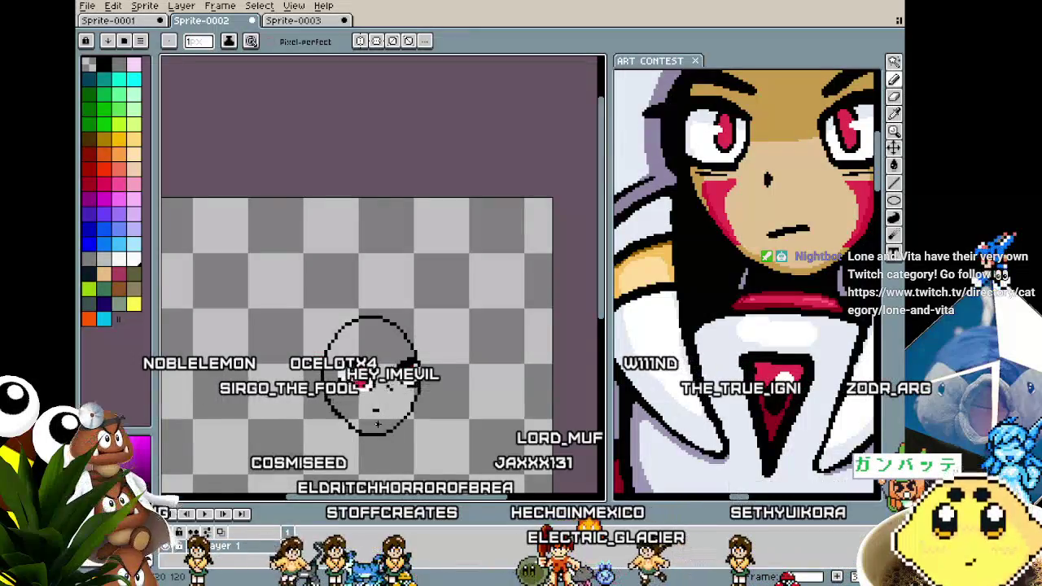
scroll(378, 424, "up", 1)
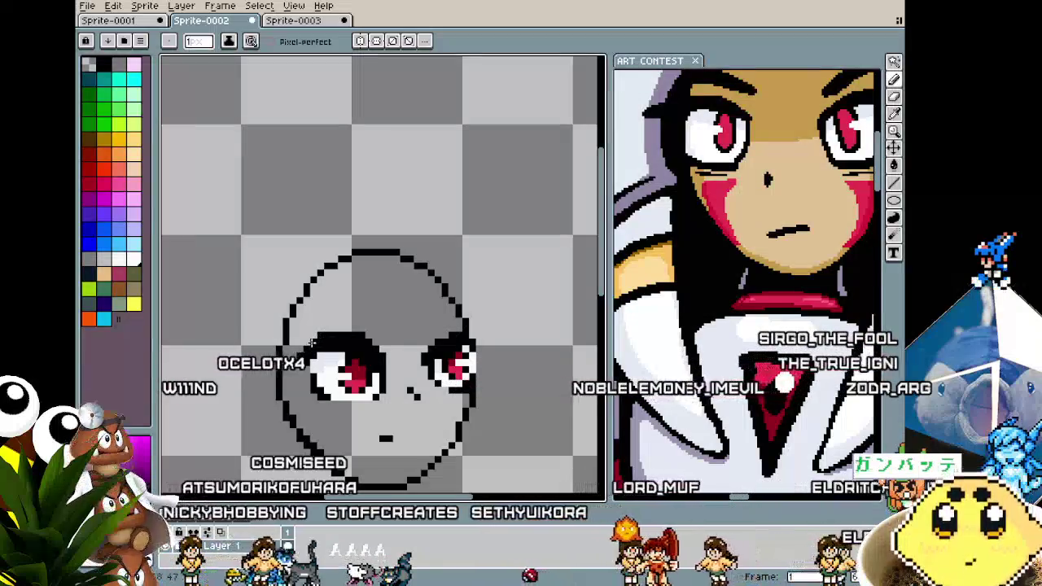
scroll(472, 345, "up", 1)
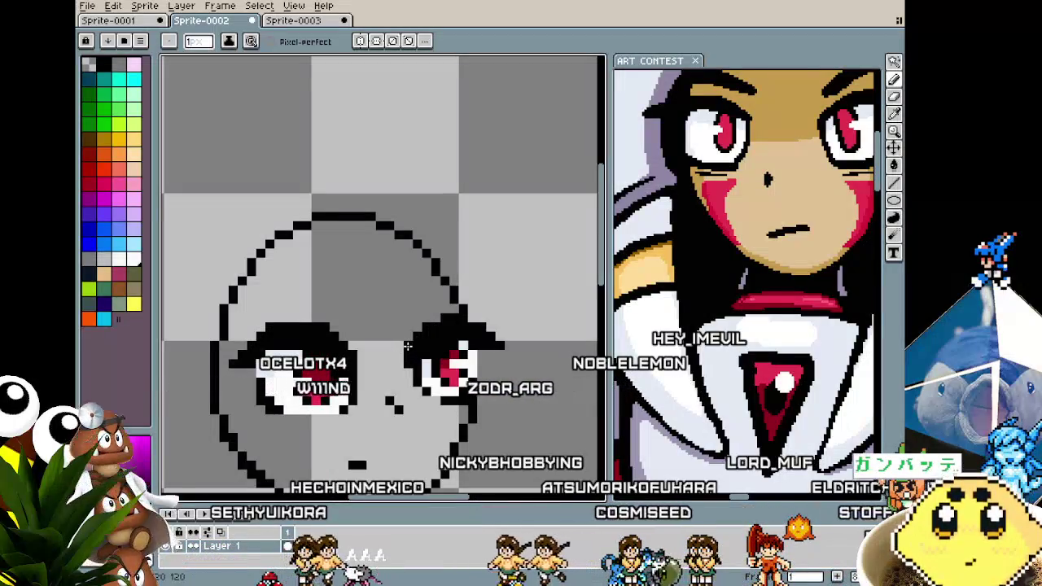
Marquee-select the area at the right eye's edge, then deselect it.
scroll(406, 352, "down", 3)
scroll(382, 383, "down", 1)
scroll(383, 399, "up", 2)
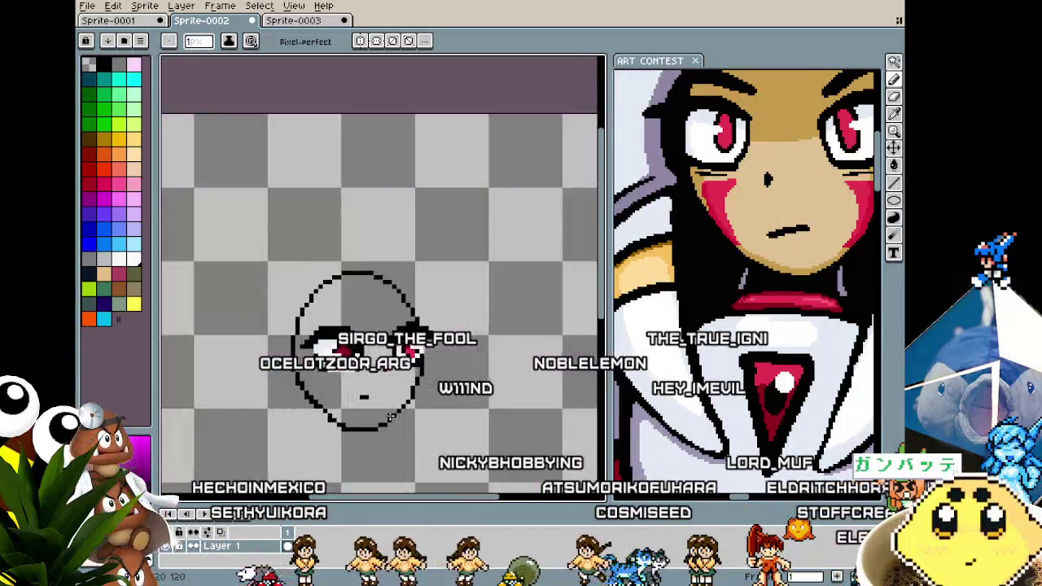
scroll(391, 415, "up", 1)
scroll(407, 320, "up", 2)
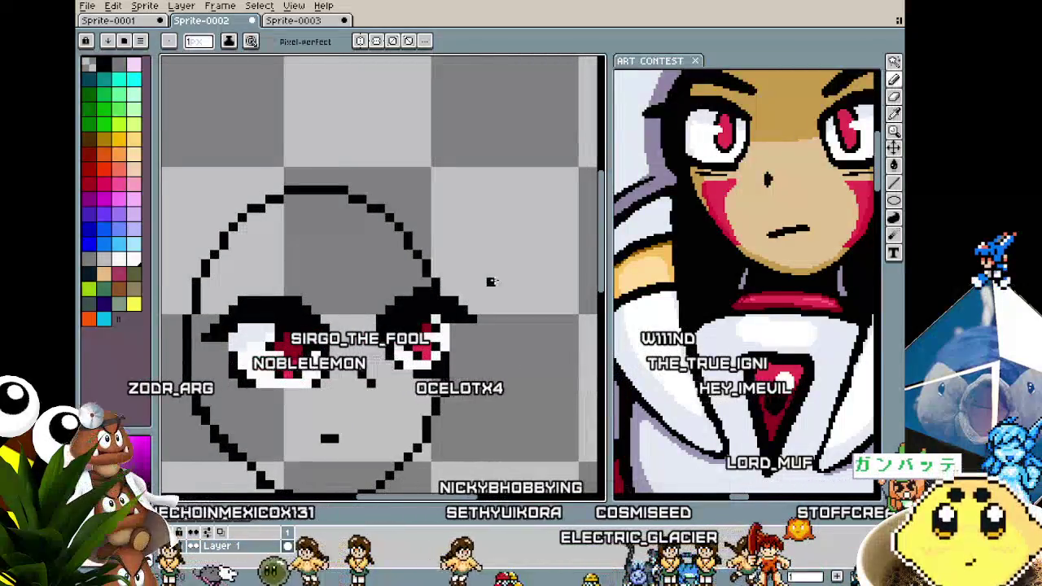
key("m")
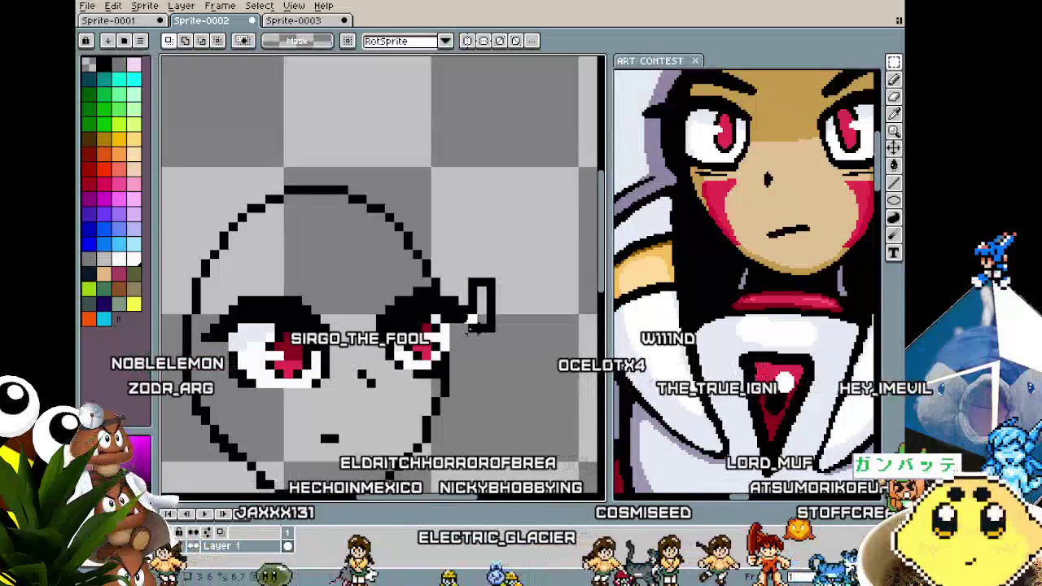
left_click_drag(491, 277, 446, 344)
key("ctrl+d")
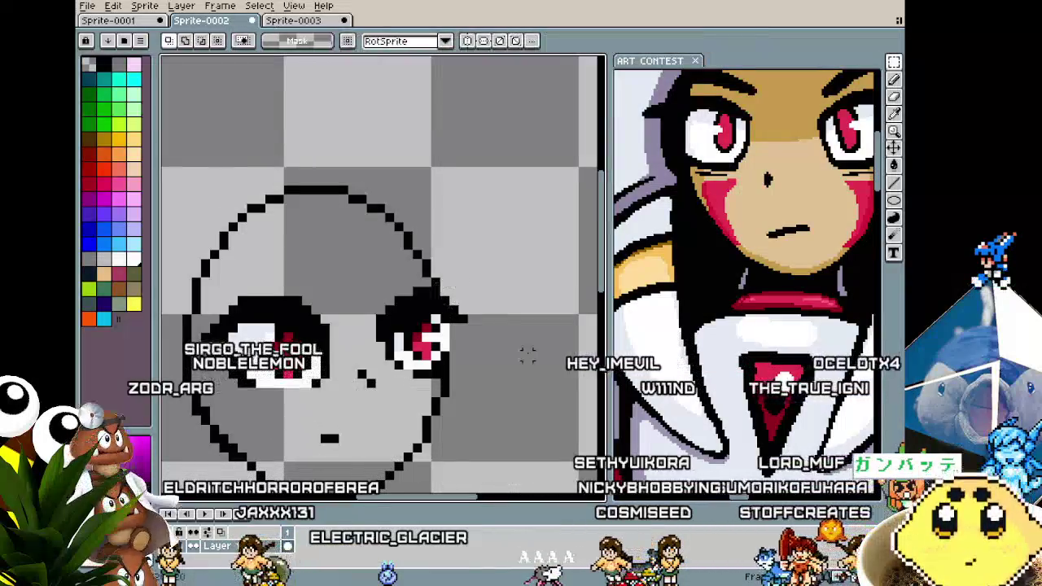
Sample a colour from the drawing and pencil it into the eye pixels.
scroll(524, 355, "down", 2)
scroll(505, 383, "down", 3)
scroll(483, 367, "up", 1)
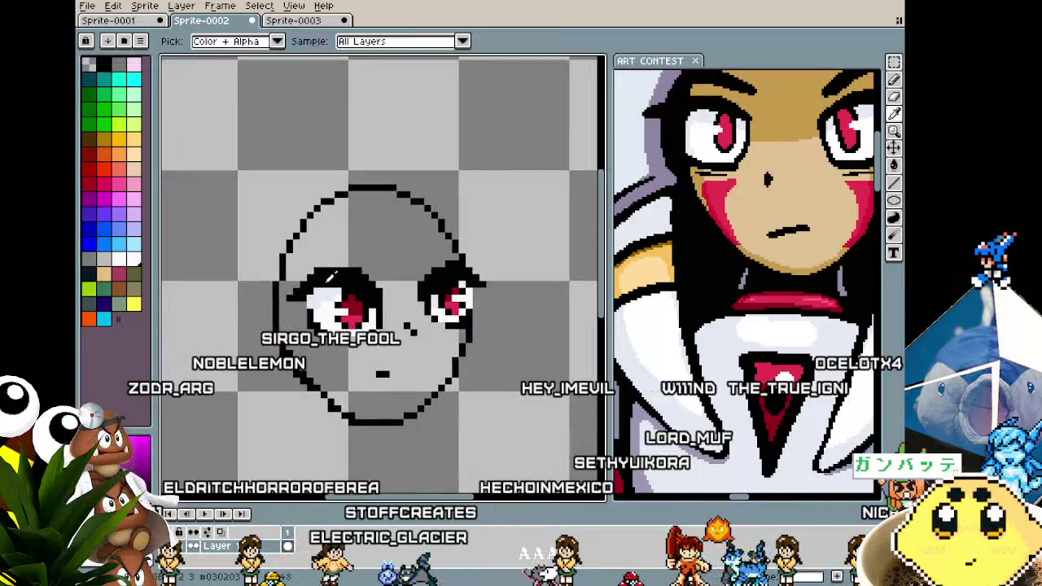
key("b")
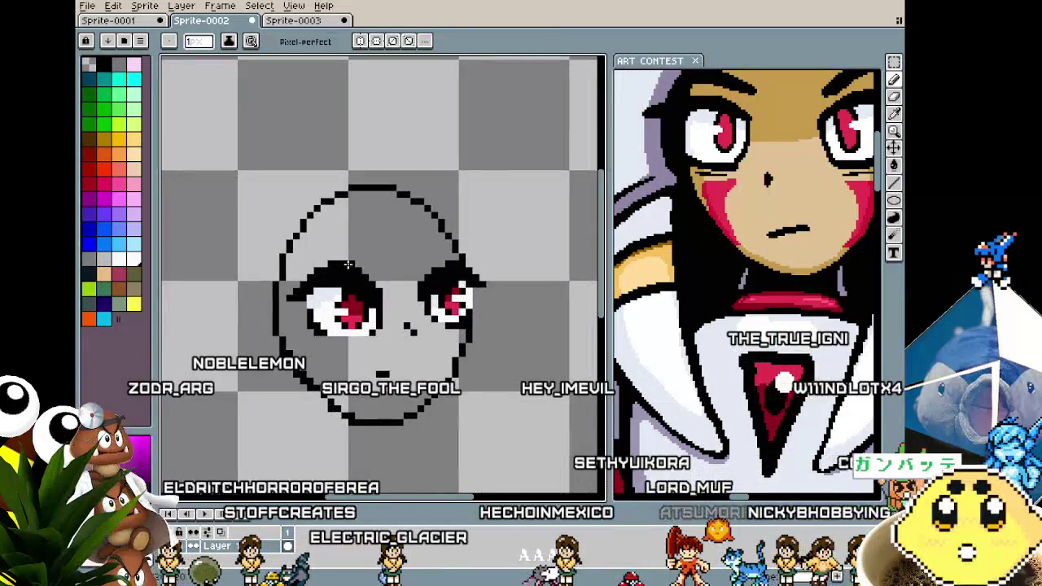
scroll(334, 330, "down", 1)
scroll(317, 368, "down", 1)
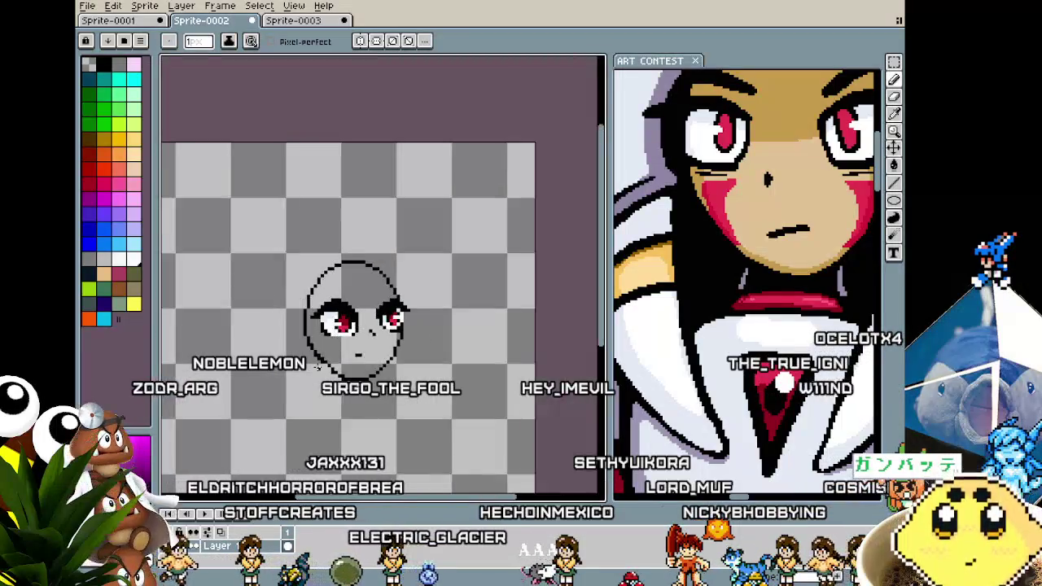
scroll(381, 323, "up", 2)
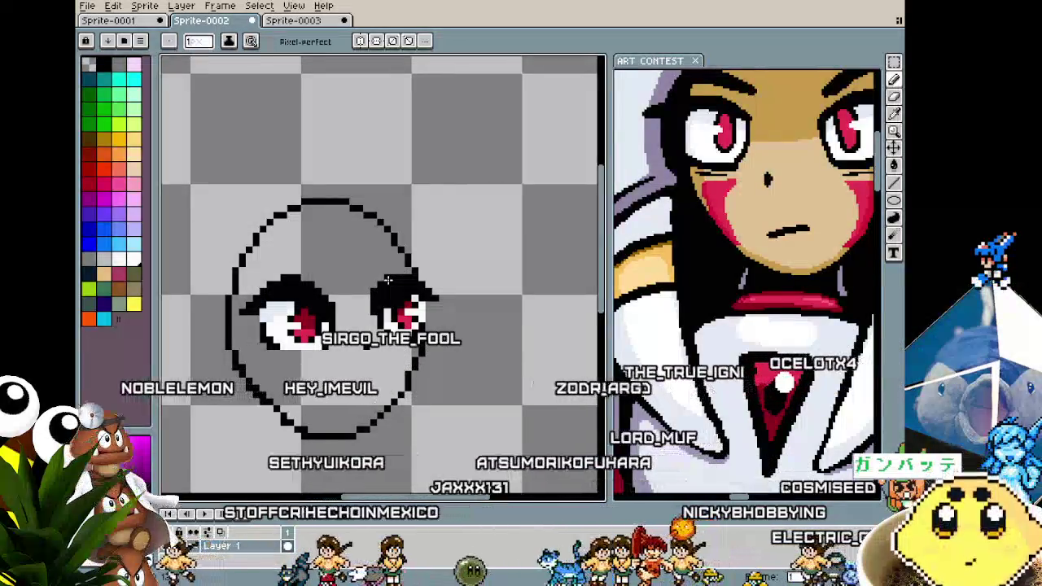
key("i")
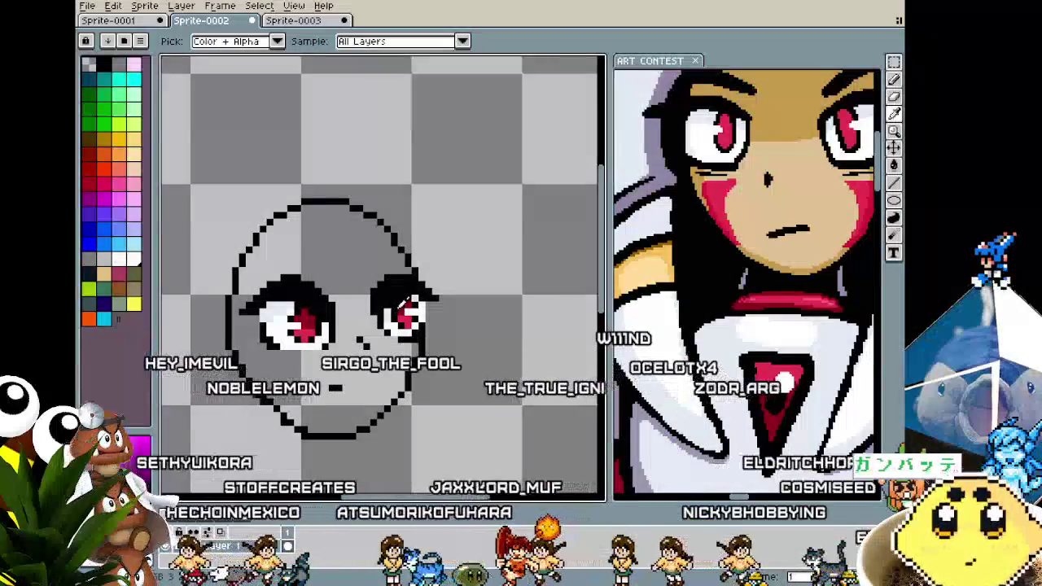
key("b")
scroll(354, 397, "down", 2)
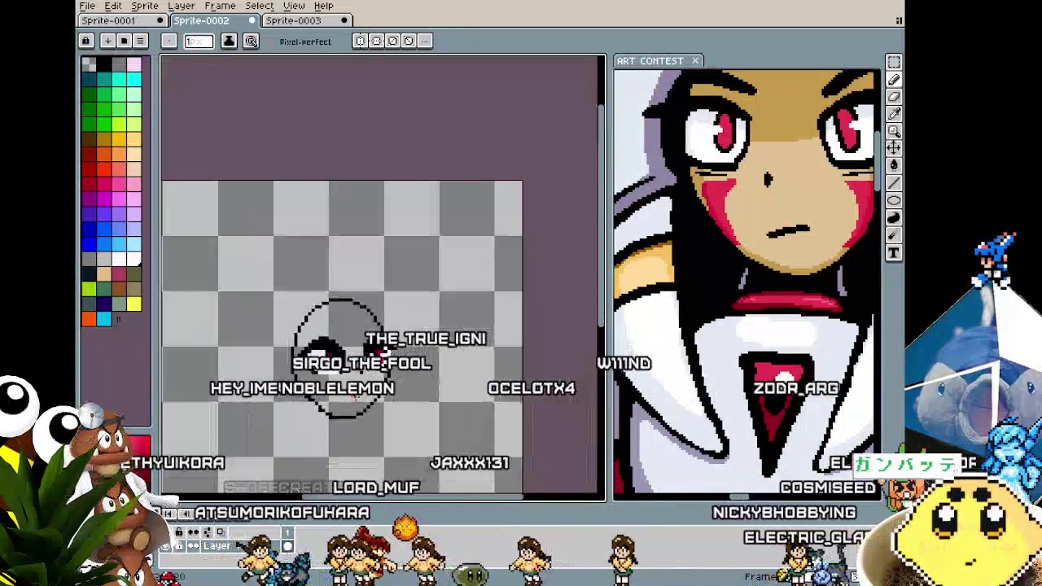
scroll(355, 382, "down", 1)
scroll(354, 367, "up", 1)
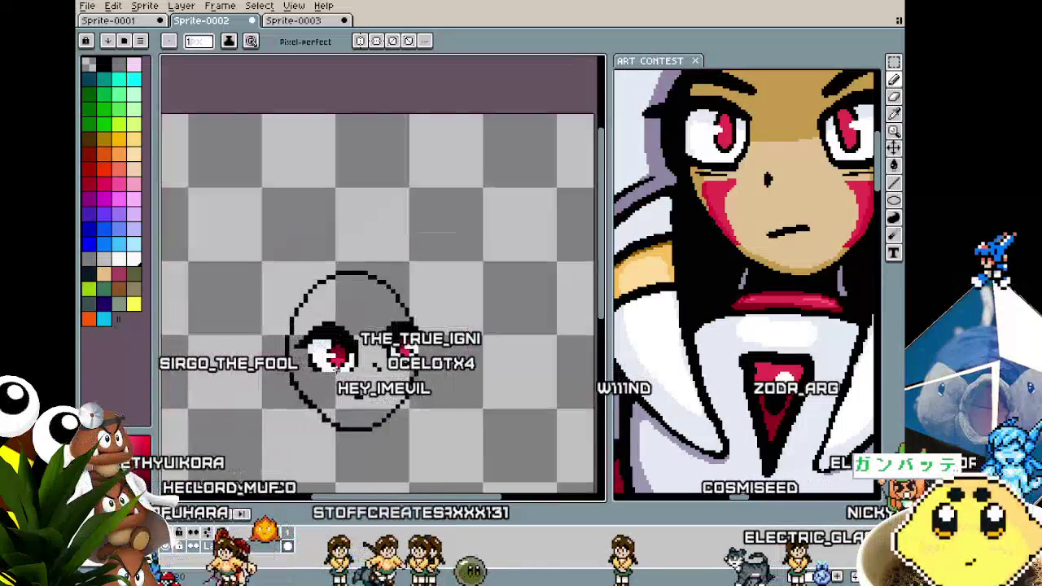
scroll(354, 342, "up", 2)
Sample matching colours from the face and eye to refine the eye pixels.
key("i")
key("b")
scroll(355, 331, "down", 1)
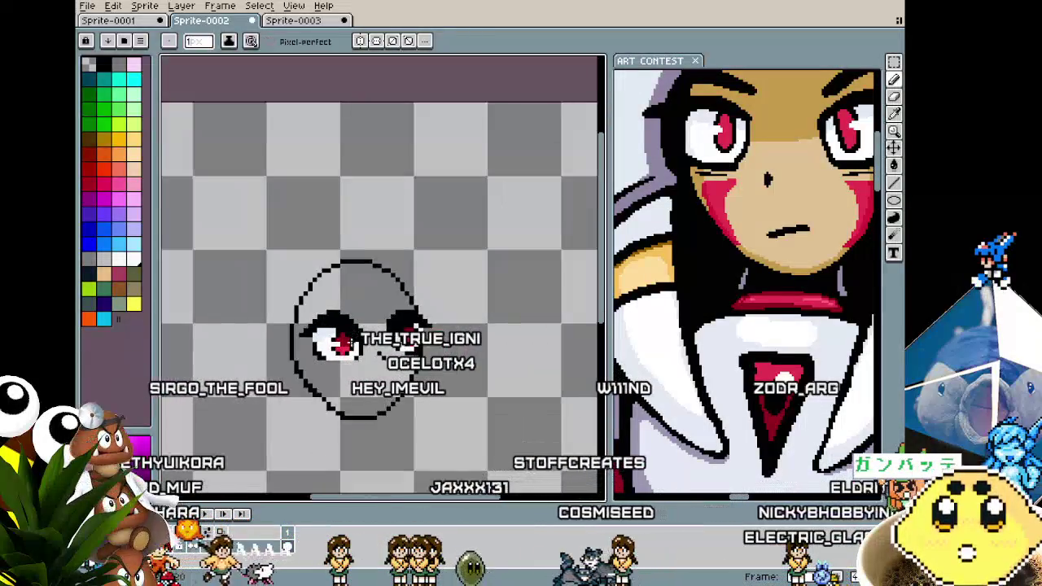
scroll(342, 381, "up", 1)
scroll(247, 317, "up", 1)
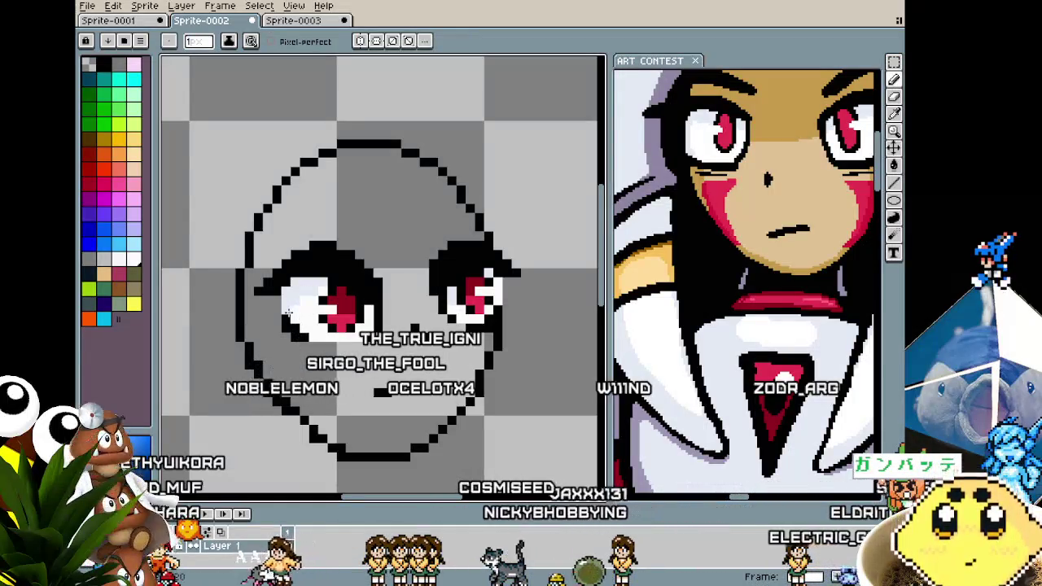
key("i")
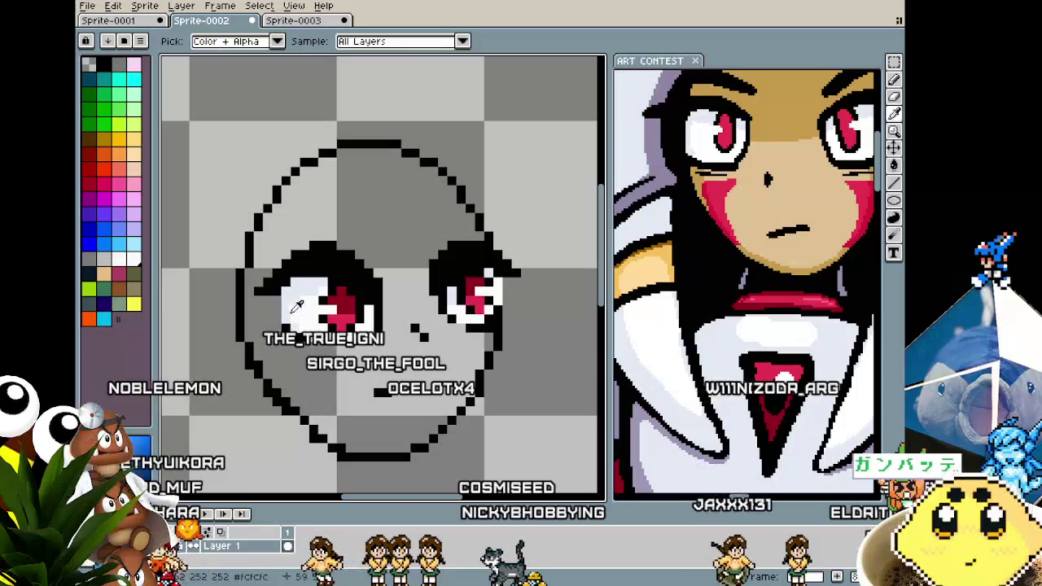
scroll(280, 305, "down", 2)
scroll(281, 305, "down", 1)
scroll(302, 367, "up", 2)
scroll(302, 368, "up", 1)
scroll(303, 365, "up", 1)
scroll(438, 300, "up", 1)
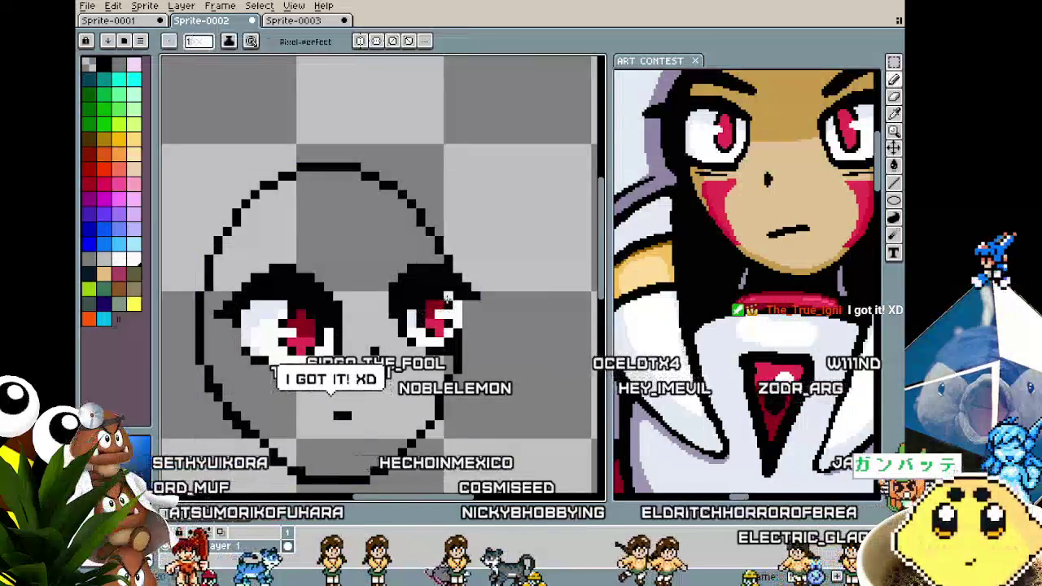
scroll(383, 366, "down", 1)
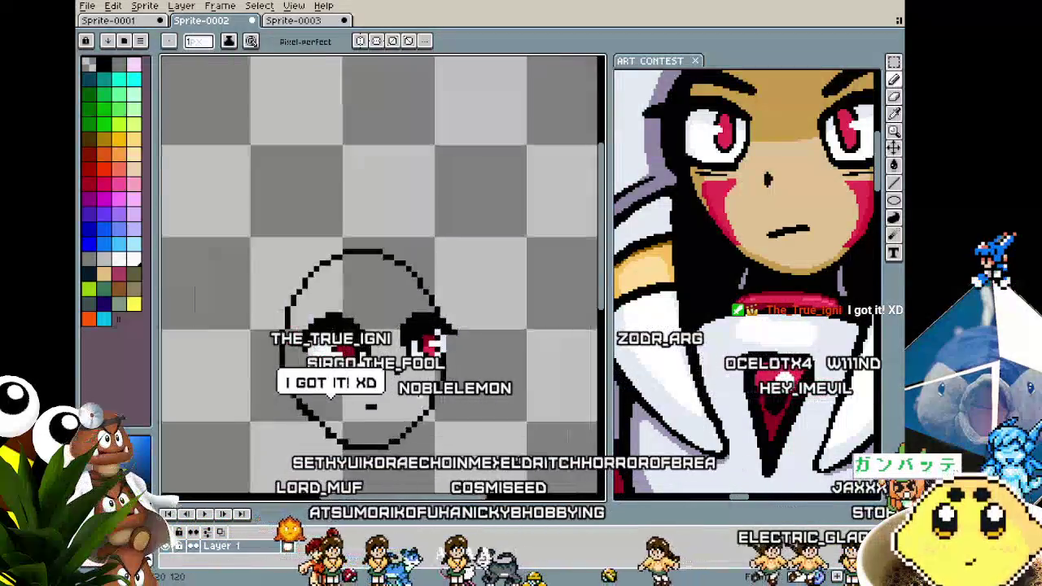
scroll(371, 383, "down", 1)
scroll(371, 394, "up", 1)
scroll(371, 394, "up", 1)
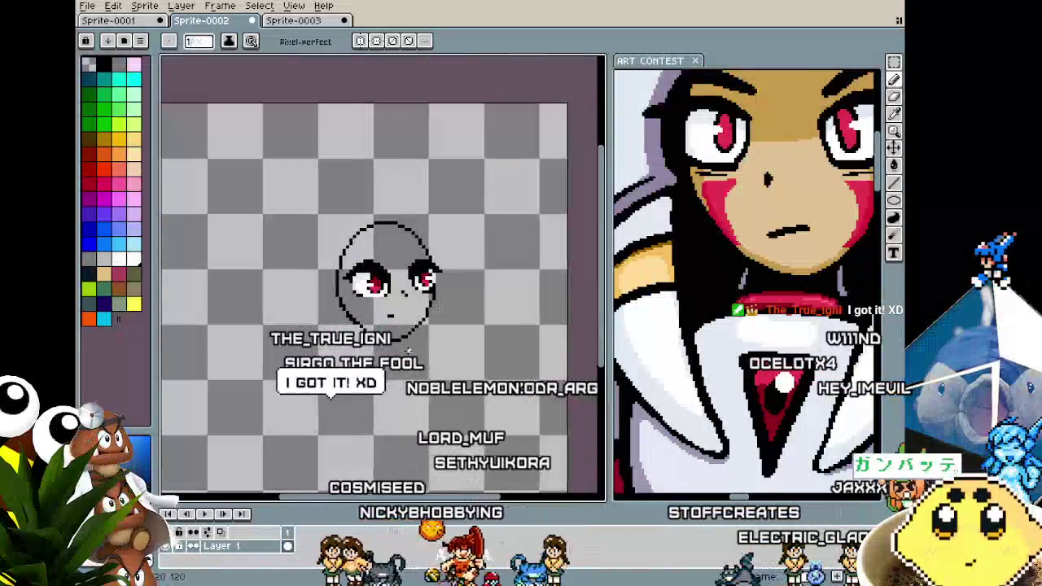
scroll(391, 342, "up", 1)
scroll(401, 316, "up", 1)
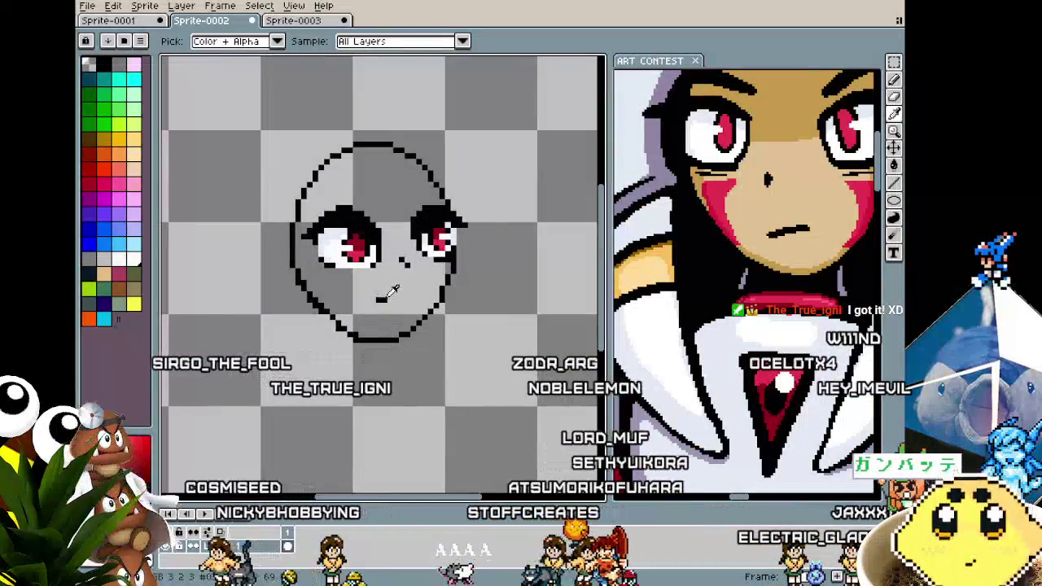
scroll(381, 300, "up", 1)
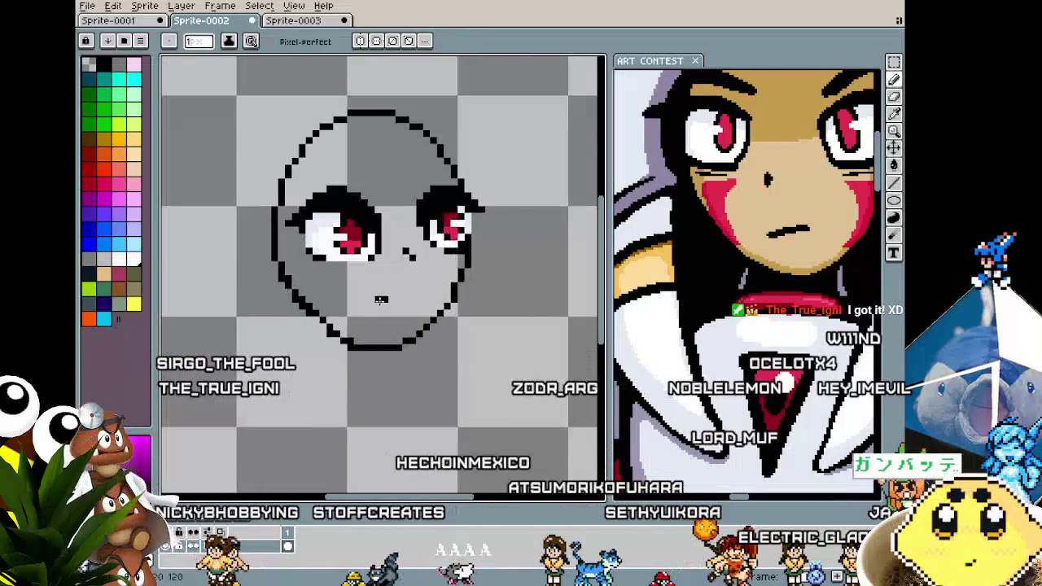
scroll(379, 298, "up", 1)
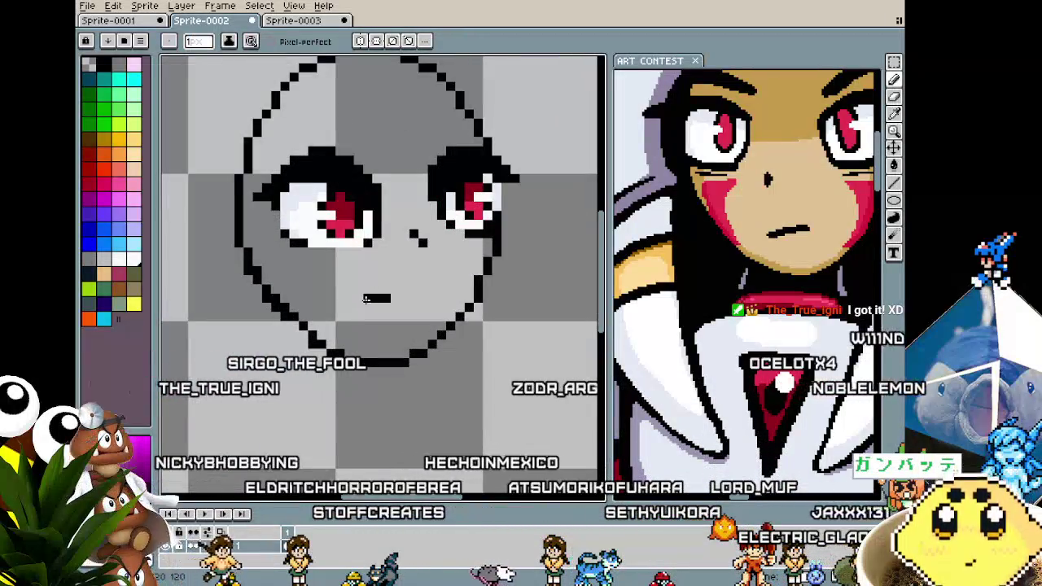
scroll(366, 305, "down", 1)
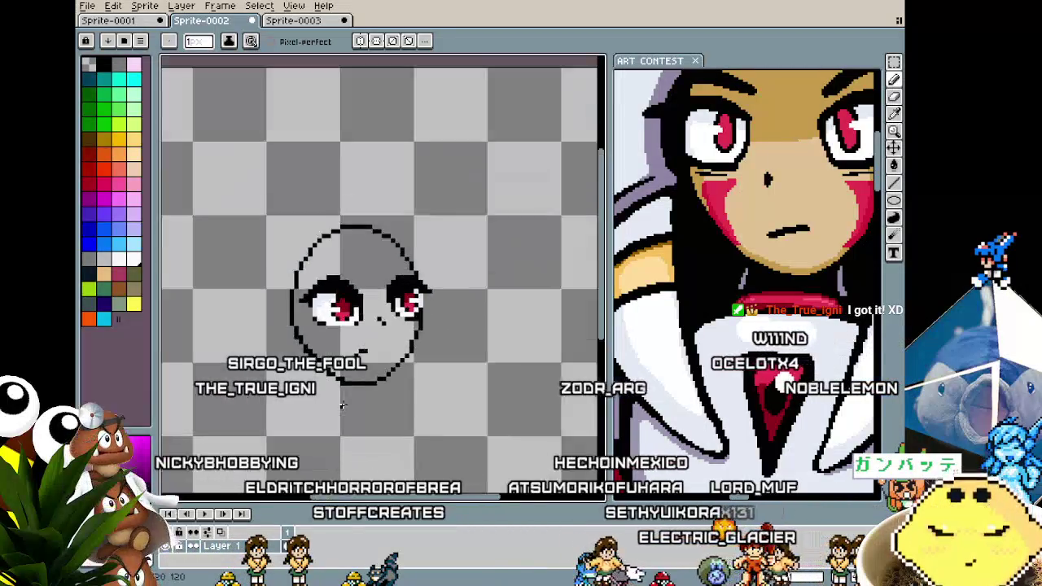
scroll(368, 309, "down", 1)
scroll(375, 321, "up", 2)
scroll(378, 326, "up", 1)
scroll(379, 326, "down", 1)
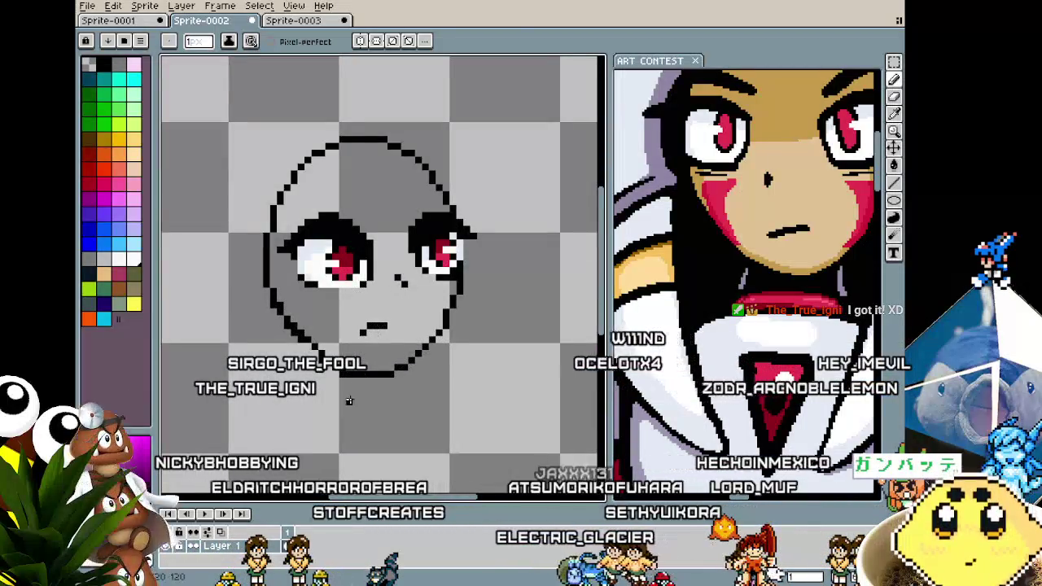
scroll(362, 366, "down", 1)
scroll(350, 399, "down", 1)
scroll(350, 395, "up", 2)
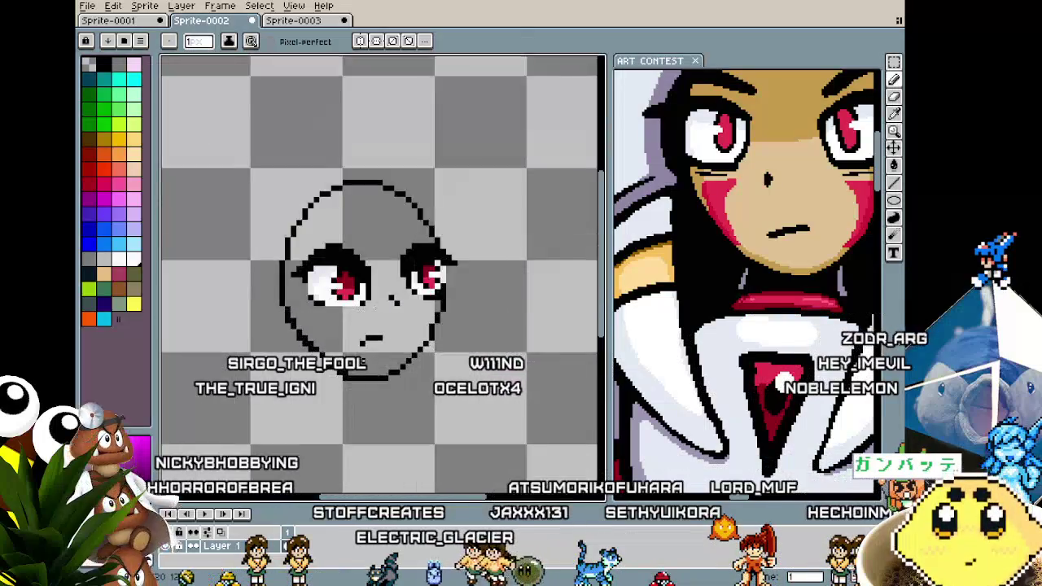
scroll(358, 375, "up", 1)
key("alt")
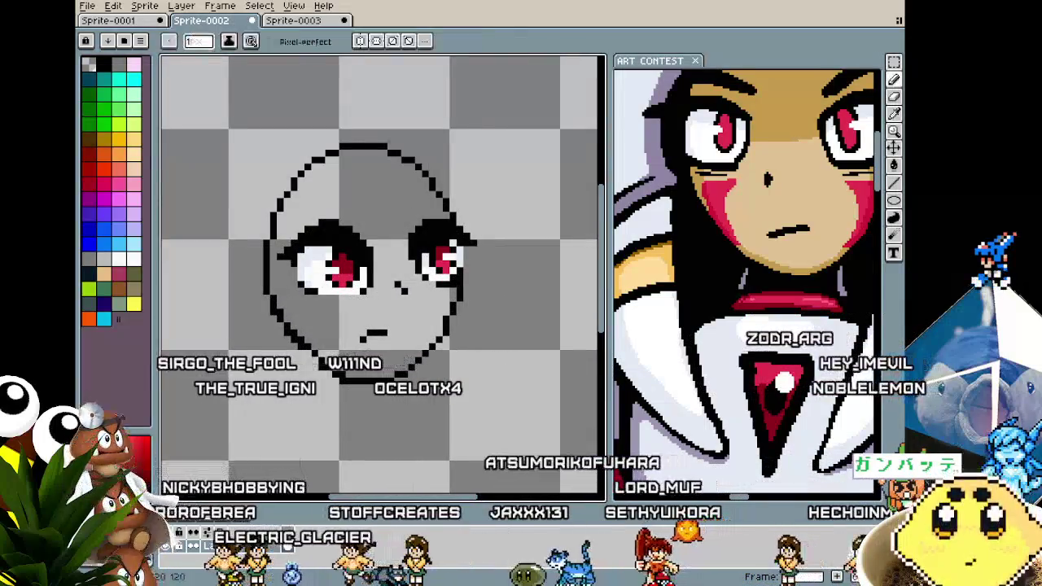
mouse_move(688, 358)
left_mouse_down()
mouse_move(647, 381)
mouse_move(651, 370)
left_mouse_up()
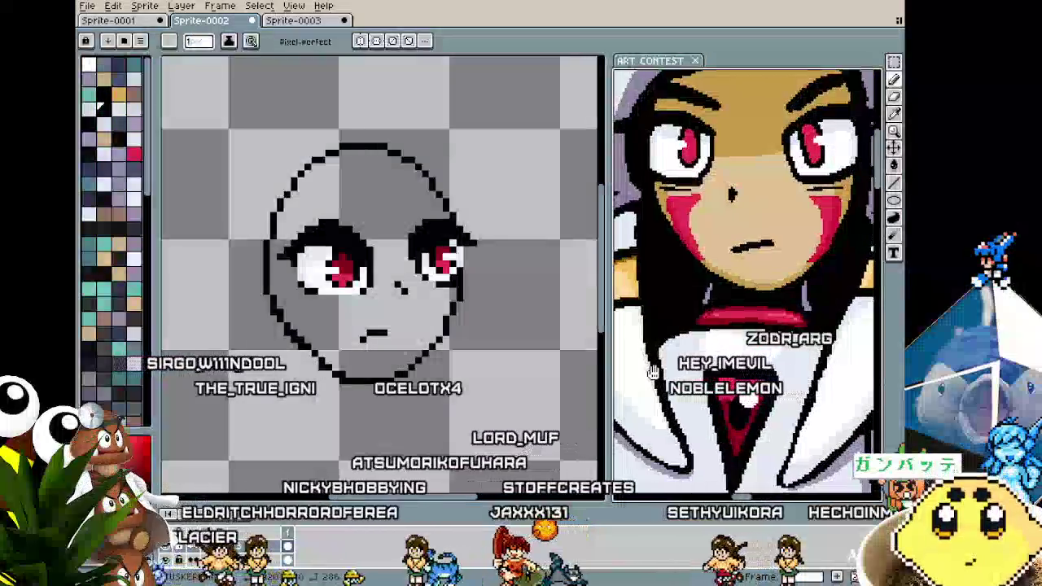
scroll(231, 284, "up", 1)
key("alt")
scroll(362, 290, "down", 1)
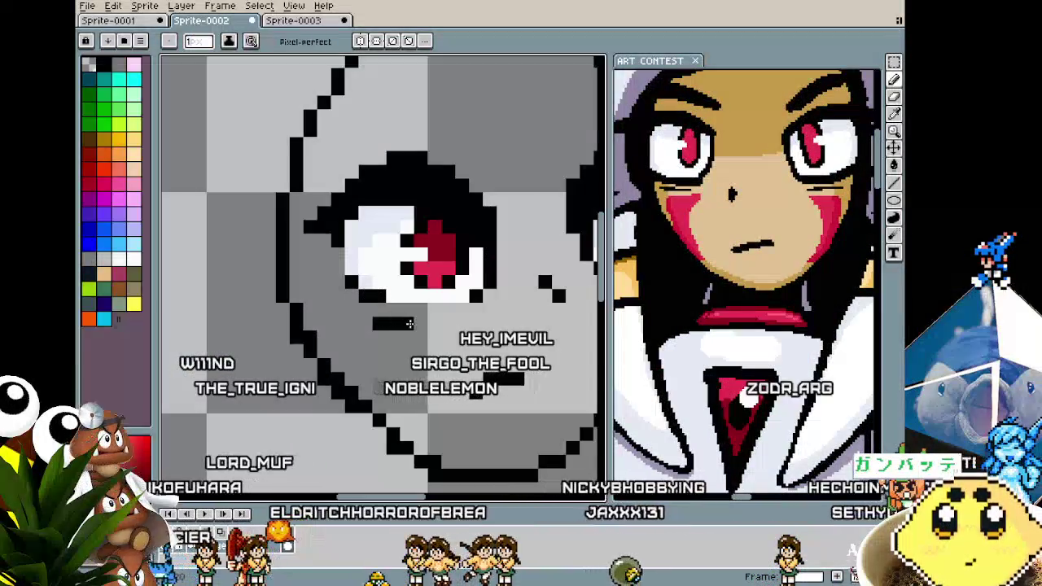
scroll(402, 322, "up", 1)
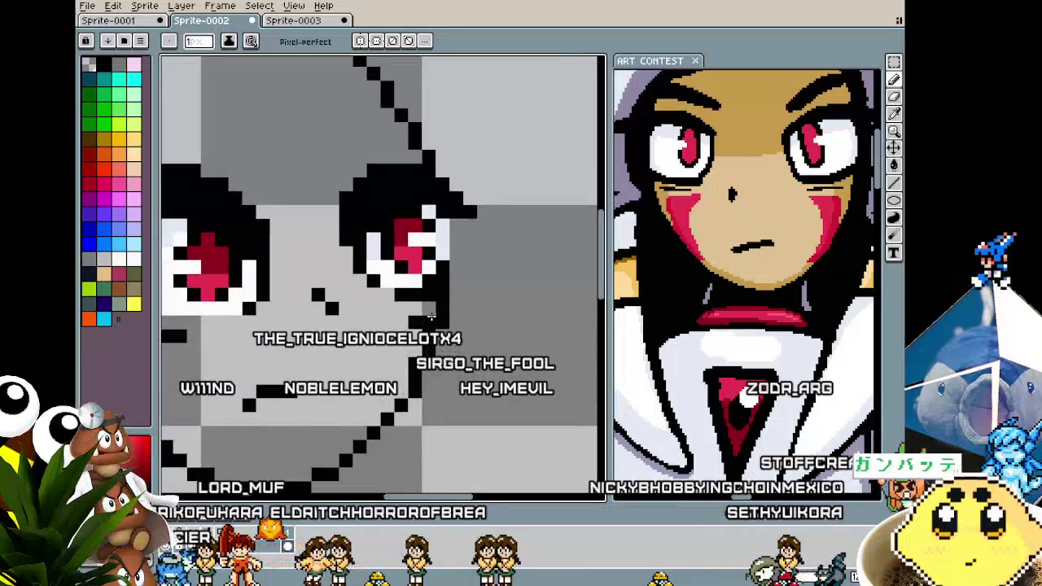
scroll(432, 317, "down", 2)
scroll(391, 350, "down", 1)
scroll(362, 362, "up", 1)
scroll(363, 362, "up", 1)
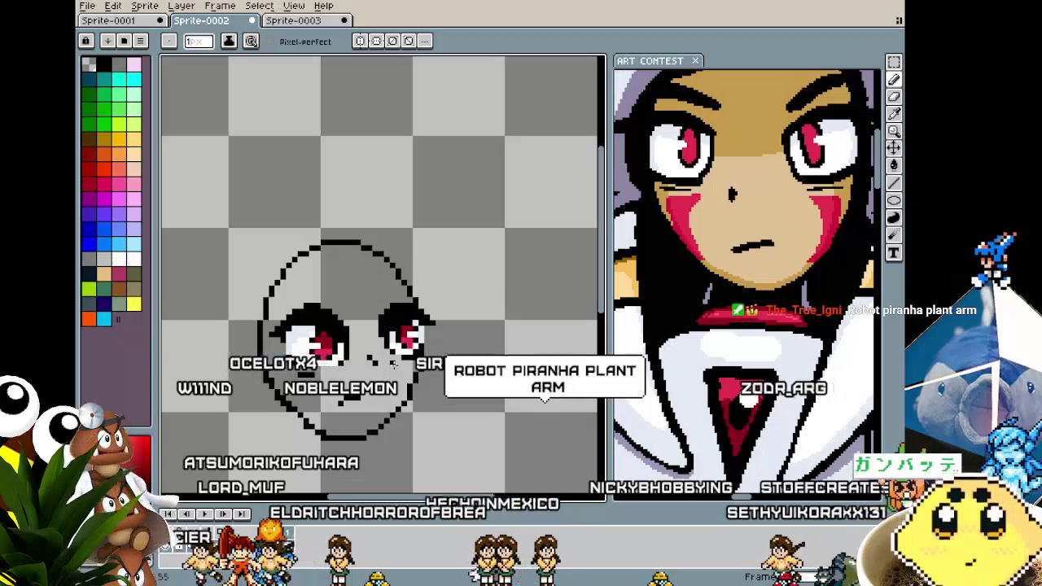
scroll(379, 411, "down", 3)
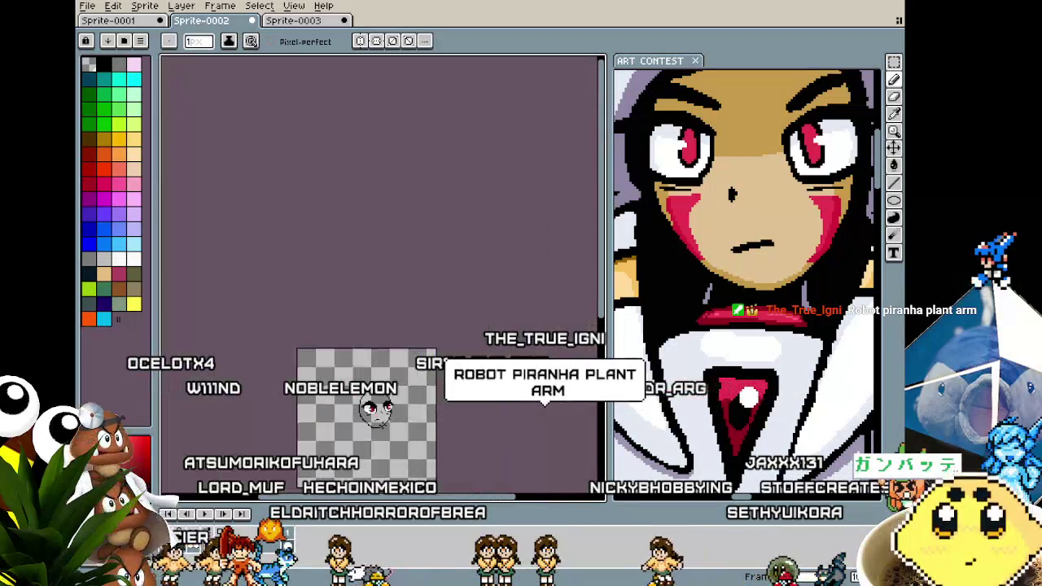
scroll(364, 437, "up", 3)
scroll(370, 410, "up", 2)
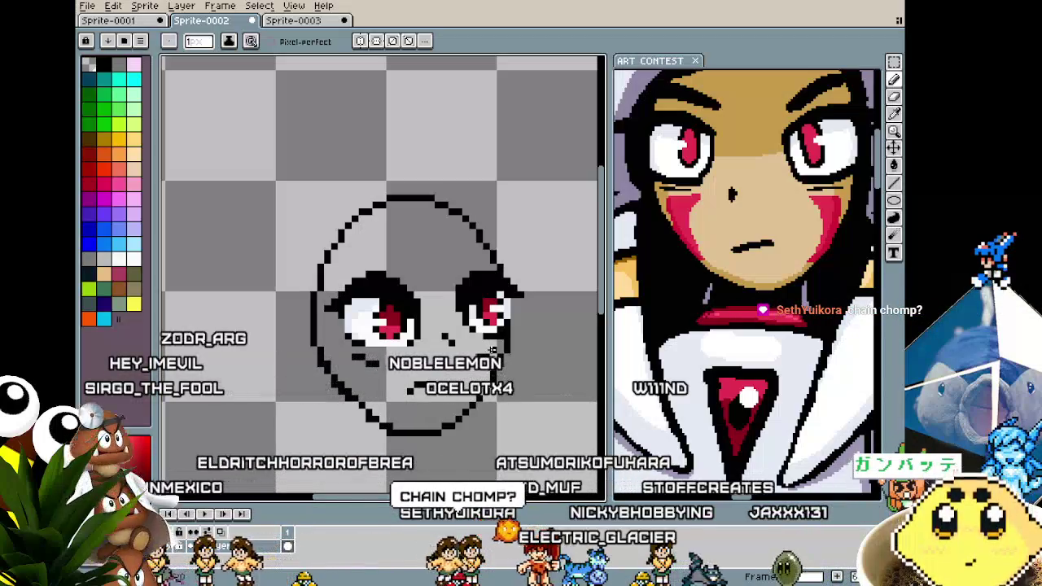
scroll(480, 414, "down", 3)
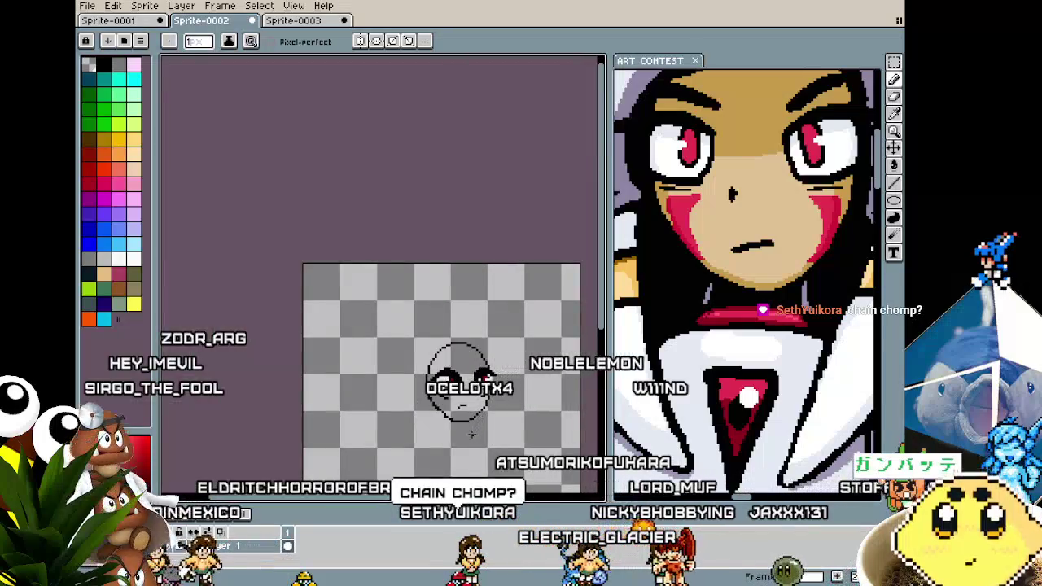
scroll(470, 434, "up", 2)
left_click_drag(471, 434, 394, 434)
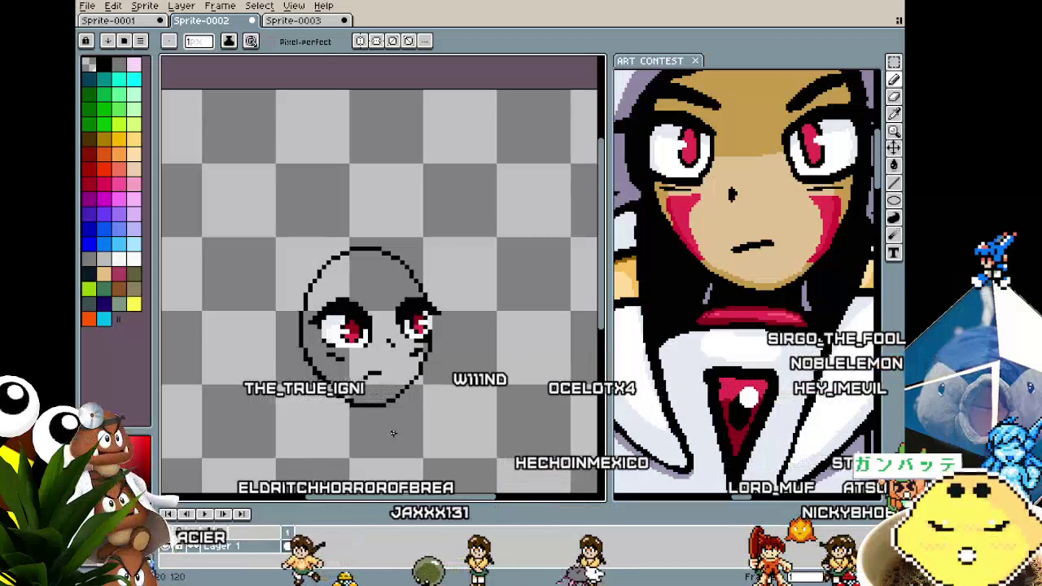
scroll(394, 434, "up", 1)
scroll(393, 432, "up", 1)
scroll(429, 346, "up", 2)
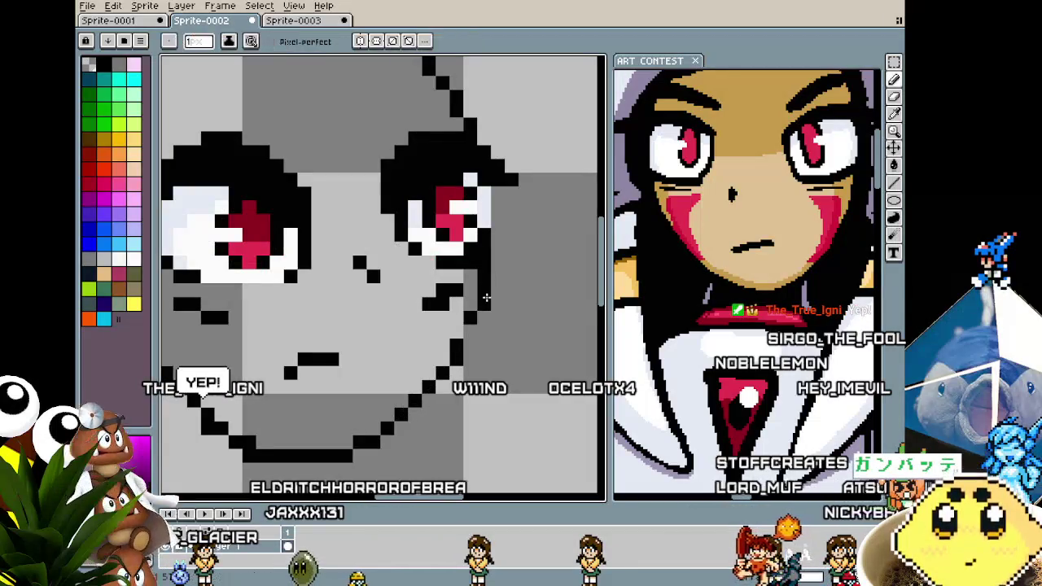
scroll(469, 329, "down", 3)
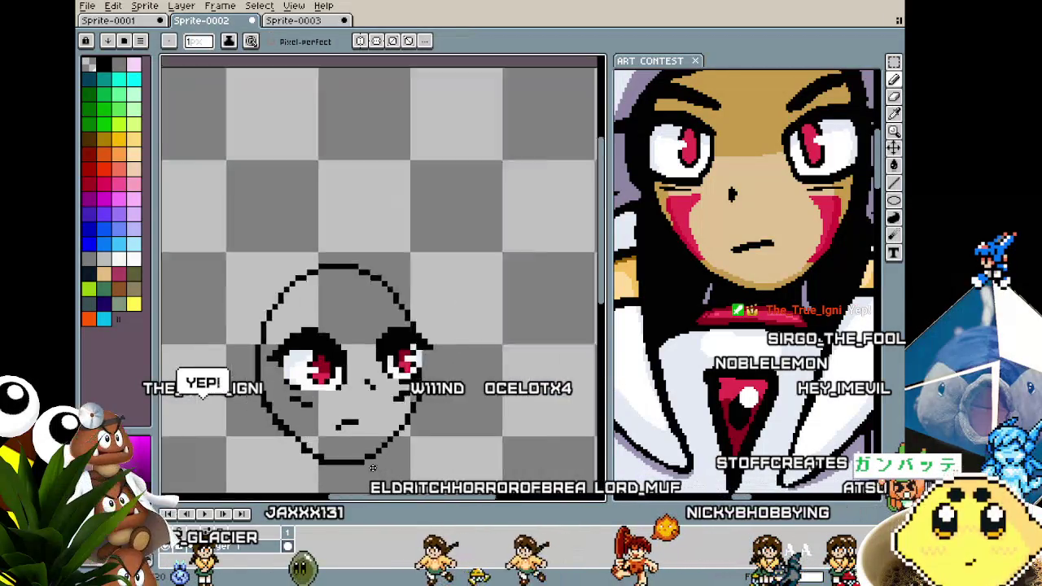
scroll(391, 366, "down", 1)
scroll(314, 434, "up", 1)
scroll(313, 423, "up", 1)
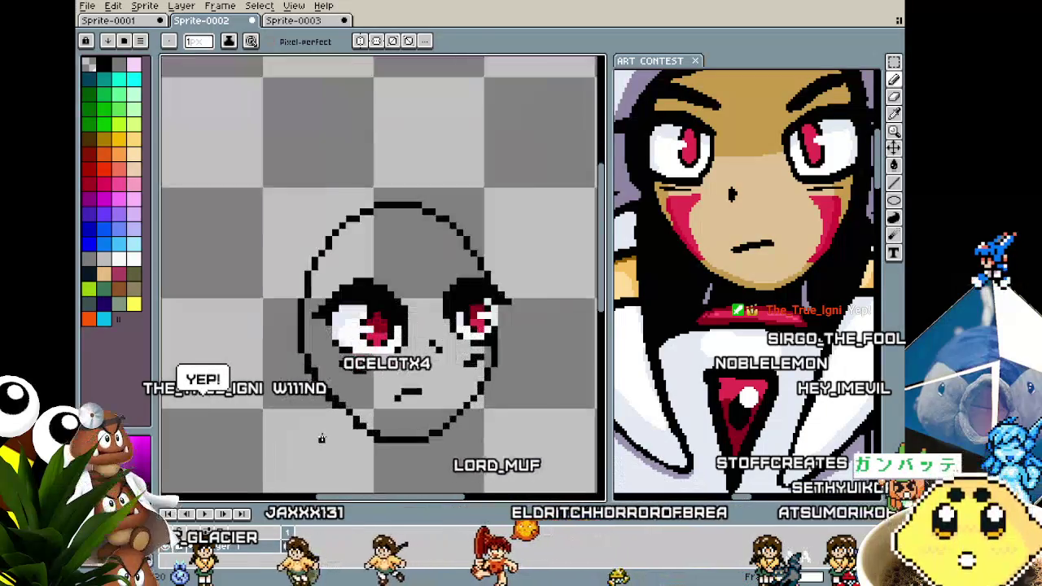
scroll(311, 415, "up", 1)
scroll(312, 413, "up", 2)
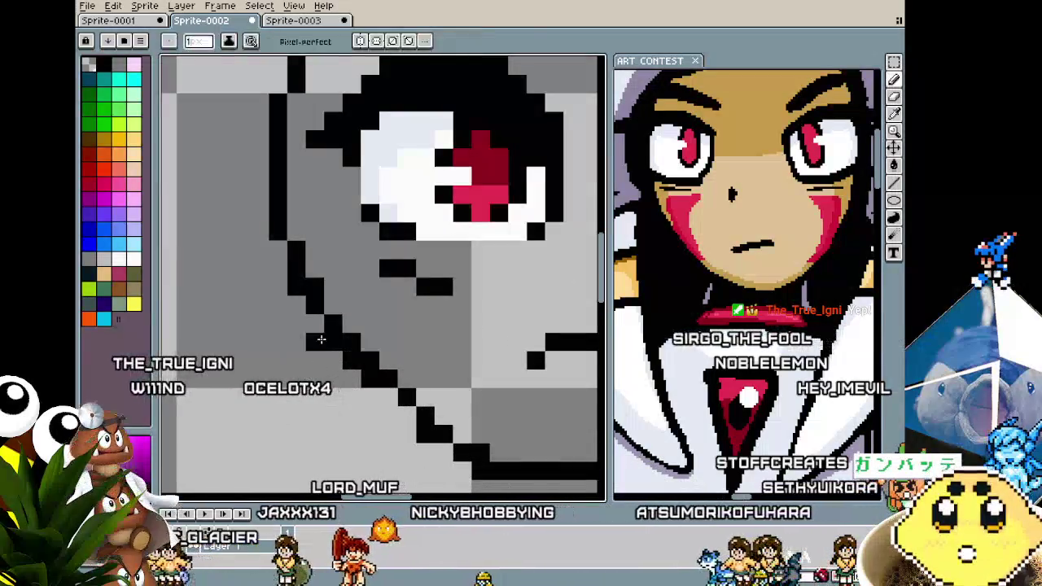
scroll(314, 370, "down", 3)
scroll(317, 374, "down", 2)
scroll(342, 382, "up", 1)
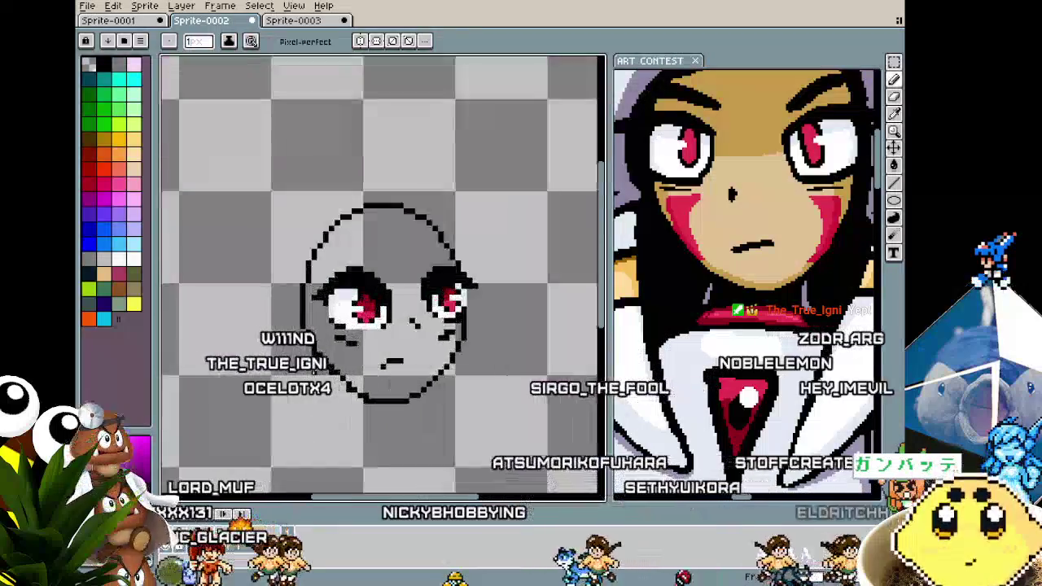
scroll(354, 391, "up", 1)
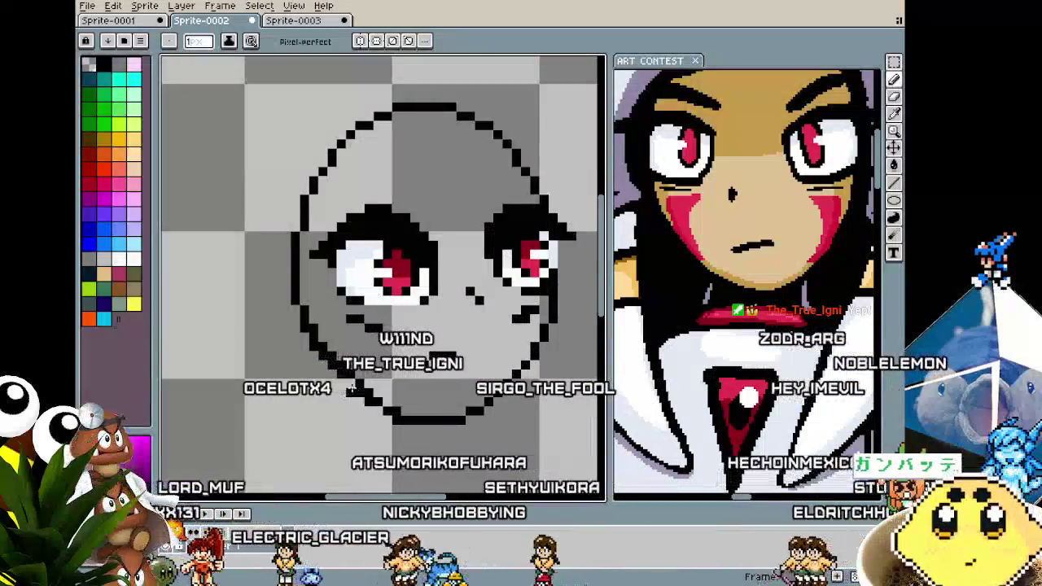
key("i")
key("b")
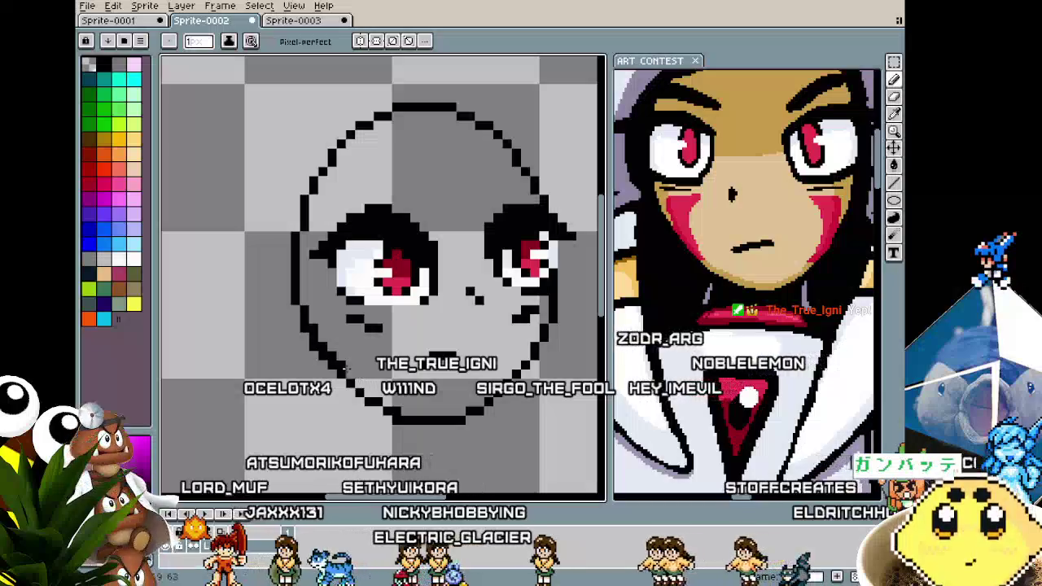
scroll(286, 413, "down", 1)
scroll(286, 416, "down", 1)
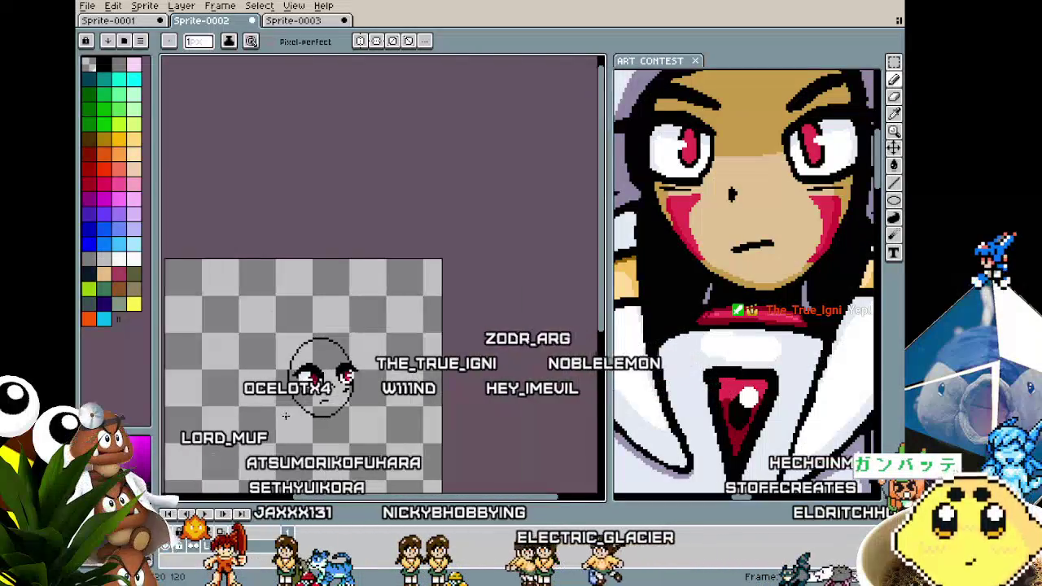
scroll(286, 416, "up", 1)
scroll(286, 416, "up", 1)
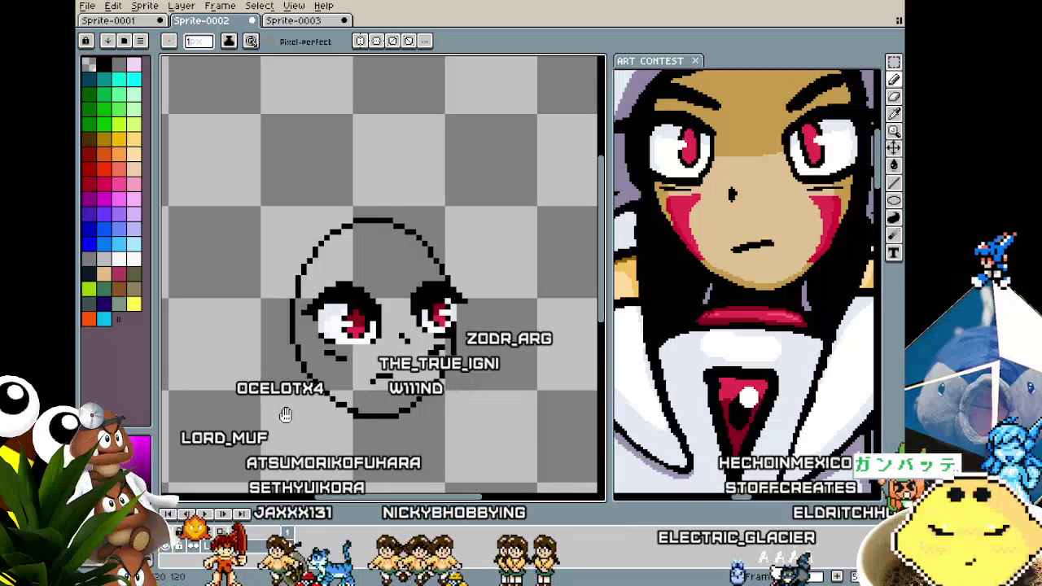
Recentre the face sketch and zoom the reference out to show the whole character.
left_click_drag(285, 415, 299, 404)
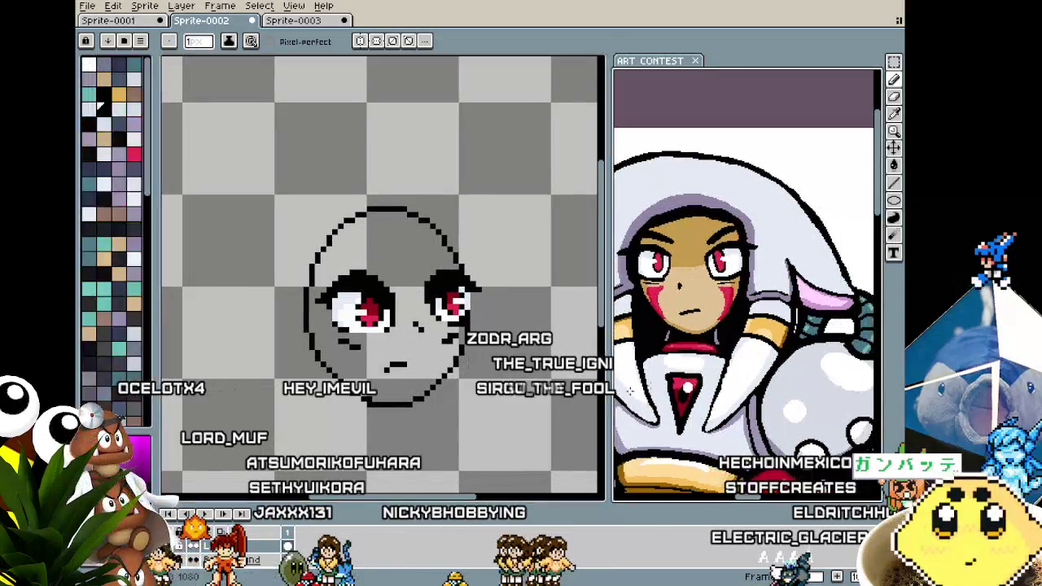
left_click_drag(362, 381, 344, 364)
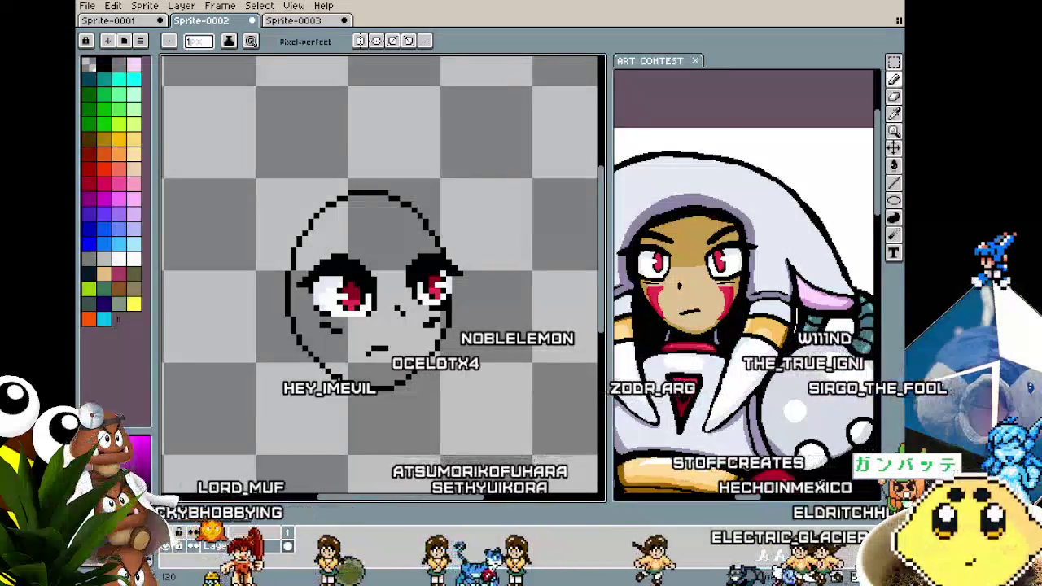
scroll(332, 381, "up", 1)
scroll(332, 380, "up", 1)
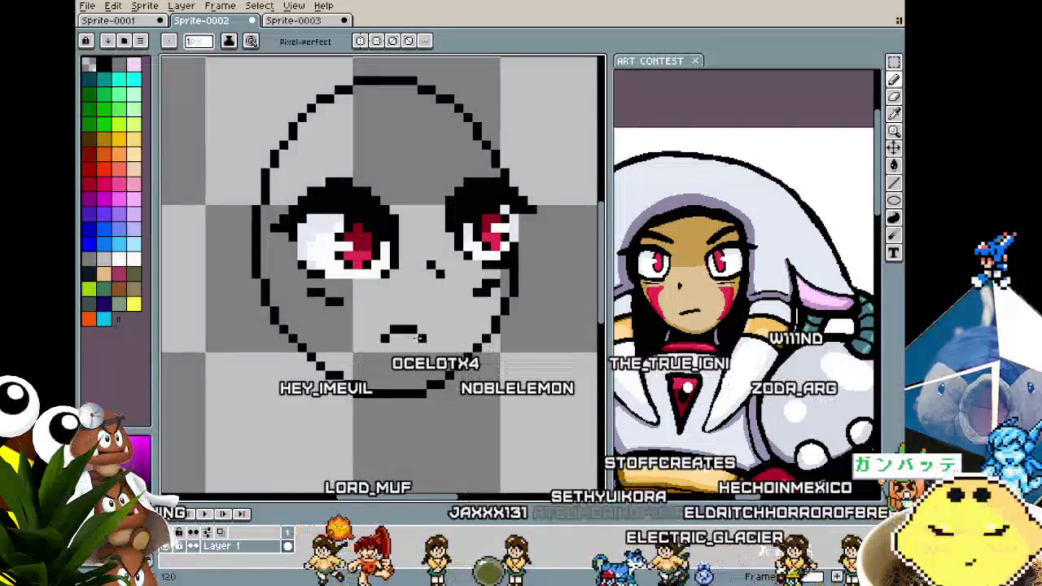
scroll(402, 372, "down", 1)
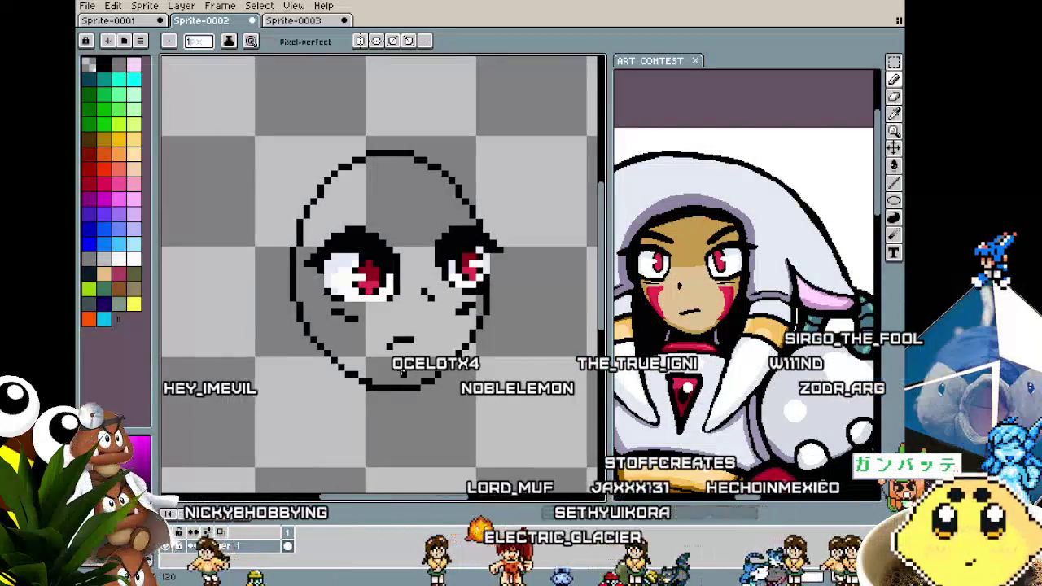
scroll(402, 373, "down", 1)
scroll(378, 381, "down", 1)
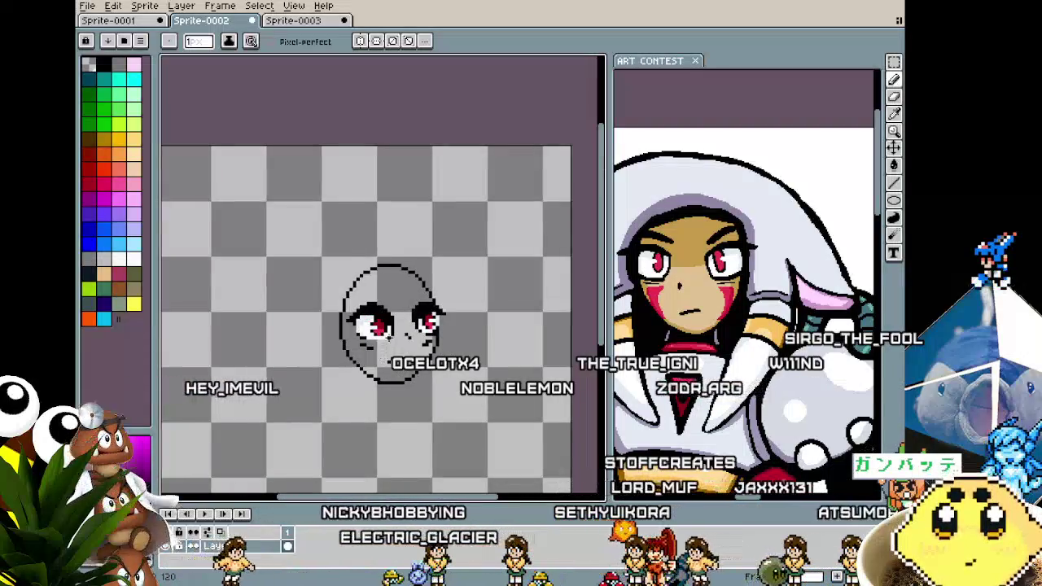
scroll(370, 284, "down", 2)
scroll(370, 284, "up", 2)
Fill the grey face with the tan skin colour sampled from the reference.
key("i")
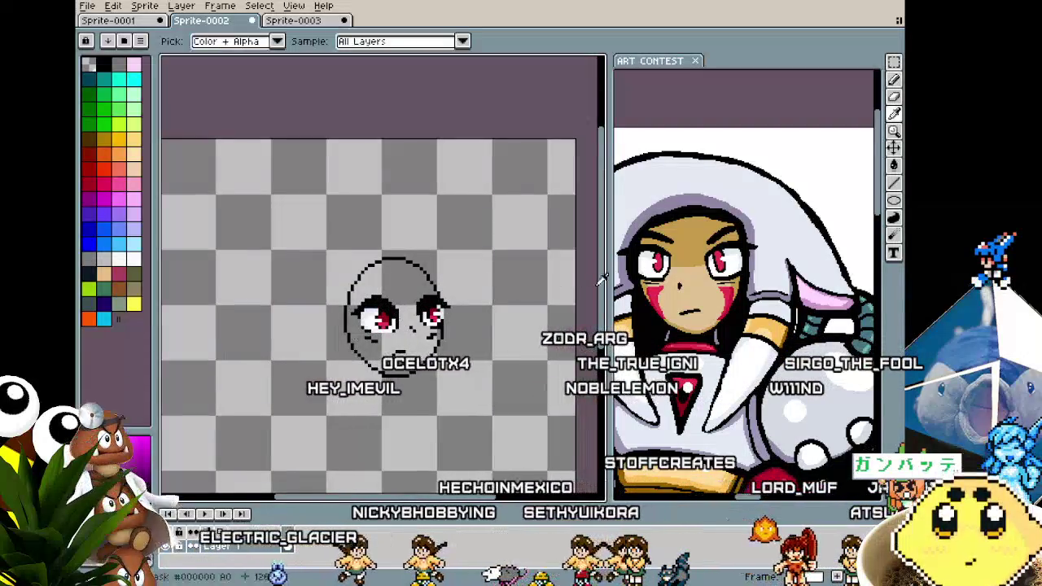
left_click(694, 295)
key("g")
left_click(392, 281)
scroll(379, 358, "up", 1)
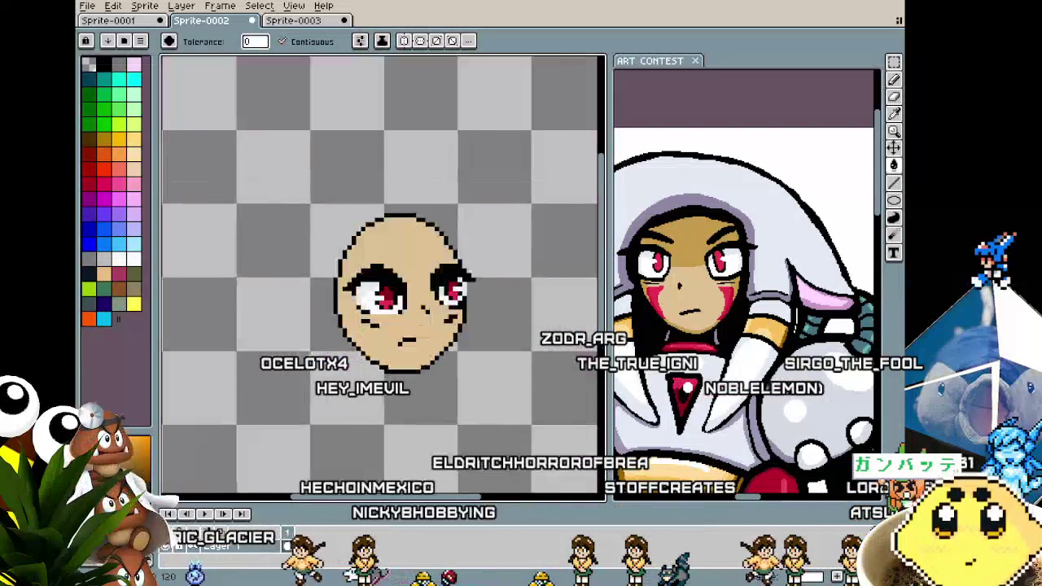
scroll(378, 358, "up", 1)
Shade the forehead band, upper-left head and lower-left cheek in a darker reference tan.
key("m")
key("i")
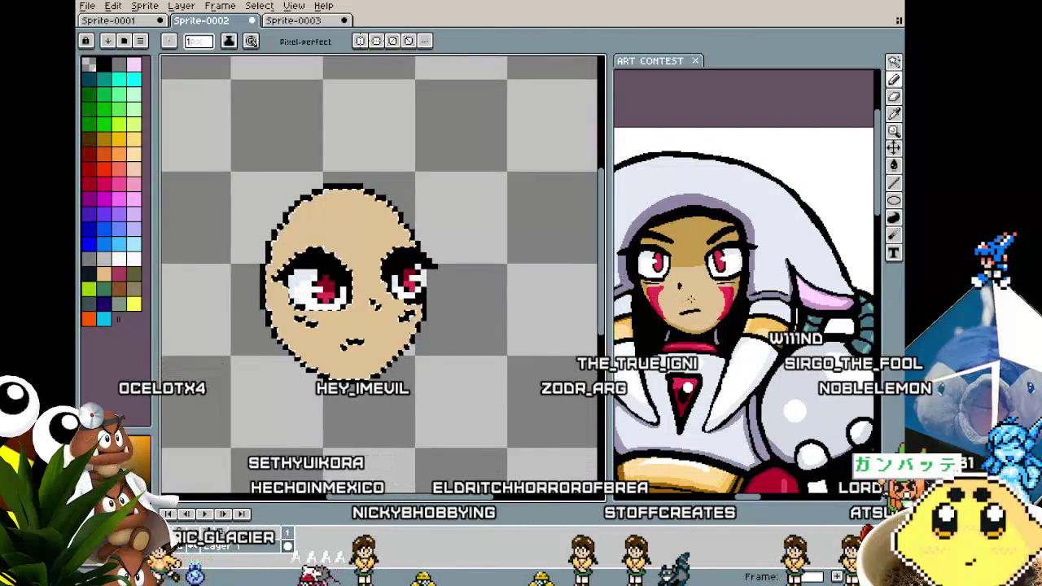
left_click(699, 246)
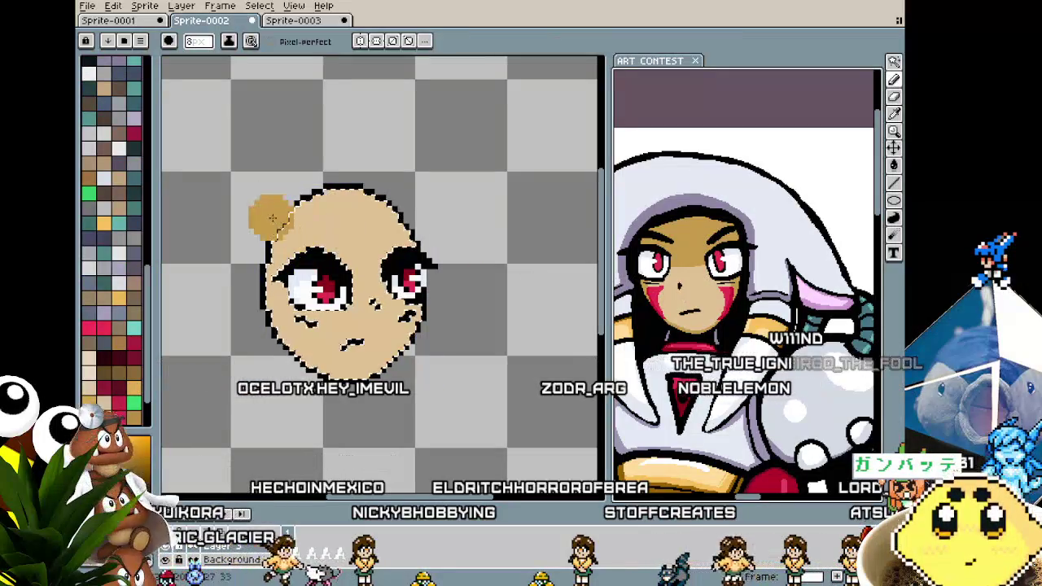
left_click_drag(273, 218, 378, 250)
left_click_drag(269, 208, 281, 212)
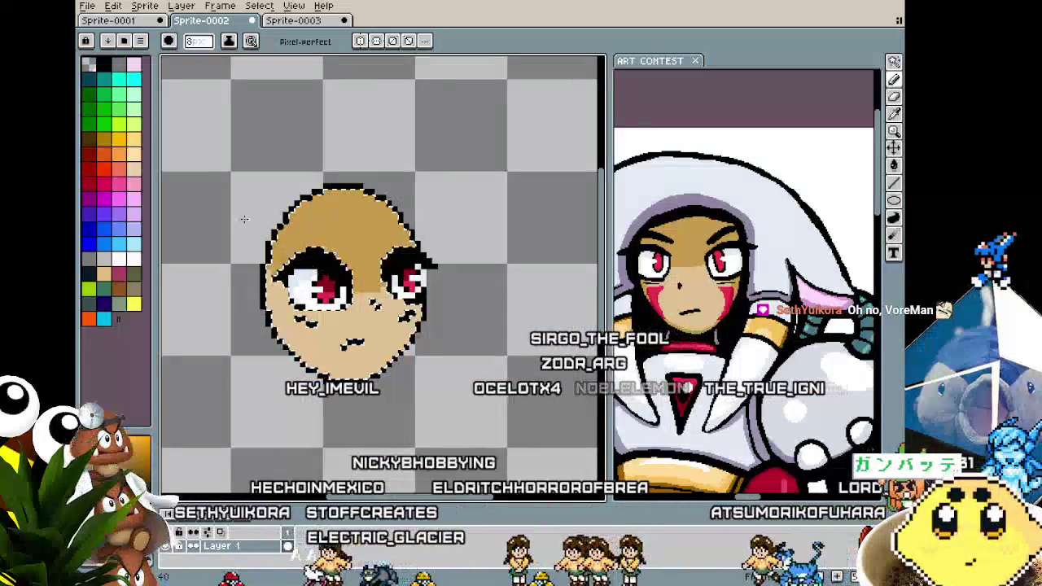
left_click_drag(272, 313, 301, 363)
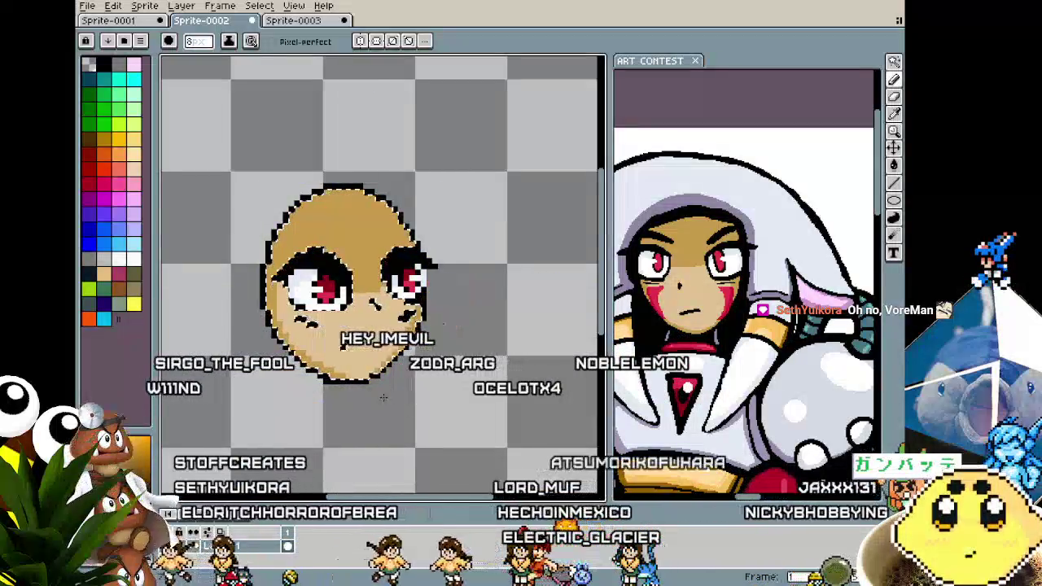
scroll(389, 393, "down", 2)
scroll(353, 385, "up", 3)
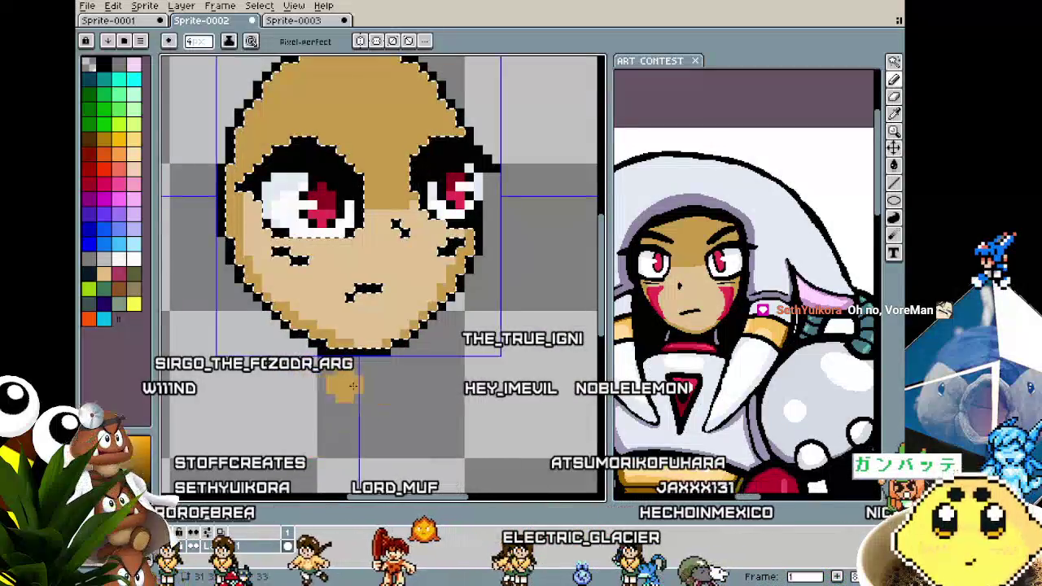
scroll(350, 381, "up", 1)
scroll(342, 366, "up", 1)
scroll(327, 349, "up", 2)
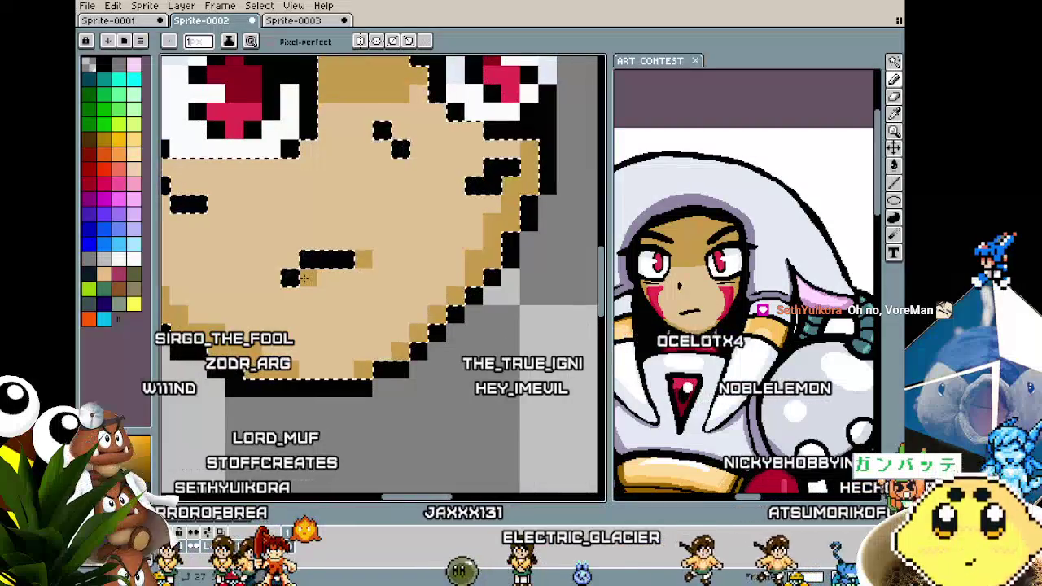
scroll(317, 277, "down", 3)
scroll(294, 342, "down", 2)
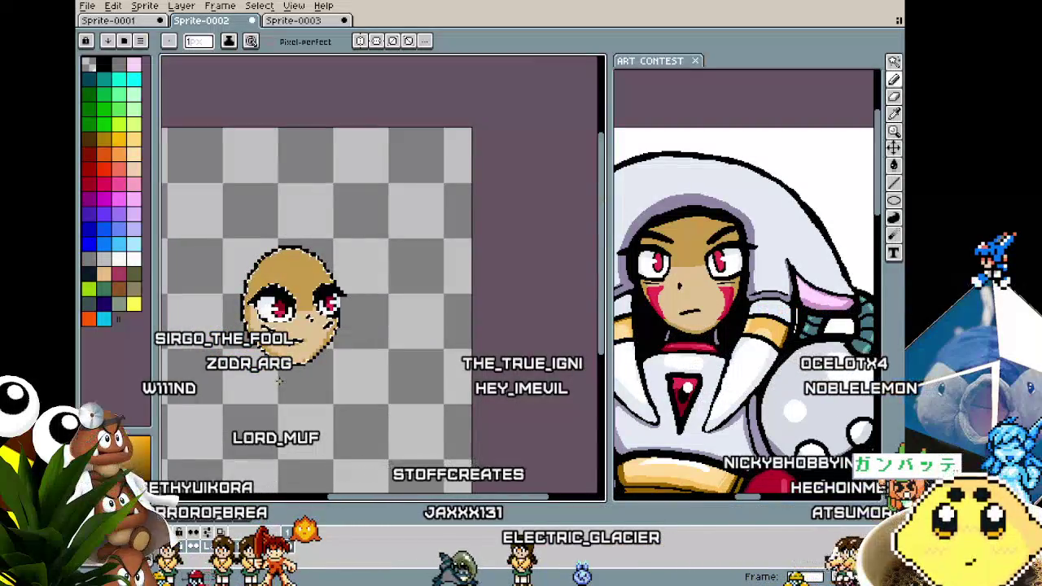
scroll(279, 381, "up", 1)
scroll(331, 384, "up", 1)
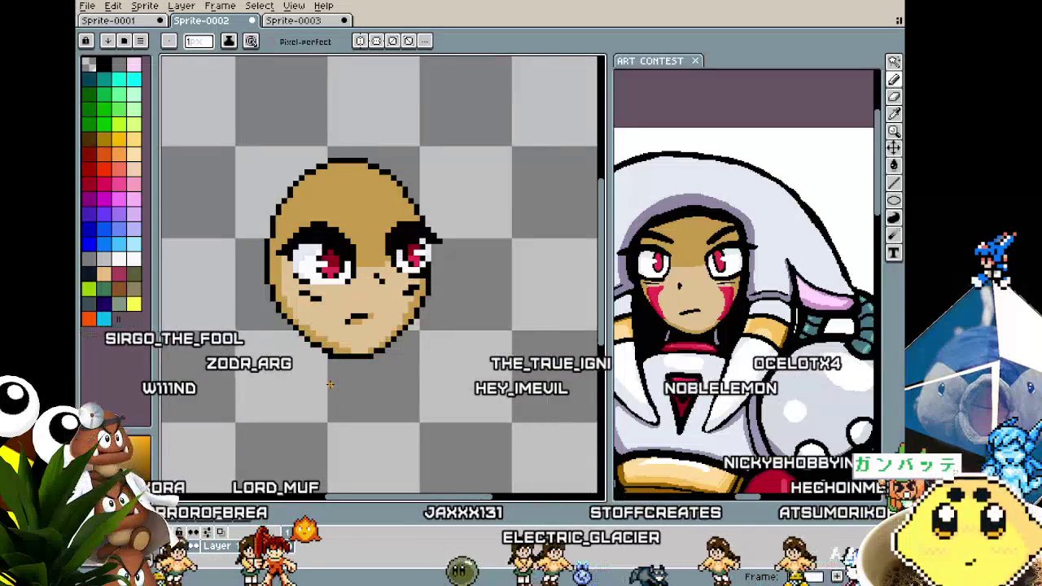
scroll(330, 384, "up", 1)
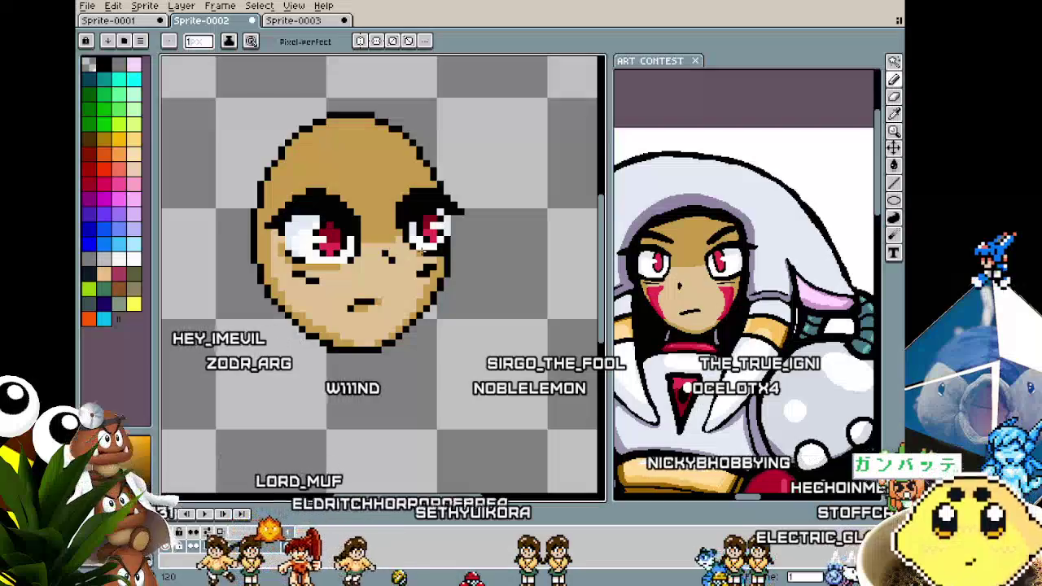
Zoom in and out to compare the tan face with the hooded reference character.
scroll(366, 356, "down", 2)
scroll(375, 293, "up", 1)
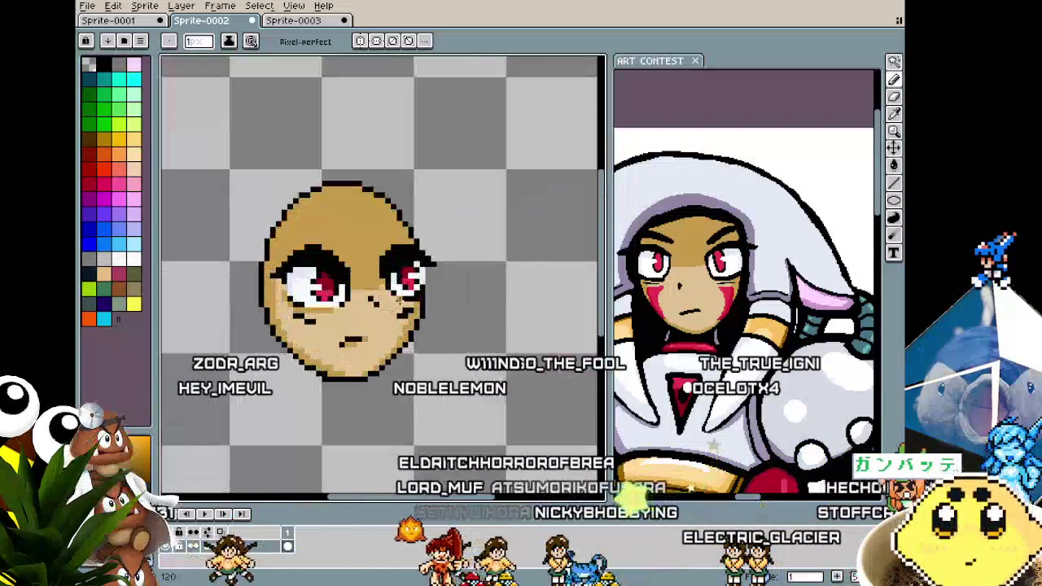
scroll(378, 277, "up", 1)
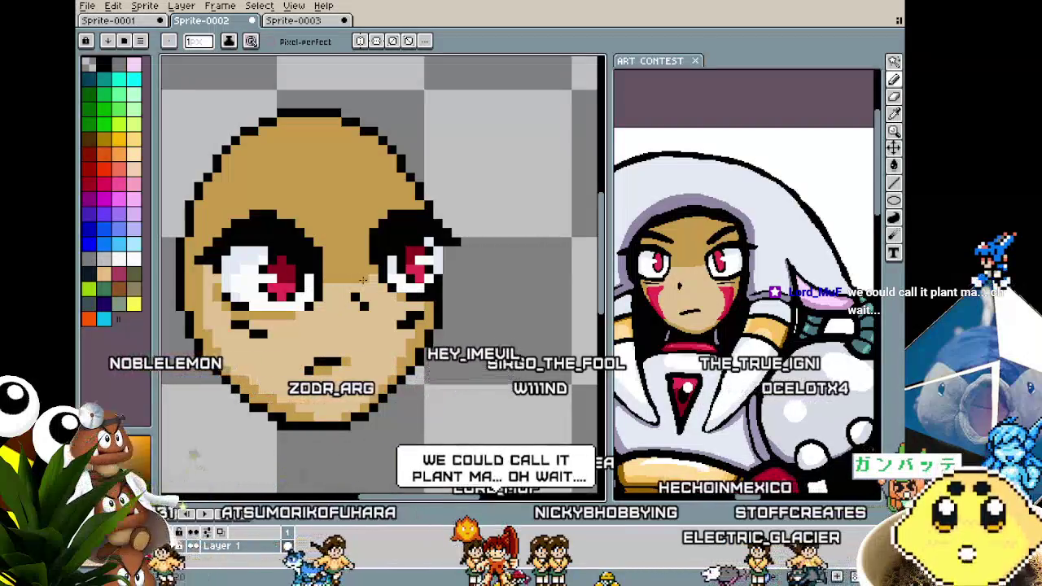
scroll(309, 389, "down", 2)
scroll(285, 322, "up", 1)
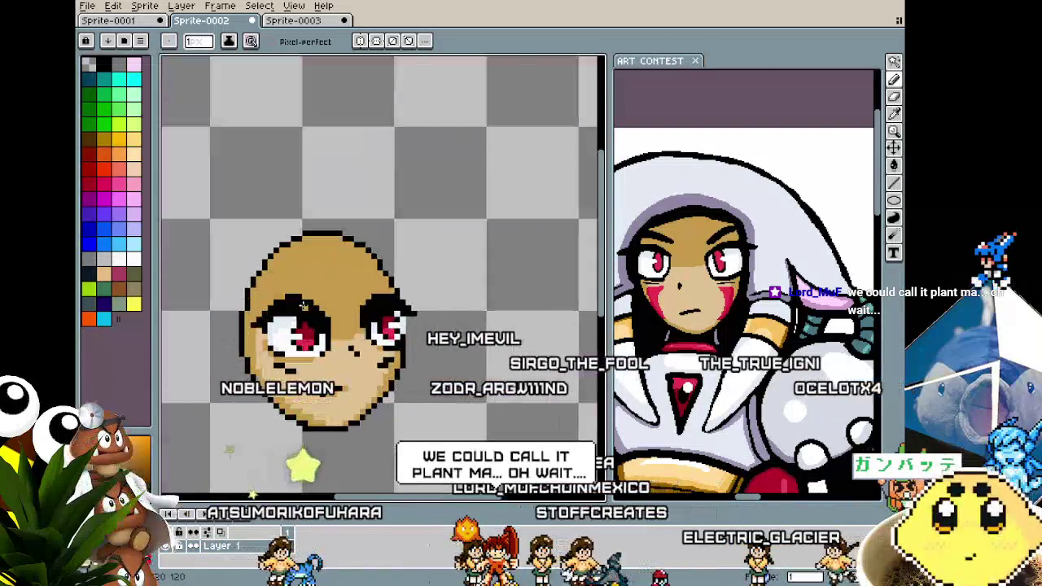
scroll(285, 321, "up", 2)
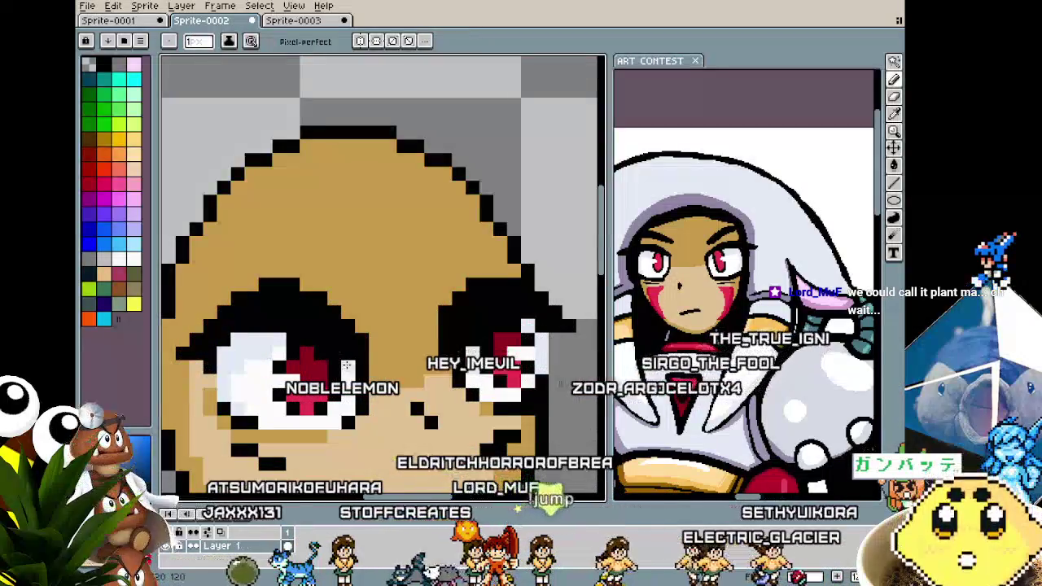
scroll(335, 391, "down", 3)
scroll(335, 421, "up", 1)
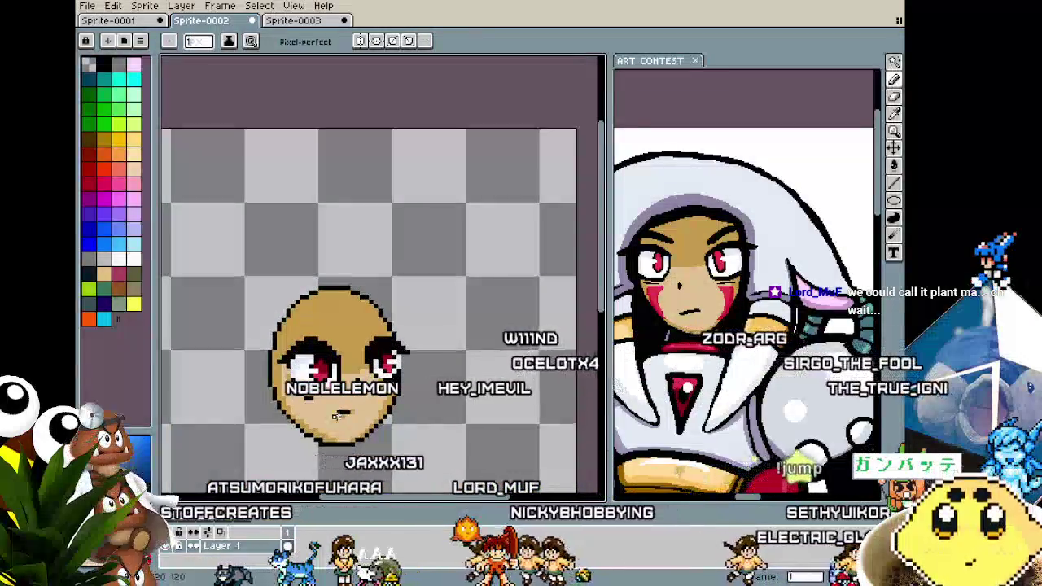
scroll(335, 421, "up", 2)
scroll(326, 325, "down", 3)
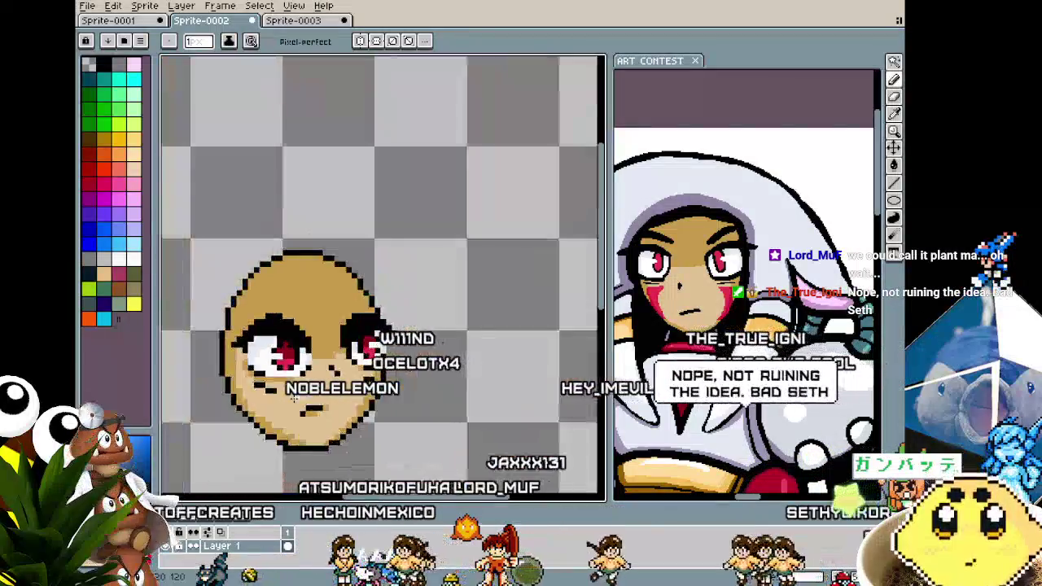
scroll(317, 367, "down", 1)
scroll(318, 375, "up", 1)
scroll(318, 377, "up", 1)
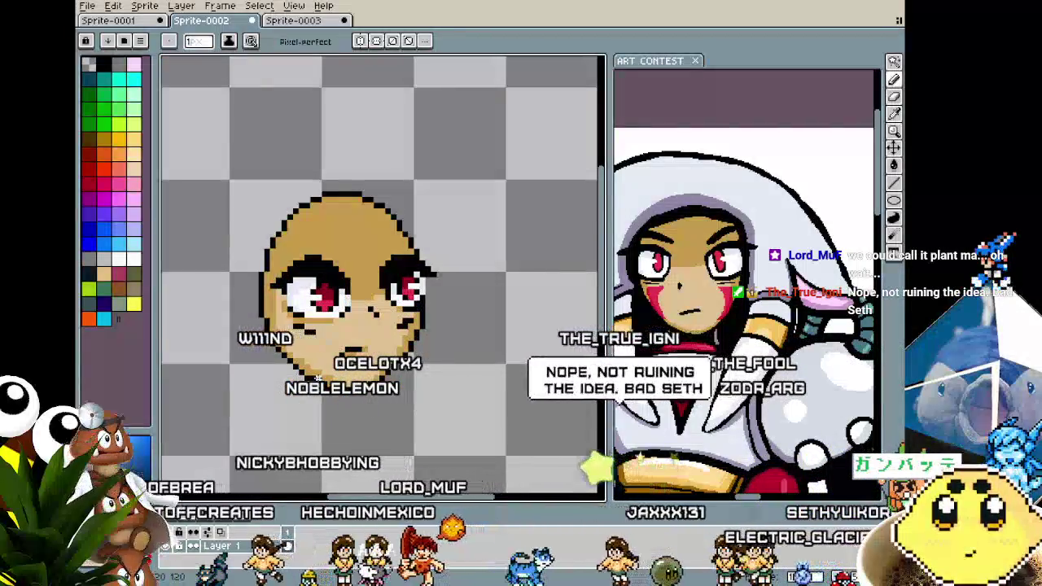
scroll(317, 377, "up", 1)
scroll(293, 373, "up", 1)
scroll(294, 373, "down", 1)
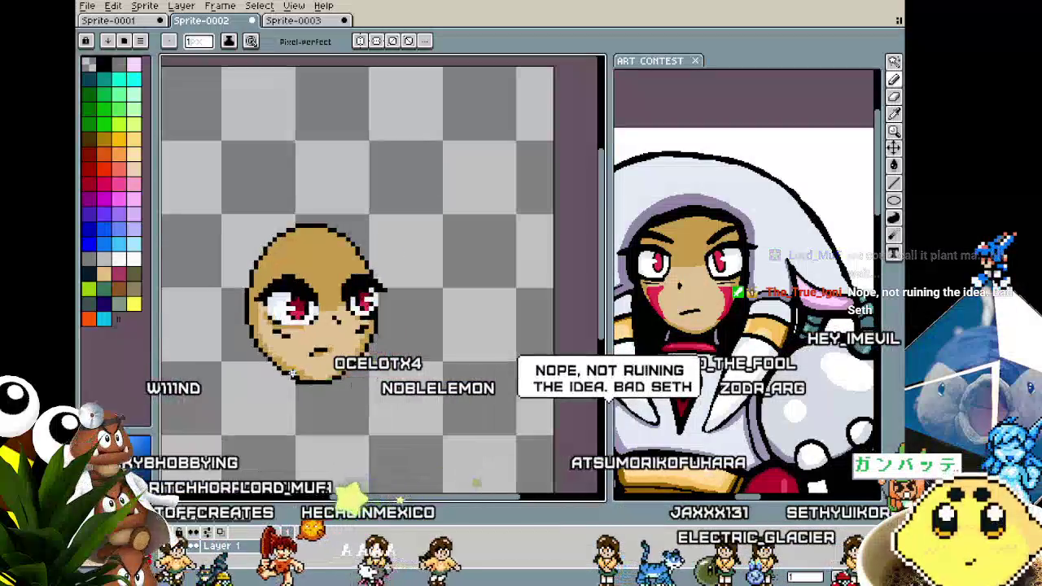
scroll(291, 373, "up", 1)
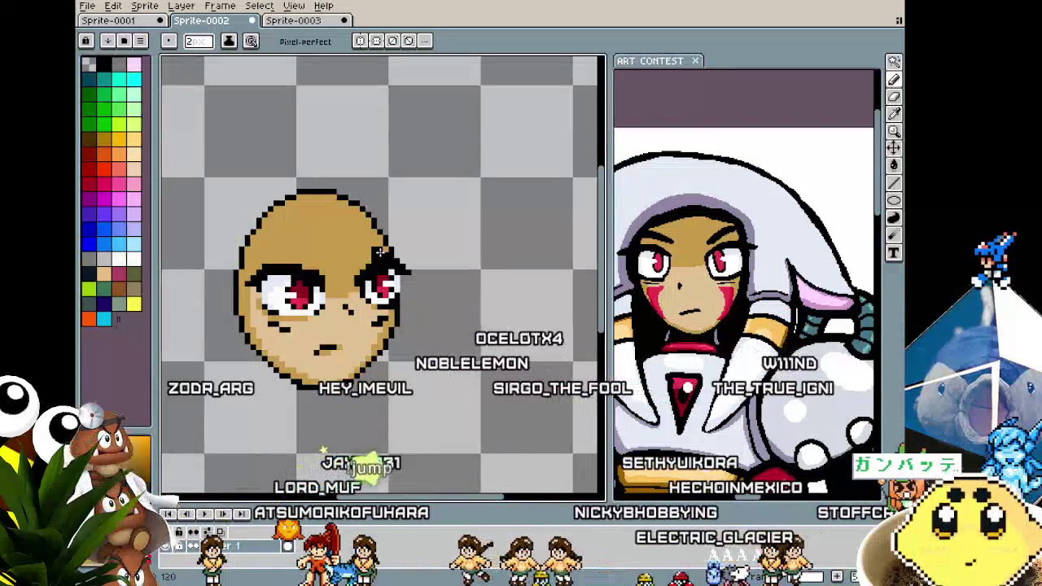
scroll(379, 254, "down", 1)
scroll(379, 254, "up", 2)
scroll(376, 259, "down", 1)
scroll(376, 259, "up", 2)
scroll(372, 254, "down", 1)
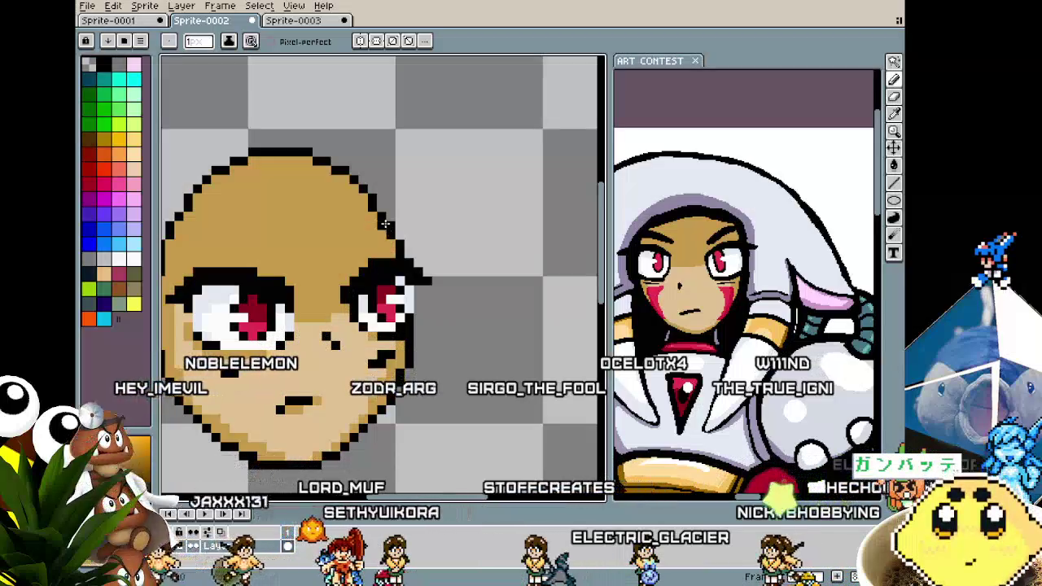
Sample a colour from the face with Alt and zoom around to inspect the eyes.
key("alt")
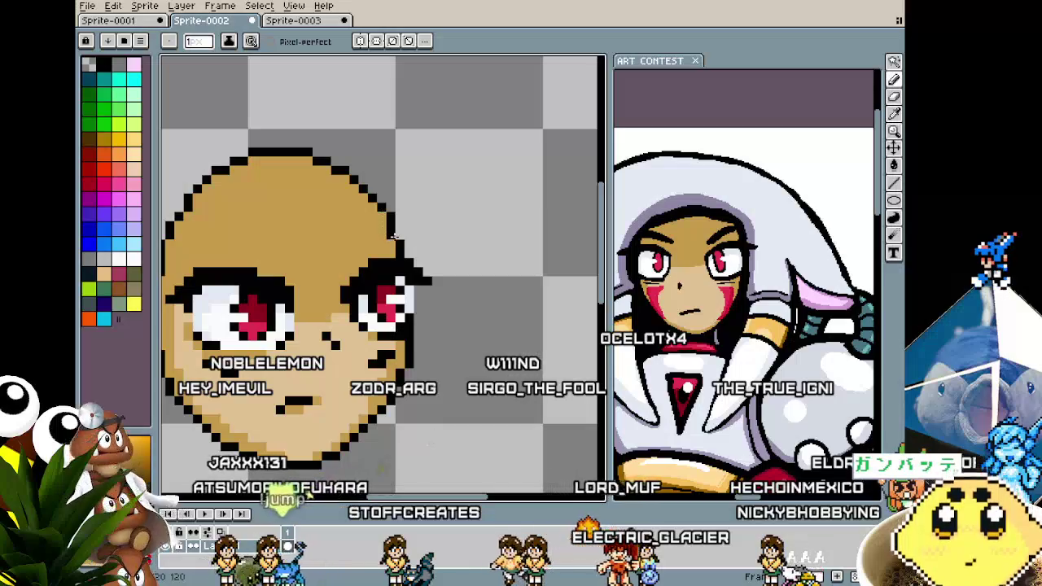
scroll(372, 262, "down", 2)
scroll(370, 273, "down", 2)
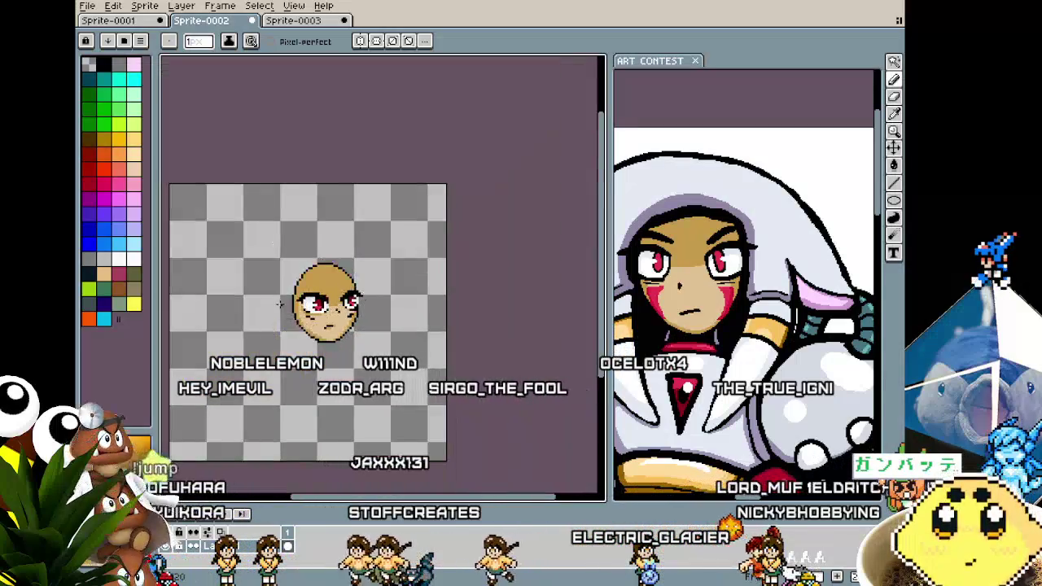
scroll(371, 281, "up", 1)
scroll(368, 292, "up", 2)
scroll(369, 291, "up", 1)
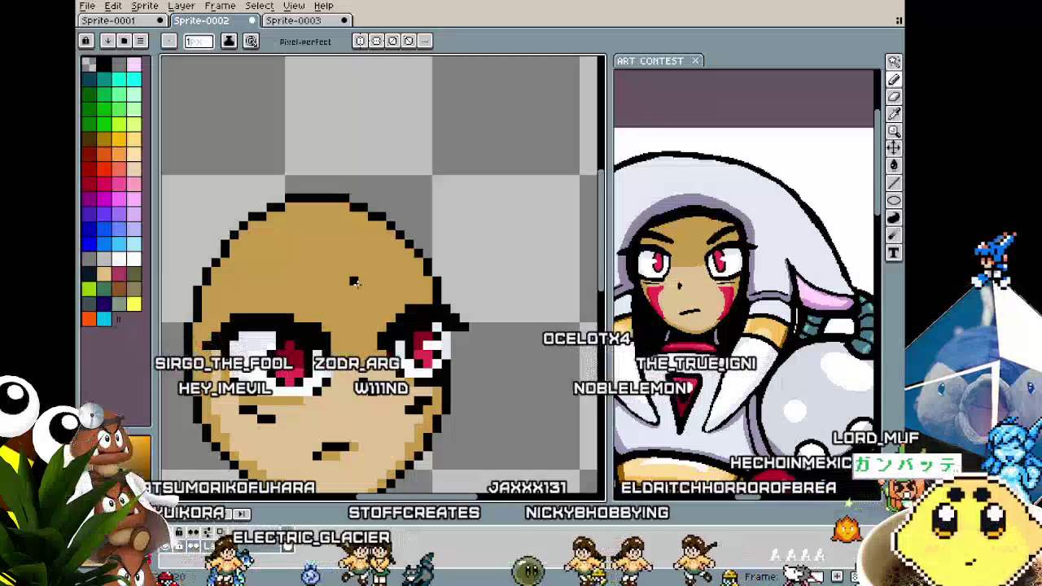
scroll(318, 325, "up", 1)
scroll(317, 325, "up", 1)
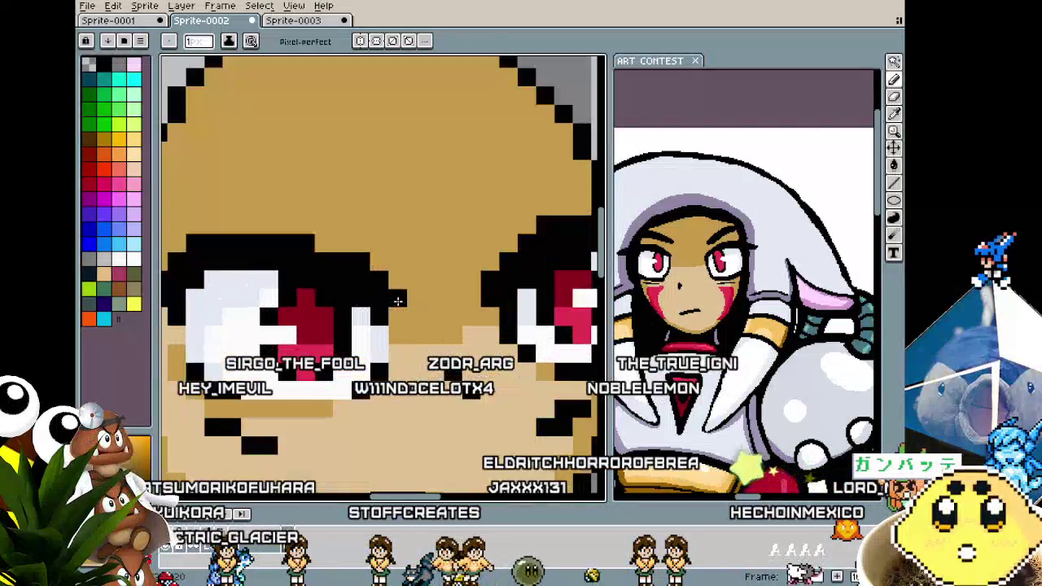
scroll(318, 325, "down", 1)
scroll(321, 317, "down", 2)
scroll(324, 313, "up", 3)
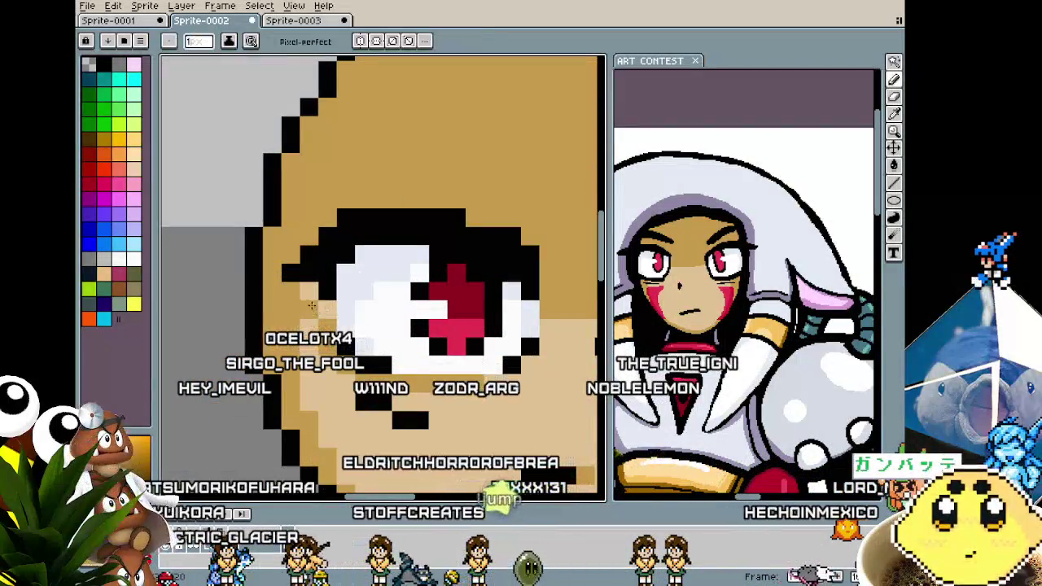
scroll(302, 306, "down", 3)
scroll(293, 303, "down", 1)
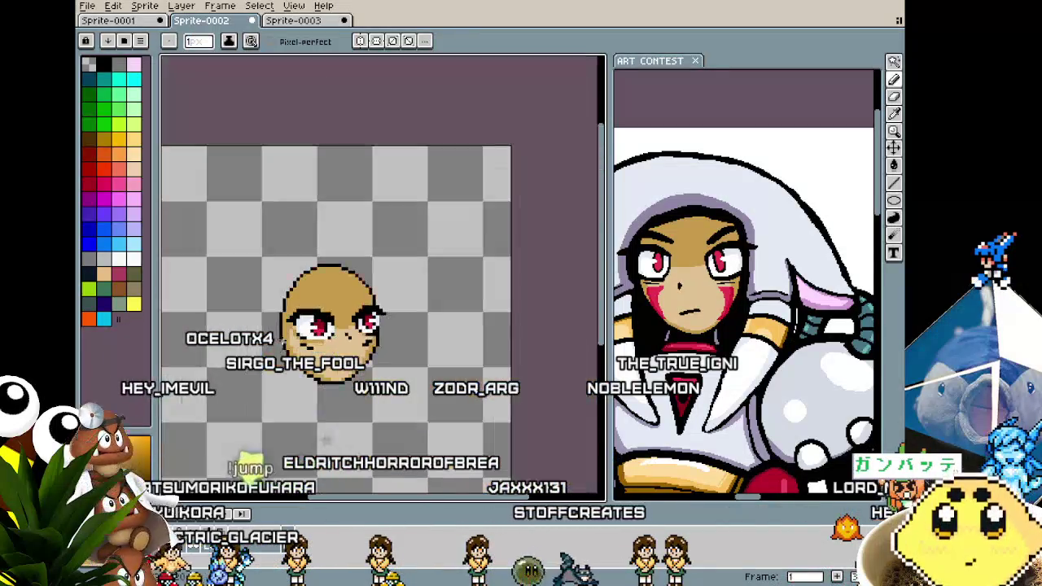
scroll(277, 300, "down", 1)
scroll(262, 296, "up", 2)
scroll(261, 295, "up", 1)
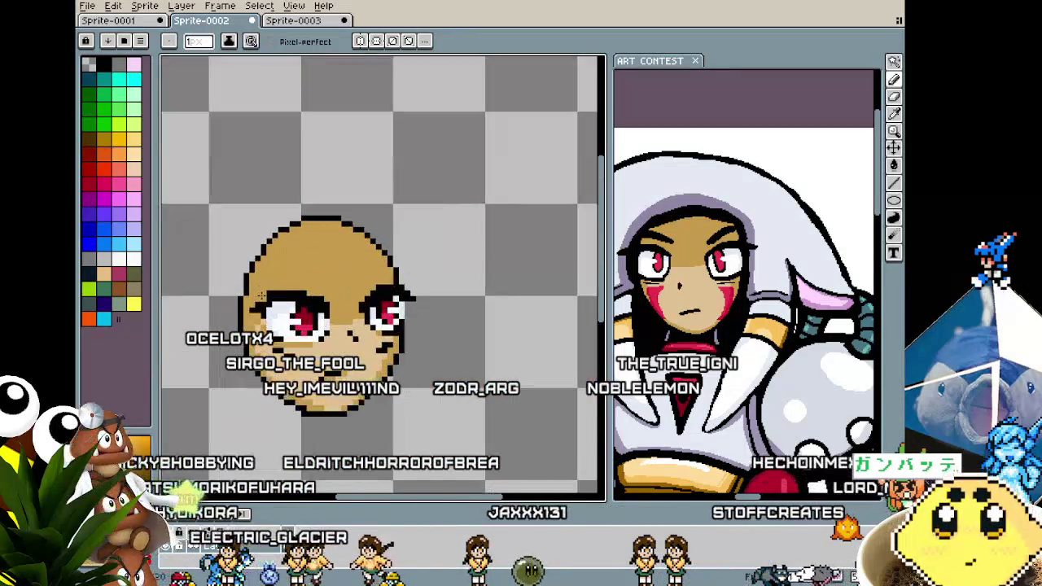
scroll(265, 275, "up", 1)
scroll(360, 259, "up", 1)
Draw a thick dark eyebrow above the left eye.
key("b")
key("v")
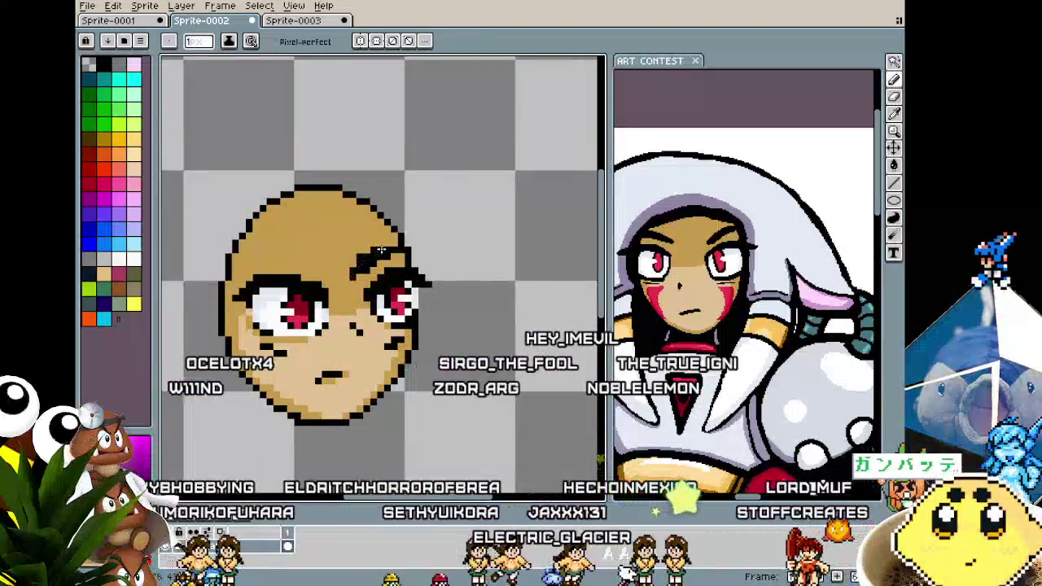
key("b")
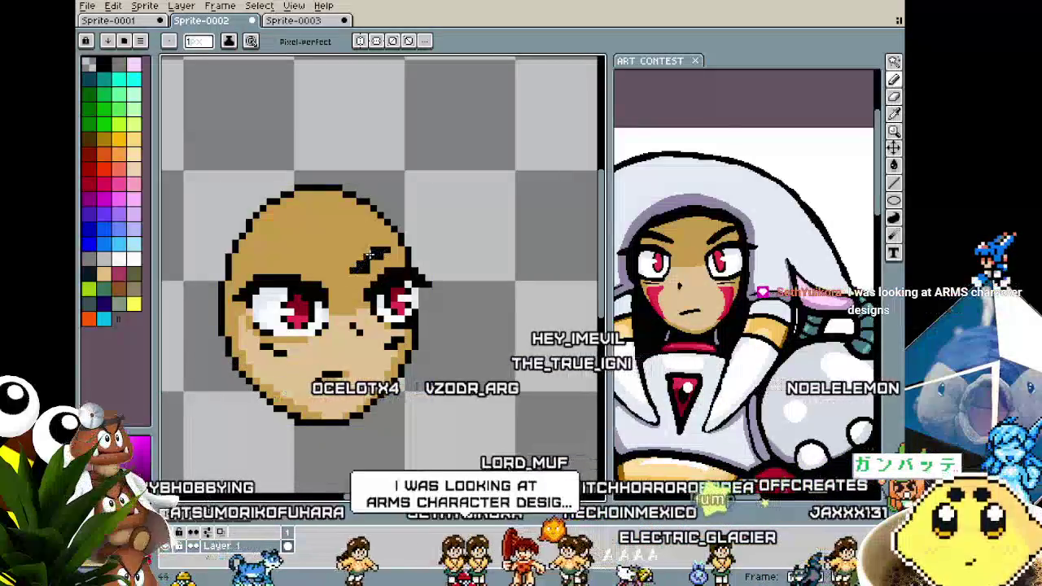
key("v")
key("b")
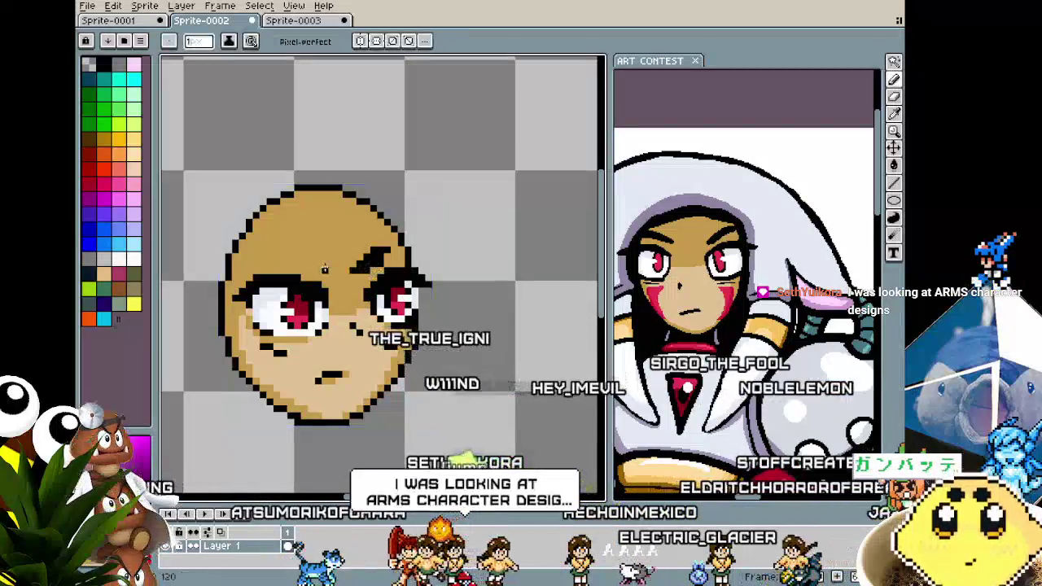
scroll(324, 269, "up", 1)
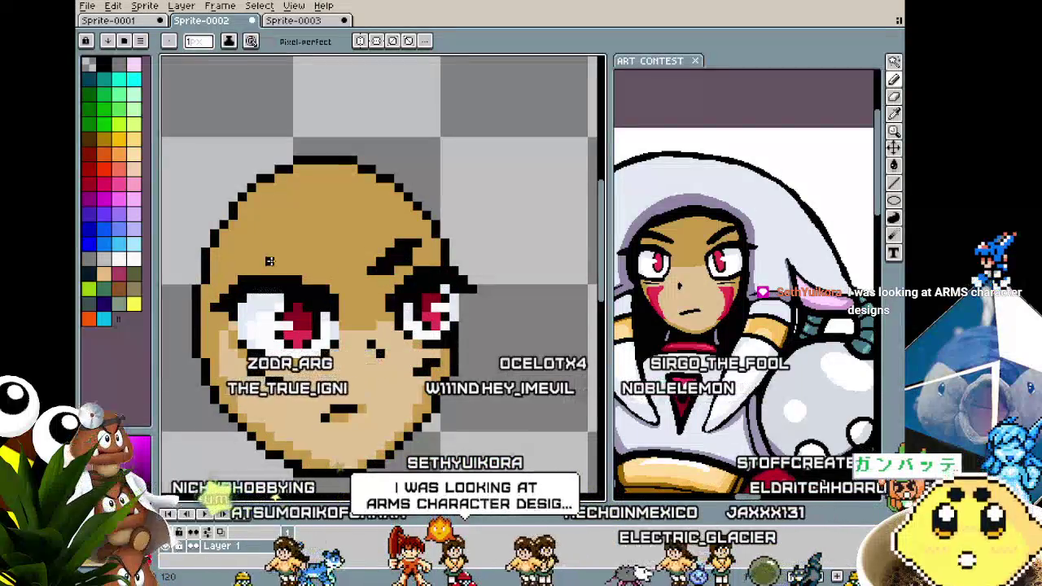
left_click_drag(267, 252, 349, 269)
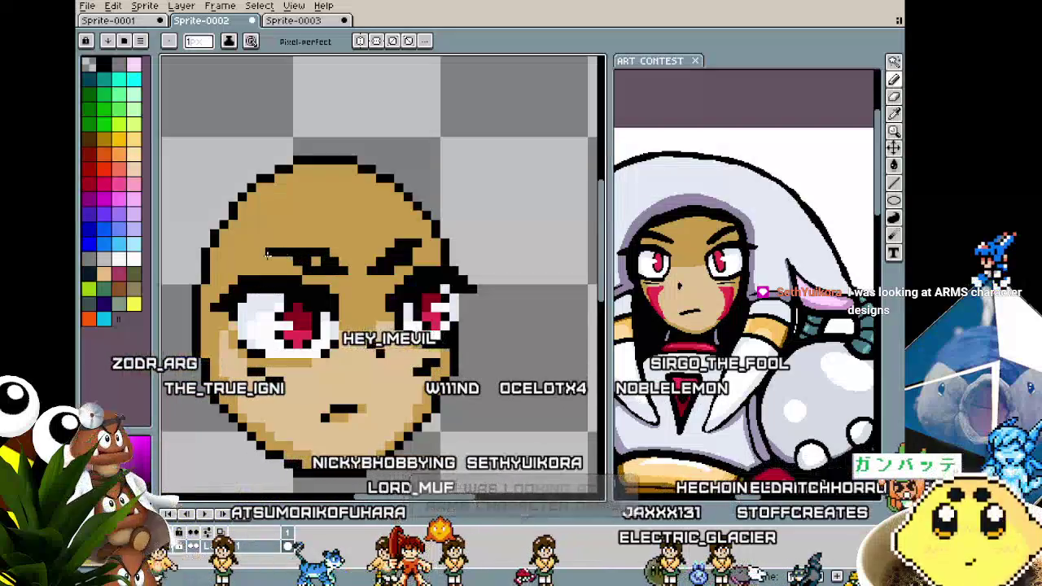
Zoom in and out to check the new eyebrow against the reference.
scroll(279, 259, "down", 1)
scroll(277, 276, "down", 1)
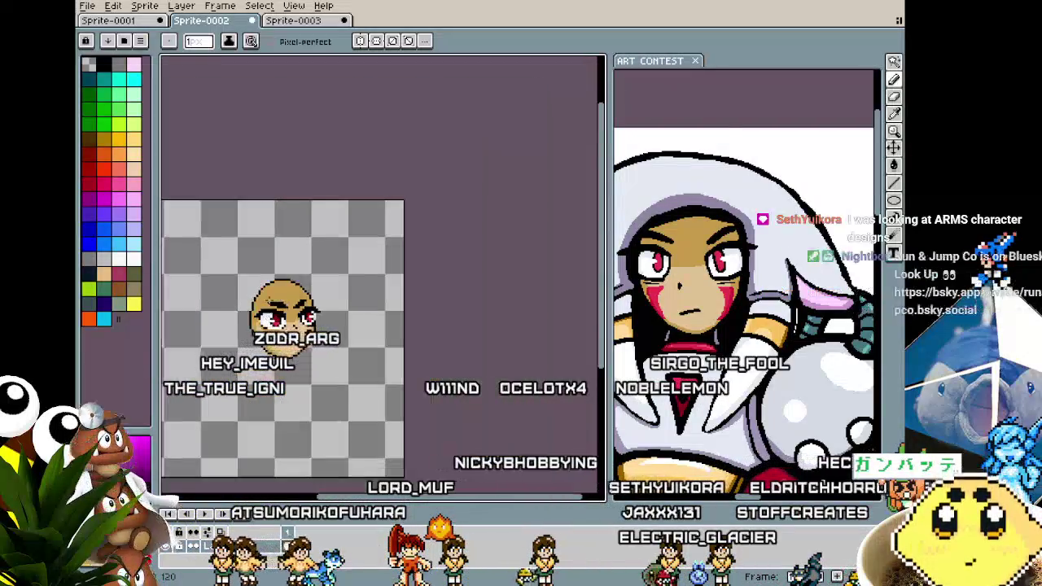
scroll(275, 307, "up", 1)
scroll(274, 310, "up", 1)
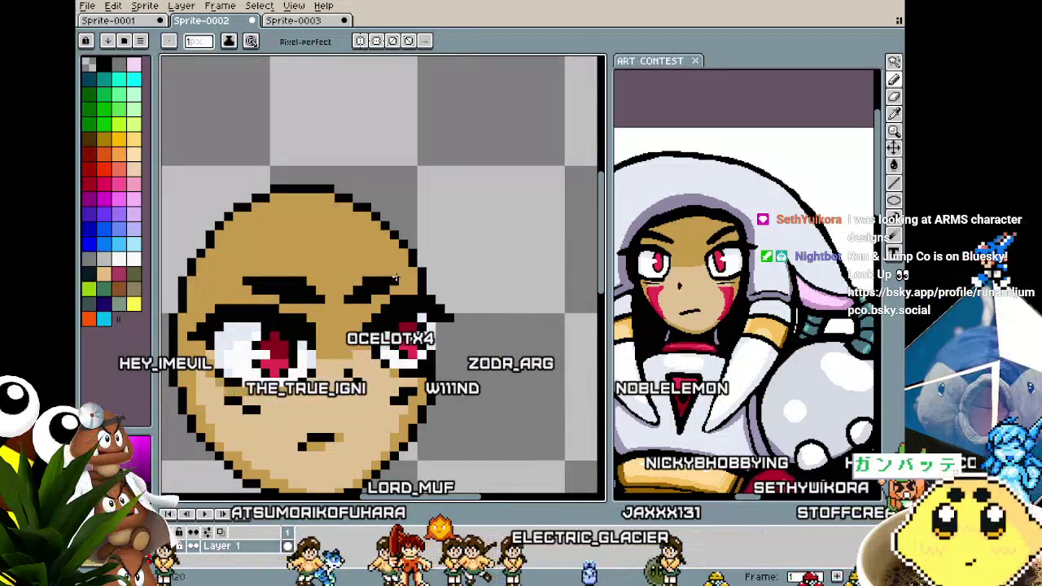
scroll(377, 296, "down", 2)
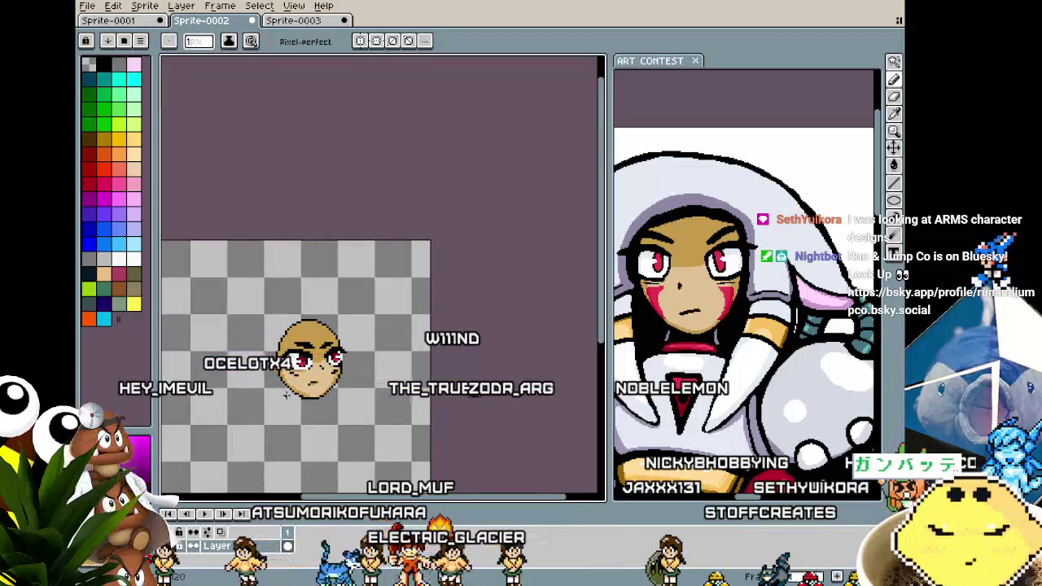
scroll(286, 395, "up", 1)
scroll(285, 394, "up", 1)
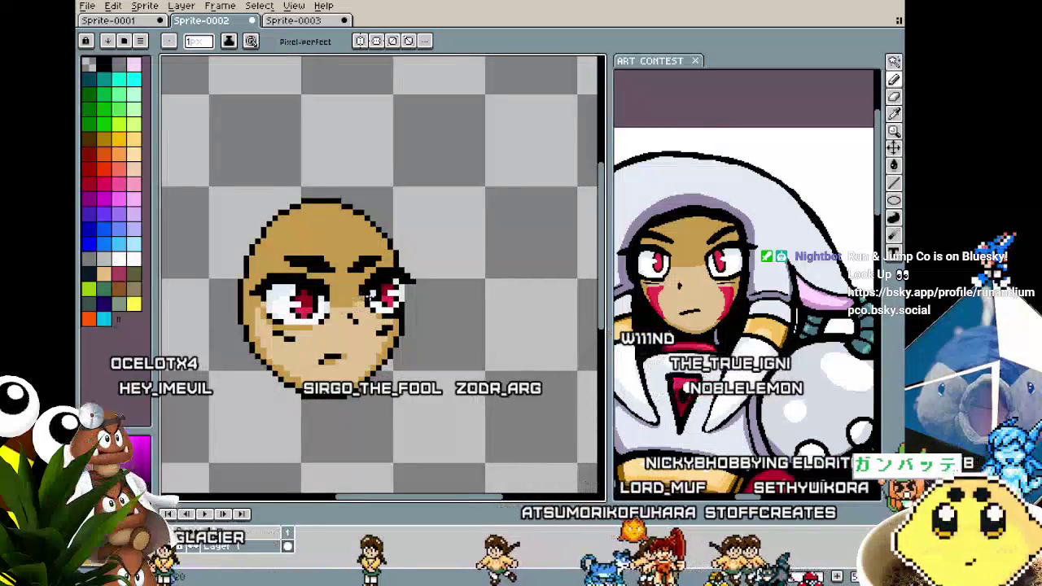
scroll(417, 279, "up", 2)
scroll(414, 285, "down", 4)
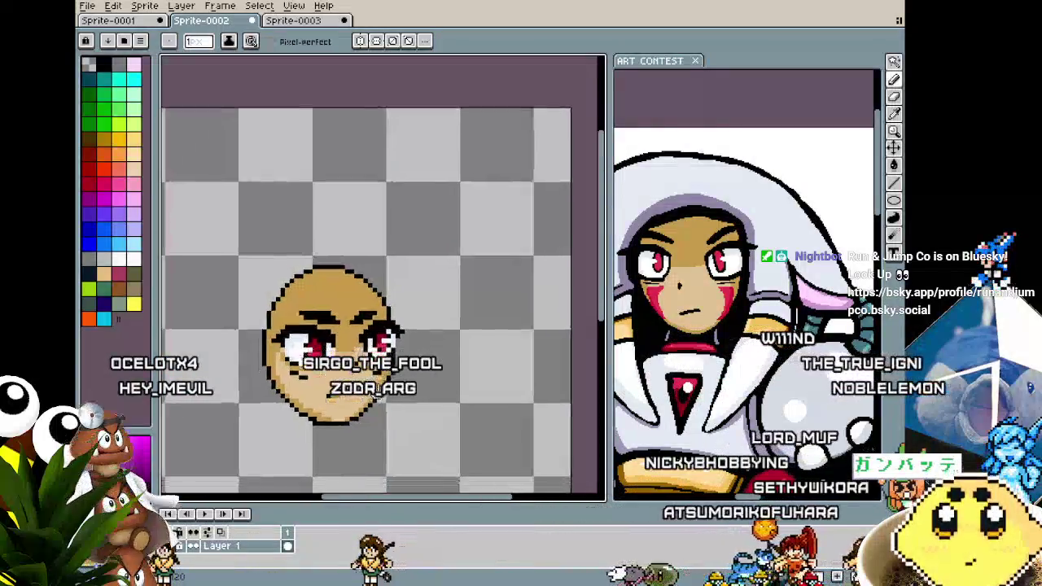
scroll(389, 379, "up", 1)
scroll(389, 379, "up", 1)
scroll(389, 379, "up", 1)
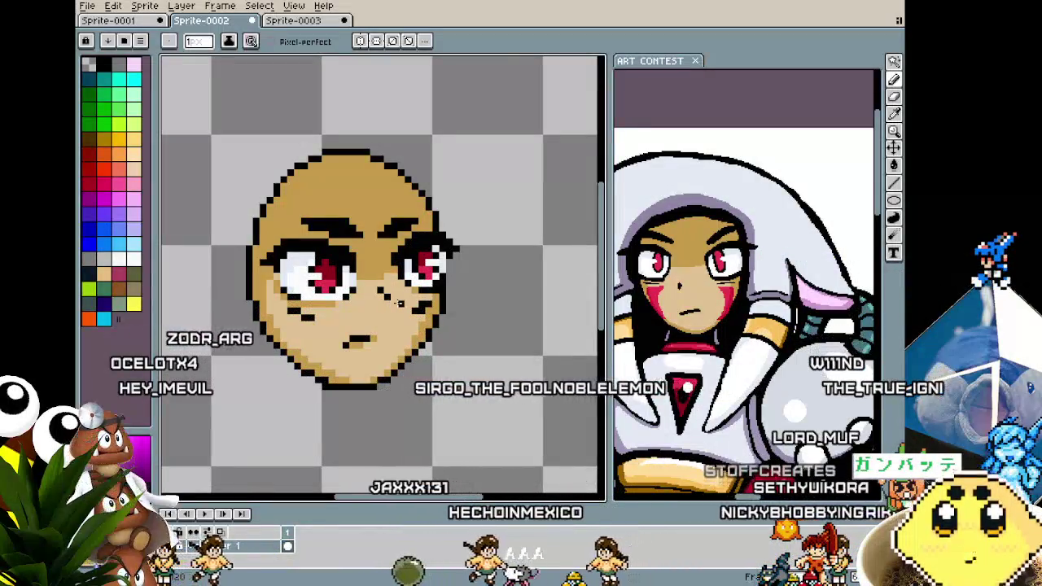
scroll(340, 368, "down", 1)
scroll(342, 358, "down", 2)
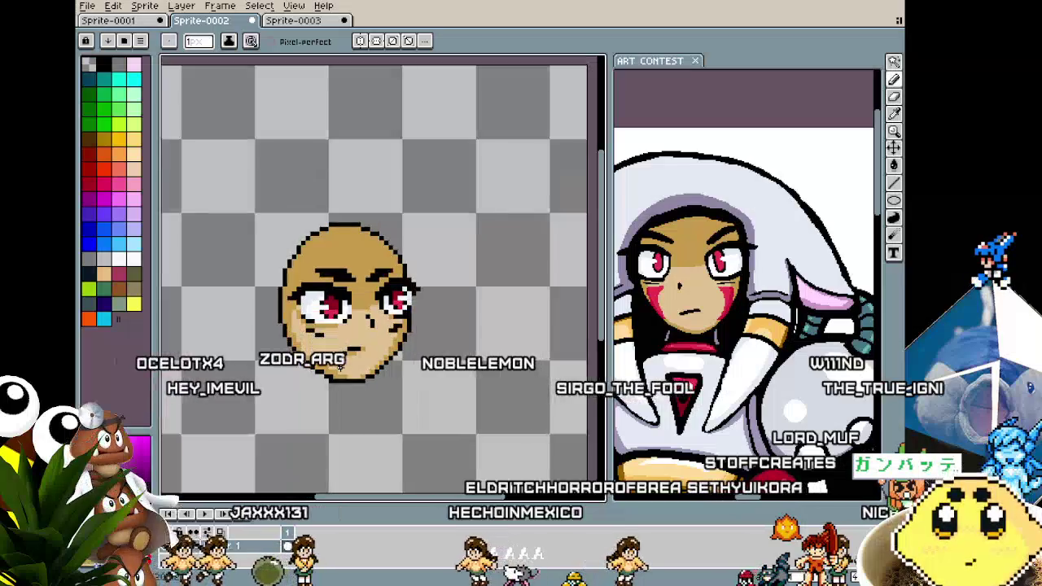
scroll(346, 346, "down", 1)
scroll(349, 339, "up", 3)
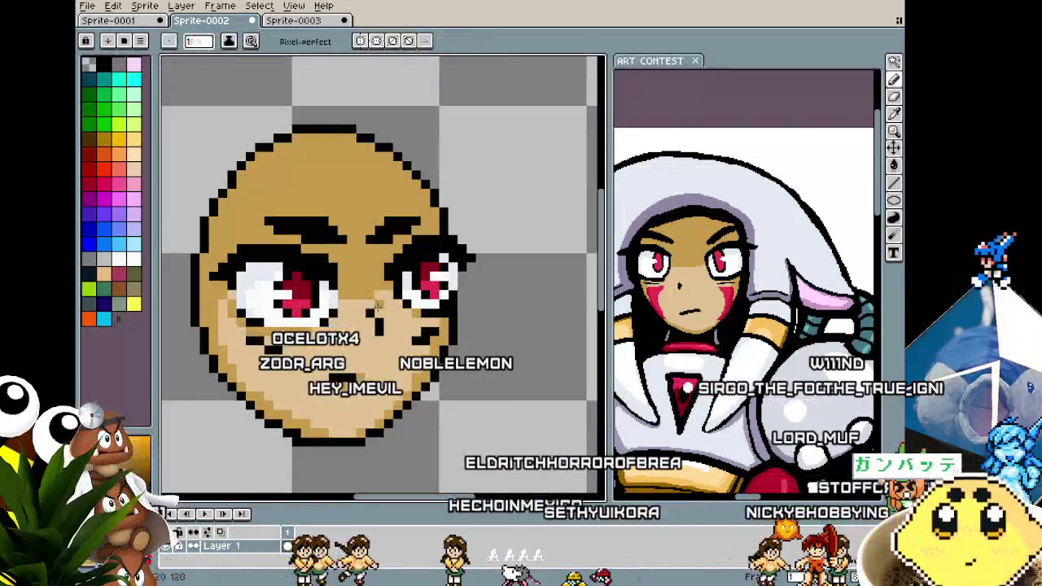
scroll(386, 342, "down", 2)
scroll(385, 367, "up", 1)
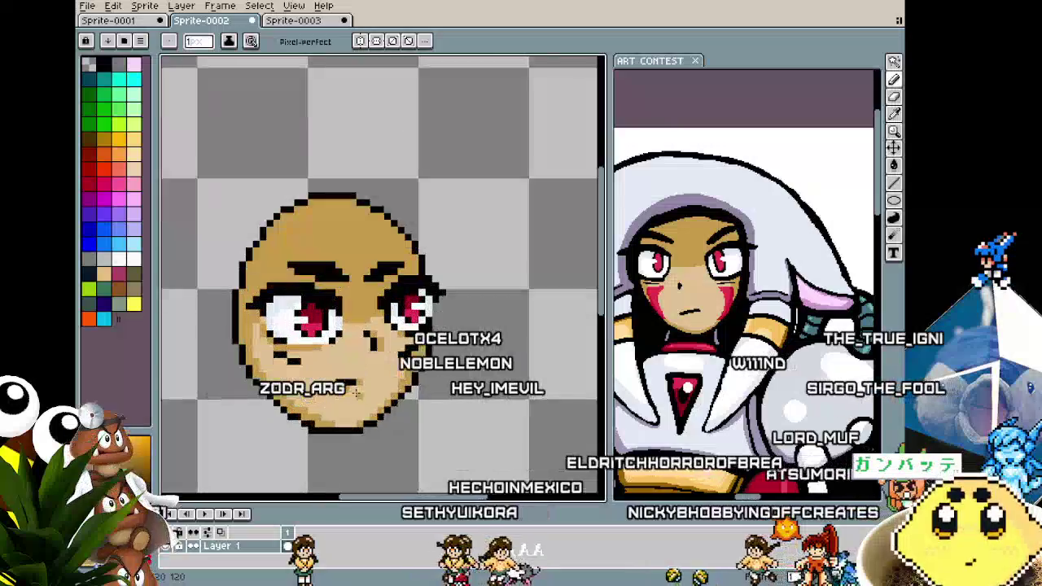
scroll(385, 391, "down", 2)
scroll(383, 416, "down", 1)
scroll(384, 411, "up", 1)
scroll(375, 325, "up", 2)
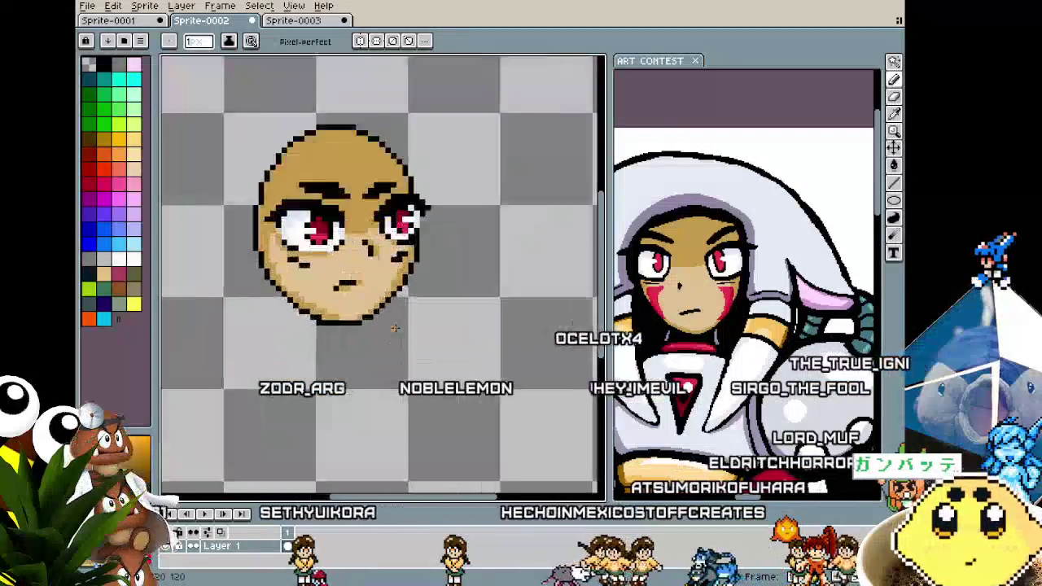
scroll(367, 245, "up", 1)
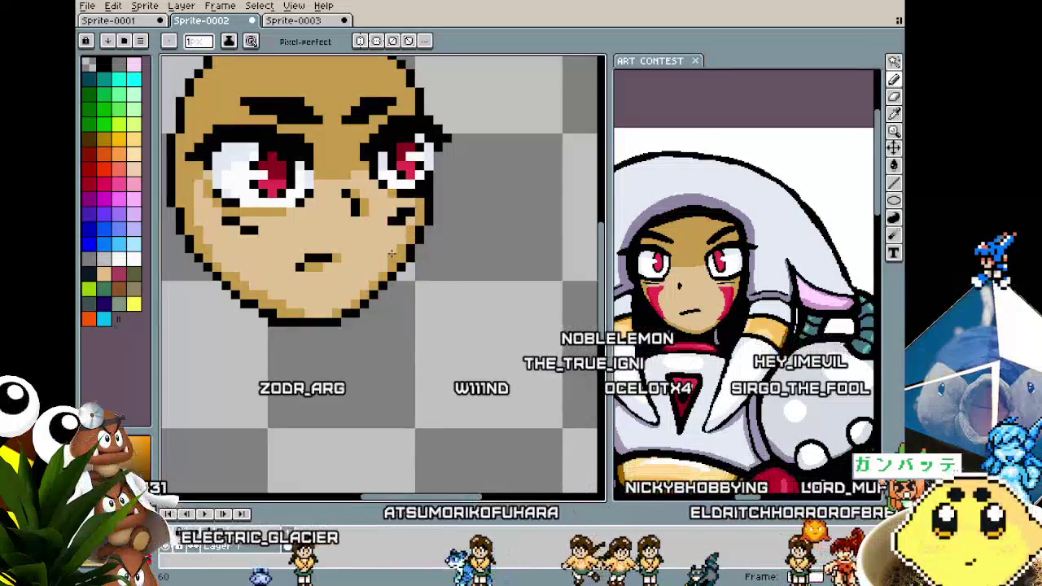
scroll(386, 263, "down", 3)
scroll(382, 269, "down", 1)
scroll(378, 273, "up", 2)
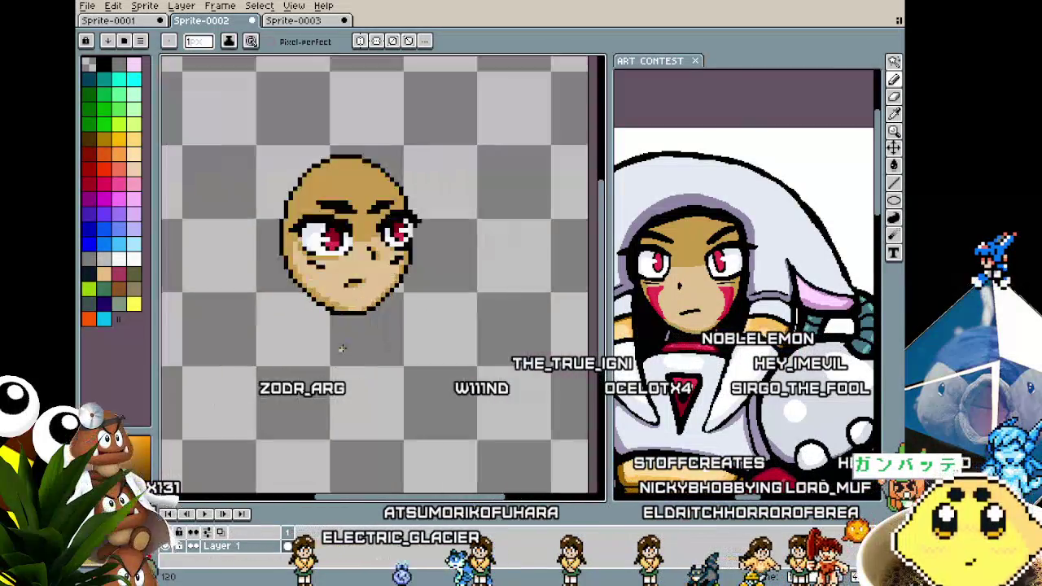
scroll(376, 279, "up", 1)
Pick a colour from the sprite with Alt and resume pencil touch-ups, zooming to check details.
key("alt")
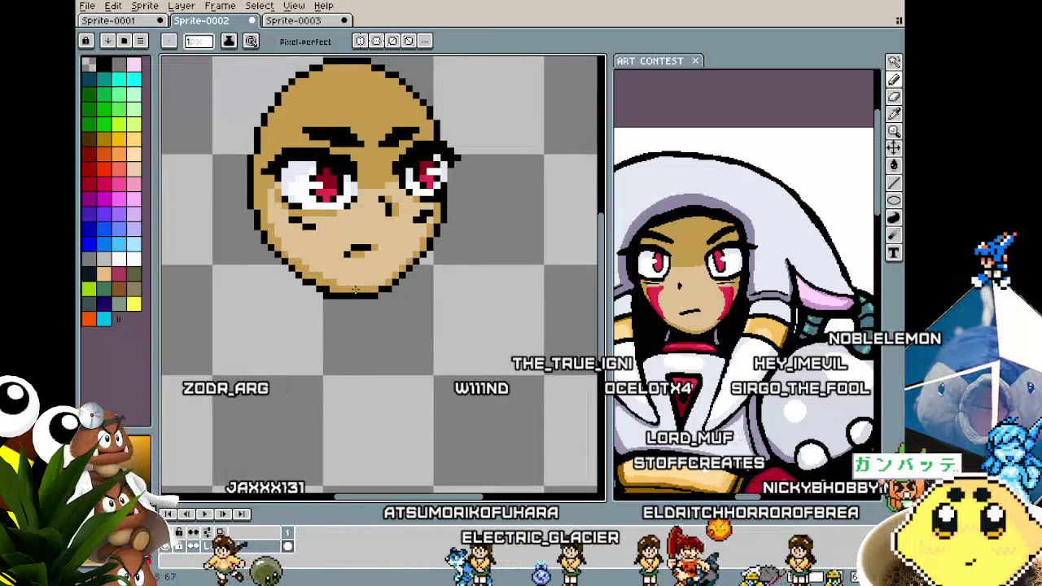
scroll(336, 330, "down", 3)
scroll(326, 302, "up", 2)
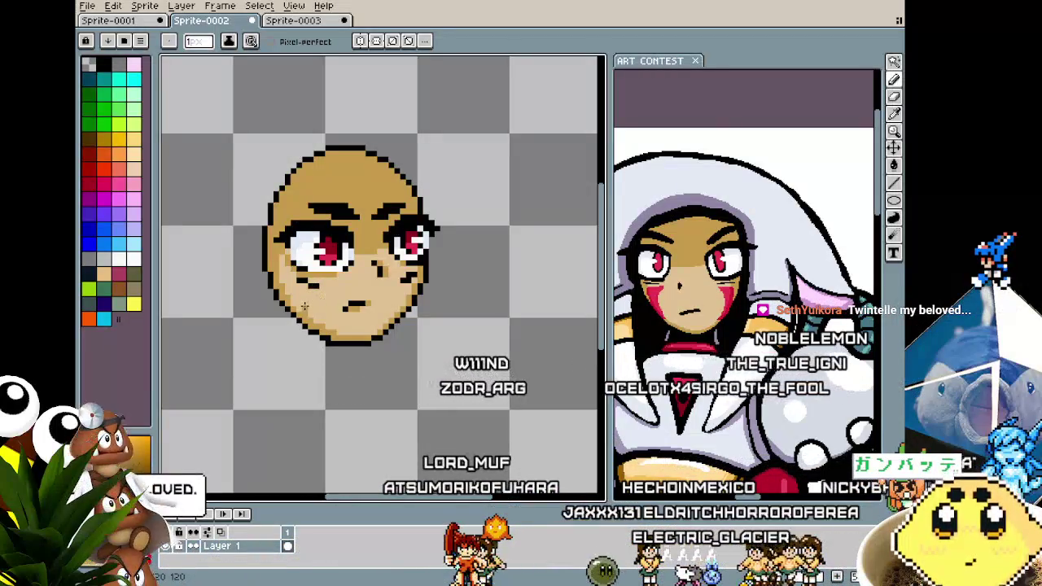
scroll(298, 280, "up", 2)
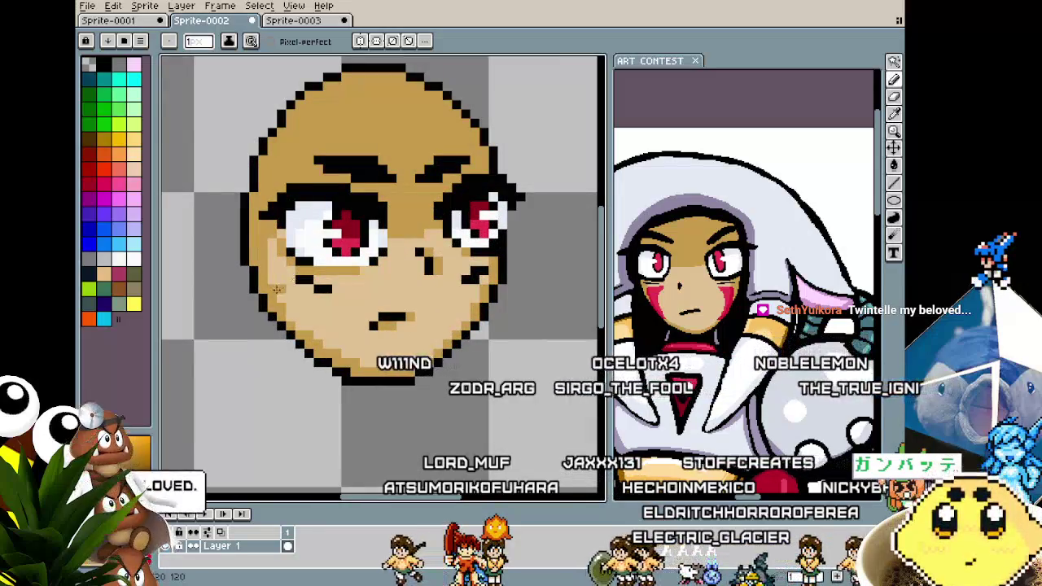
key("b")
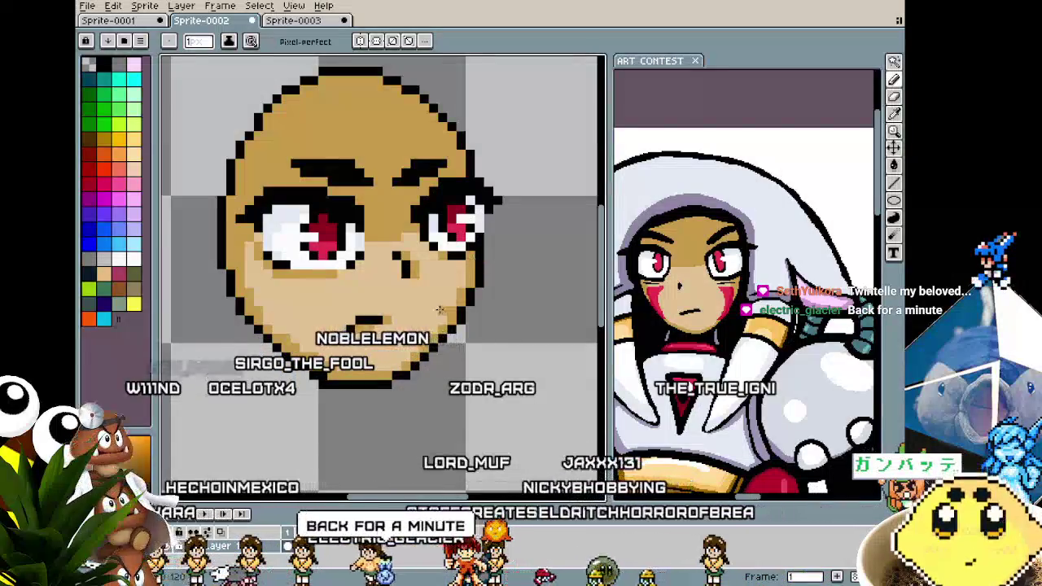
scroll(429, 330, "down", 5)
scroll(429, 331, "up", 4)
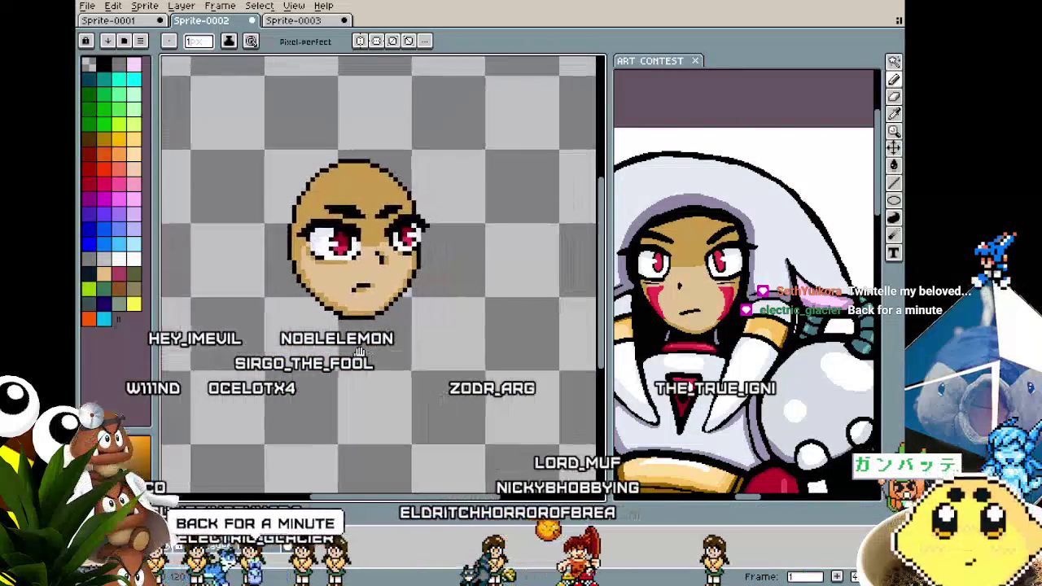
scroll(361, 330, "up", 1)
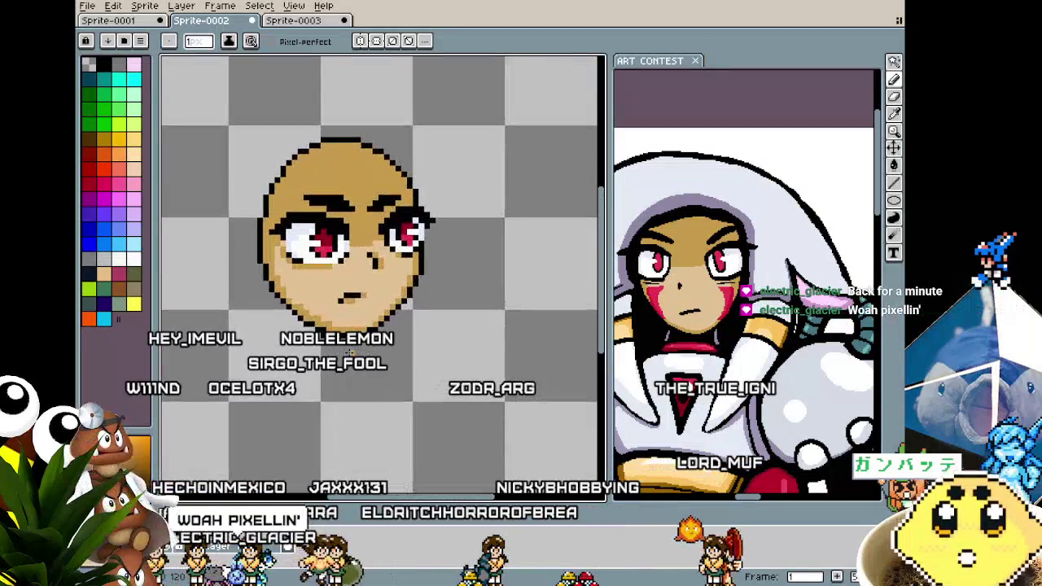
scroll(684, 289, "up", 1)
scroll(684, 289, "up", 1)
scroll(684, 289, "down", 1)
scroll(684, 289, "up", 1)
scroll(729, 294, "down", 1)
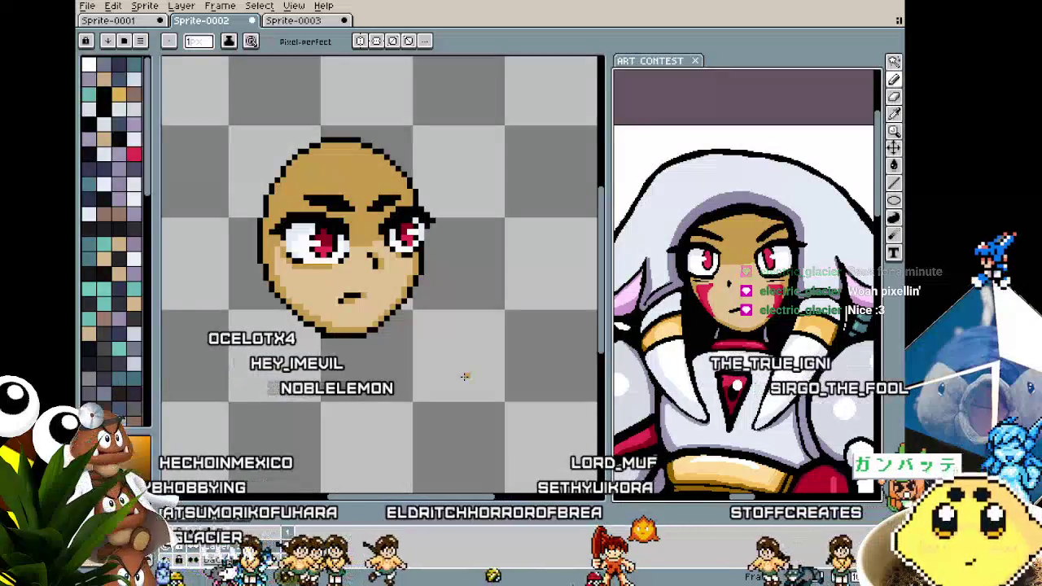
key("ctrl+z")
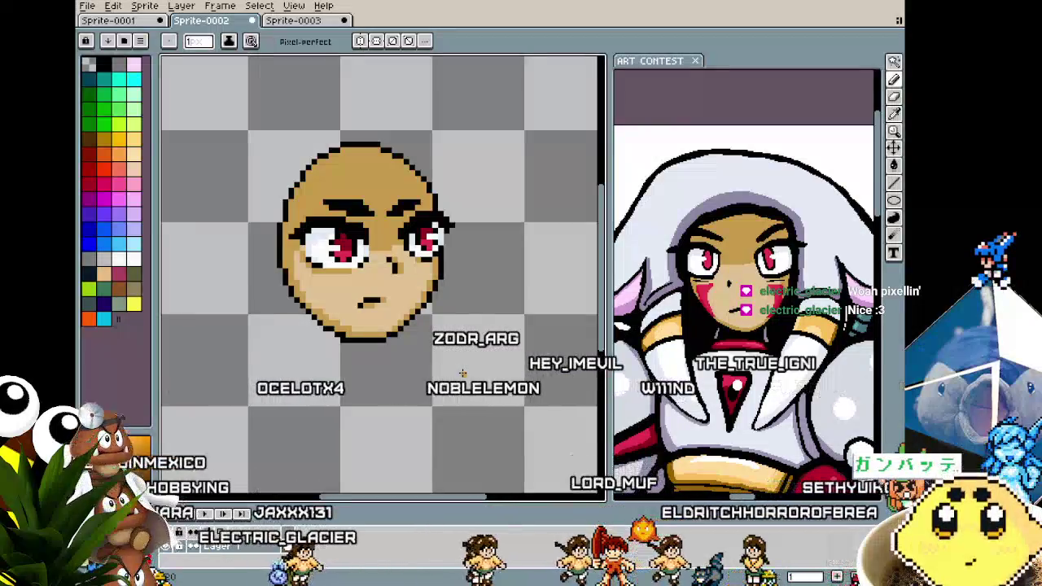
scroll(372, 309, "up", 1)
scroll(375, 359, "up", 1)
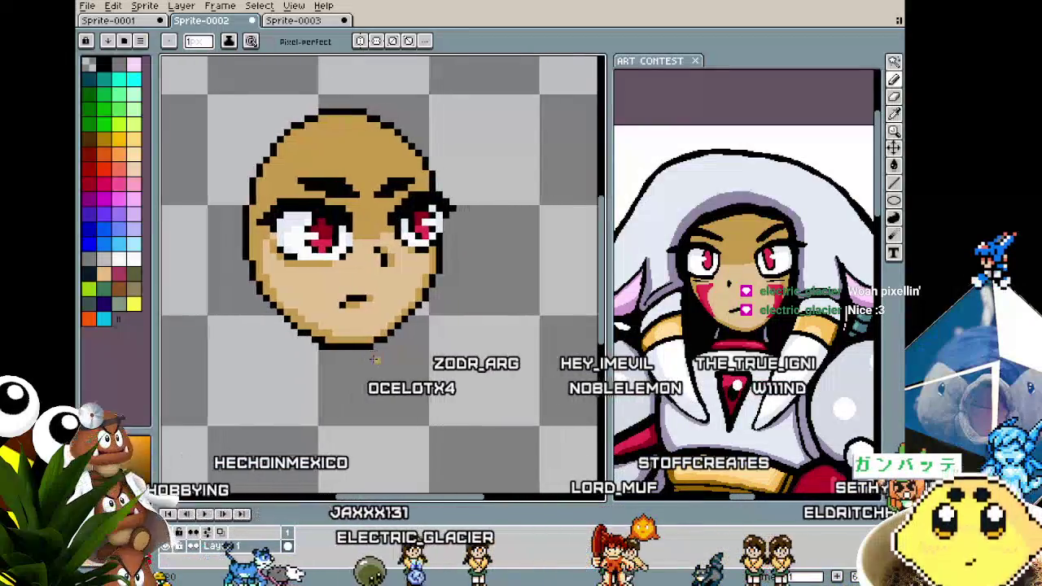
left_click_drag(604, 358, 472, 359)
scroll(676, 285, "down", 1)
scroll(675, 285, "down", 1)
scroll(676, 285, "down", 1)
scroll(644, 283, "down", 1)
scroll(644, 284, "down", 1)
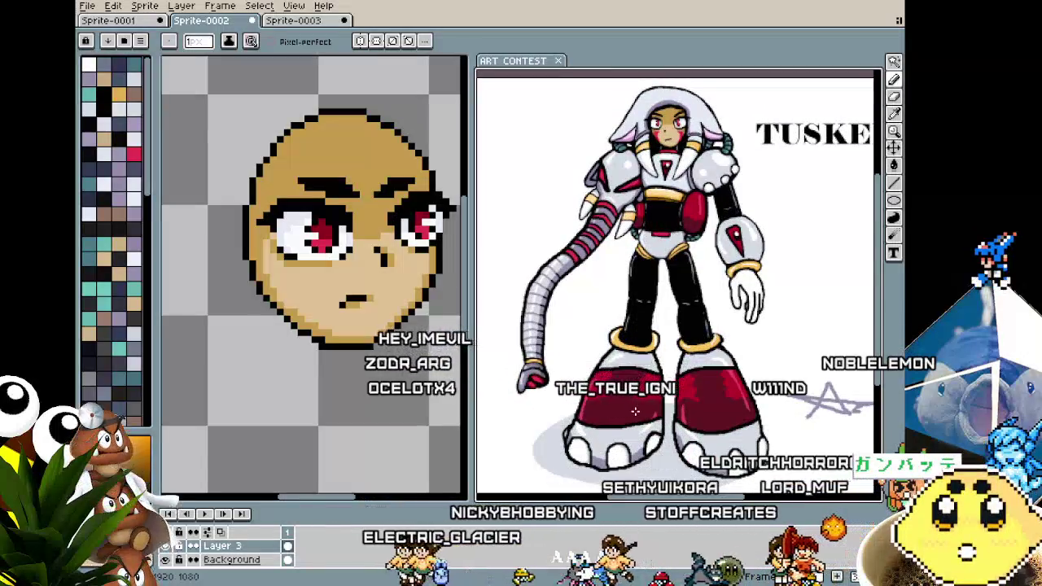
scroll(625, 402, "up", 1)
scroll(618, 416, "up", 1)
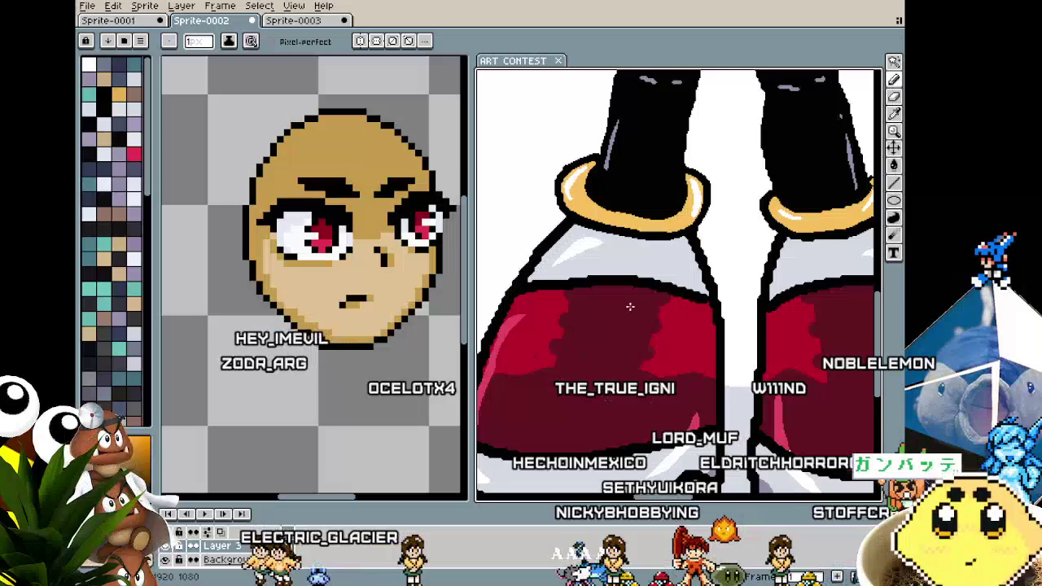
scroll(591, 352, "down", 1)
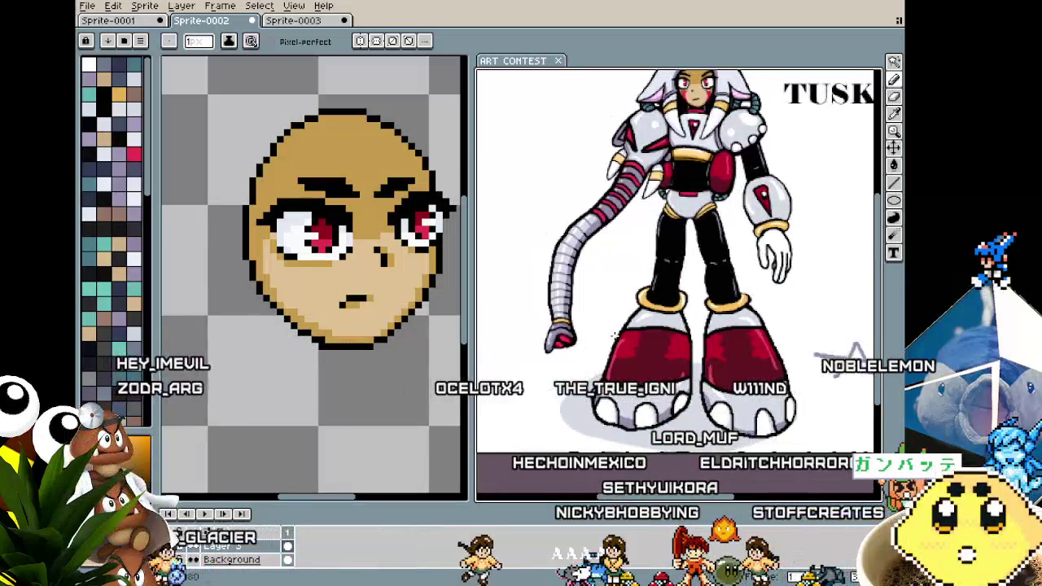
scroll(592, 351, "up", 1)
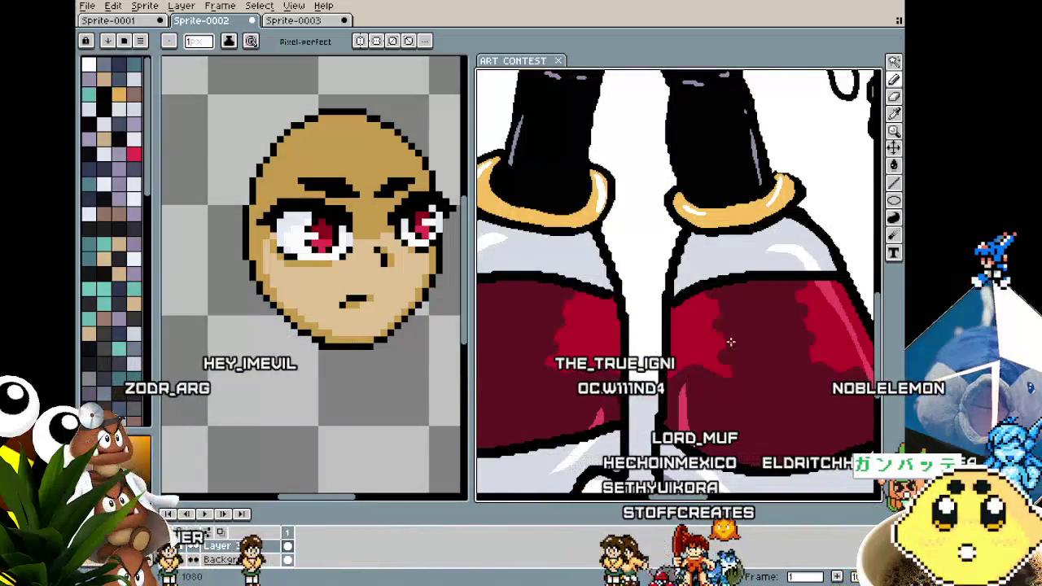
scroll(724, 326, "down", 1)
scroll(633, 346, "down", 1)
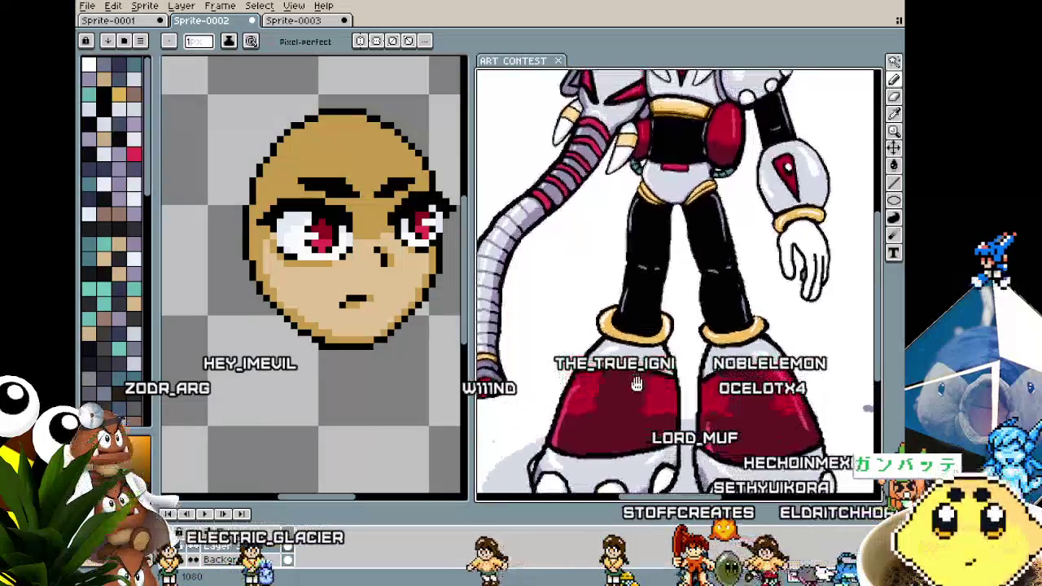
scroll(625, 305, "up", 1)
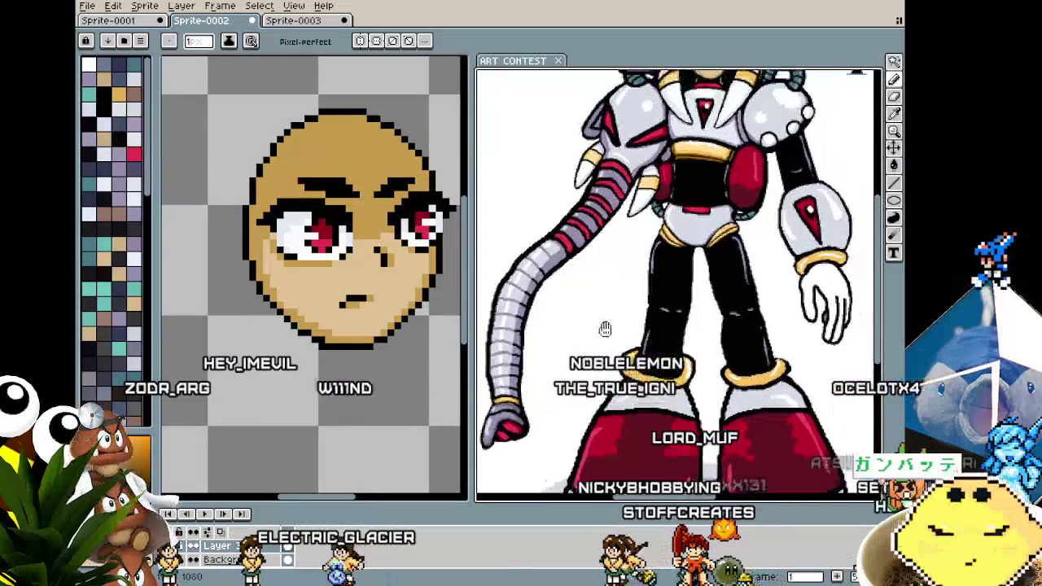
scroll(605, 325, "down", 1)
scroll(583, 242, "up", 1)
scroll(582, 242, "down", 1)
scroll(594, 182, "up", 1)
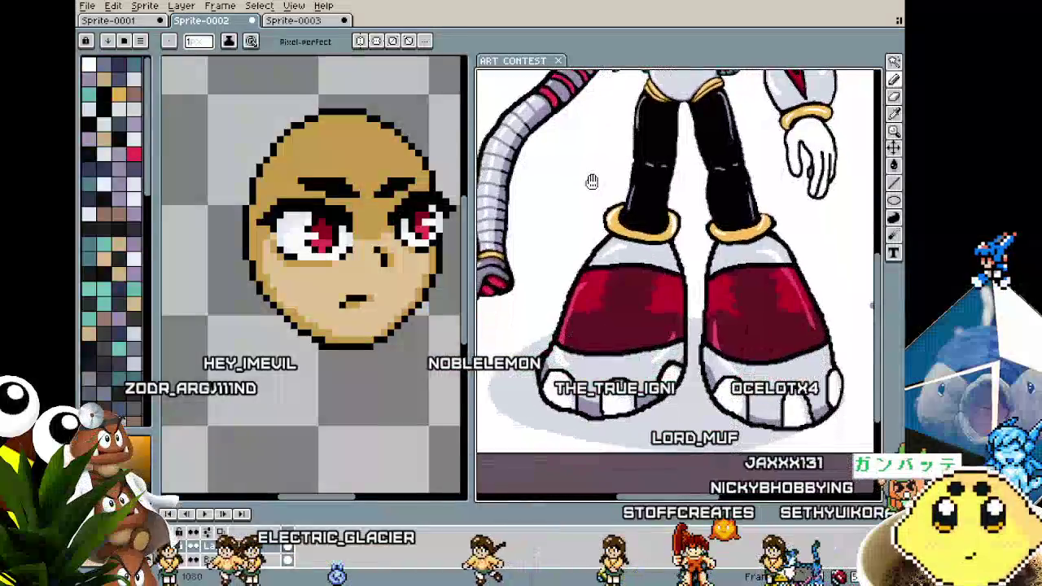
scroll(549, 195, "down", 1)
scroll(536, 218, "up", 1)
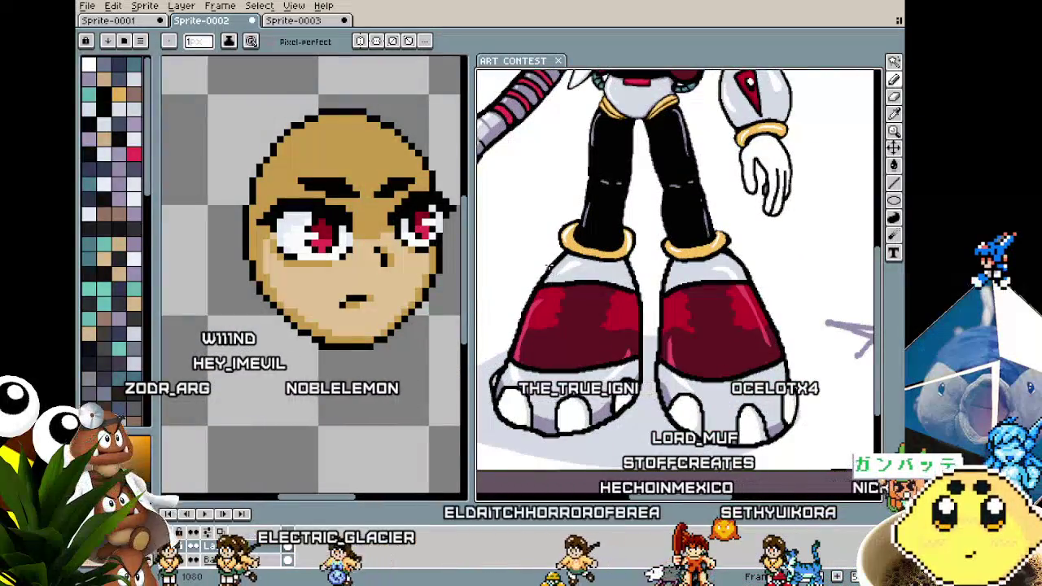
left_click_drag(584, 281, 621, 298)
scroll(572, 250, "down", 1)
scroll(573, 249, "down", 1)
scroll(588, 311, "up", 1)
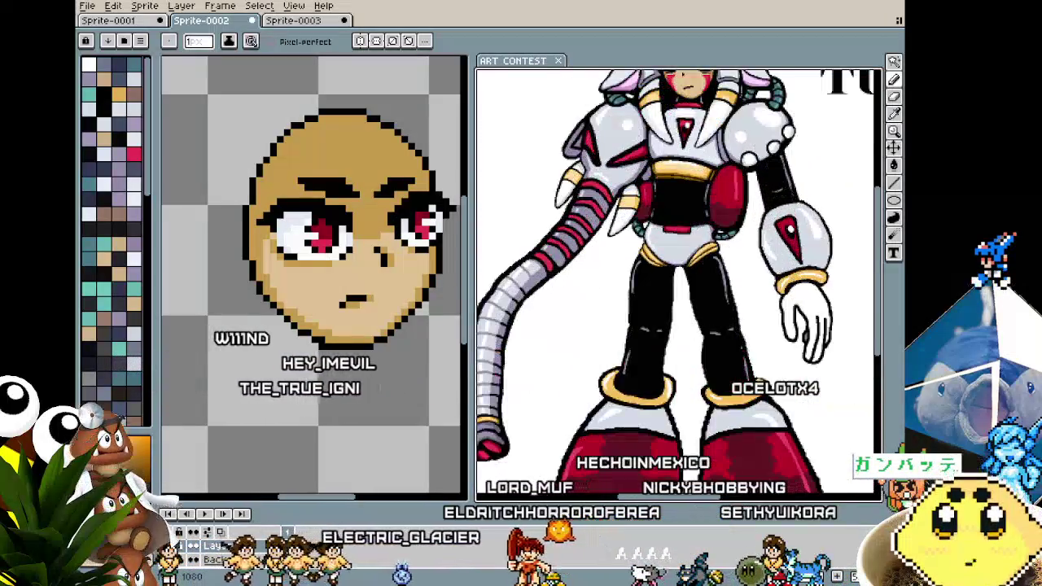
scroll(588, 312, "up", 1)
left_click_drag(588, 255, 587, 312)
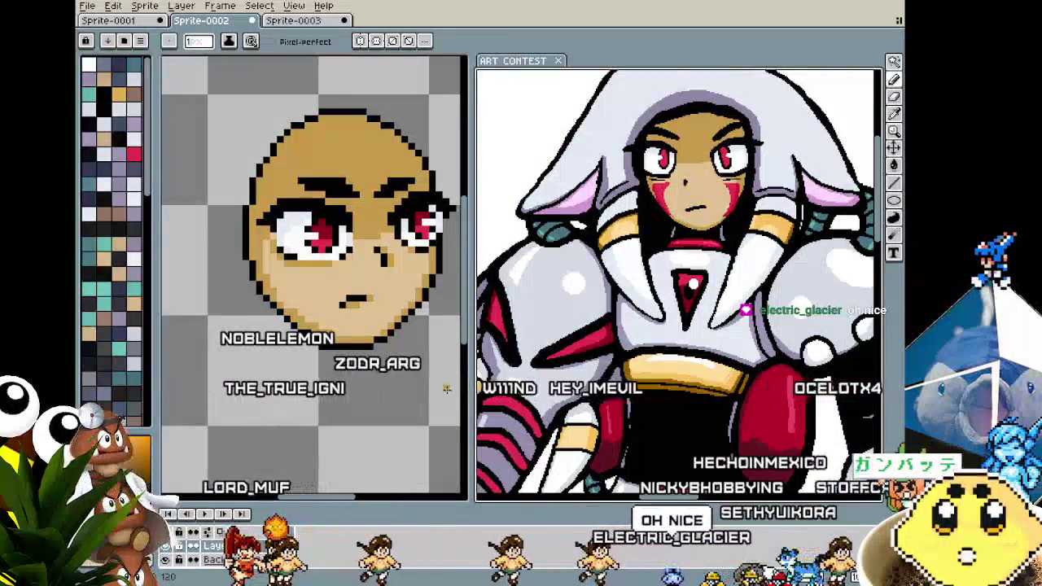
left_click_drag(471, 388, 554, 388)
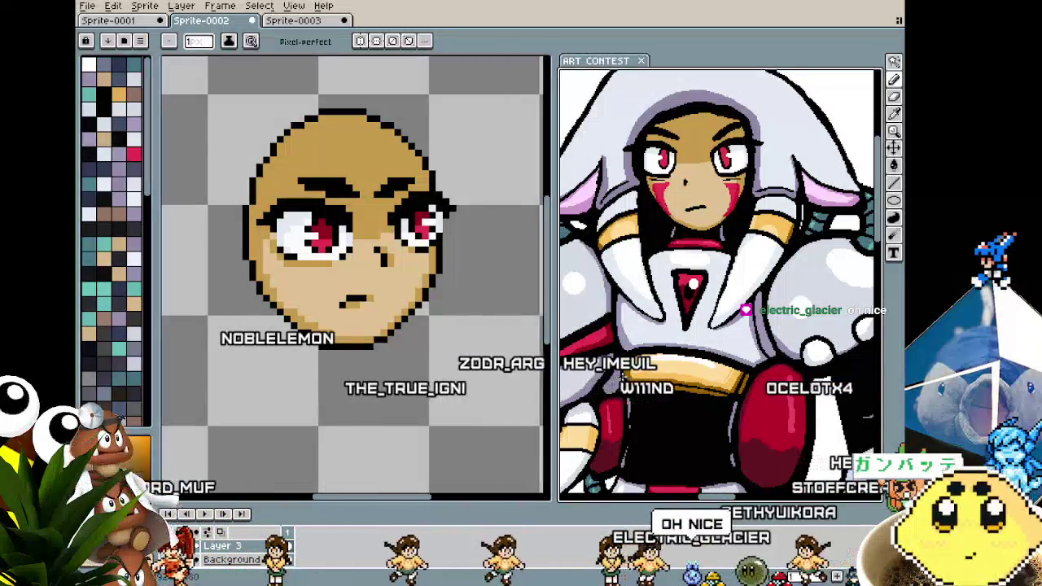
left_click_drag(621, 373, 674, 370)
left_click_drag(554, 405, 604, 405)
scroll(418, 353, "up", 1)
scroll(407, 346, "down", 2)
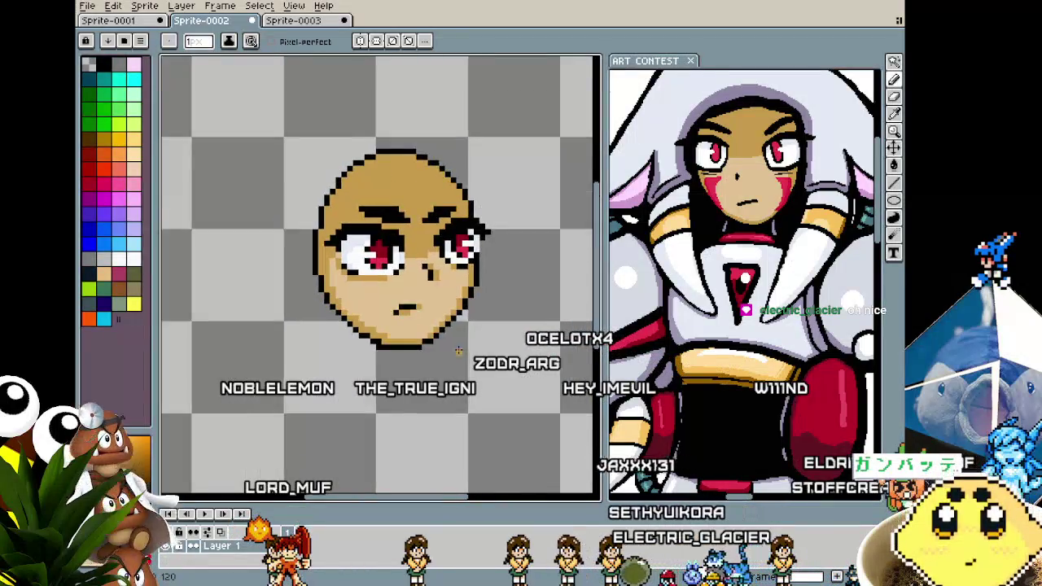
scroll(382, 253, "up", 2)
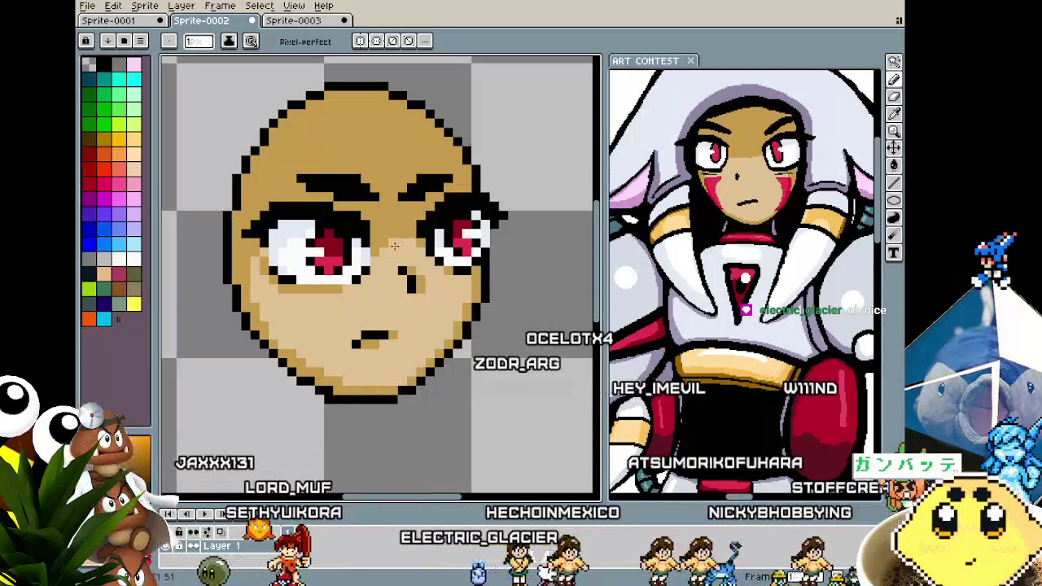
scroll(398, 246, "down", 3)
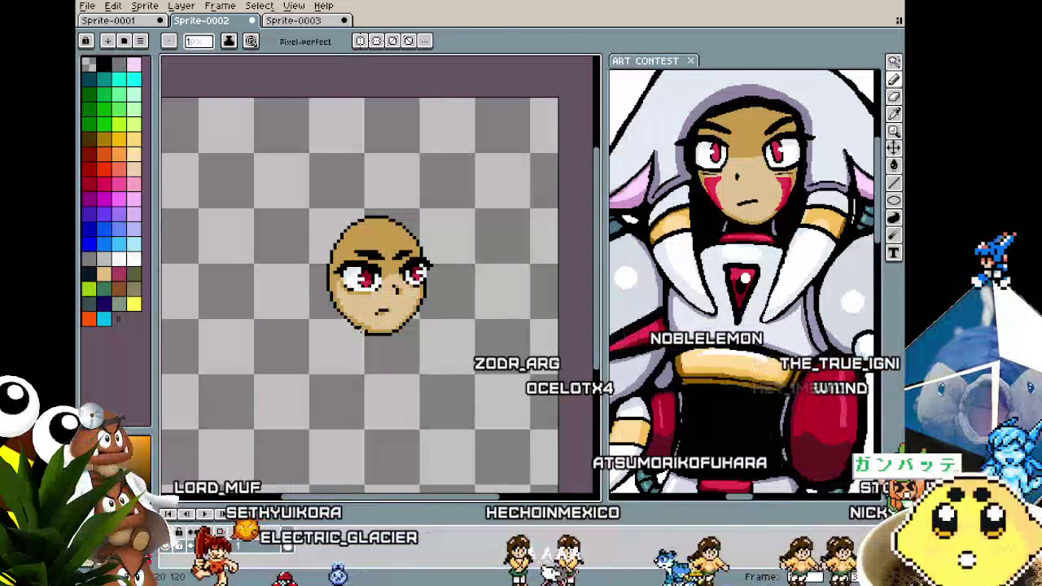
scroll(354, 340, "up", 1)
scroll(355, 340, "up", 1)
scroll(354, 341, "up", 2)
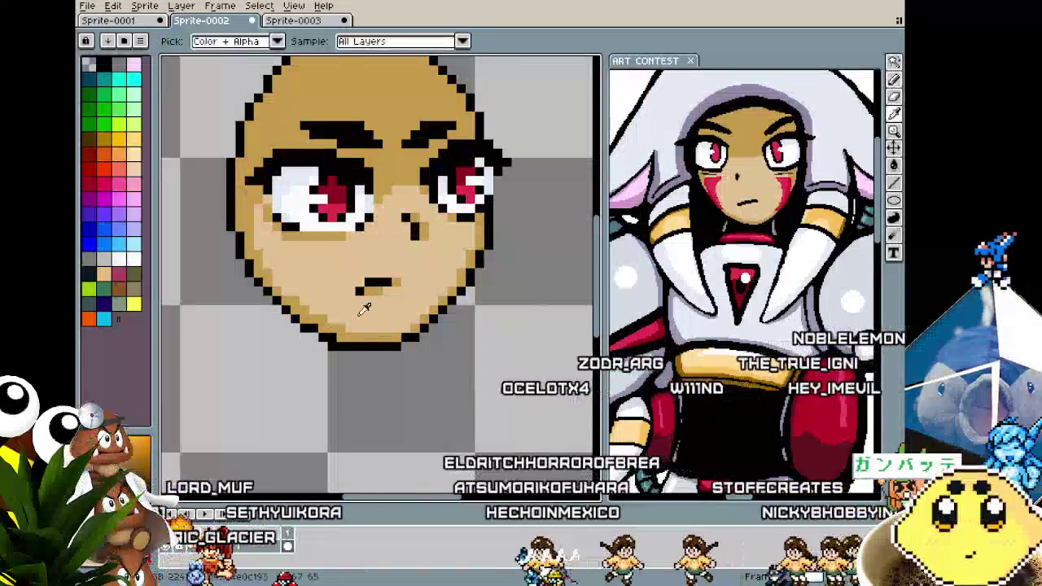
scroll(338, 368, "down", 3)
scroll(337, 368, "up", 1)
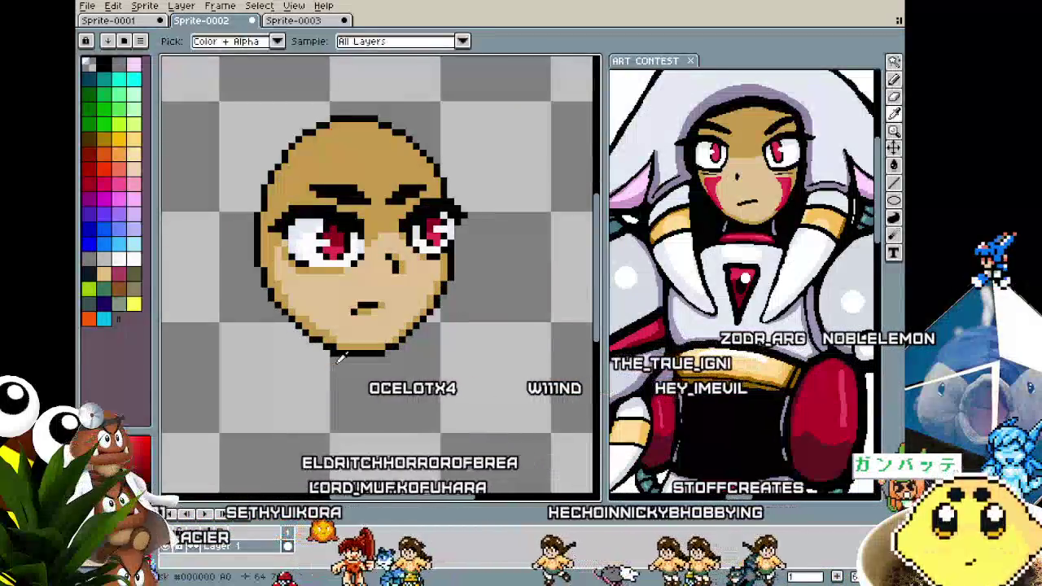
scroll(334, 381, "down", 1)
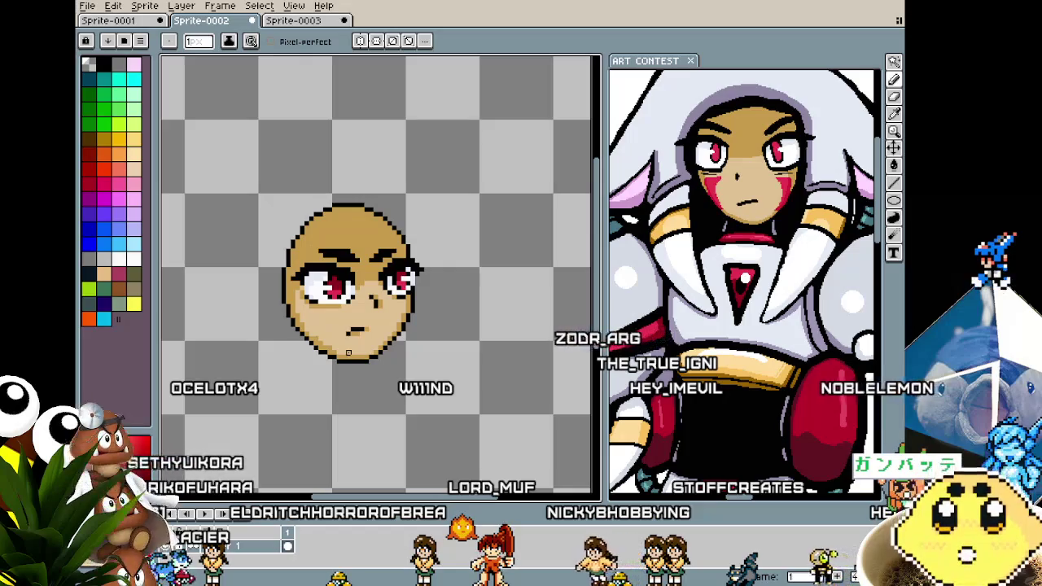
scroll(349, 352, "up", 1)
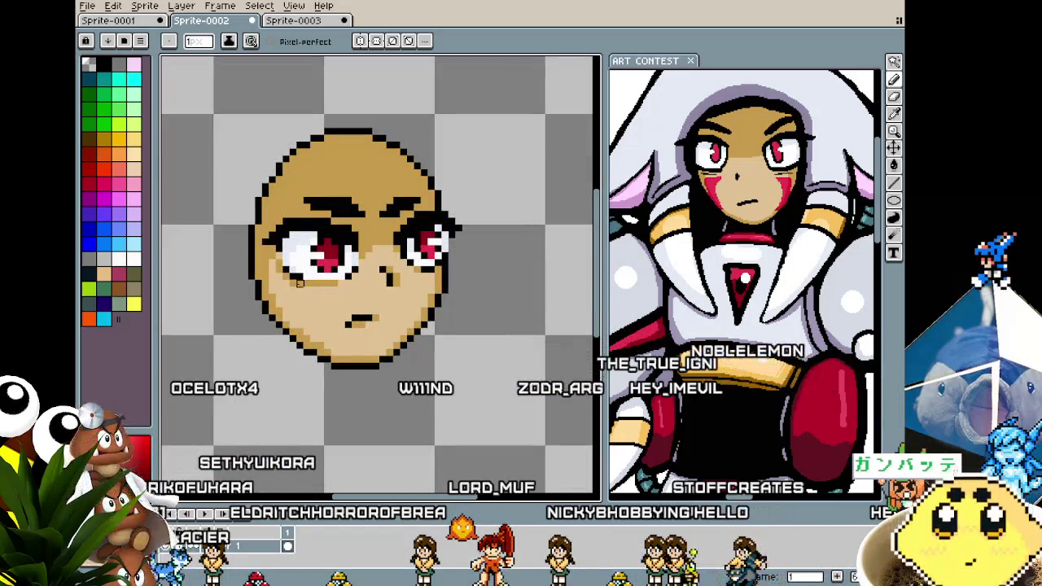
scroll(300, 277, "right", 2)
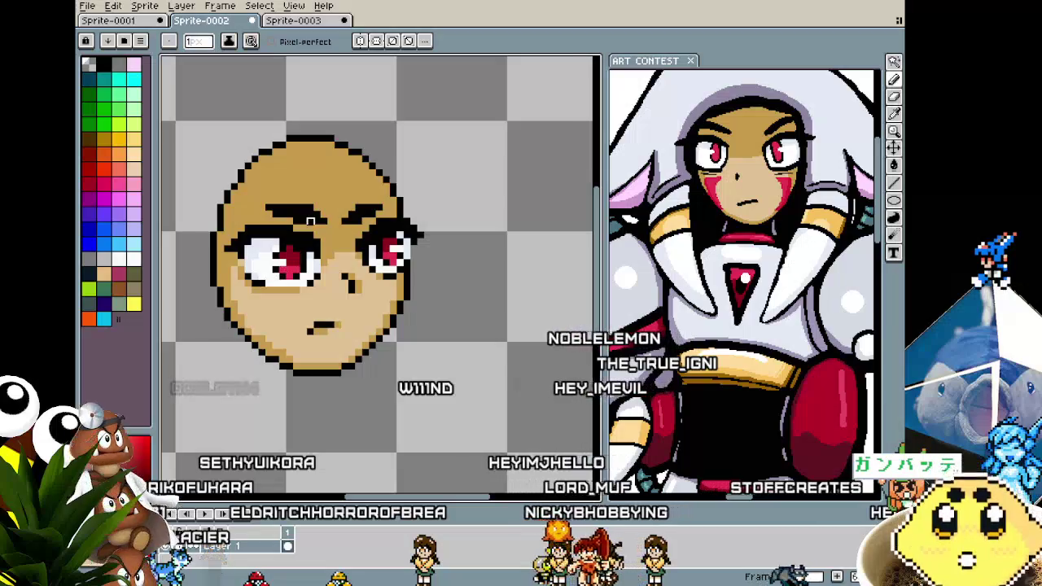
scroll(312, 221, "up", 1)
scroll(371, 260, "down", 2)
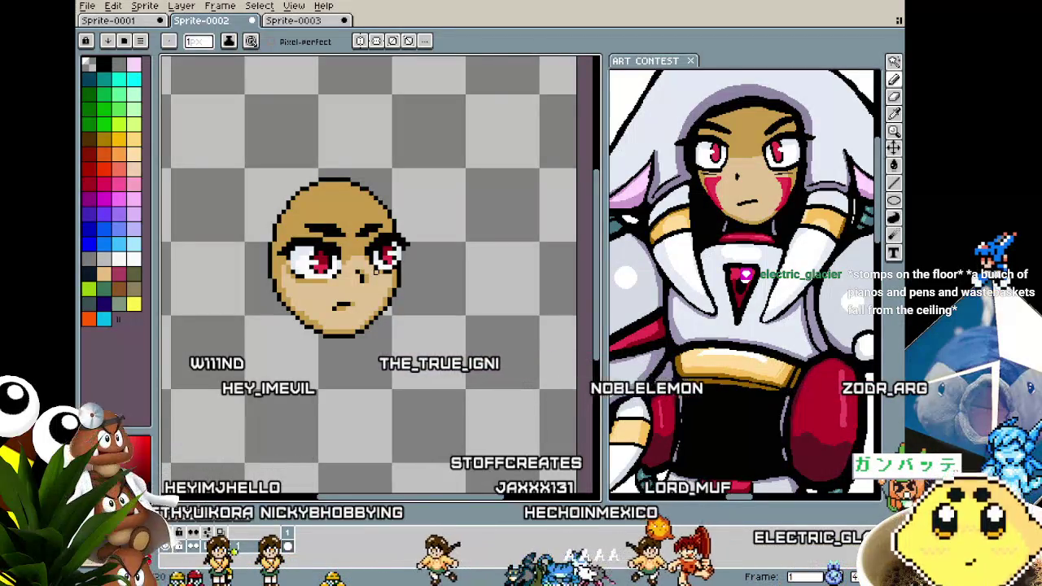
scroll(196, 358, "up", 1)
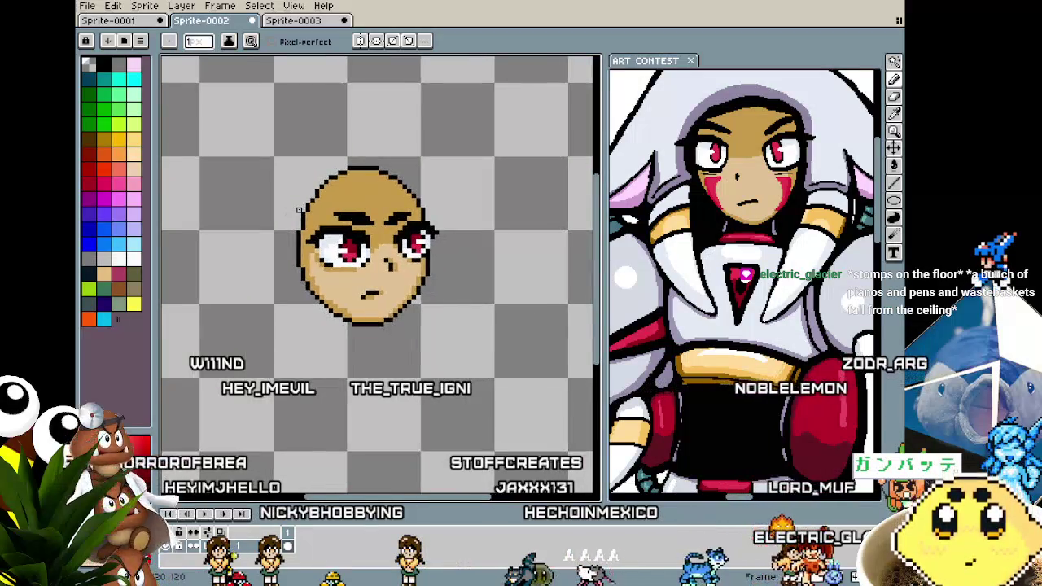
scroll(195, 358, "up", 1)
key("alt")
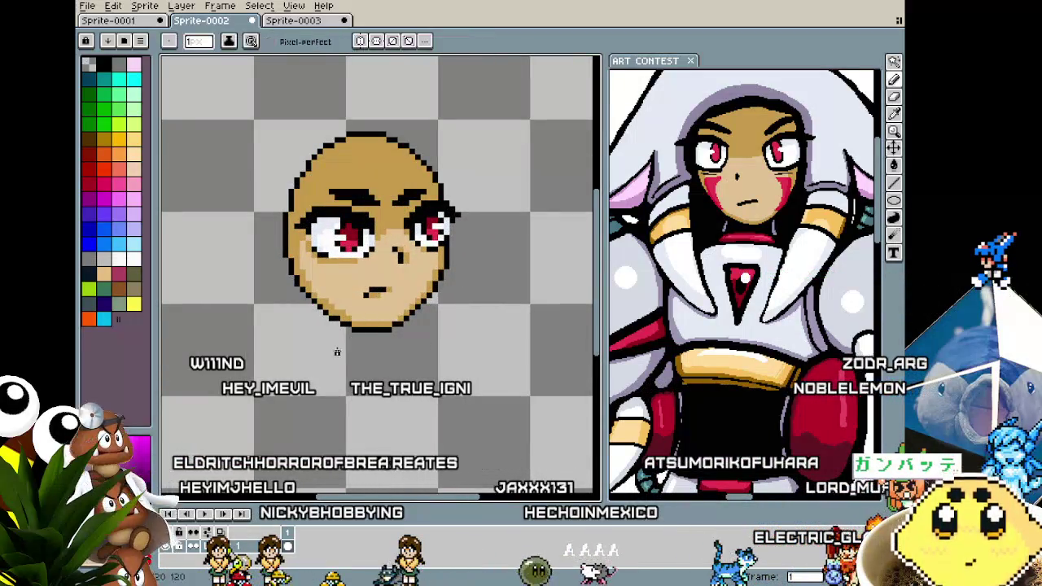
Outline the neck below the chin and fill it solid black.
left_click_drag(339, 323, 331, 358)
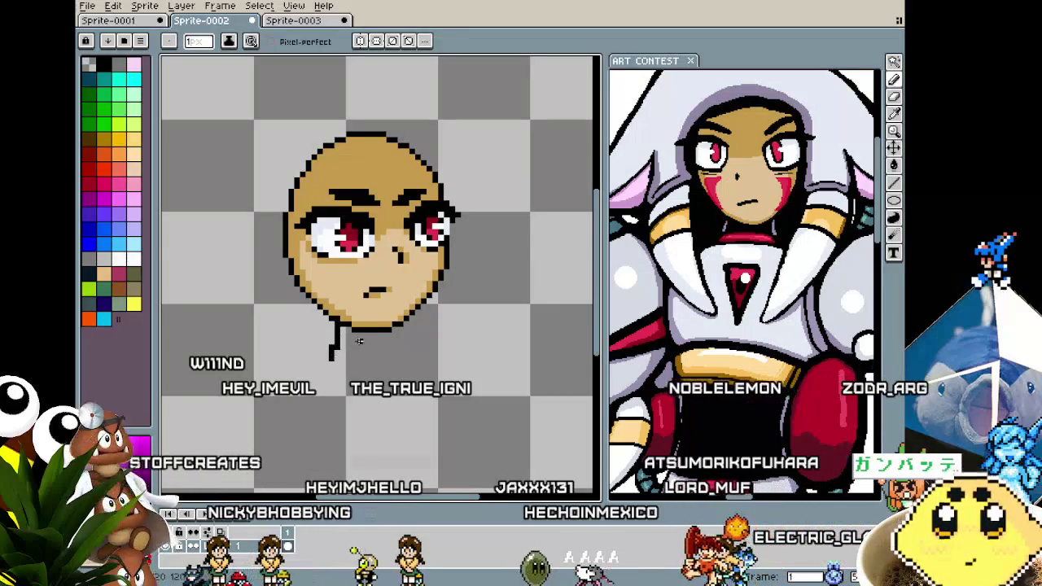
key("ctrl+z")
left_click(341, 298)
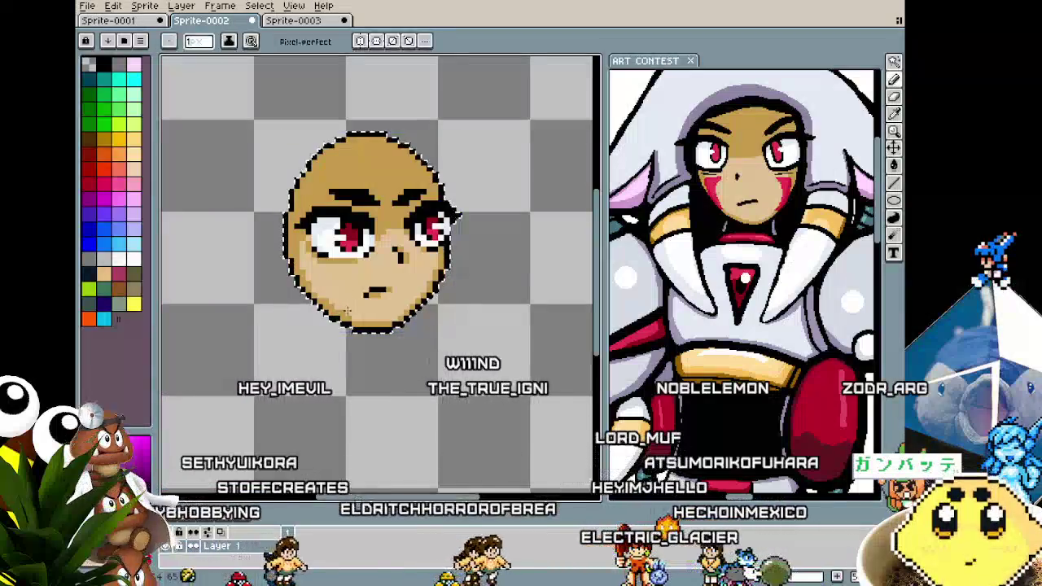
mouse_move(334, 329)
left_mouse_down()
mouse_move(377, 364)
mouse_move(415, 330)
left_mouse_up()
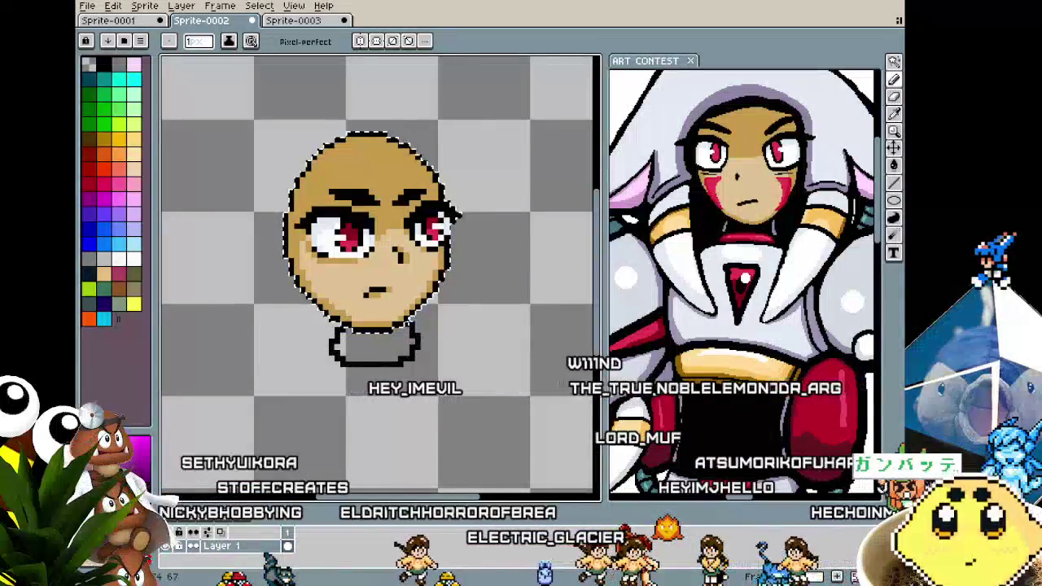
key("g")
left_click(387, 352)
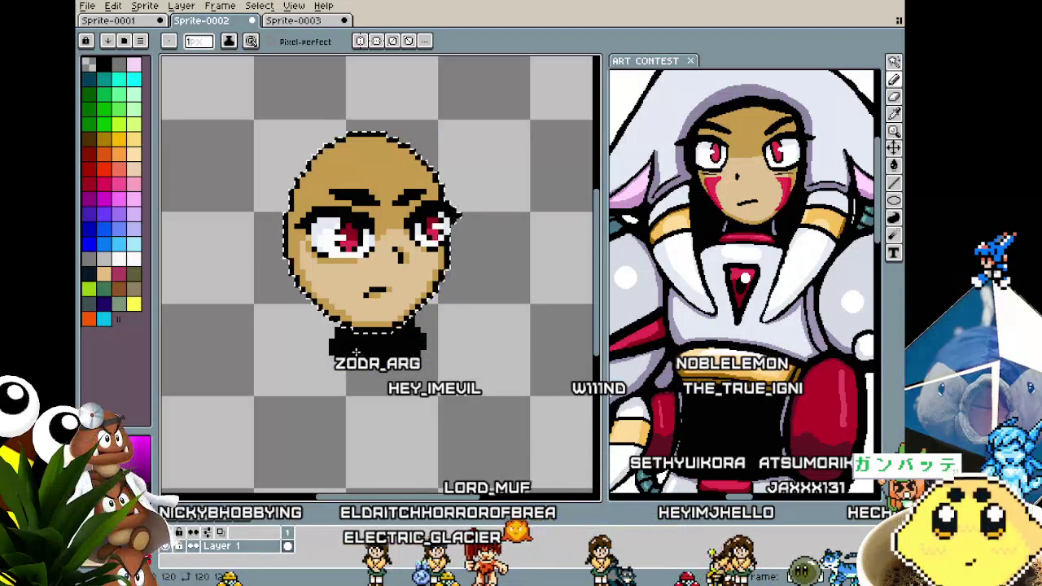
Zoom and pan around the black neck to inspect it under the chin.
scroll(348, 375, "down", 3)
scroll(346, 342, "up", 2)
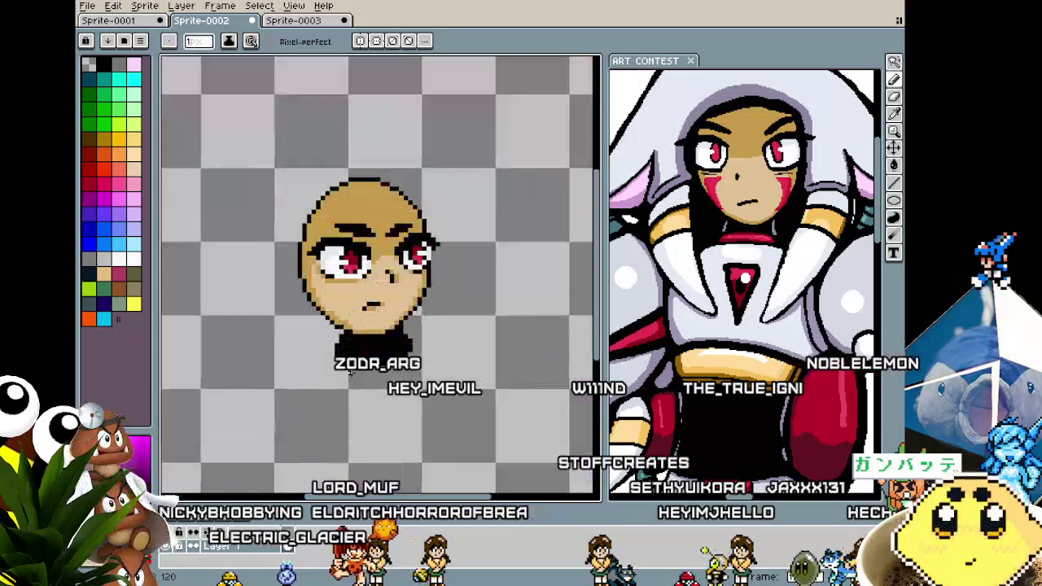
scroll(342, 314, "up", 2)
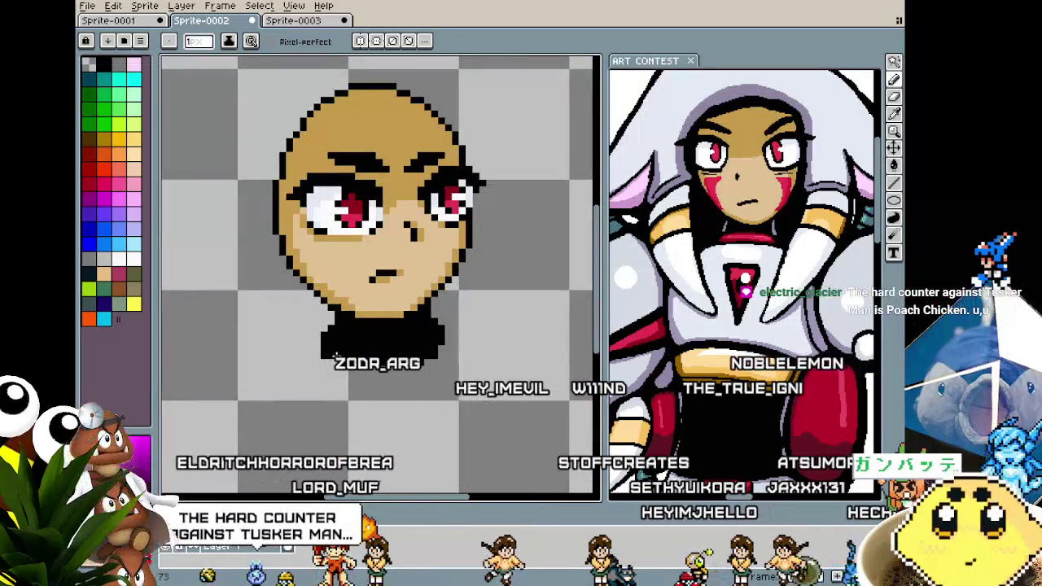
scroll(460, 371, "down", 2)
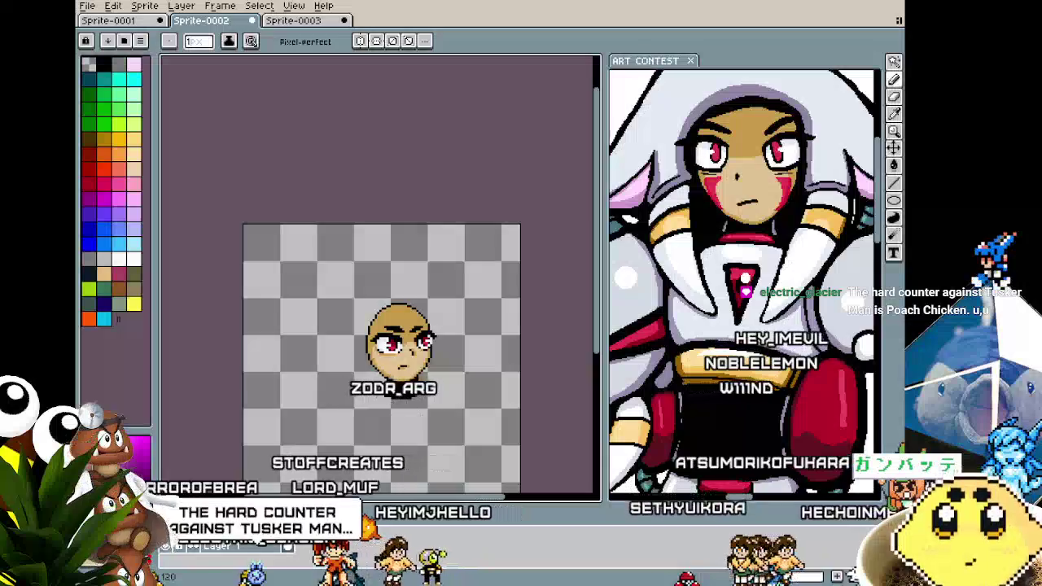
scroll(460, 371, "up", 2)
scroll(460, 370, "up", 1)
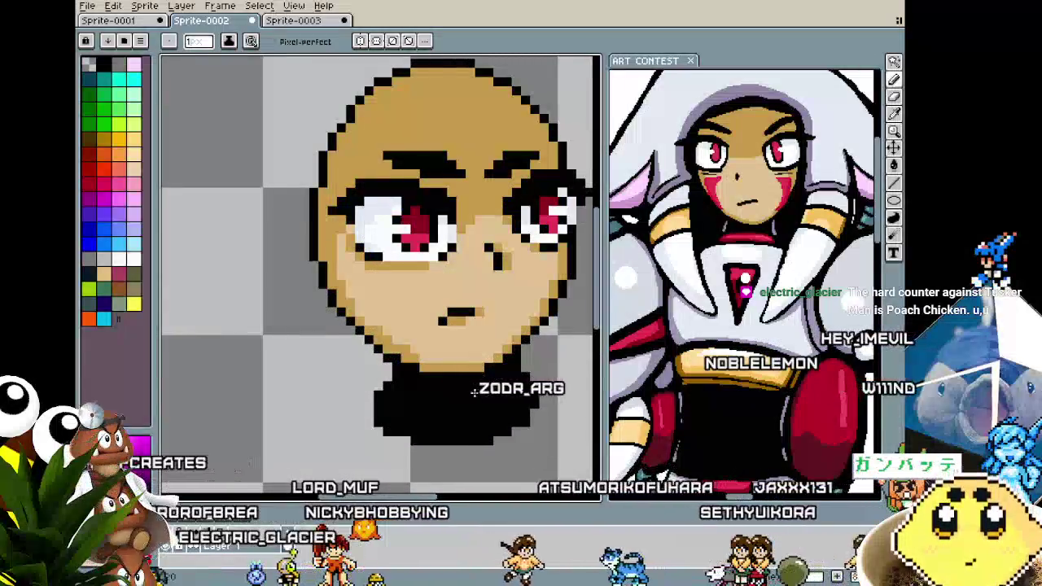
scroll(432, 393, "right", 2)
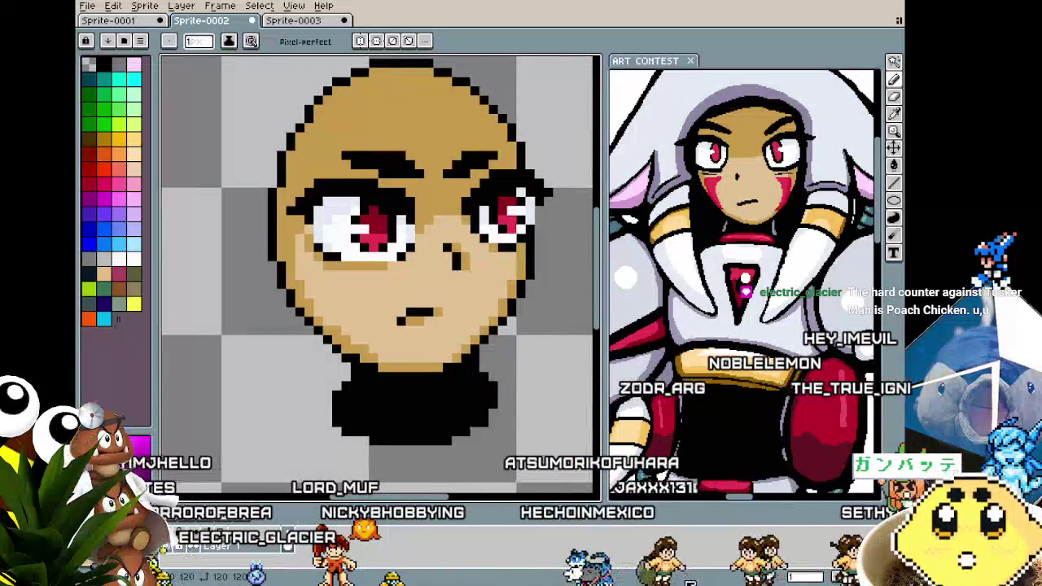
scroll(511, 372, "up", 1)
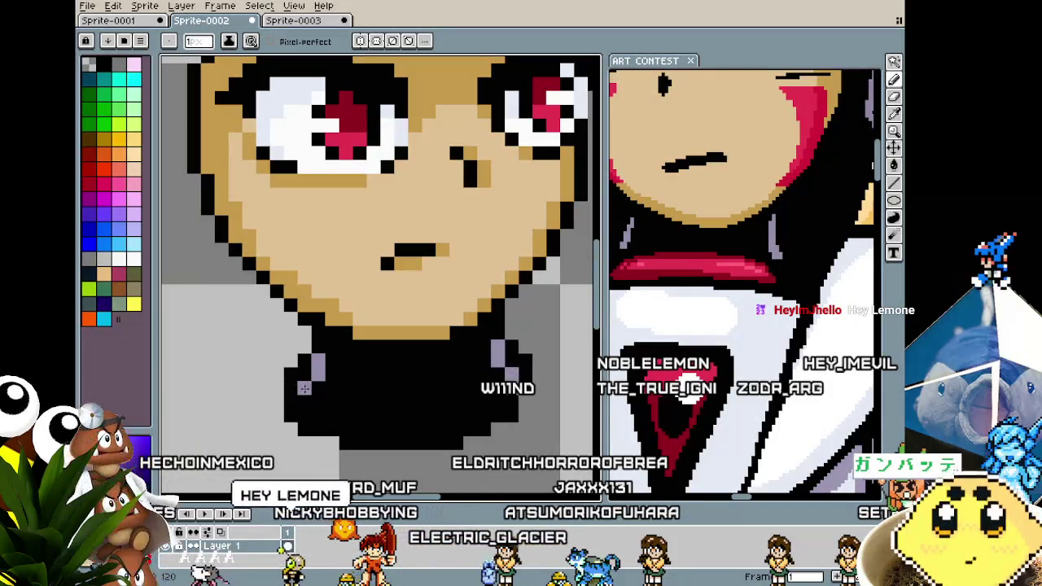
scroll(306, 402, "down", 1)
scroll(317, 408, "down", 1)
scroll(329, 415, "down", 1)
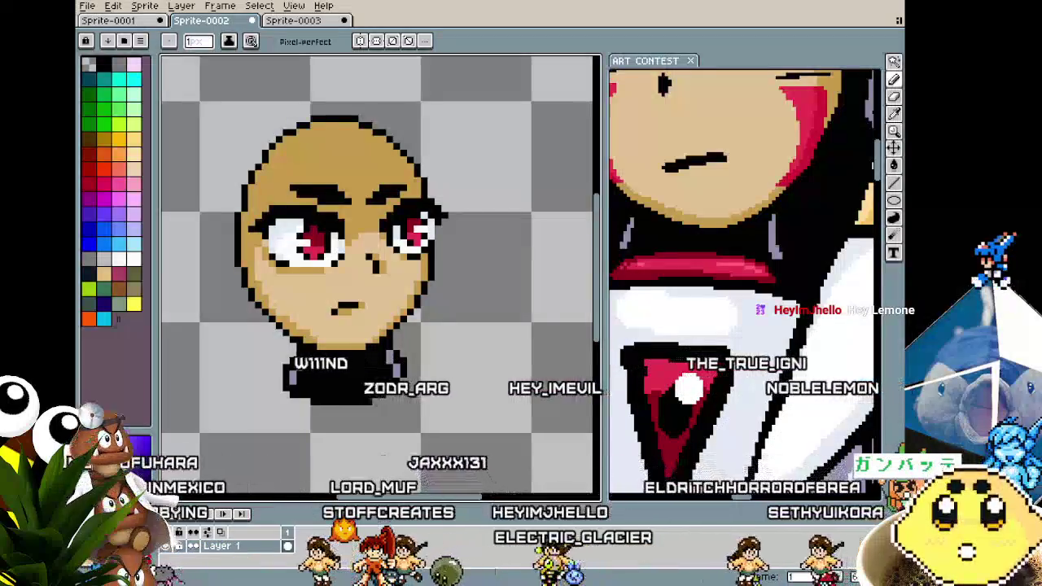
scroll(329, 415, "down", 1)
scroll(350, 300, "up", 1)
scroll(350, 299, "up", 1)
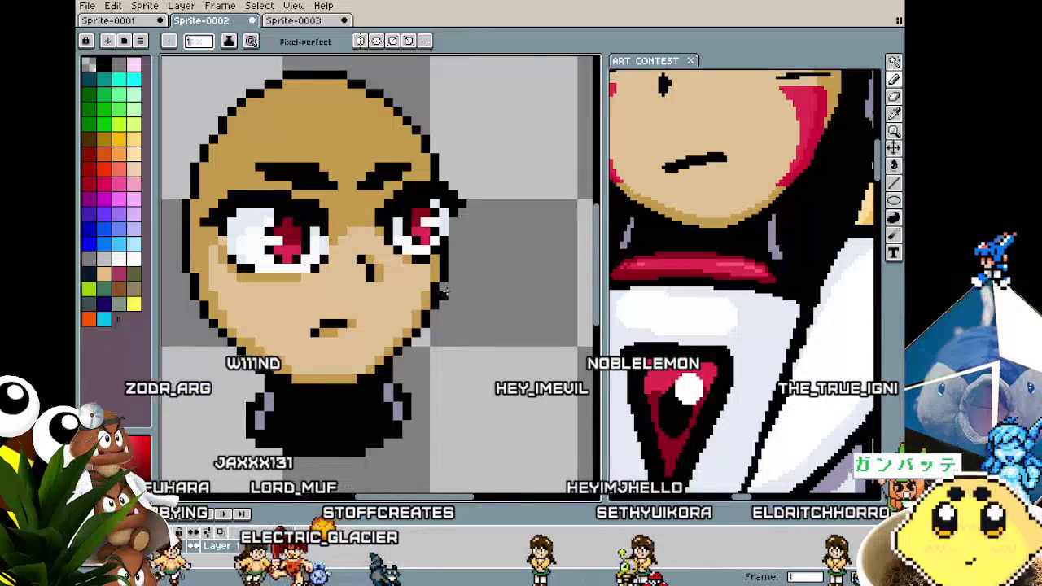
scroll(439, 381, "down", 2)
scroll(401, 368, "down", 1)
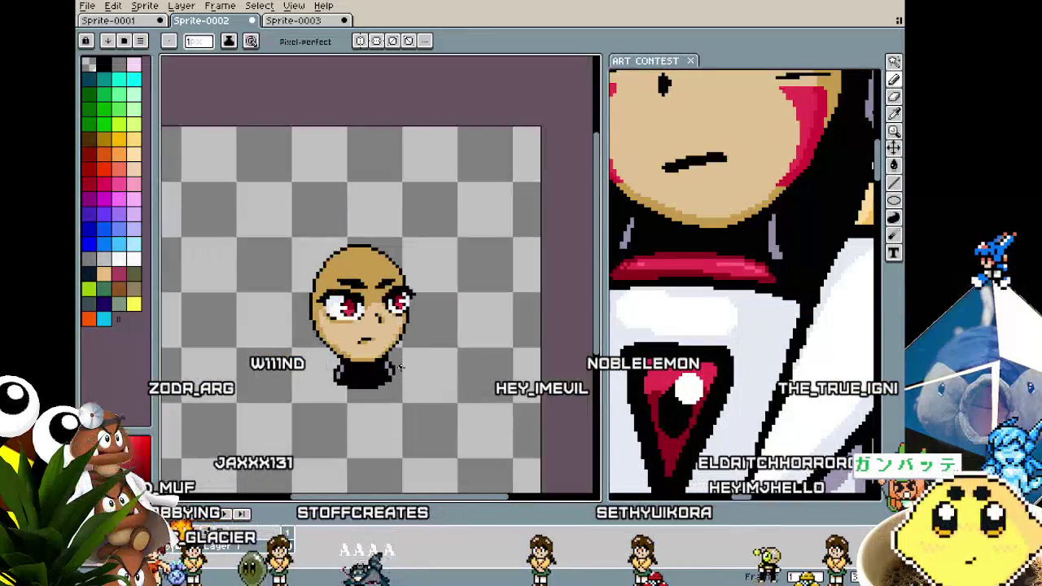
Recentre the view on the head and neck, then Magic Wand the area bordering the sprite.
left_click_drag(405, 367, 403, 365)
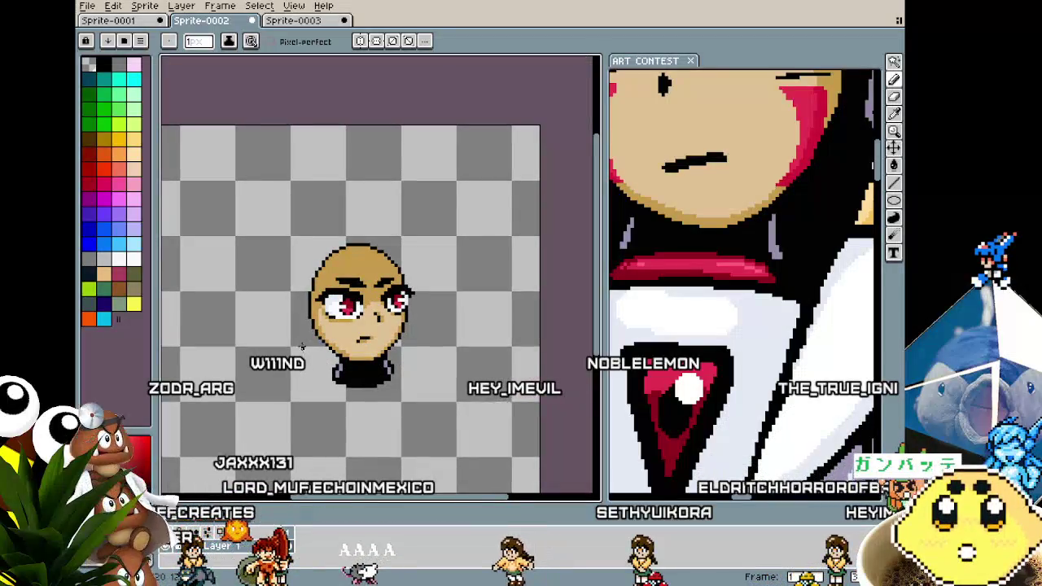
scroll(307, 361, "up", 1)
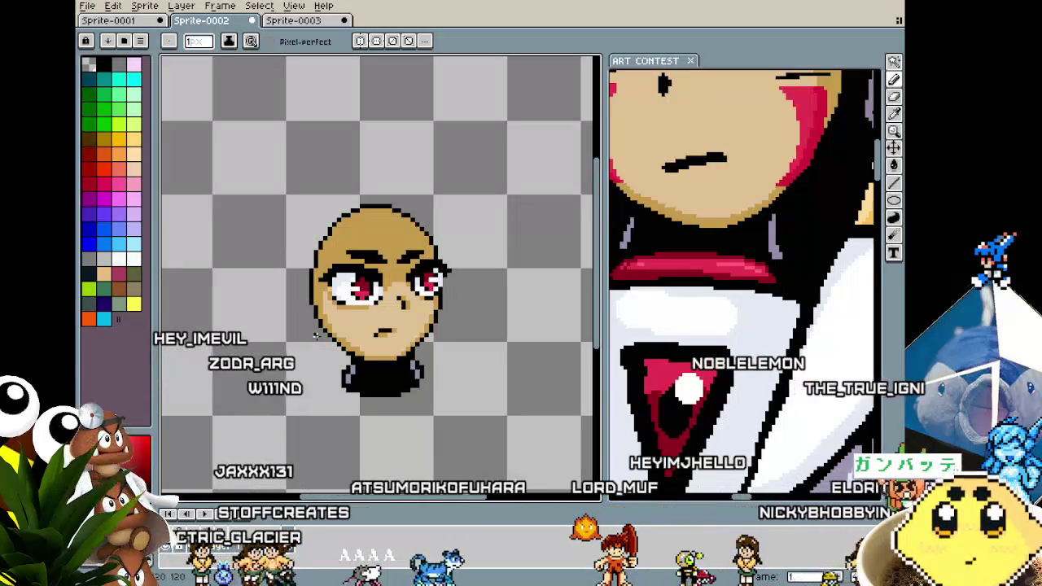
scroll(316, 335, "up", 1)
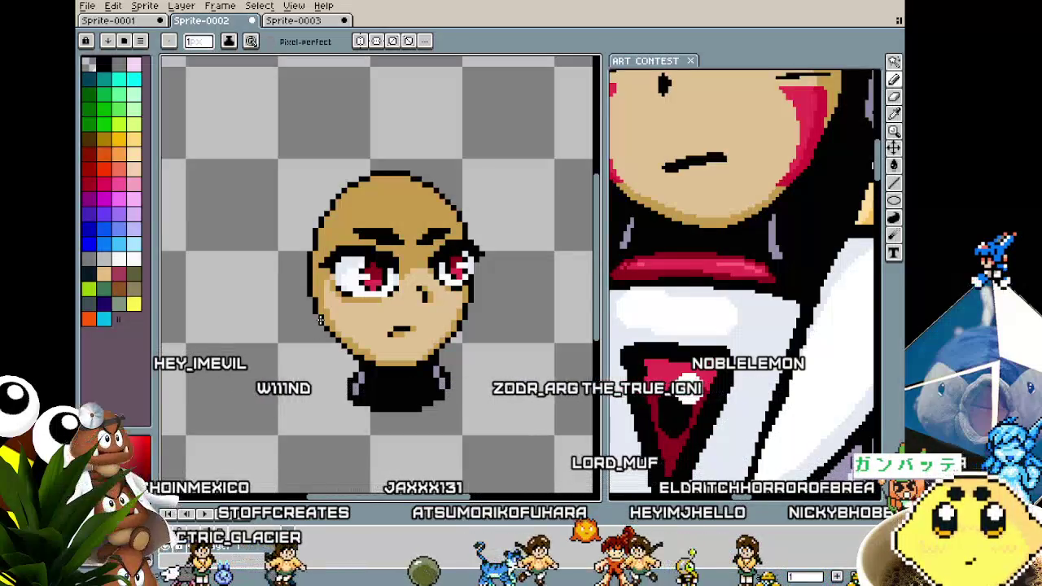
left_click_drag(316, 322, 299, 321)
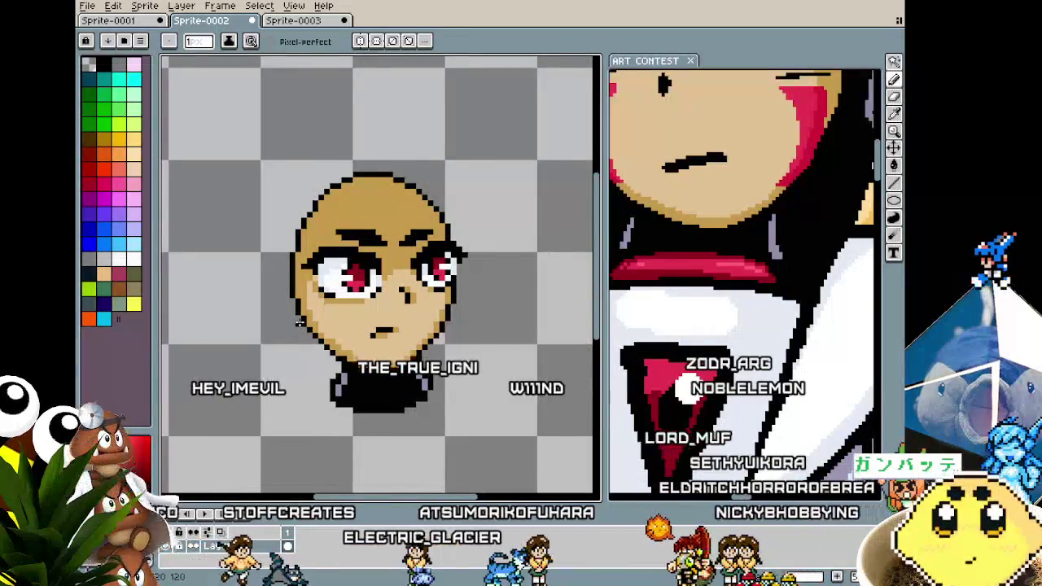
scroll(299, 324, "down", 1)
mouse_move(393, 366)
left_mouse_down()
mouse_move(367, 309)
mouse_move(402, 309)
left_mouse_up()
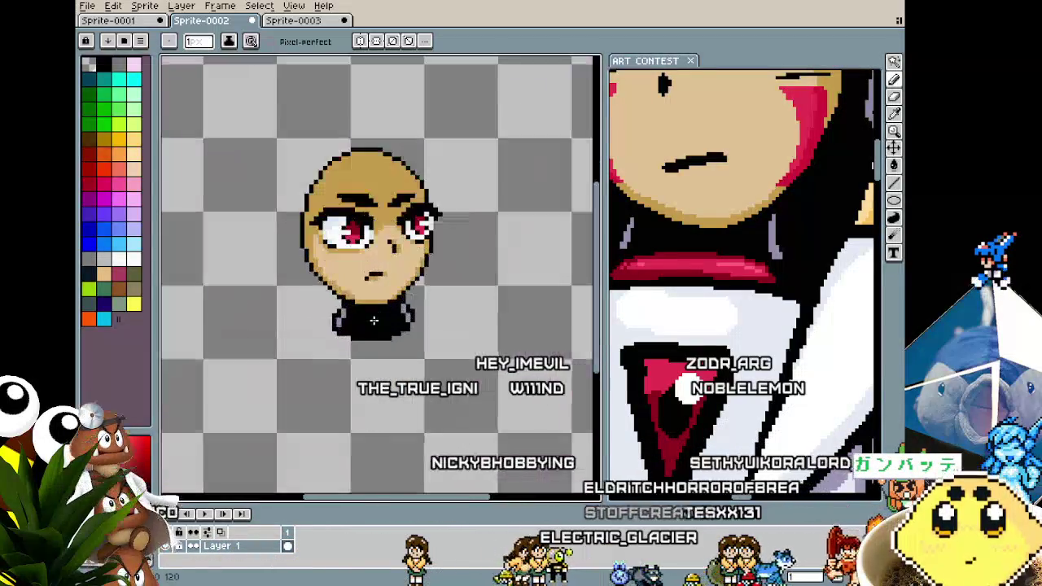
key("i")
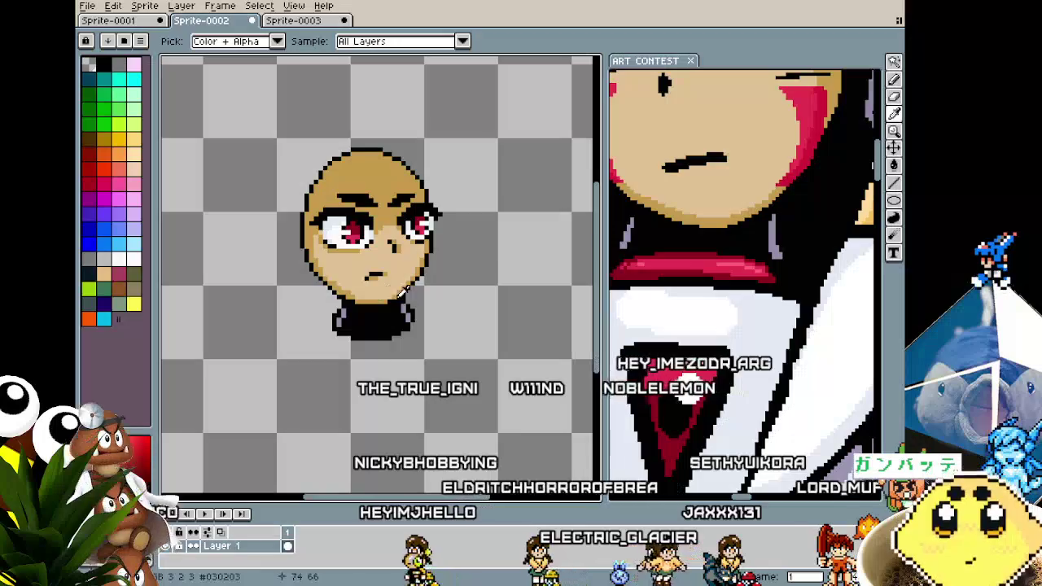
key("b")
scroll(407, 344, "up", 1)
left_click(418, 320, "ctrl")
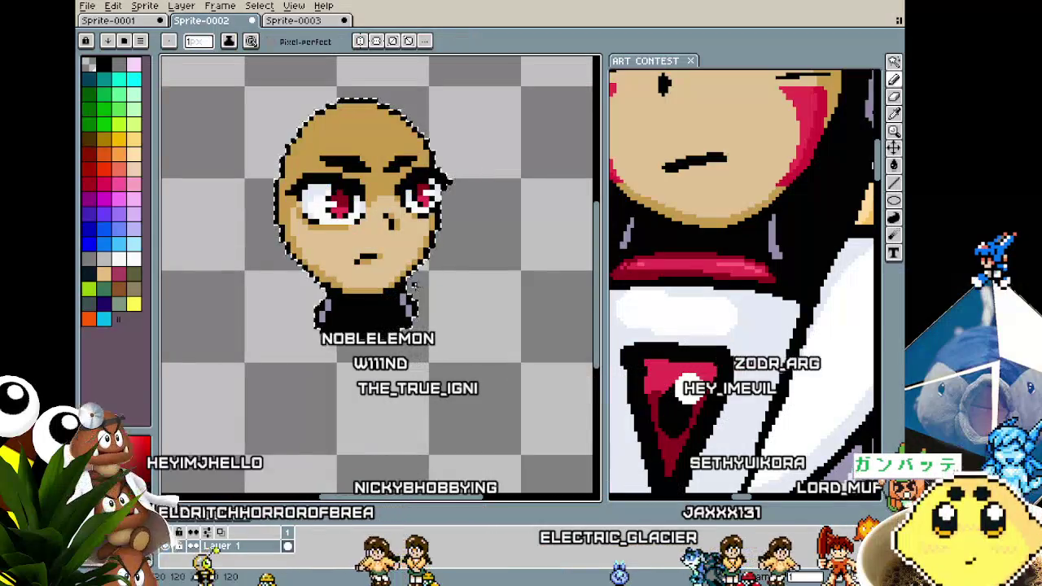
Outline a collar ring around the neck and magic-wand select its interior.
mouse_move(405, 290)
left_mouse_down()
mouse_move(440, 329)
mouse_move(310, 305)
left_mouse_up()
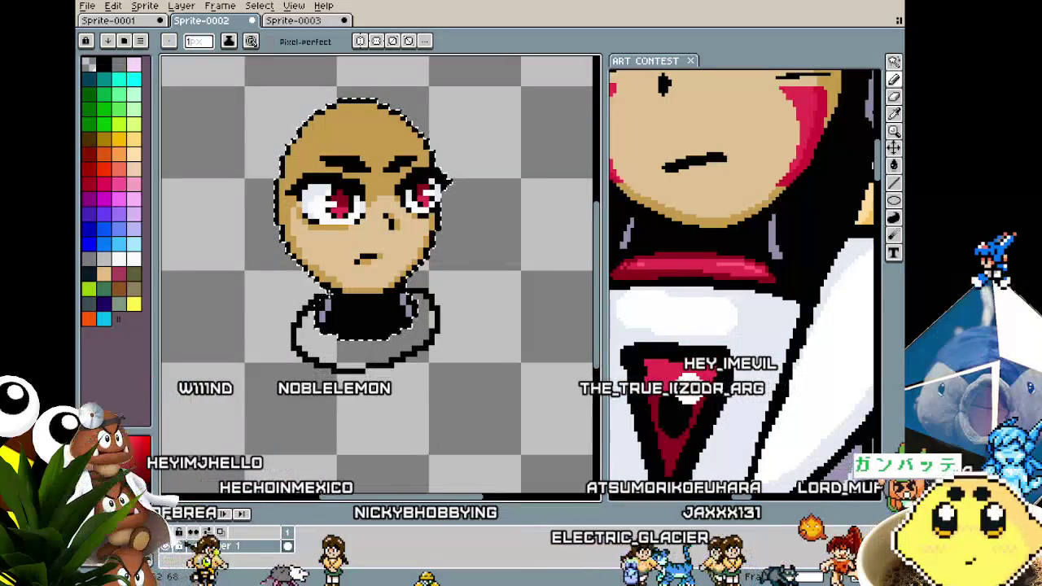
key("i")
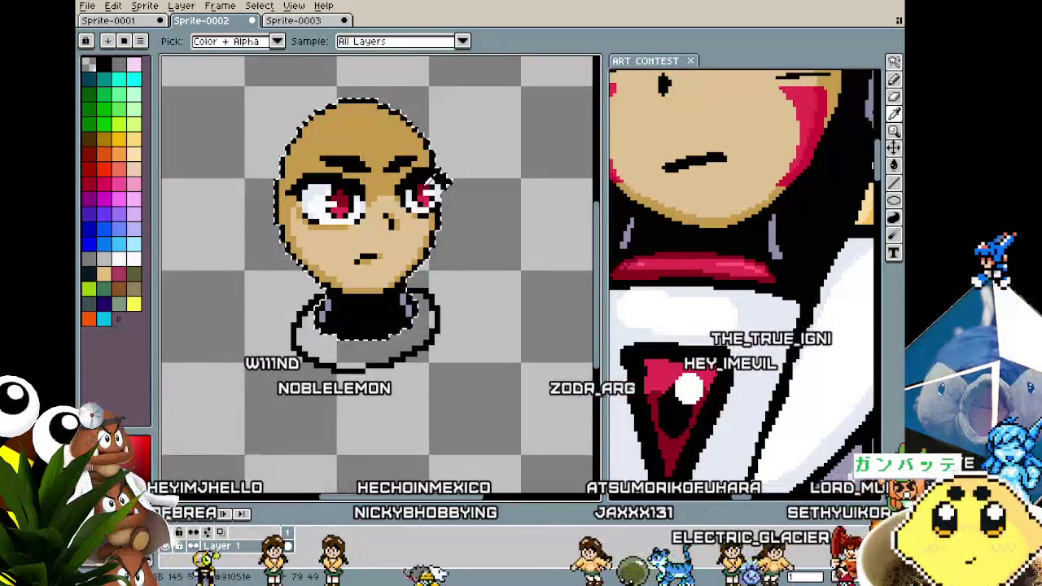
key("w")
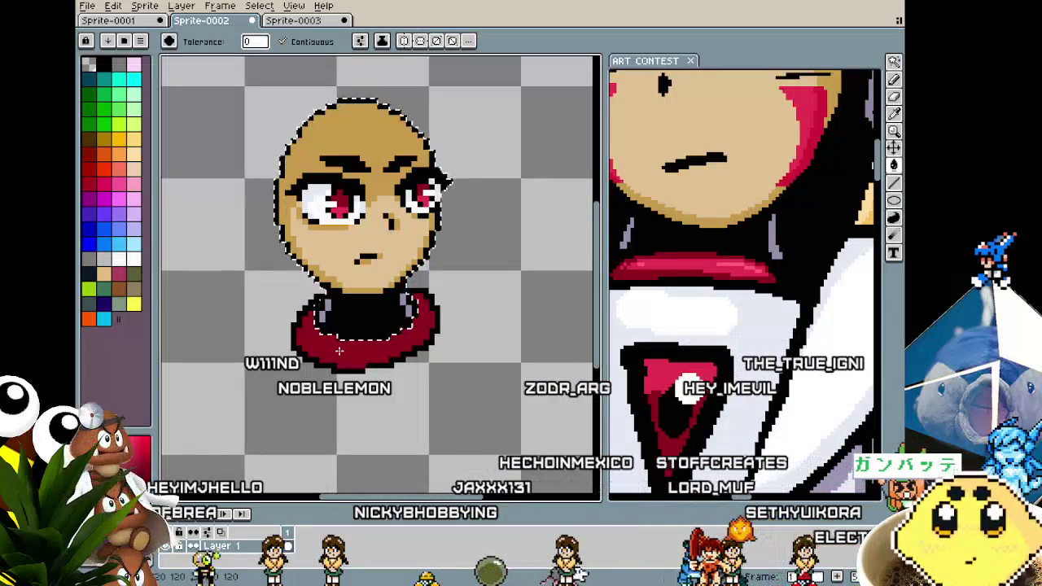
left_click(407, 346)
Shade the selected collar ring with darker crimson using a 3px brush.
key("b")
key("plus")
key("plus")
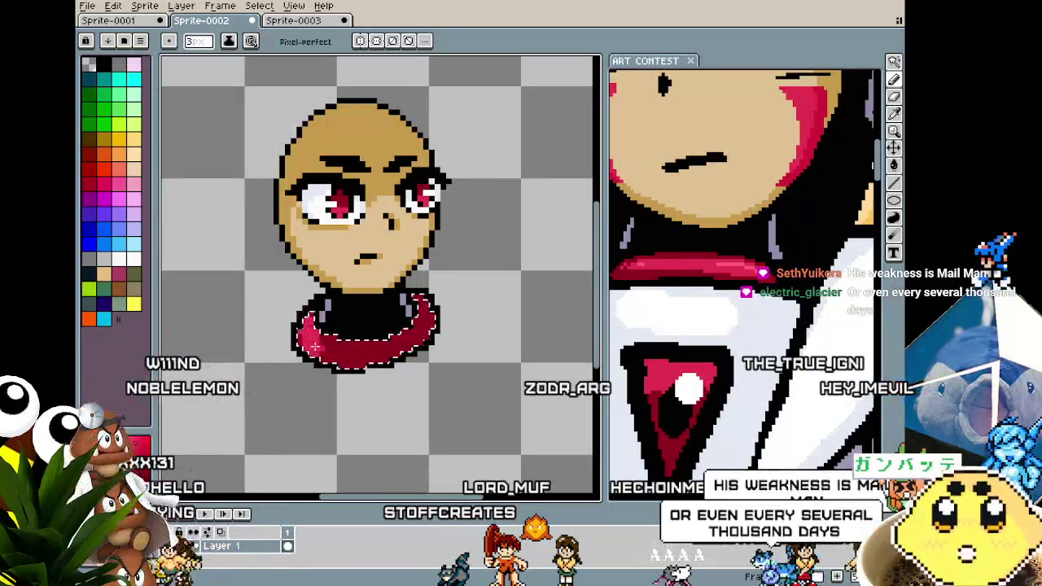
left_click_drag(381, 356, 427, 330)
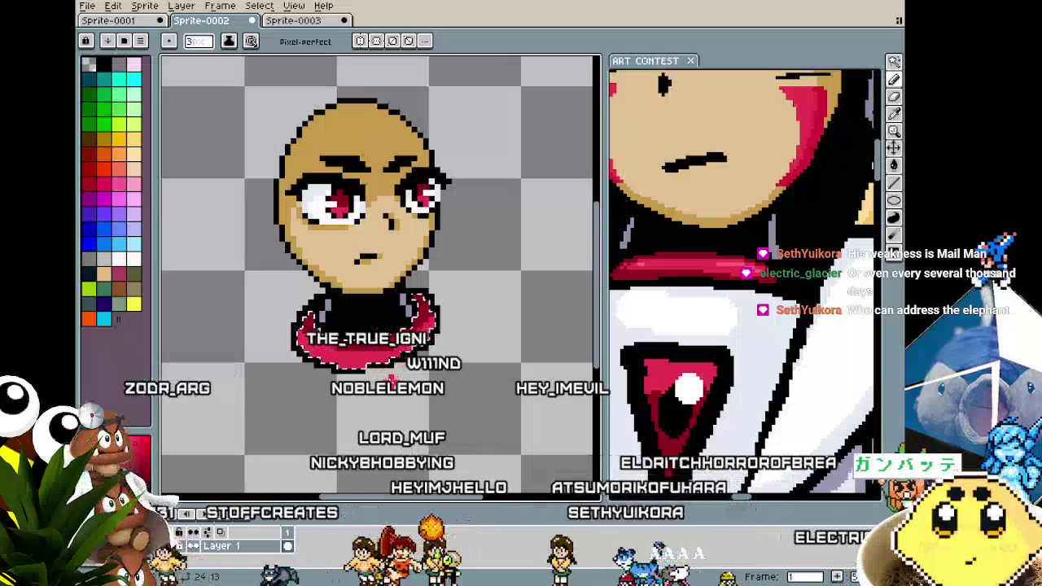
scroll(391, 377, "down", 2)
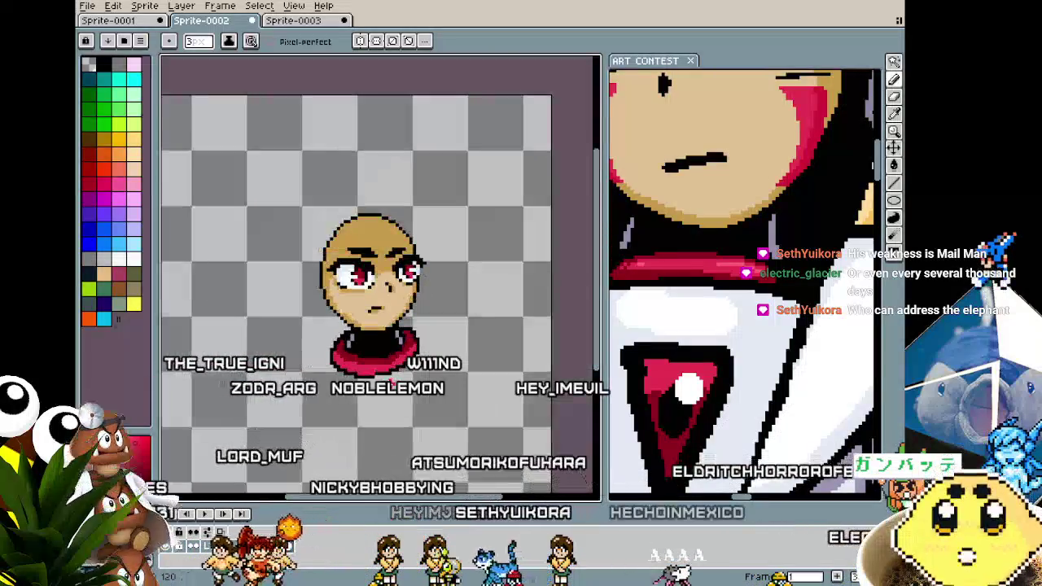
scroll(356, 377, "up", 2)
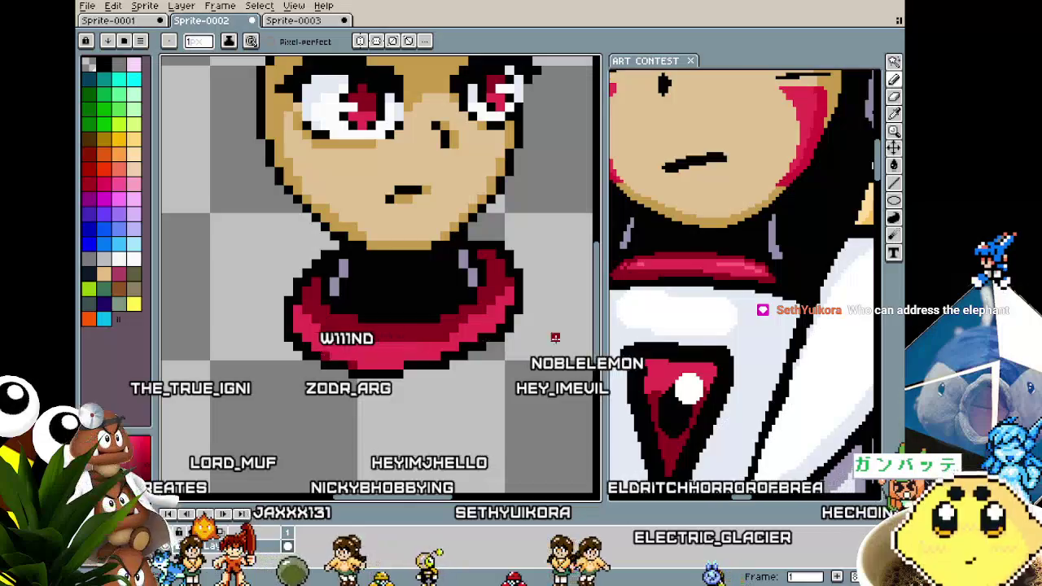
scroll(729, 342, "down", 3)
left_click_drag(739, 341, 757, 328)
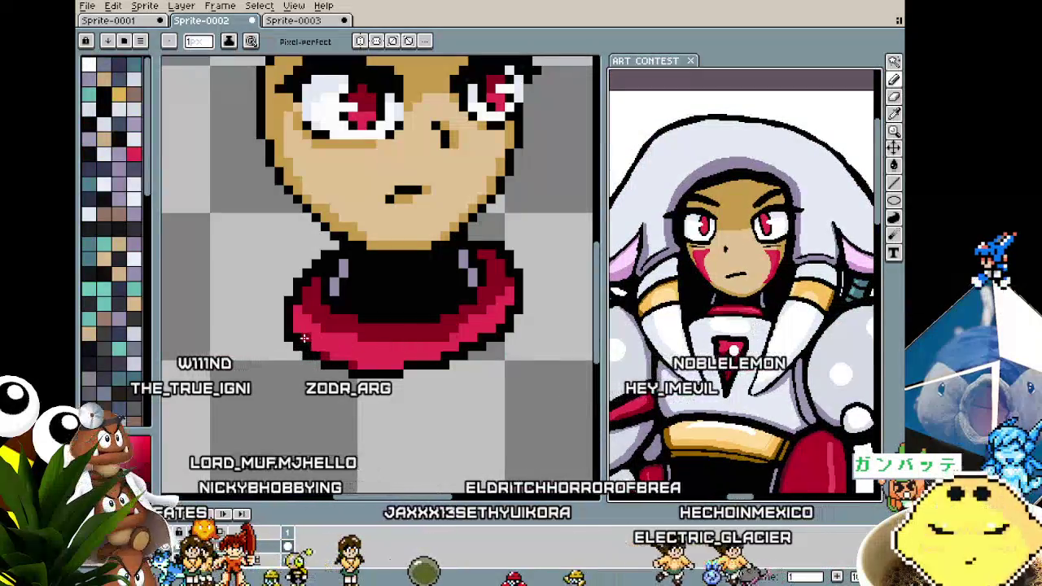
scroll(304, 338, "up", 1)
left_click(295, 343)
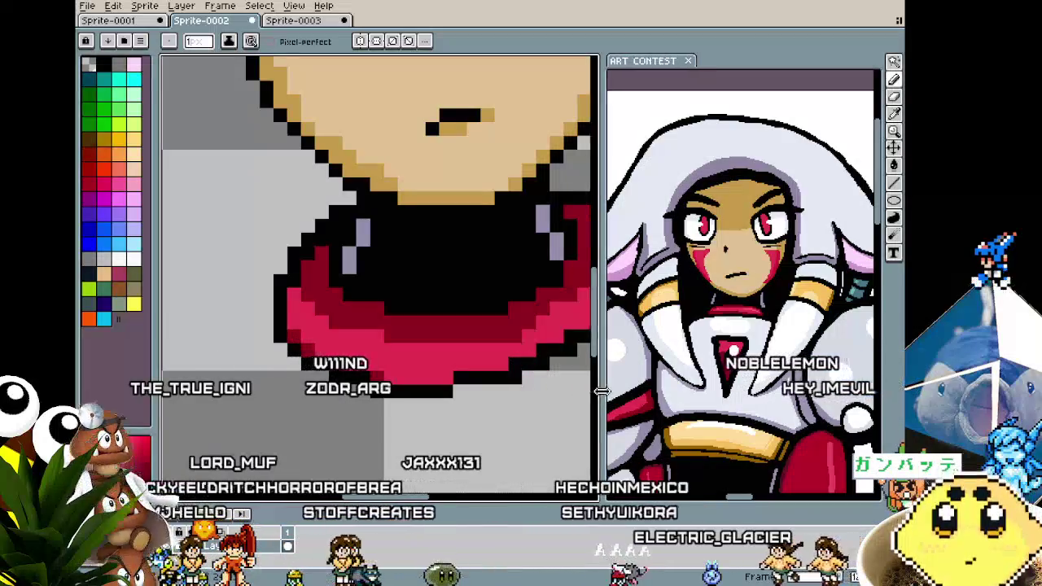
left_click_drag(600, 392, 453, 392)
left_click_drag(534, 383, 528, 189)
scroll(531, 266, "down", 3)
scroll(530, 265, "down", 2)
scroll(528, 189, "down", 1)
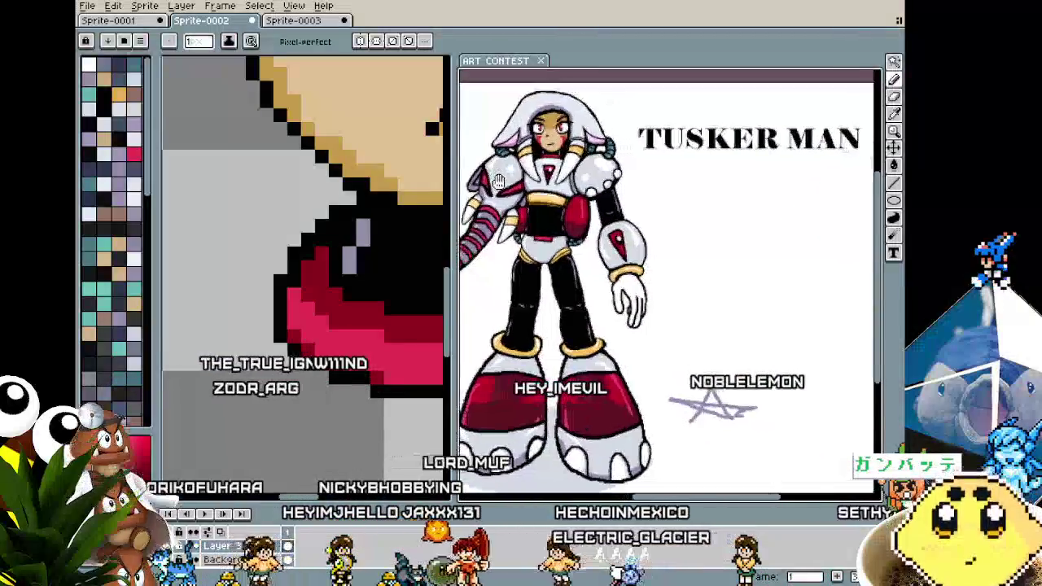
scroll(560, 181, "up", 2)
left_click_drag(560, 181, 573, 180)
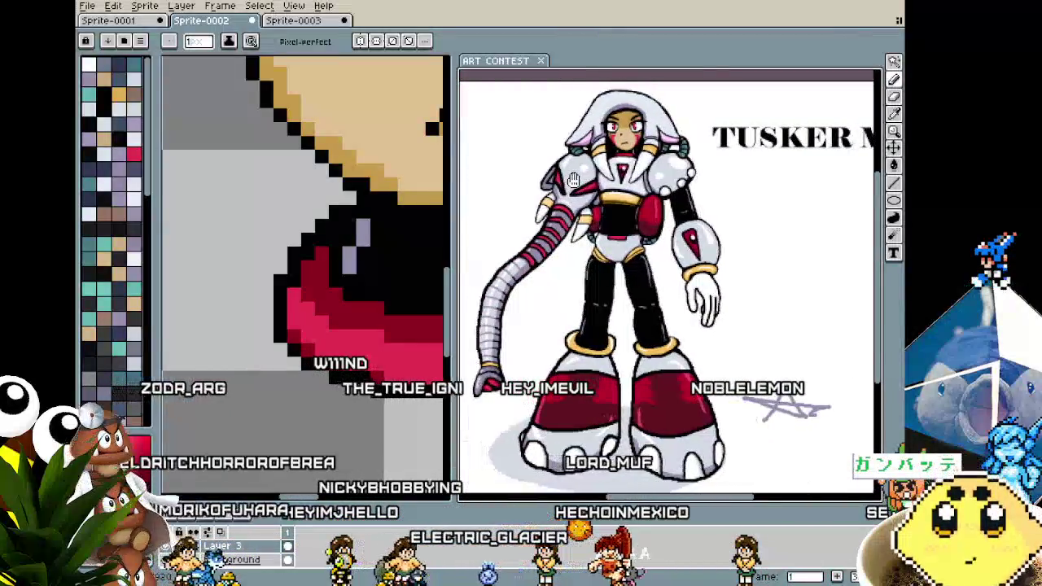
scroll(529, 320, "up", 2)
scroll(598, 293, "up", 1)
mouse_move(597, 293)
left_mouse_down()
mouse_move(605, 342)
mouse_move(581, 388)
left_mouse_up()
scroll(581, 387, "down", 1)
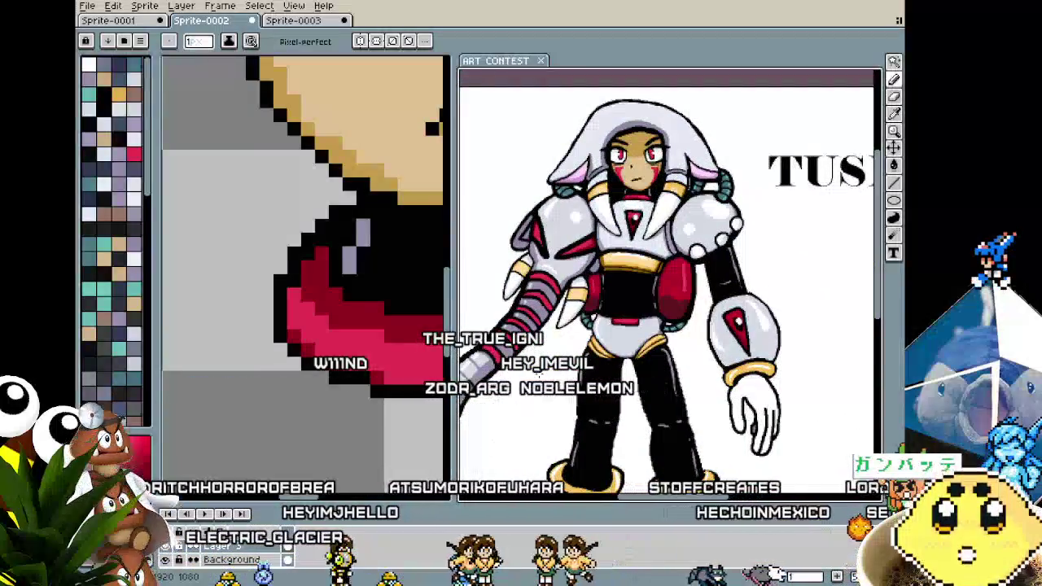
scroll(634, 309, "up", 2)
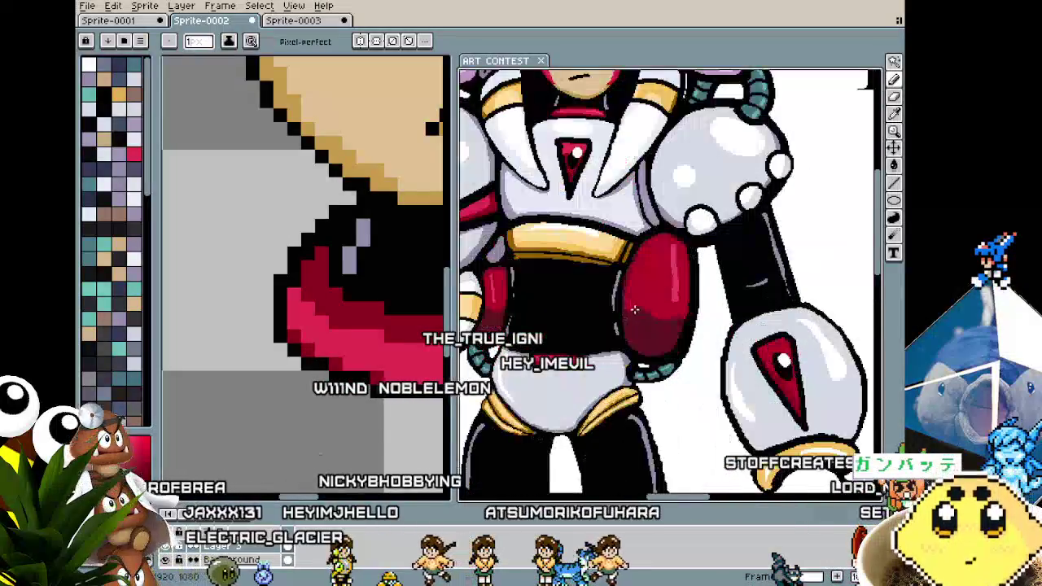
scroll(675, 352, "down", 2)
scroll(693, 126, "up", 1)
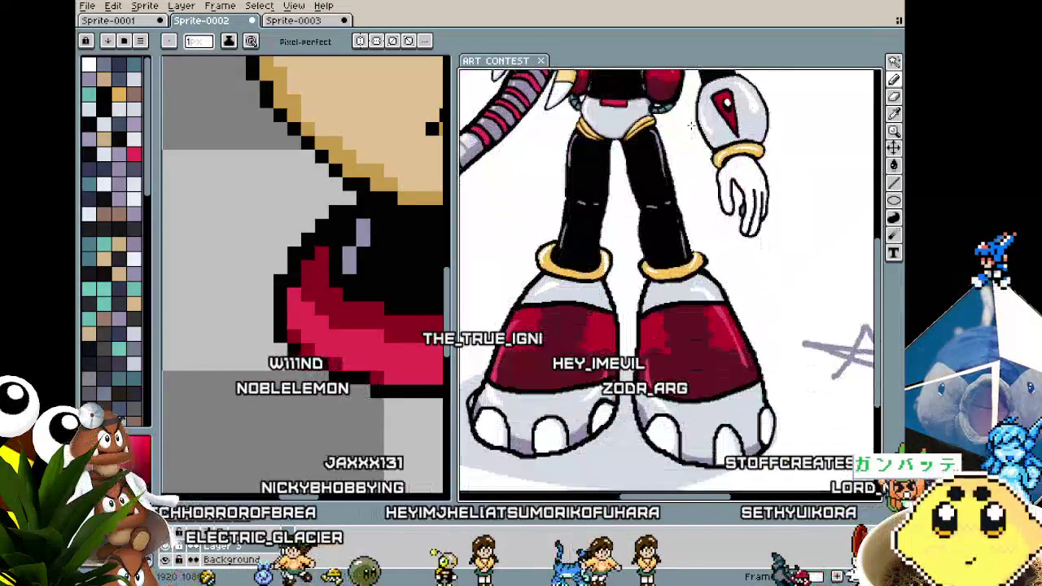
scroll(654, 372, "up", 1)
scroll(733, 310, "up", 1)
scroll(767, 268, "down", 1)
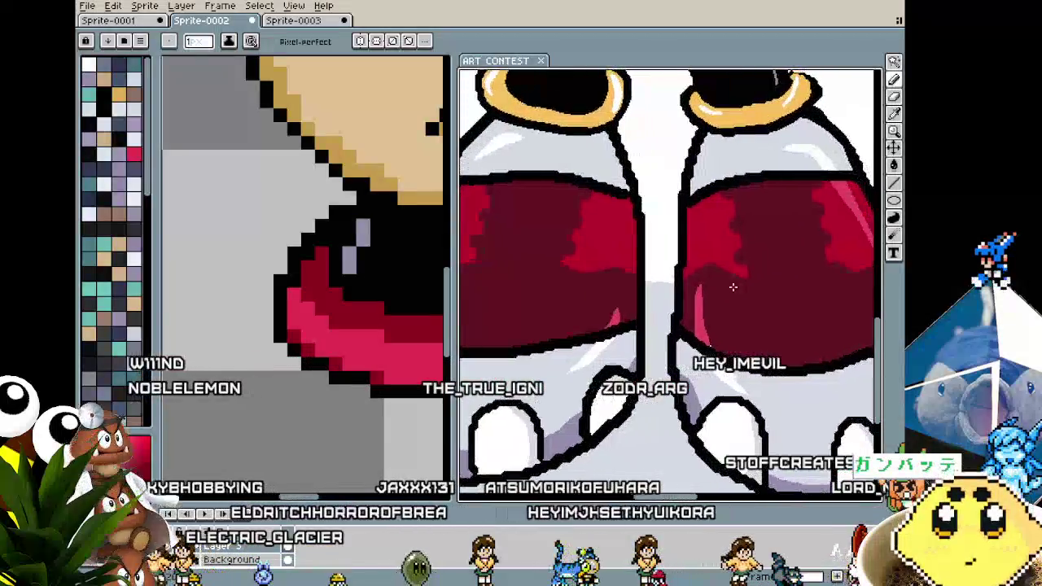
scroll(733, 286, "down", 1)
left_click_drag(709, 122, 710, 287)
scroll(709, 284, "down", 1)
scroll(708, 283, "up", 1)
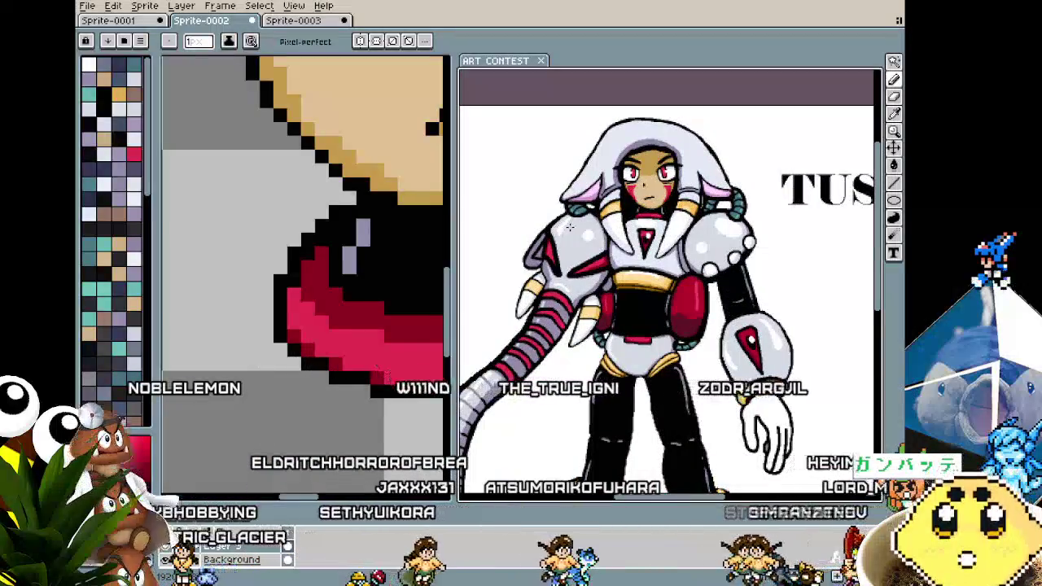
scroll(570, 226, "up", 1)
scroll(572, 244, "up", 1)
scroll(573, 258, "down", 1)
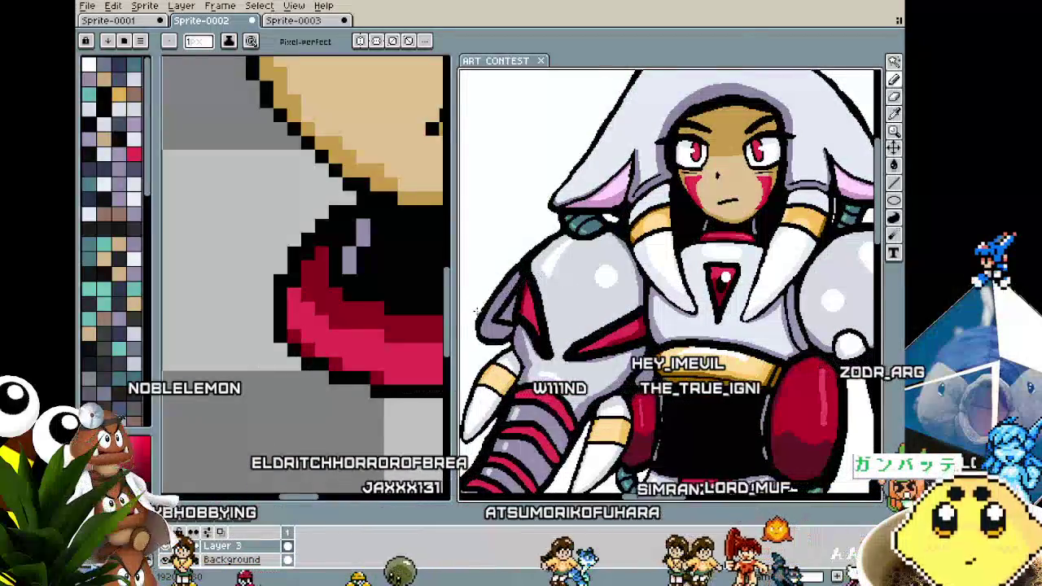
left_click_drag(455, 333, 631, 343)
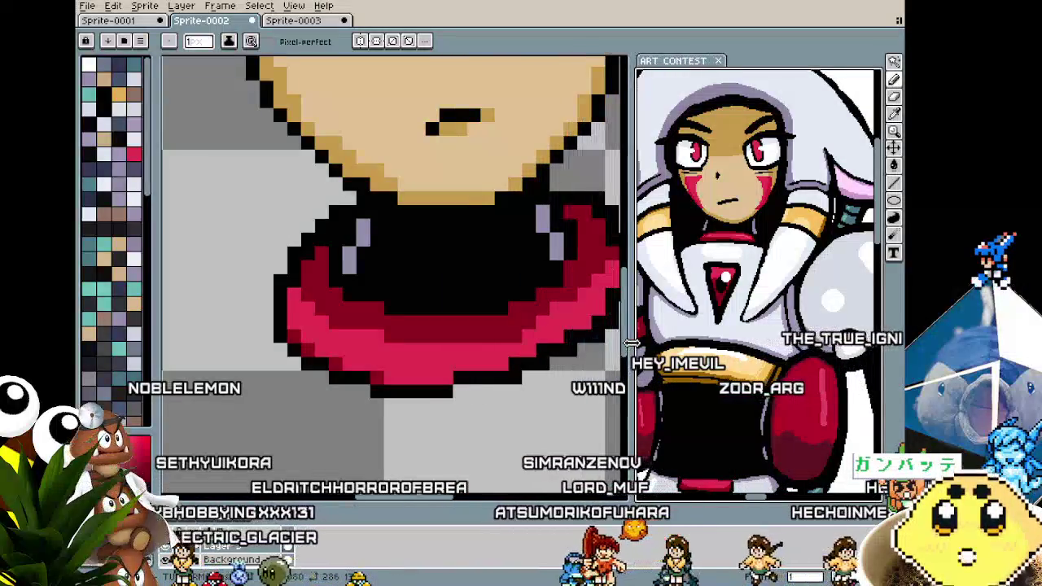
key("shift+h")
scroll(366, 291, "down", 1)
scroll(358, 301, "down", 1)
scroll(349, 314, "up", 2)
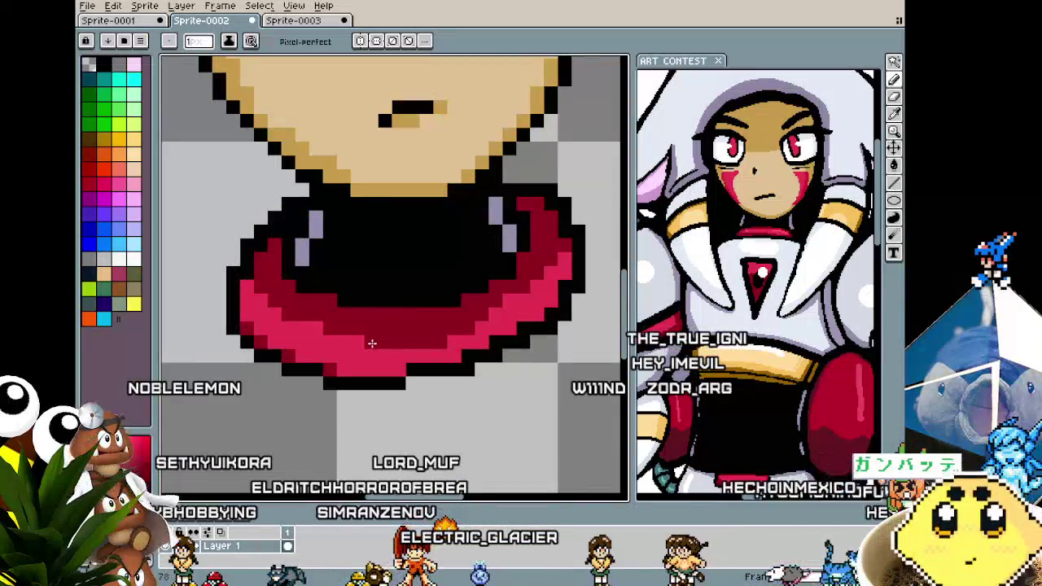
scroll(337, 342, "down", 2)
scroll(350, 350, "down", 1)
scroll(358, 358, "up", 1)
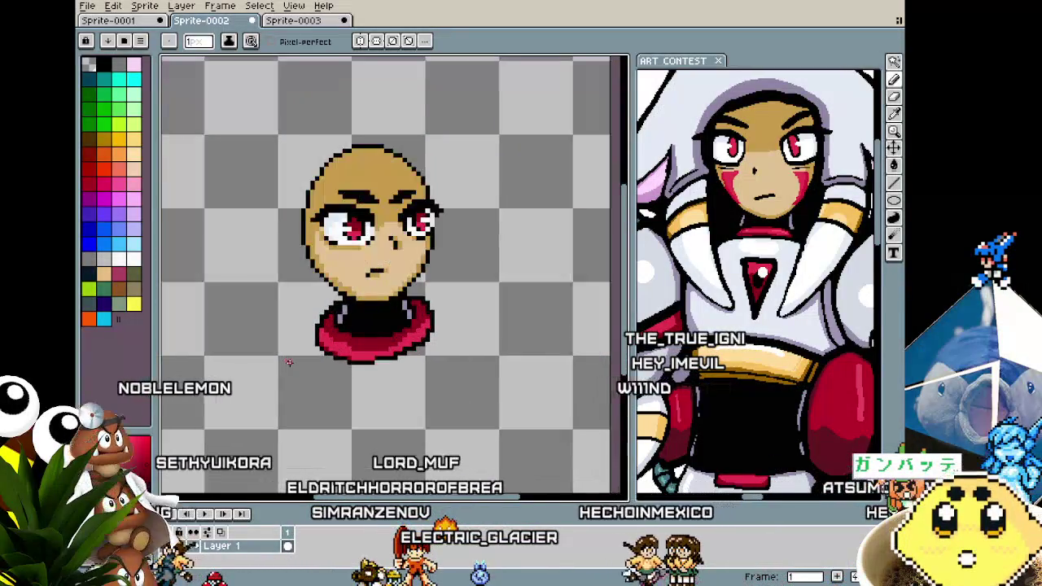
Zoom in on the collar and undo the last crimson shading stroke.
scroll(365, 362, "up", 1)
scroll(424, 342, "up", 1)
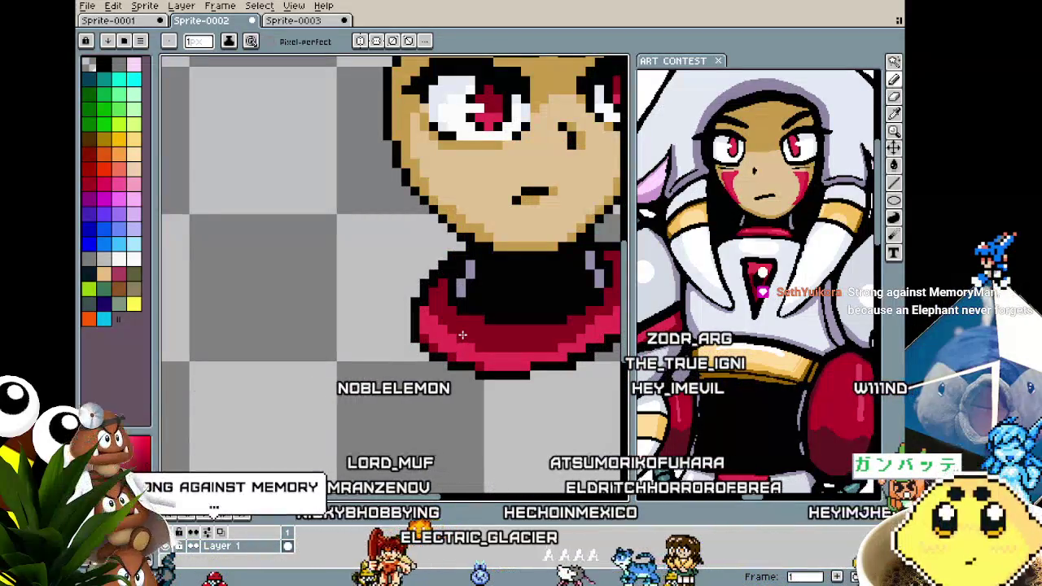
scroll(461, 335, "down", 1)
scroll(439, 318, "up", 1)
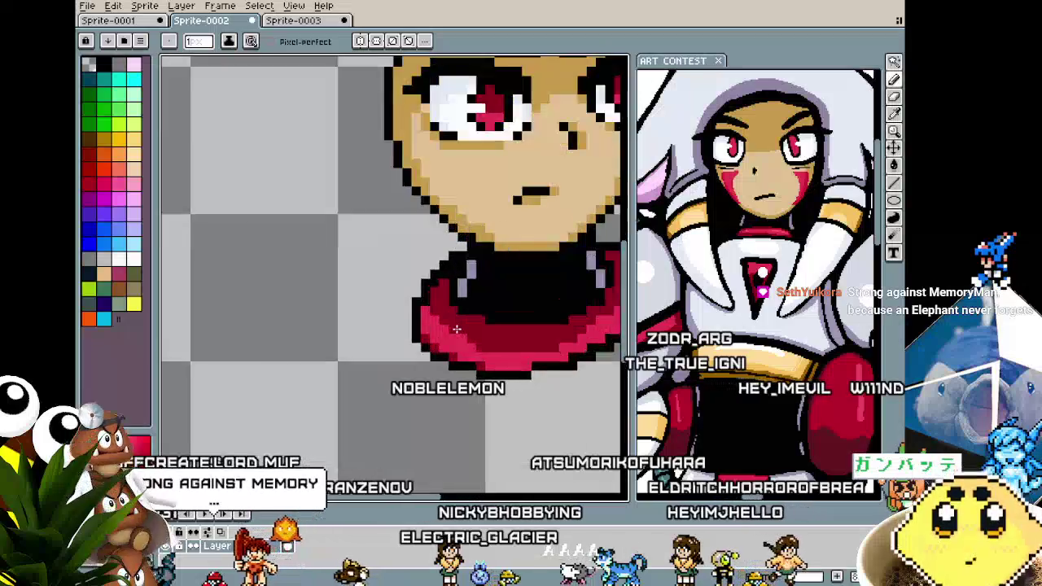
scroll(428, 301, "up", 1)
scroll(414, 329, "down", 4)
scroll(456, 359, "up", 1)
scroll(484, 376, "up", 1)
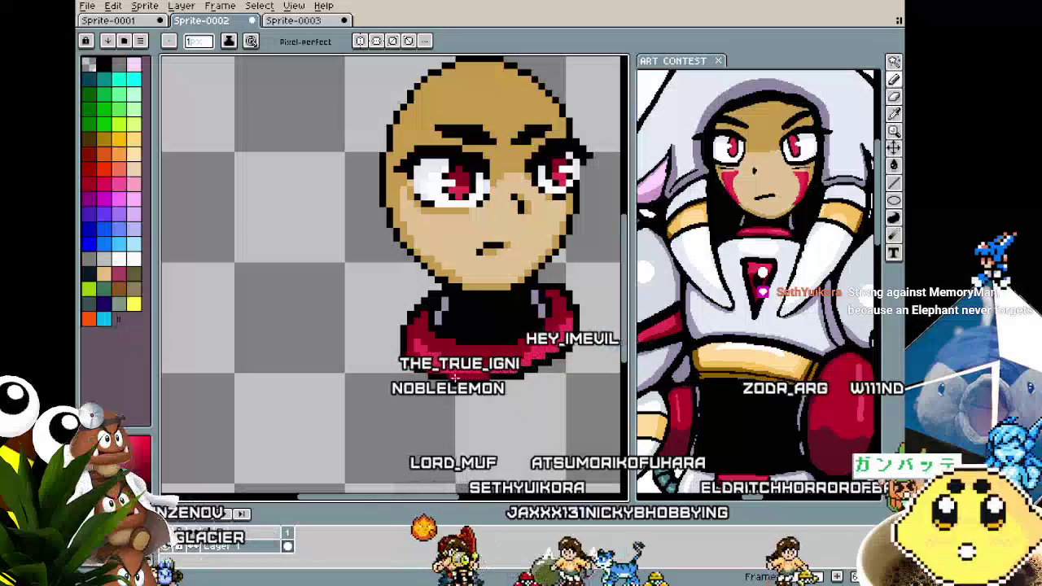
scroll(484, 376, "up", 1)
scroll(496, 358, "up", 1)
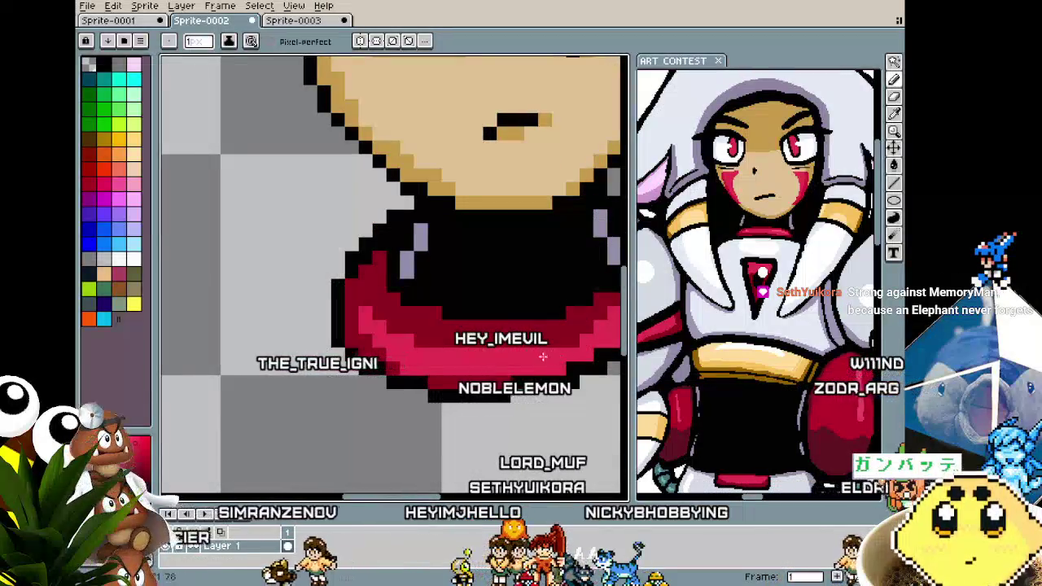
key("ctrl+z")
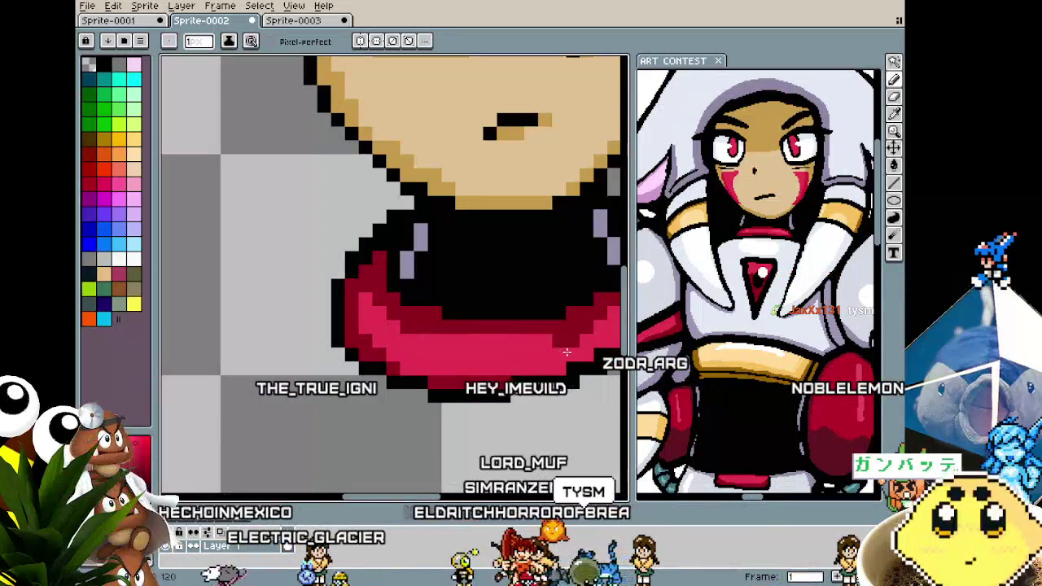
Switch to the eyedropper and zoom around the collar to inspect its remaining shading.
scroll(553, 383, "down", 2)
scroll(552, 383, "up", 2)
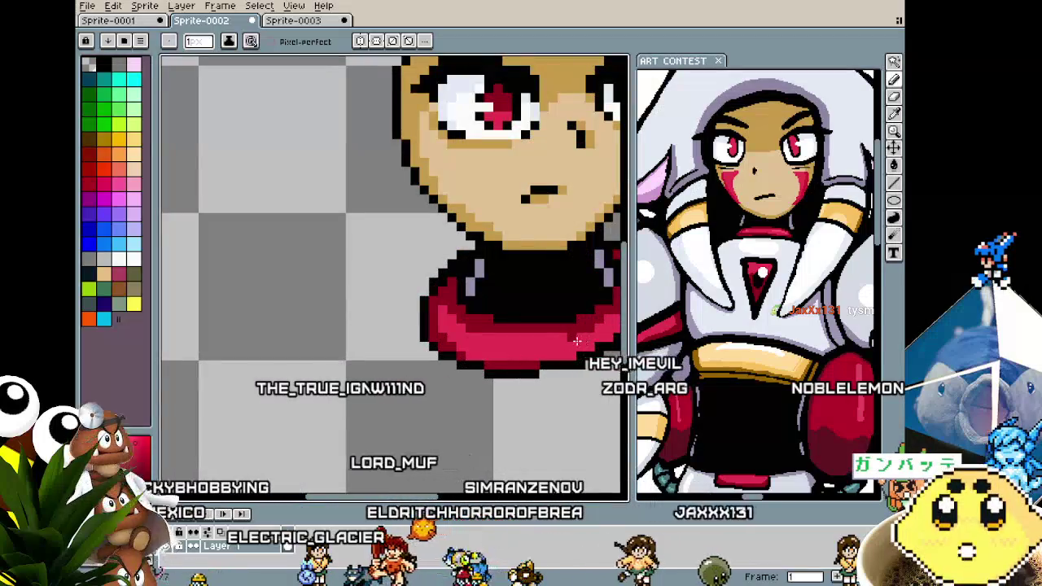
scroll(544, 383, "down", 2)
scroll(488, 310, "up", 2)
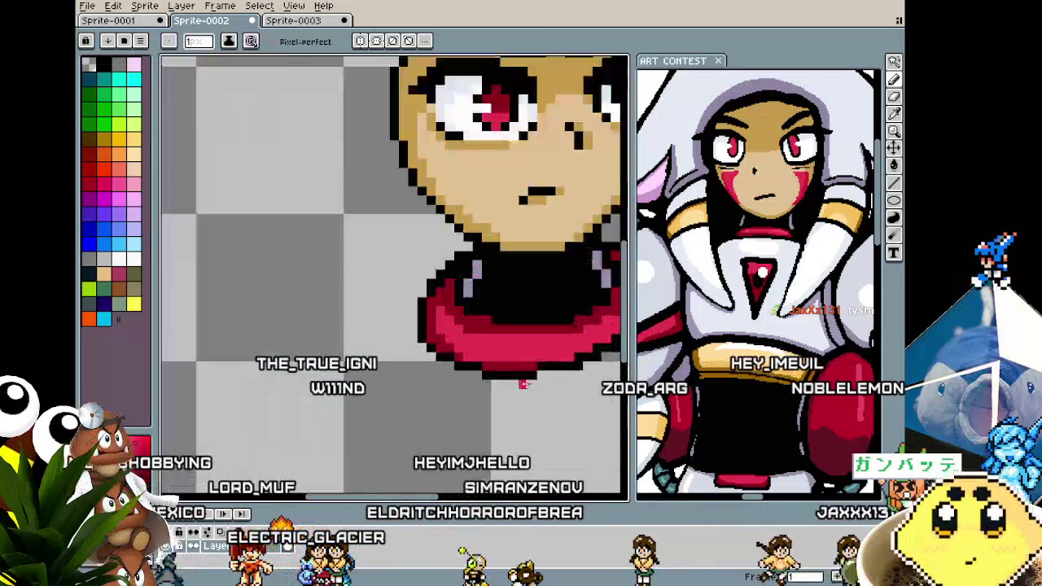
scroll(469, 289, "up", 1)
key("i")
scroll(587, 316, "down", 2)
scroll(492, 335, "up", 1)
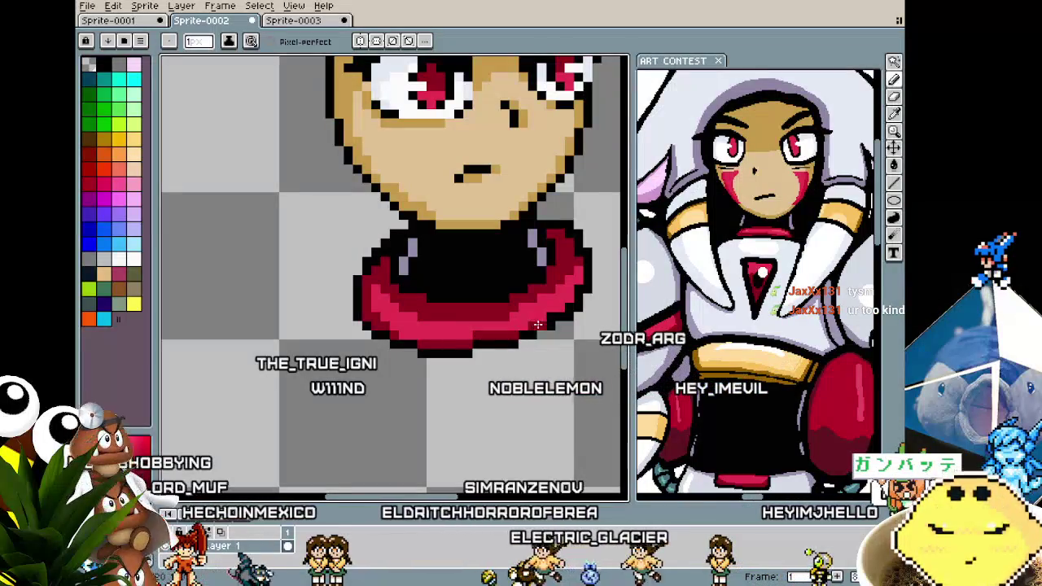
scroll(575, 290, "down", 1)
scroll(505, 306, "up", 1)
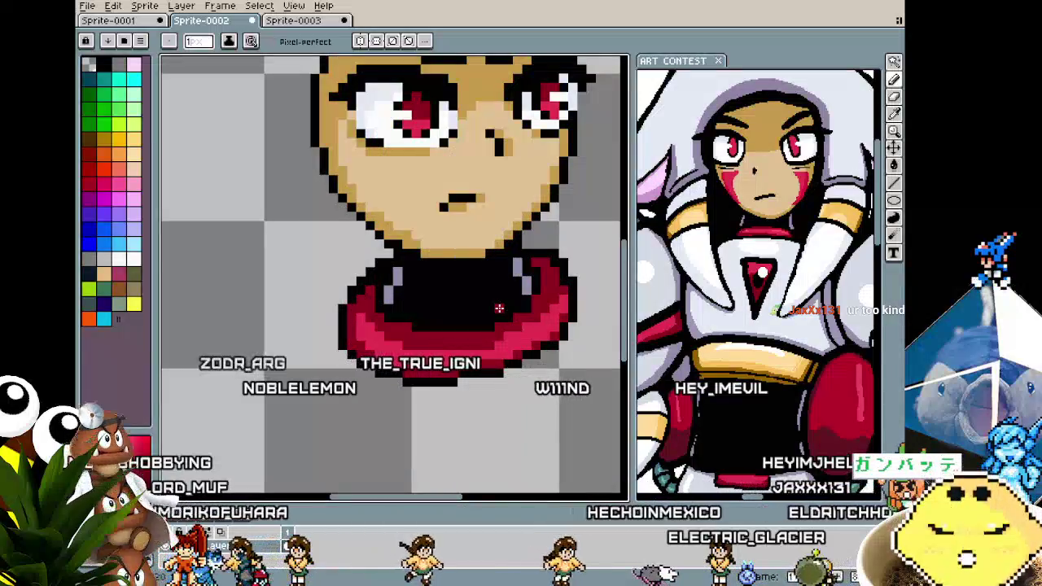
scroll(389, 319, "up", 1)
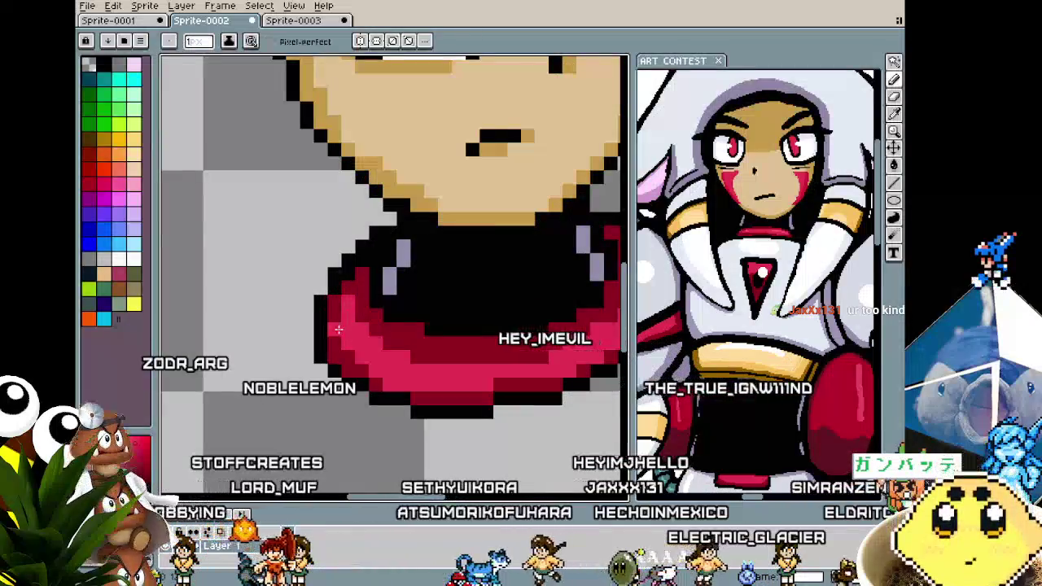
scroll(339, 355, "down", 2)
scroll(339, 391, "down", 1)
scroll(339, 408, "up", 1)
scroll(381, 392, "up", 2)
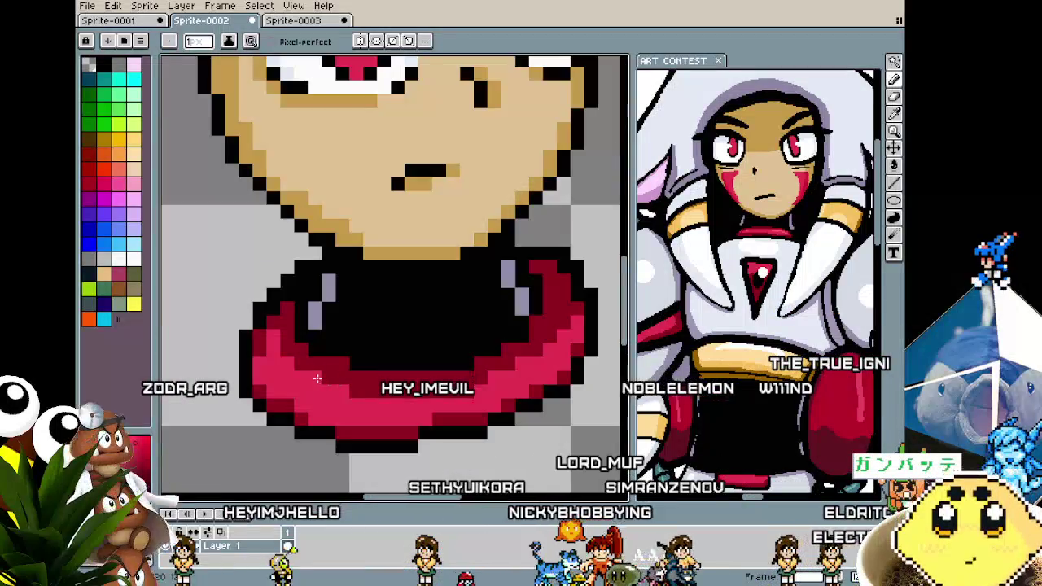
scroll(283, 405, "down", 1)
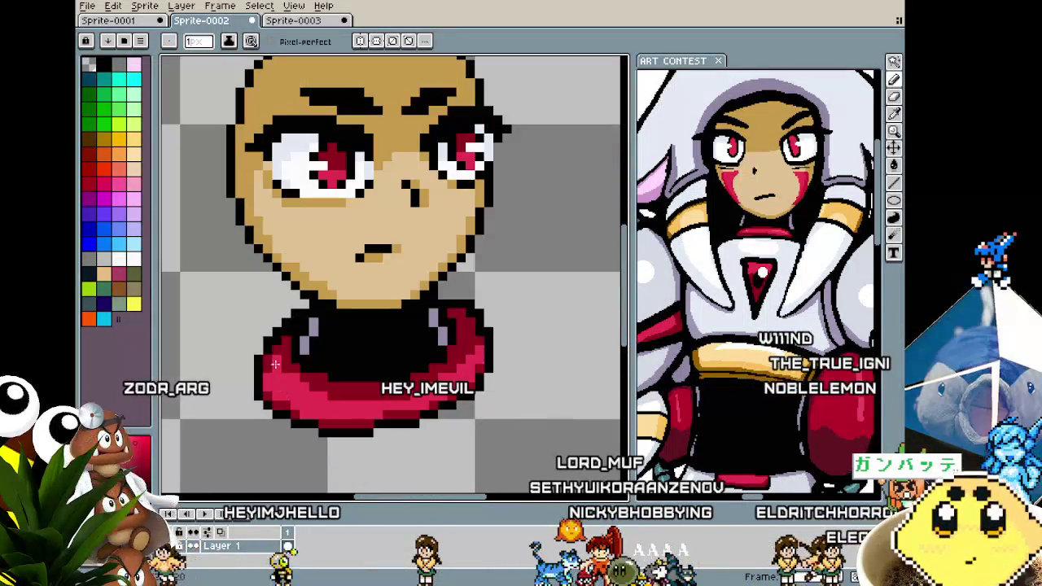
scroll(279, 381, "down", 3)
scroll(278, 381, "down", 1)
scroll(425, 351, "up", 2)
scroll(425, 351, "up", 3)
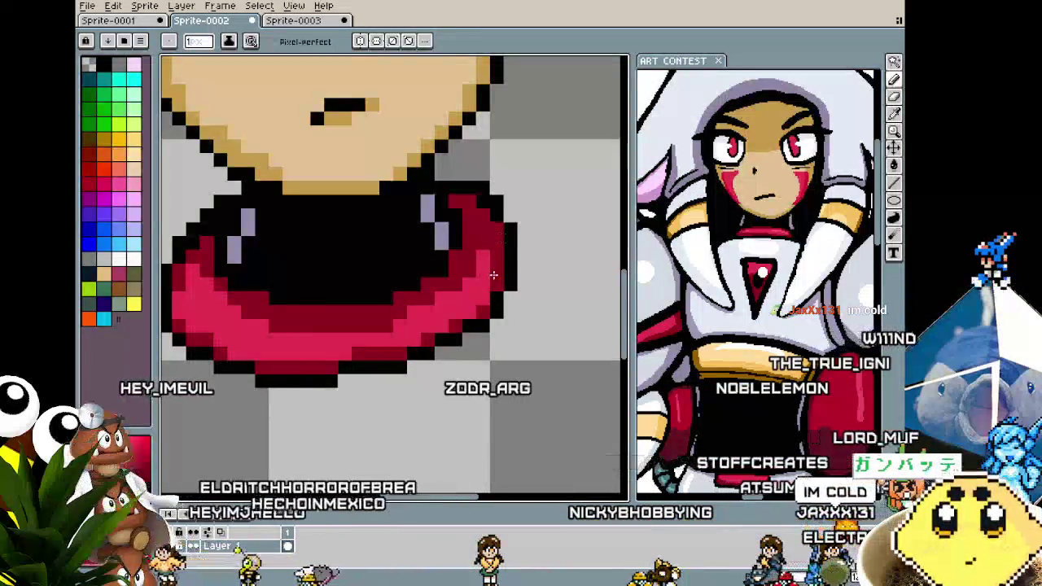
scroll(474, 271, "down", 2)
scroll(425, 336, "up", 2)
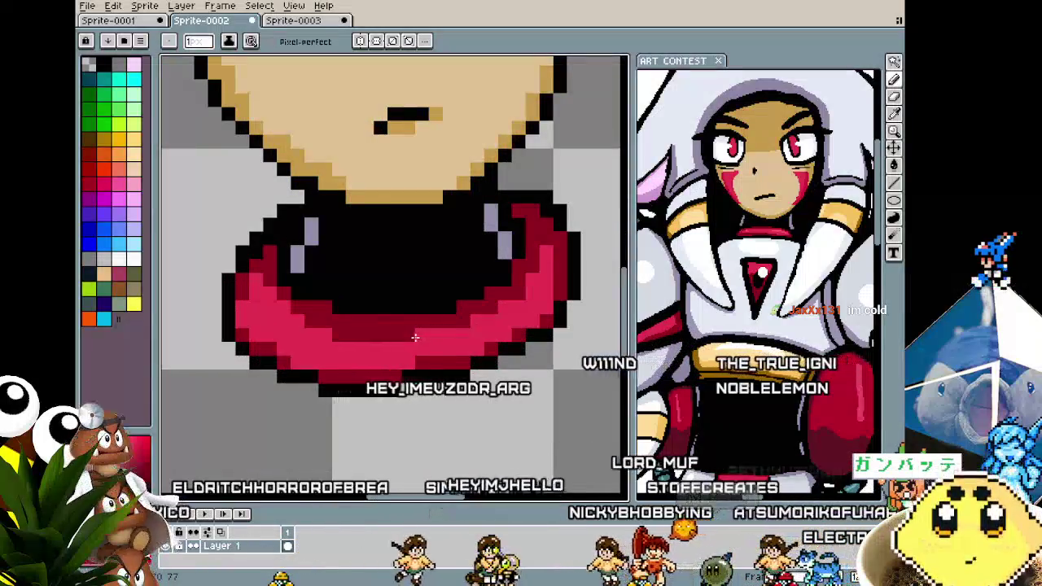
scroll(370, 340, "down", 3)
scroll(407, 325, "up", 2)
scroll(442, 311, "up", 1)
scroll(375, 338, "down", 2)
scroll(375, 325, "down", 1)
scroll(377, 268, "up", 2)
scroll(377, 253, "up", 1)
key("i")
key("b")
left_click(384, 277)
scroll(440, 275, "down", 3)
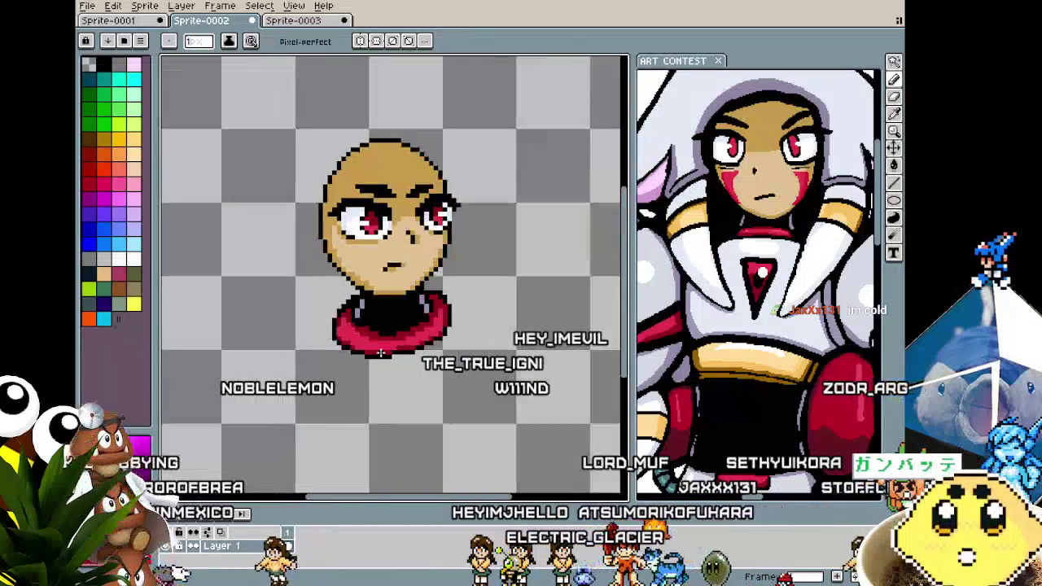
scroll(375, 338, "up", 2)
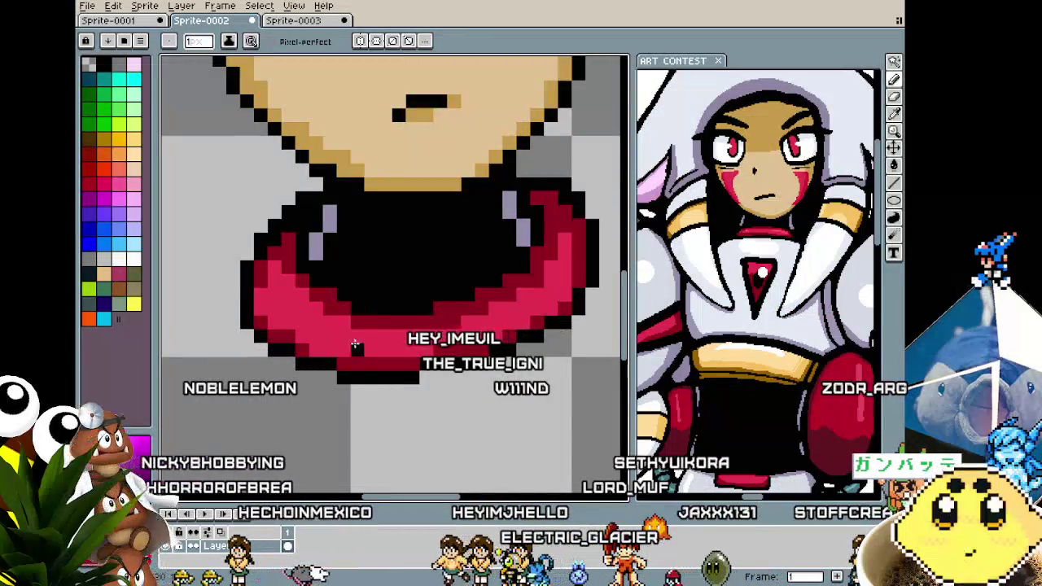
scroll(356, 326, "down", 3)
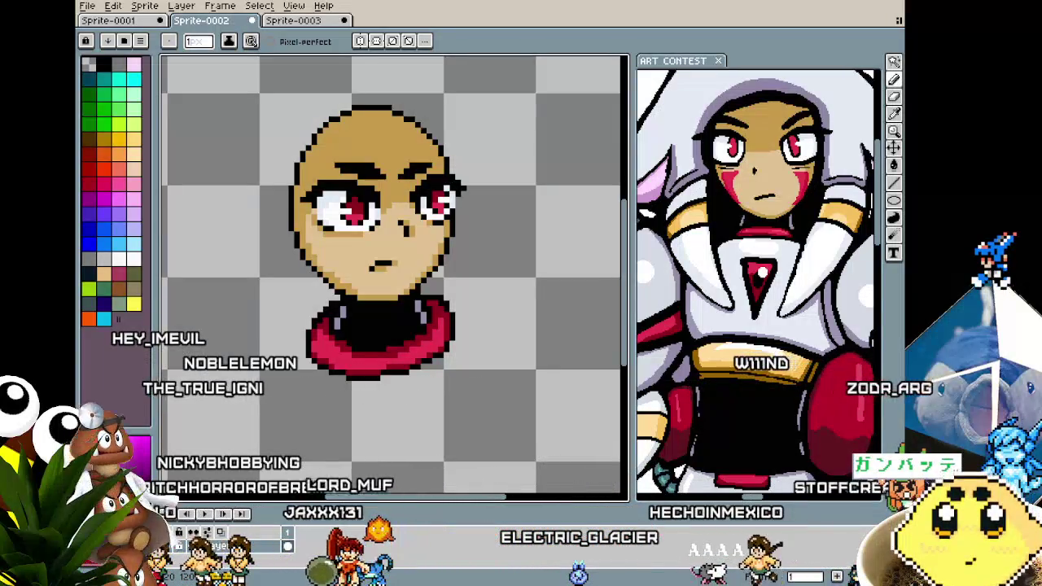
left_click_drag(348, 374, 313, 361)
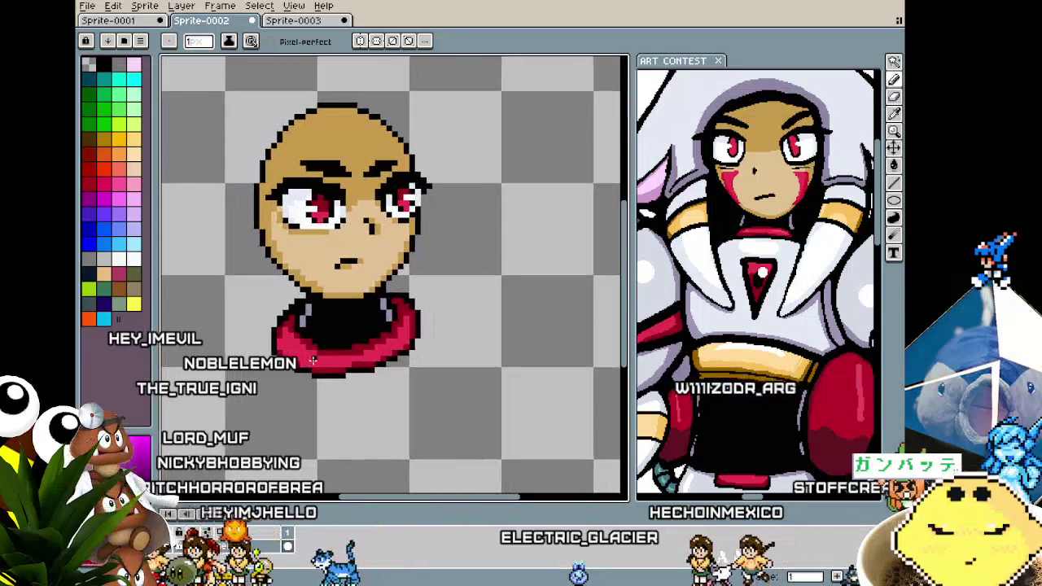
scroll(313, 361, "up", 2)
scroll(312, 361, "up", 1)
key("i")
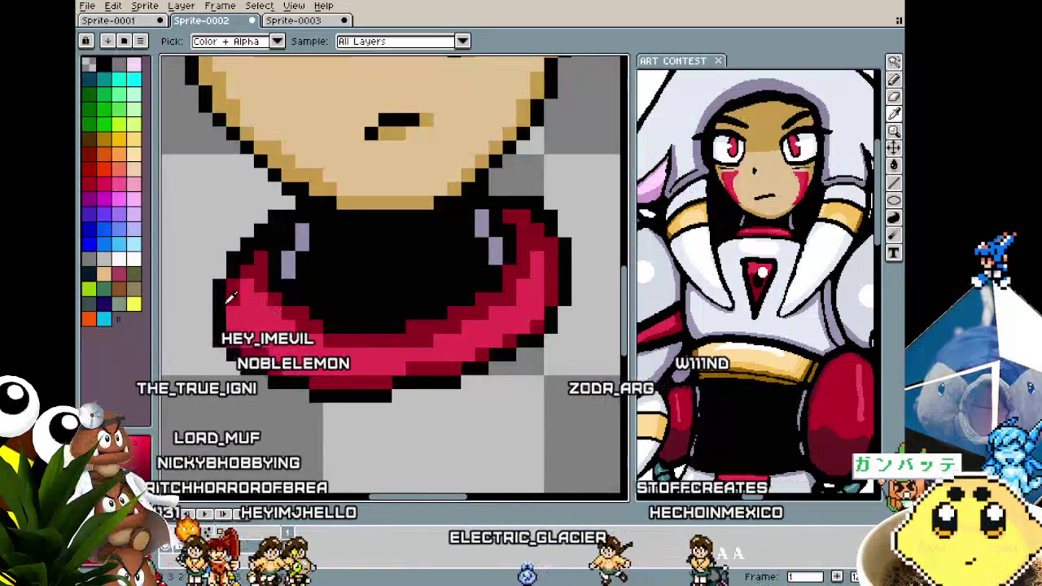
key("b")
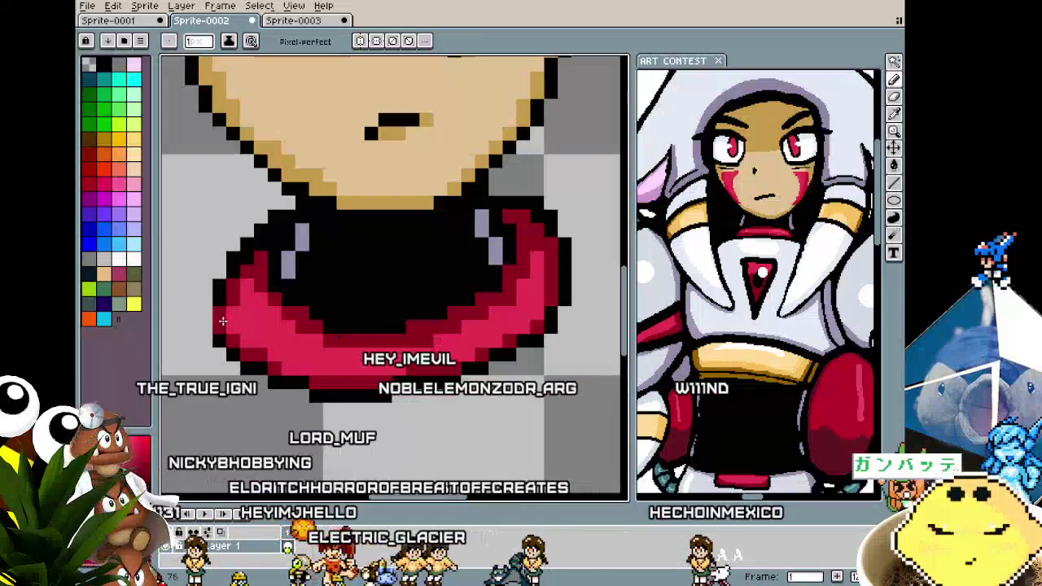
scroll(218, 404, "down", 3)
scroll(218, 404, "down", 1)
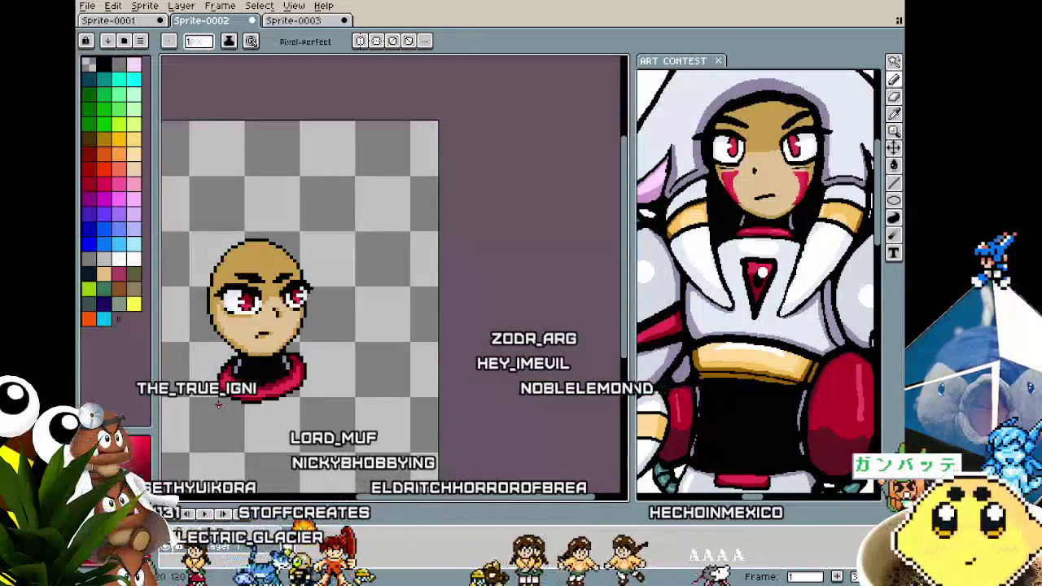
scroll(218, 405, "up", 2)
scroll(377, 307, "up", 1)
key("i")
key("b")
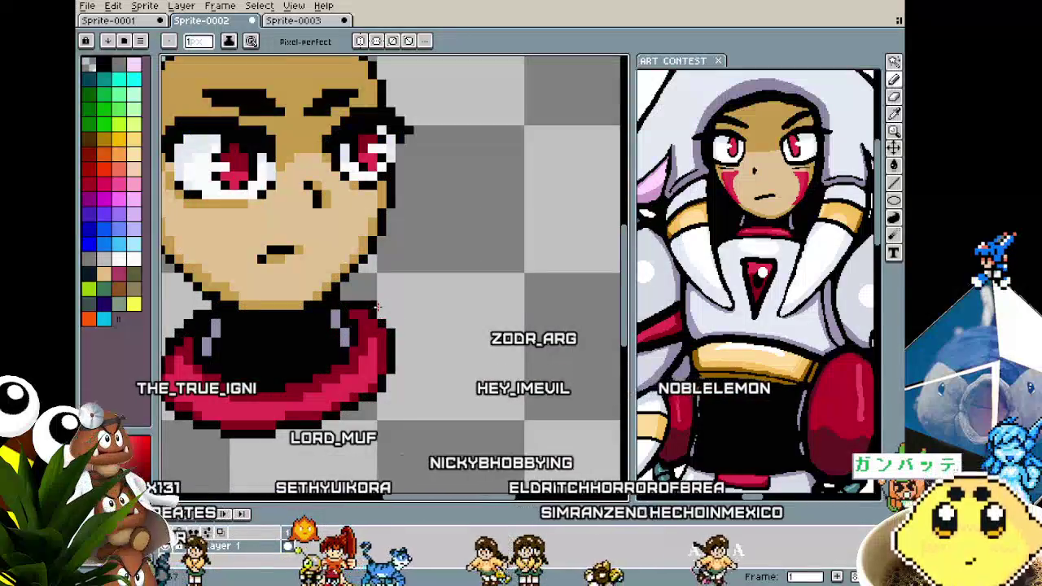
scroll(352, 406, "down", 1)
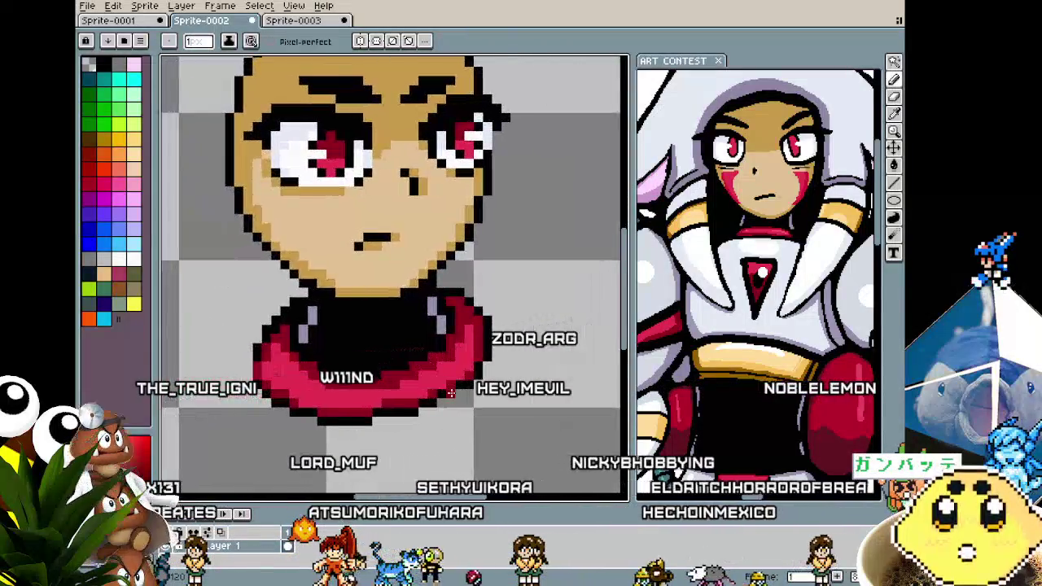
scroll(353, 406, "down", 1)
scroll(346, 376, "up", 3)
scroll(346, 376, "up", 1)
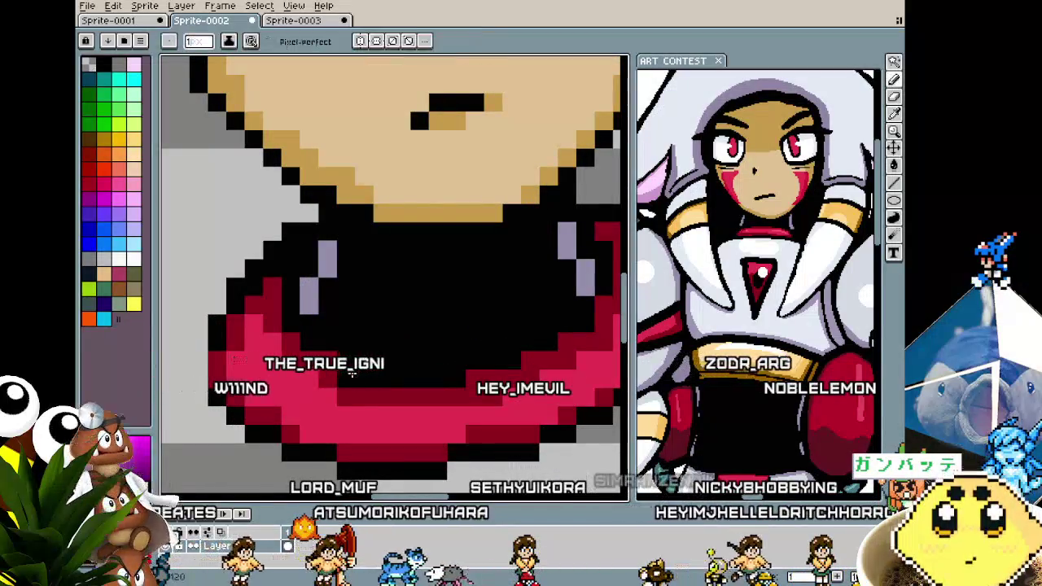
scroll(329, 368, "down", 1)
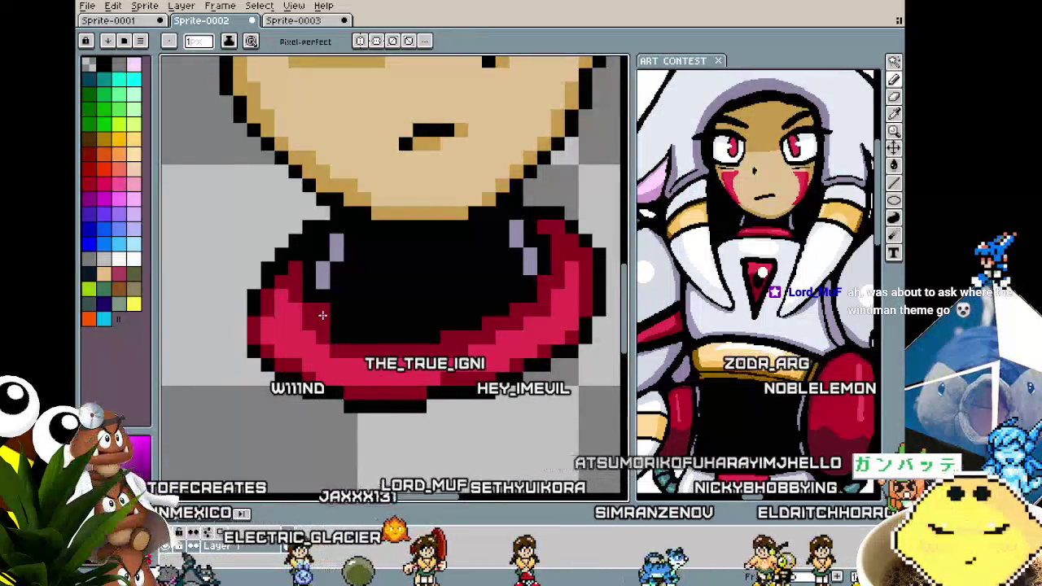
scroll(324, 330, "down", 3)
scroll(351, 329, "up", 1)
scroll(378, 329, "up", 2)
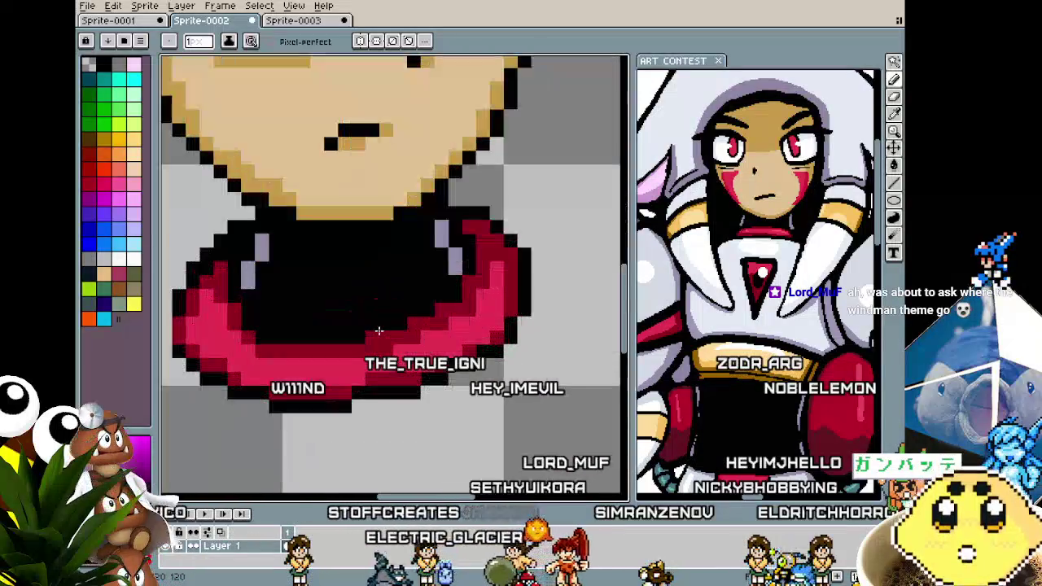
scroll(378, 331, "down", 3)
scroll(399, 328, "up", 4)
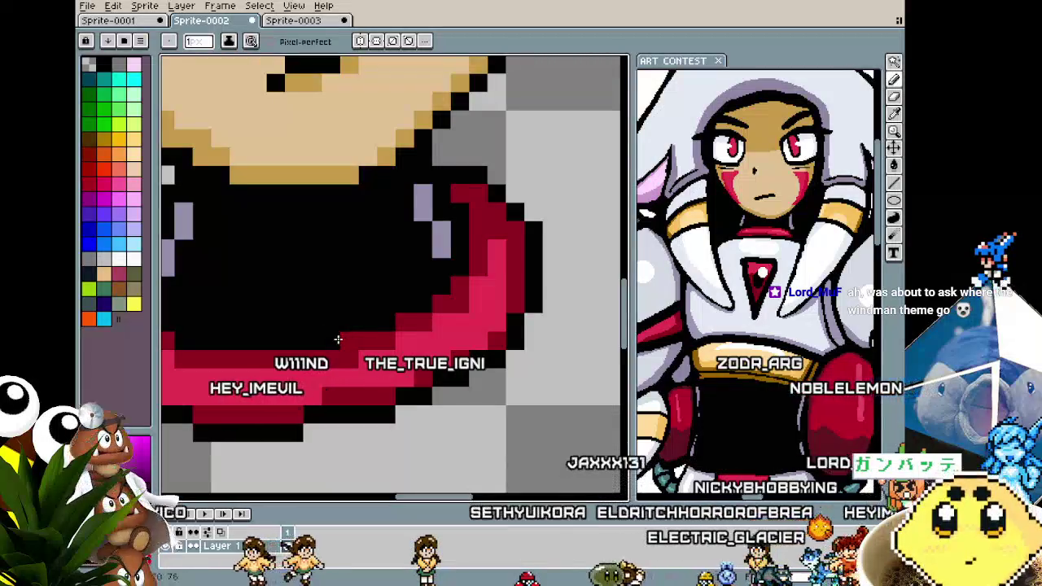
scroll(344, 341, "down", 4)
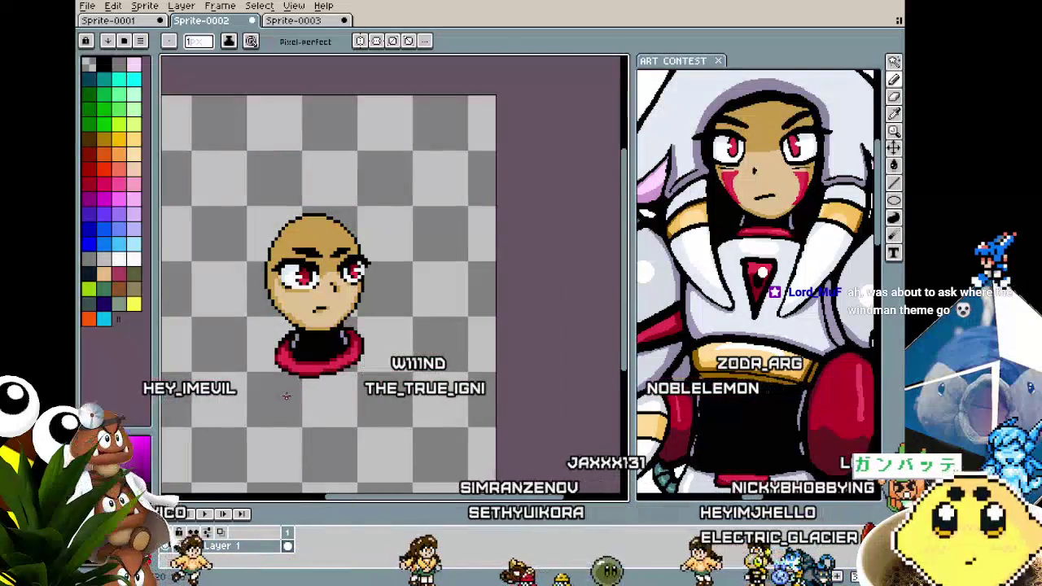
scroll(340, 362, "up", 3)
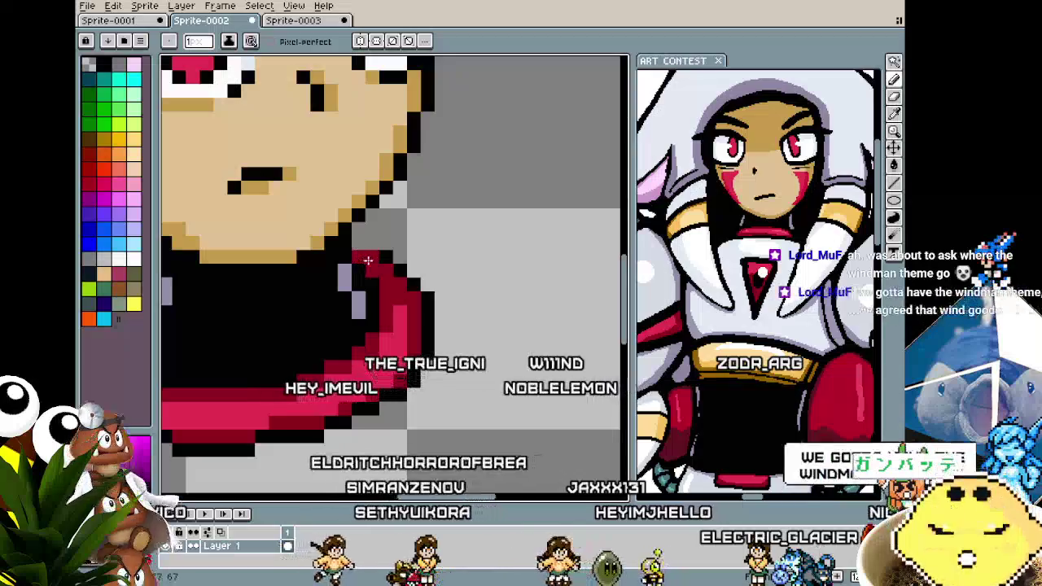
scroll(360, 239, "down", 3)
scroll(424, 311, "down", 1)
scroll(424, 311, "up", 1)
scroll(423, 311, "up", 2)
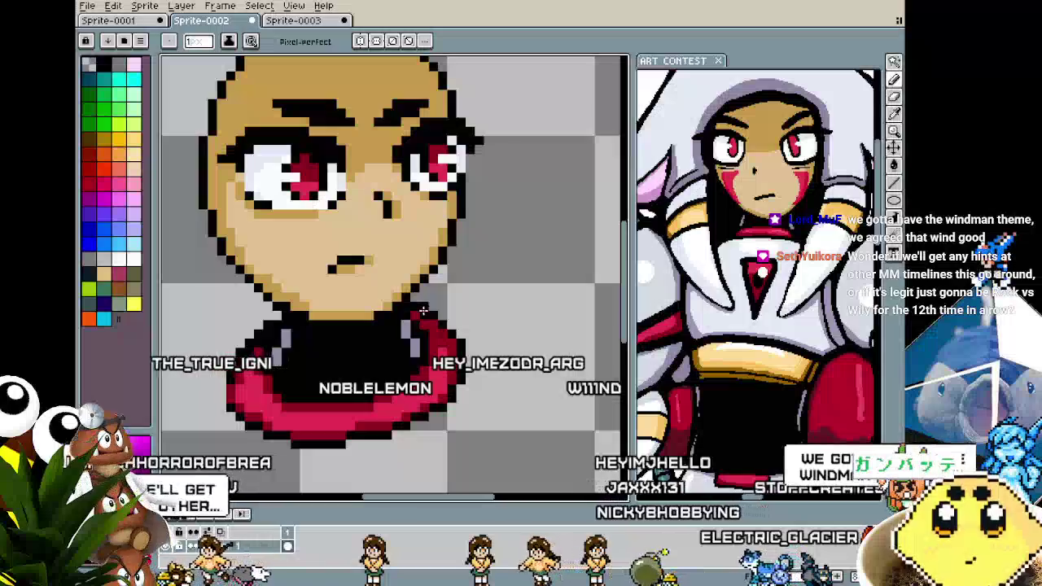
key("i")
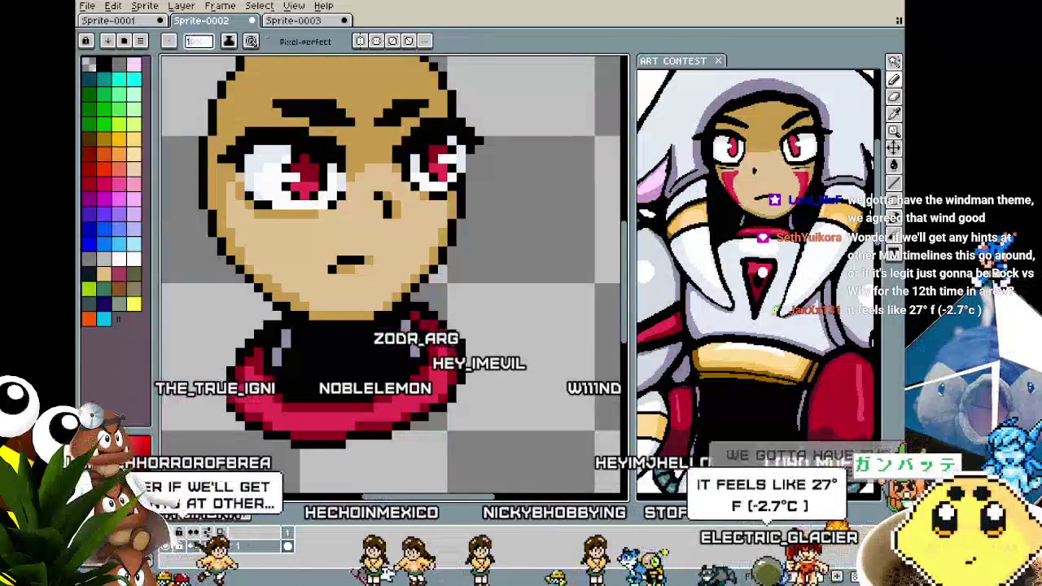
key("b")
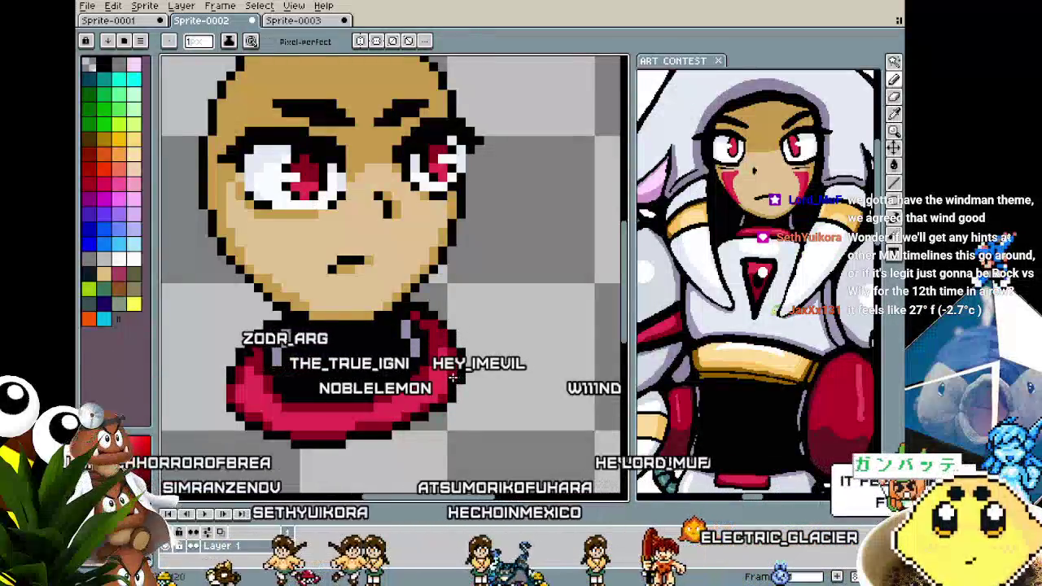
scroll(440, 406, "down", 1)
scroll(440, 406, "down", 1)
scroll(452, 299, "up", 1)
scroll(453, 299, "up", 1)
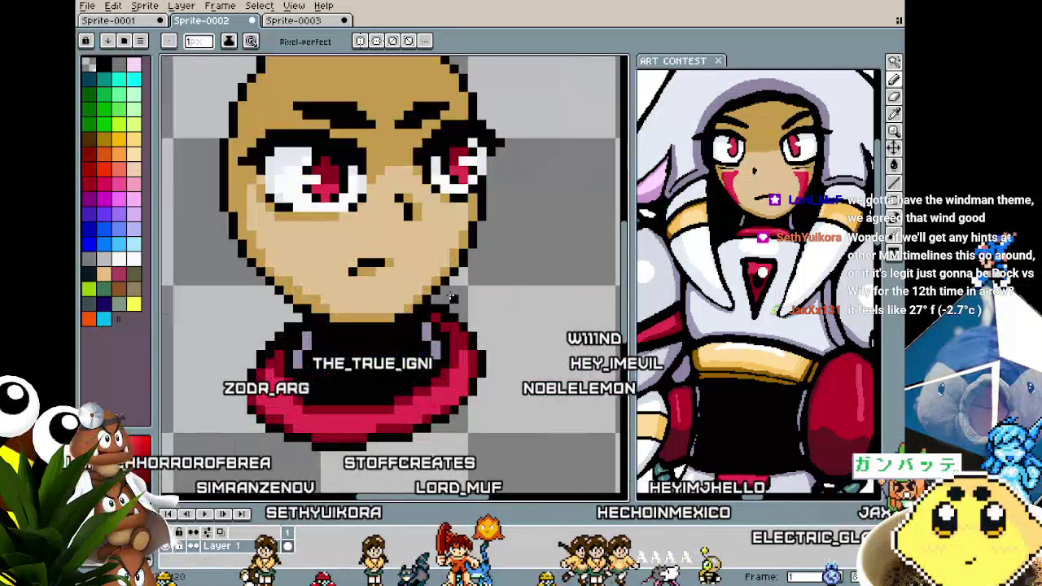
scroll(423, 375, "down", 2)
scroll(411, 415, "up", 3)
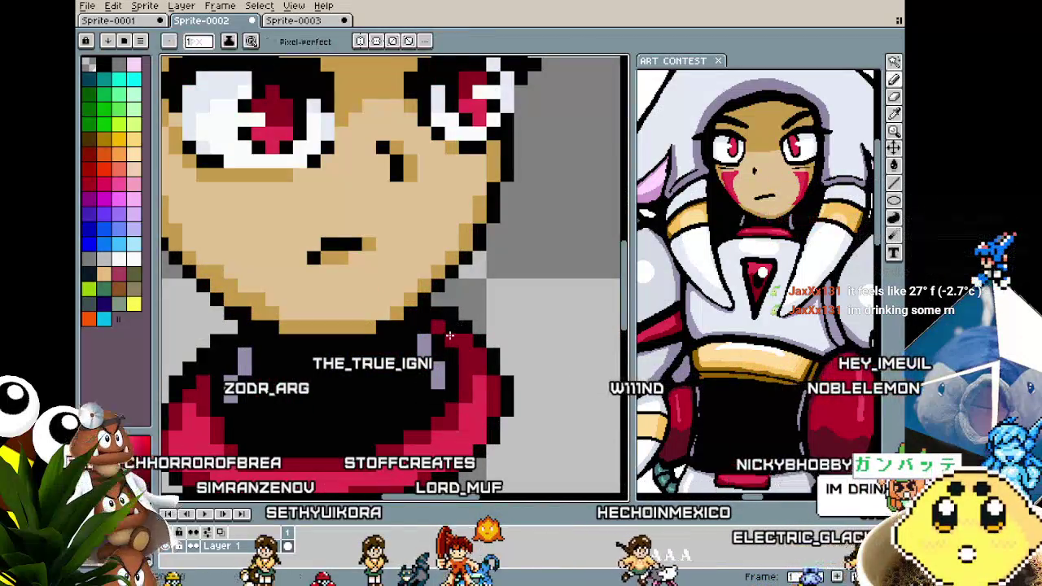
scroll(390, 358, "down", 3)
scroll(334, 397, "up", 1)
scroll(334, 397, "up", 3)
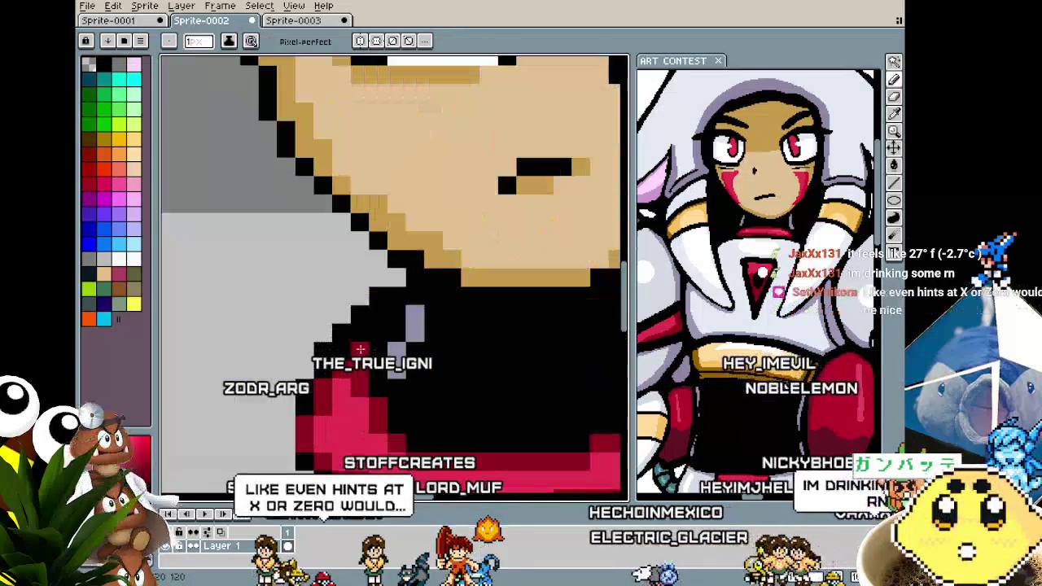
scroll(384, 310, "down", 2)
scroll(384, 310, "down", 1)
scroll(365, 377, "up", 1)
scroll(365, 377, "up", 3)
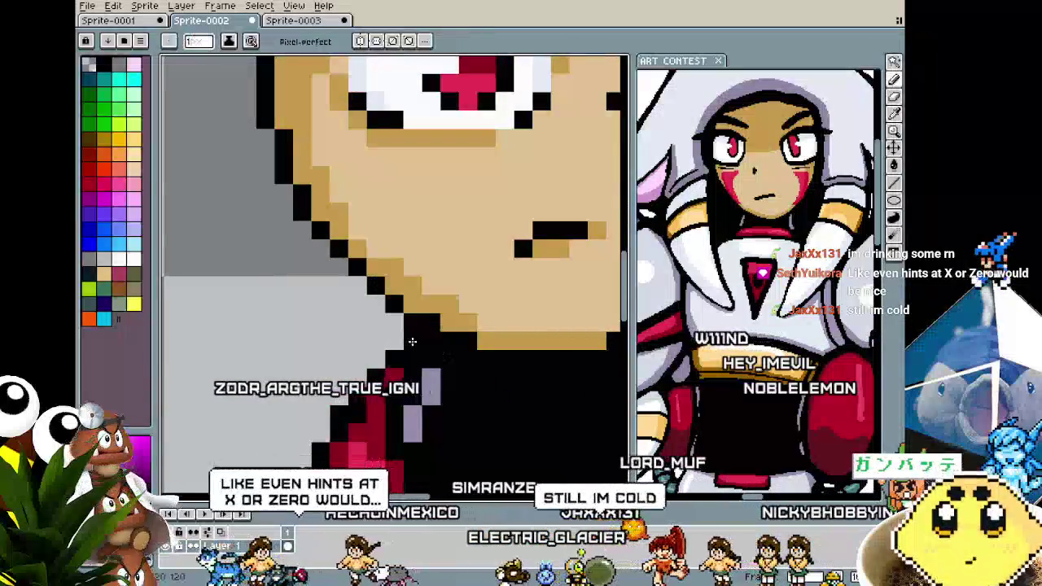
scroll(381, 462, "down", 3)
scroll(399, 424, "up", 1)
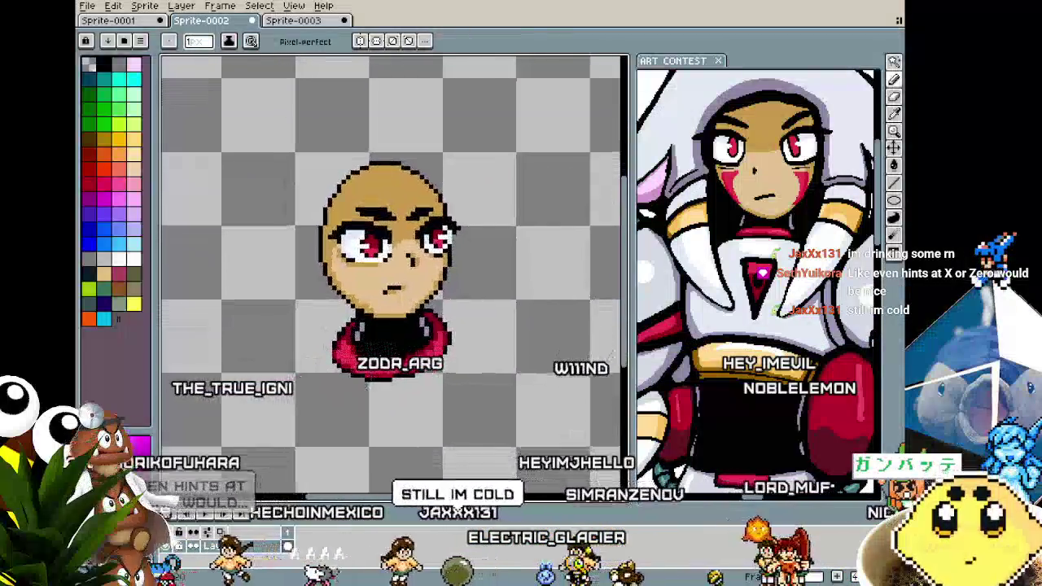
scroll(440, 325, "up", 2)
scroll(414, 402, "down", 2)
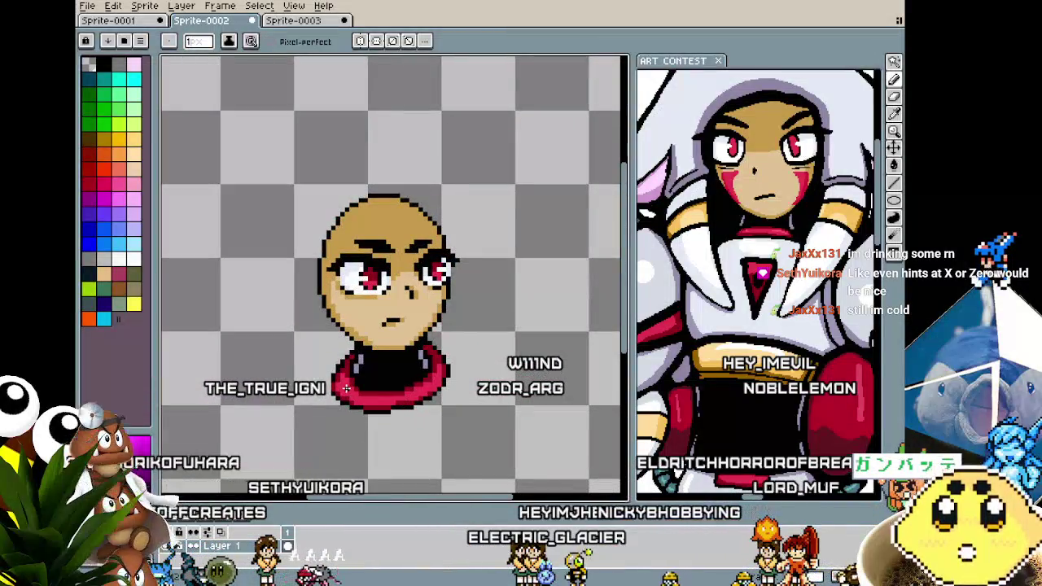
scroll(347, 391, "up", 1)
scroll(348, 367, "up", 2)
key("alt")
left_click(377, 354, "alt")
scroll(364, 432, "down", 3)
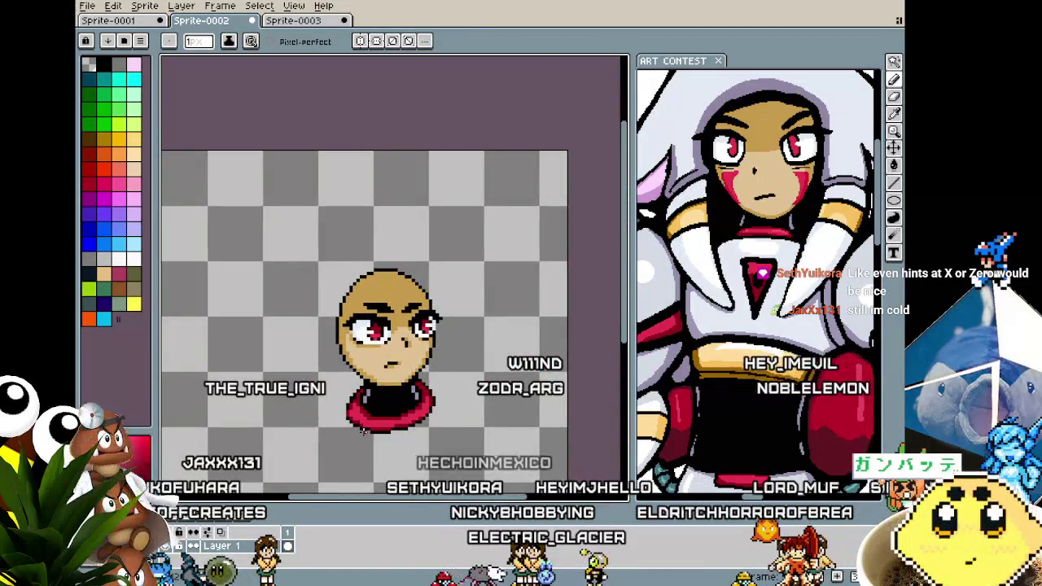
scroll(364, 432, "up", 2)
scroll(317, 417, "up", 1)
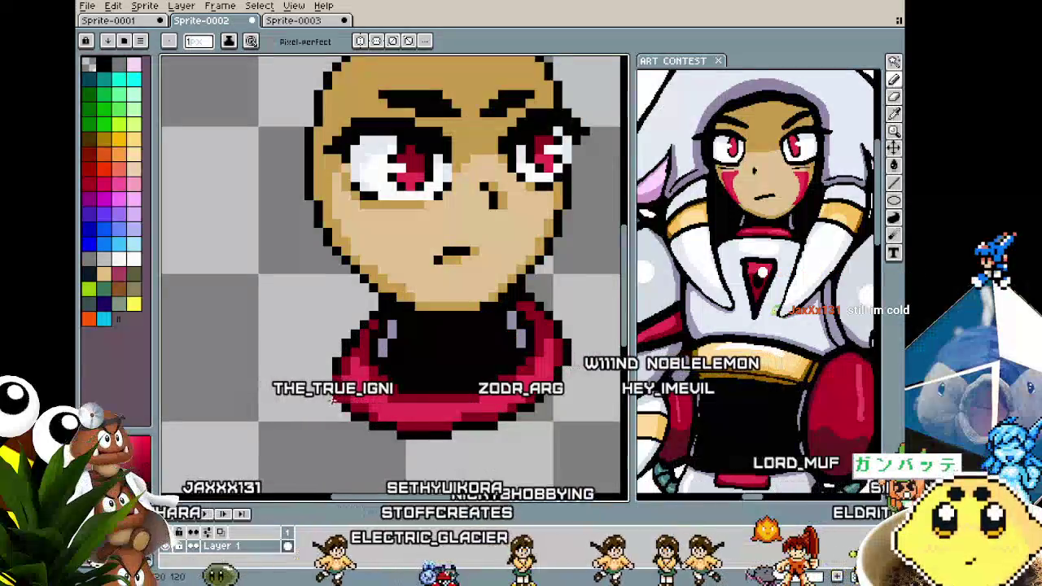
left_click_drag(338, 393, 305, 393)
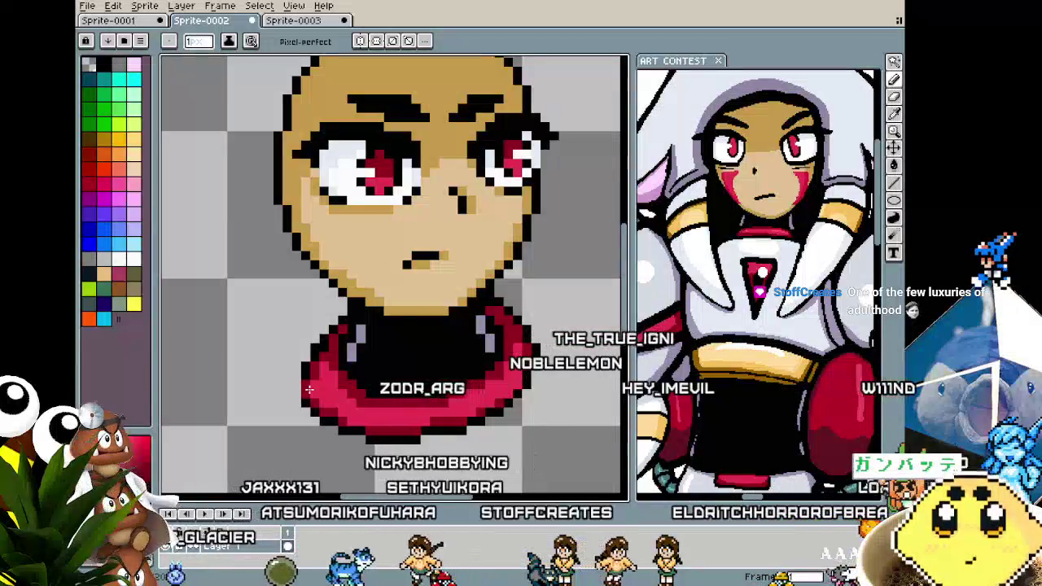
left_click_drag(309, 393, 302, 394)
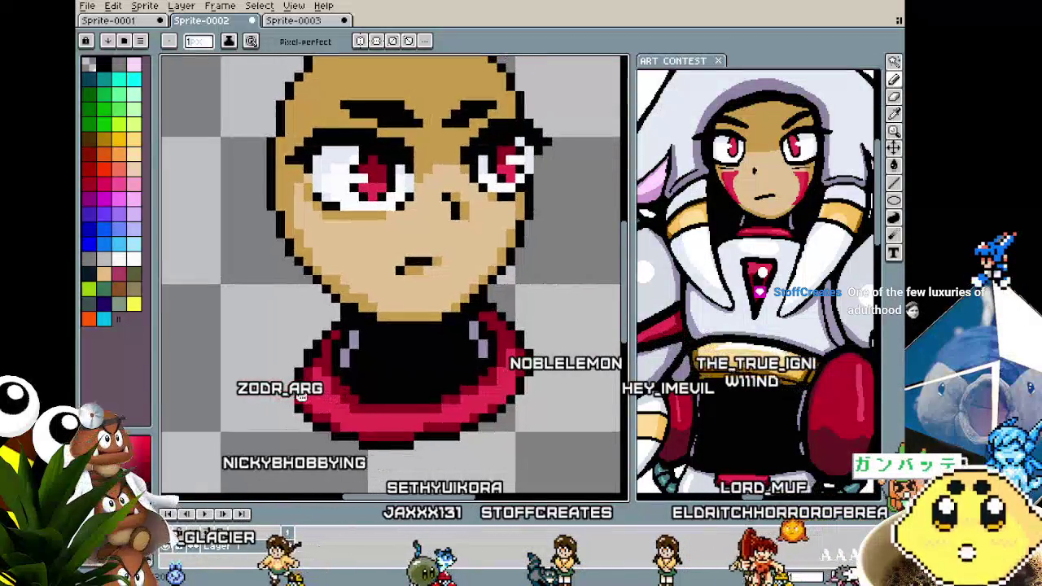
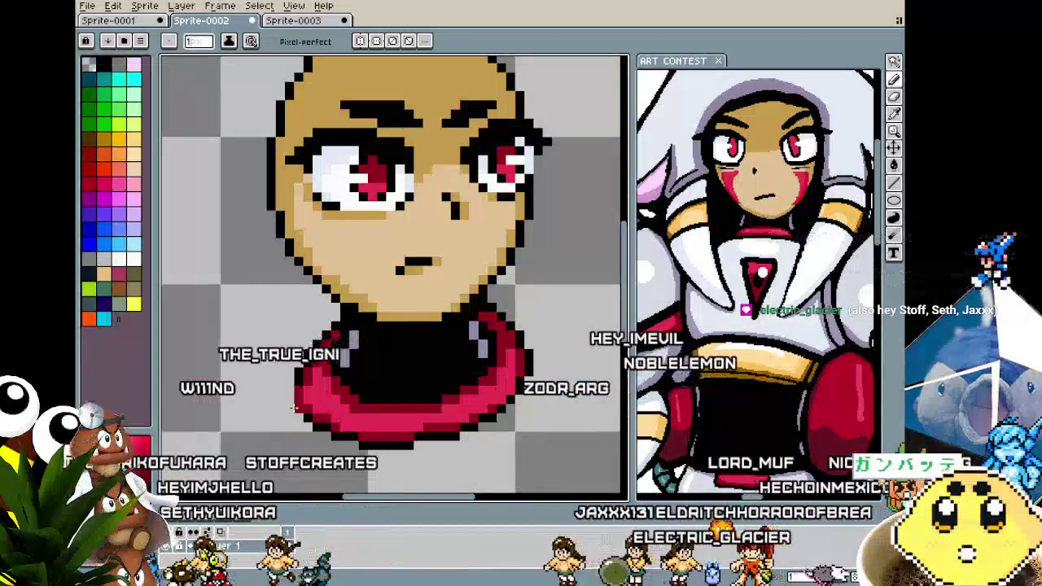
Pan and zoom the canvas to frame the whole bust.
scroll(295, 407, "down", 1)
left_click_drag(296, 407, 230, 382)
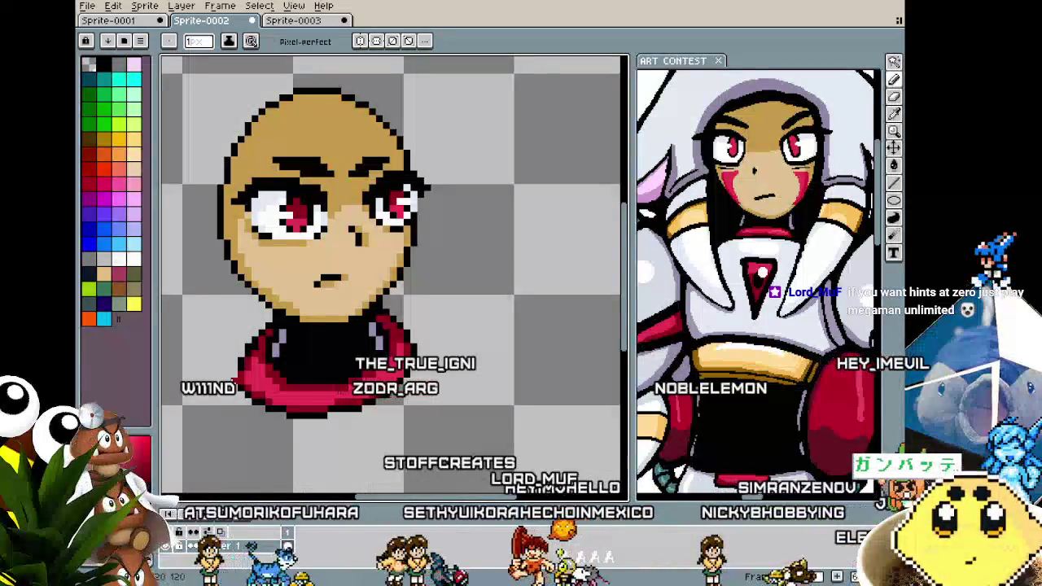
scroll(206, 359, "down", 1)
left_click_drag(206, 359, 255, 364)
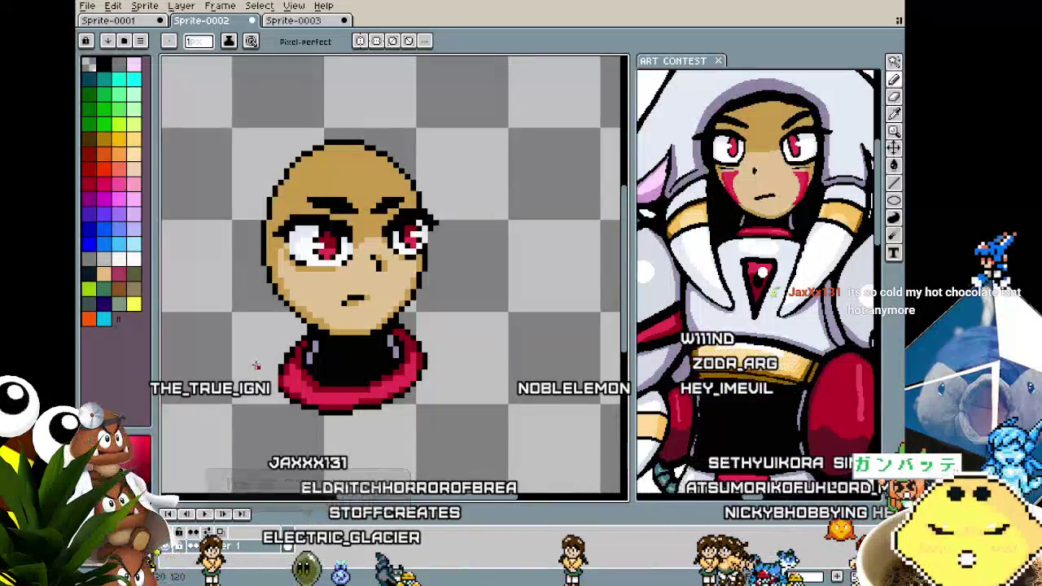
scroll(256, 365, "up", 1)
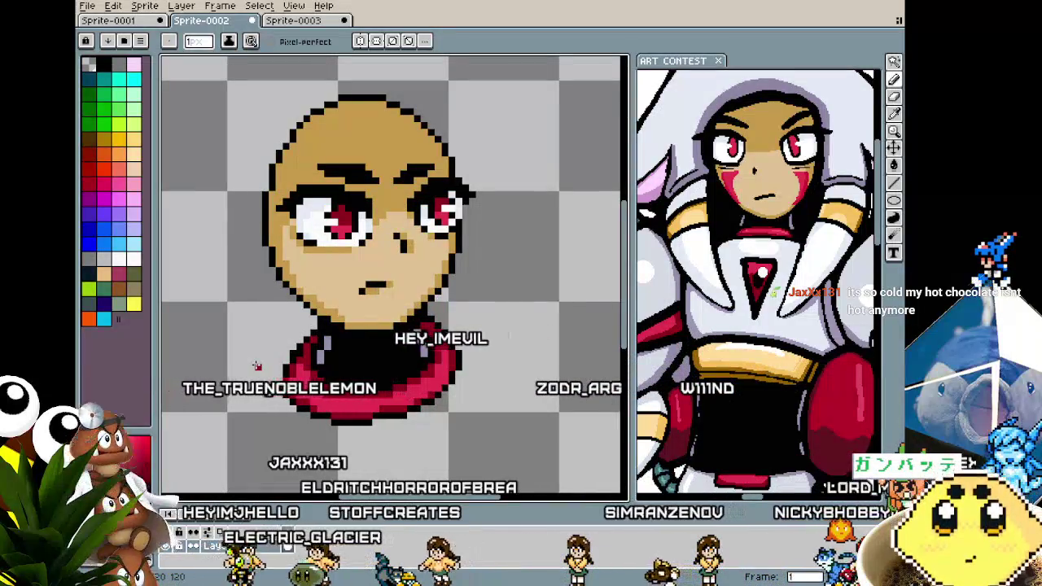
scroll(305, 335, "up", 1)
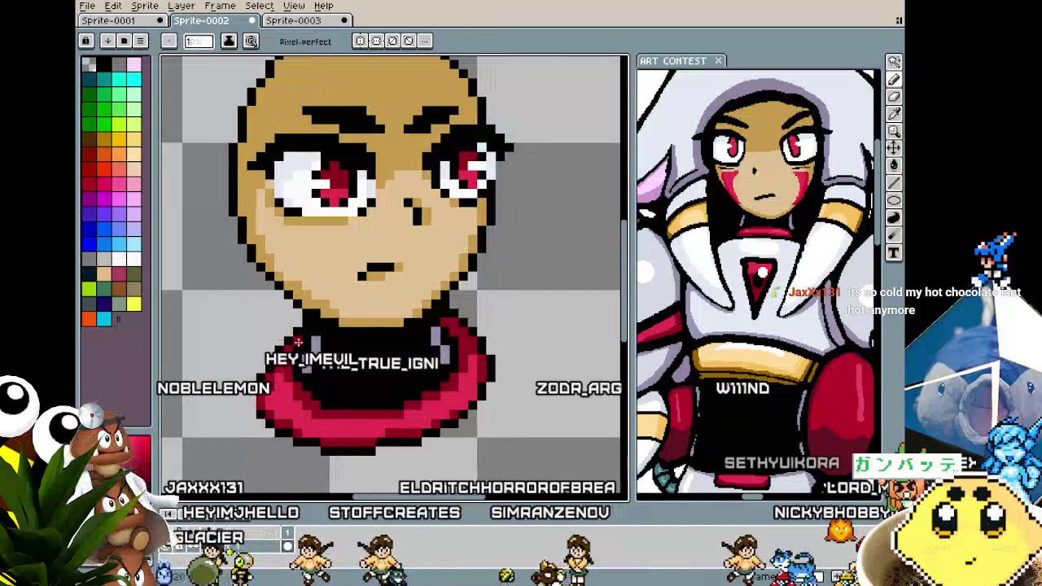
scroll(306, 359, "down", 3)
scroll(306, 367, "down", 1)
scroll(304, 383, "up", 2)
scroll(303, 393, "up", 1)
scroll(303, 394, "up", 2)
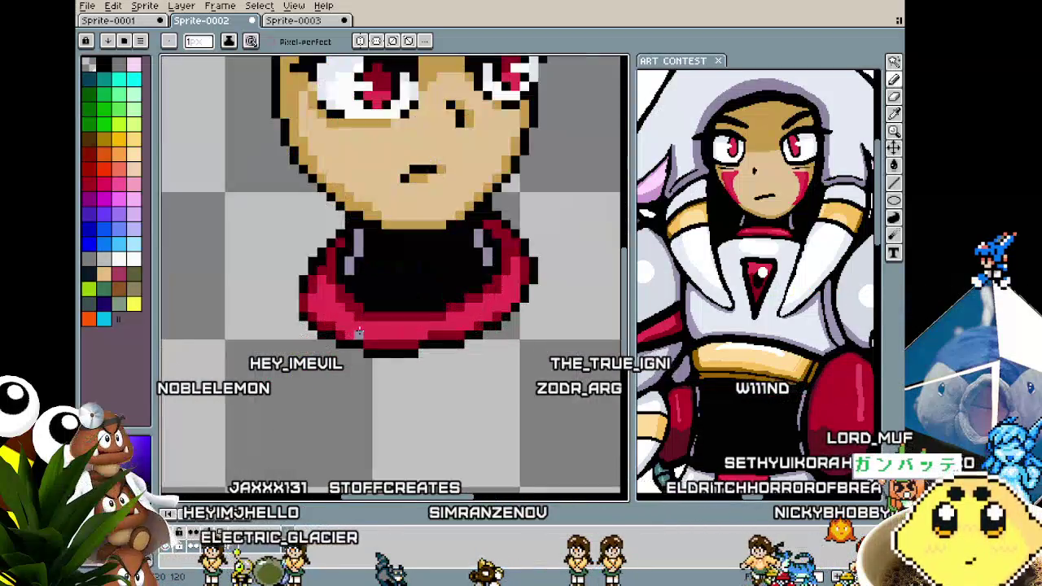
scroll(313, 373, "down", 1)
Cycle through the pencil, move and eyedropper tools while recentring the small sprite.
key("alt")
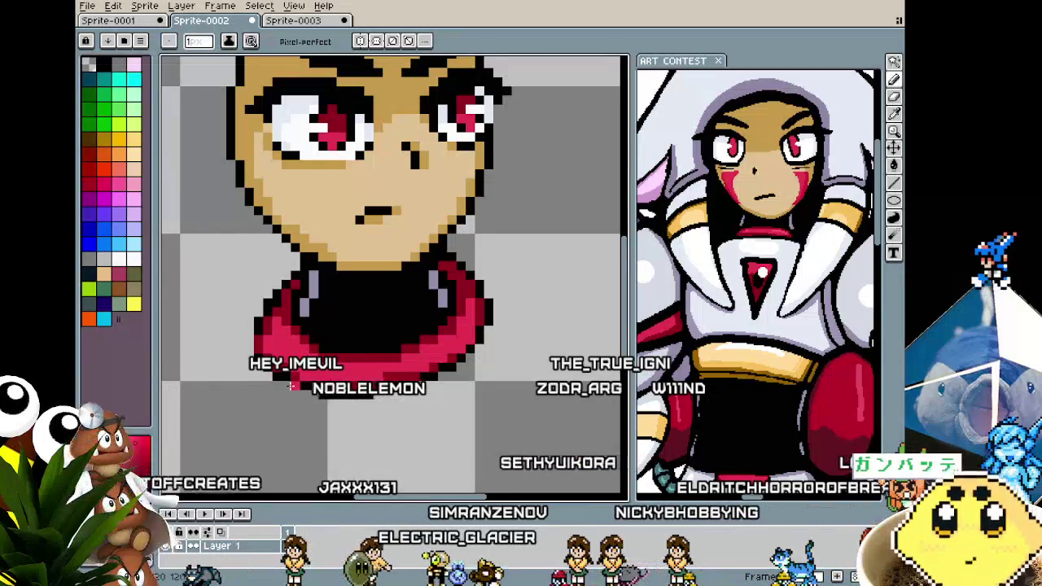
scroll(296, 358, "down", 2)
key("v")
scroll(299, 395, "up", 1)
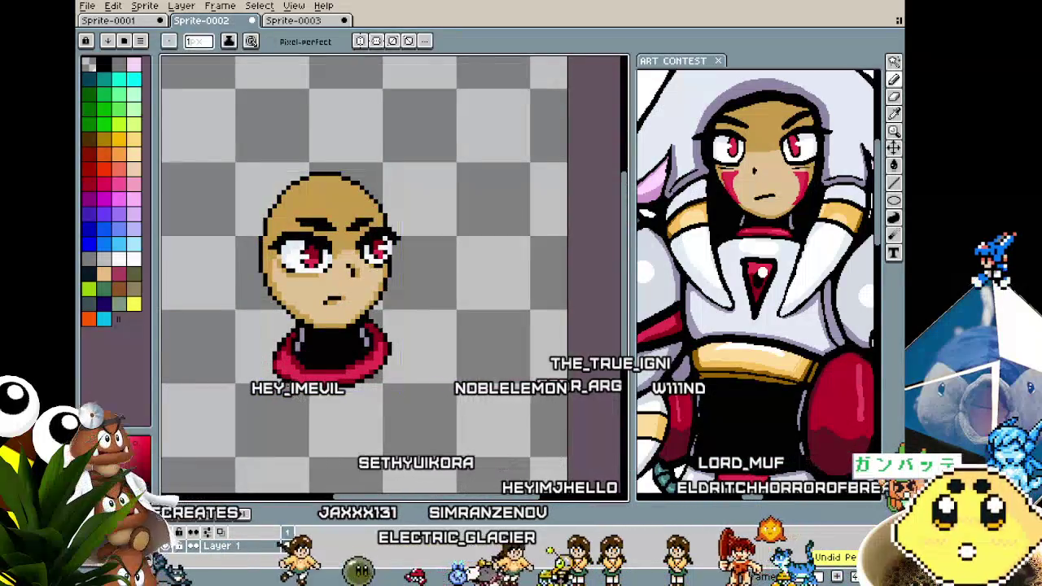
scroll(301, 383, "up", 2)
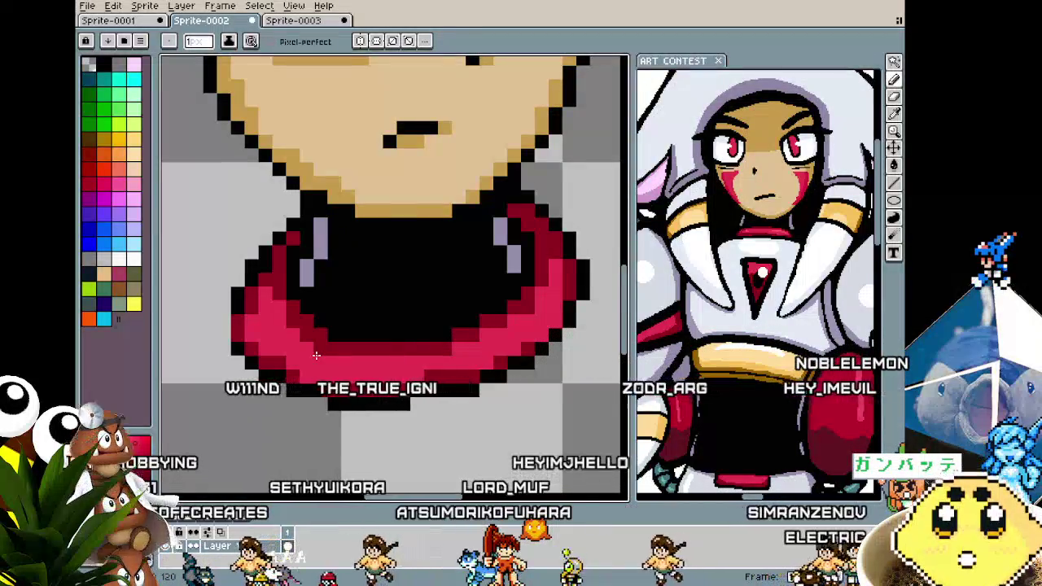
key("i")
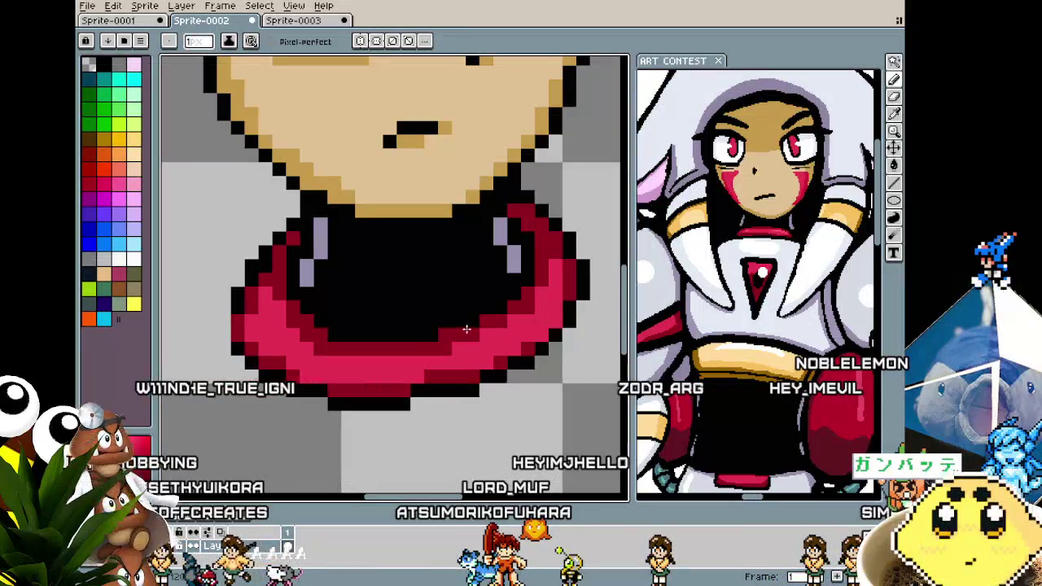
scroll(472, 325, "down", 2)
scroll(471, 342, "down", 2)
scroll(469, 356, "up", 2)
key("i")
scroll(469, 356, "down", 2)
scroll(462, 366, "down", 3)
scroll(456, 376, "up", 3)
left_click_drag(454, 380, 442, 381)
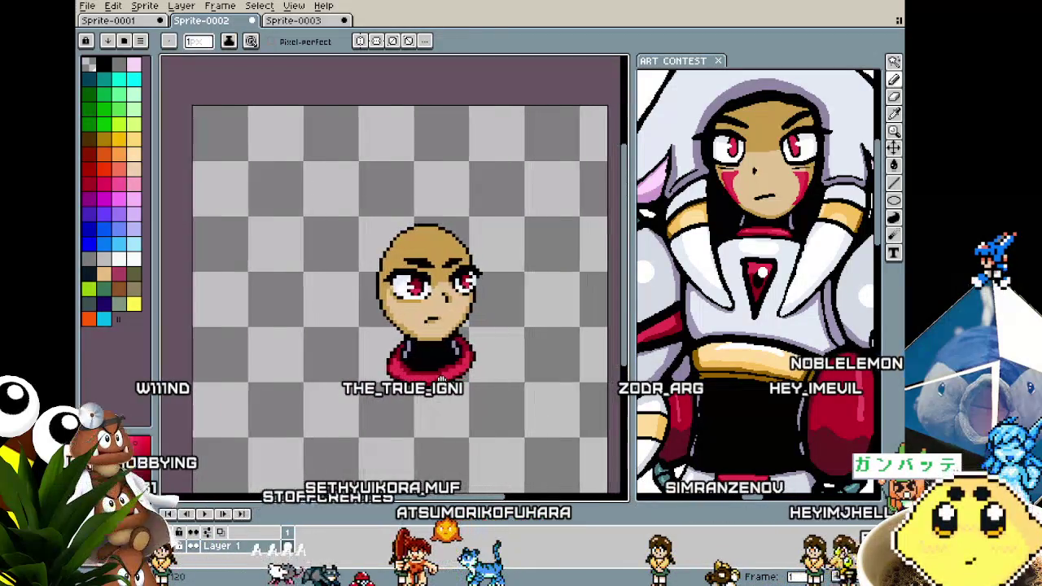
left_click_drag(464, 330, 448, 326)
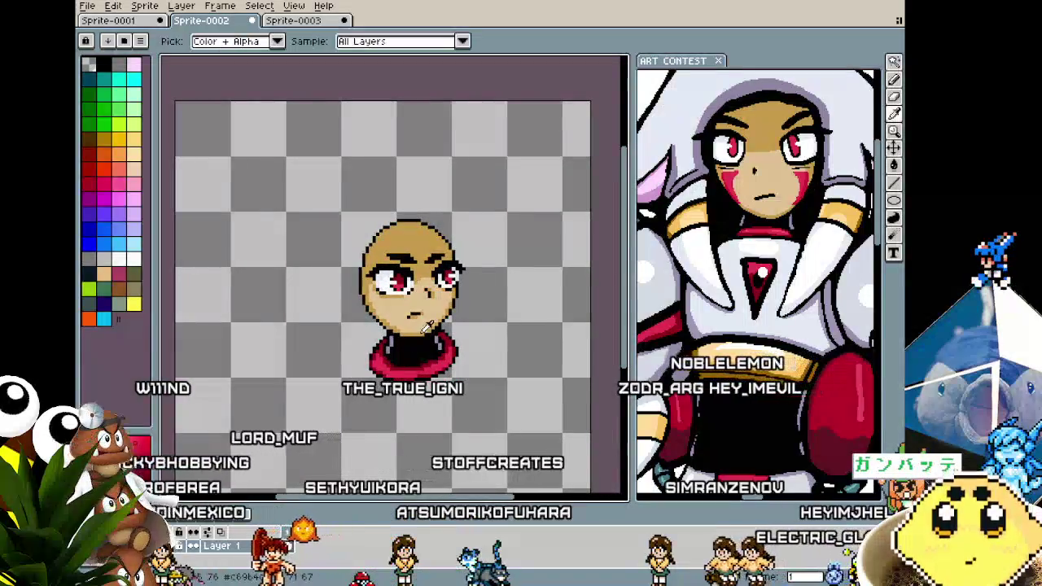
Select the whole canvas and draw two ellipses beneath the crimson collar.
key("ctrl+a")
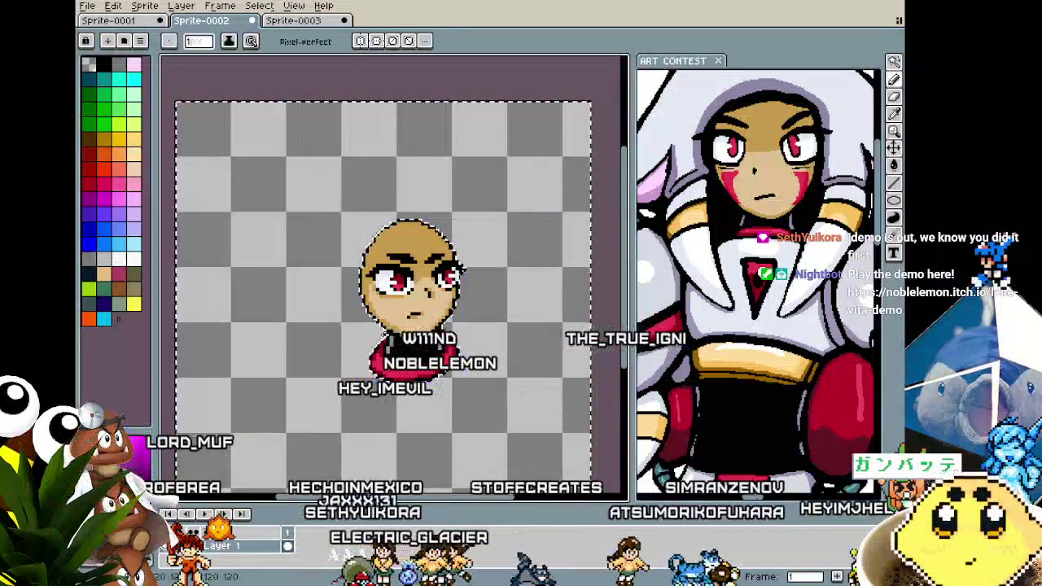
left_click(893, 201)
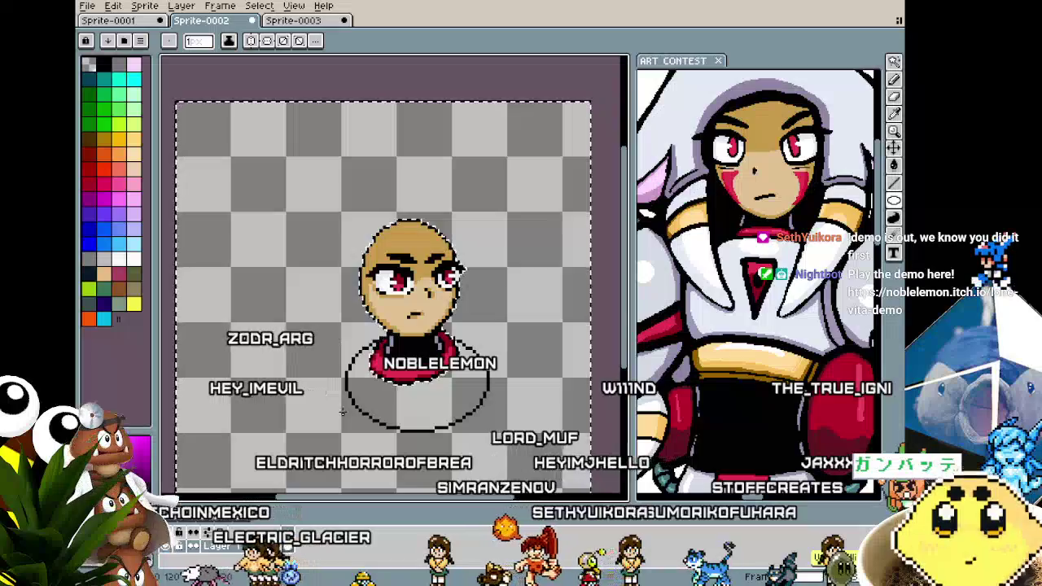
scroll(493, 472, "up", 1)
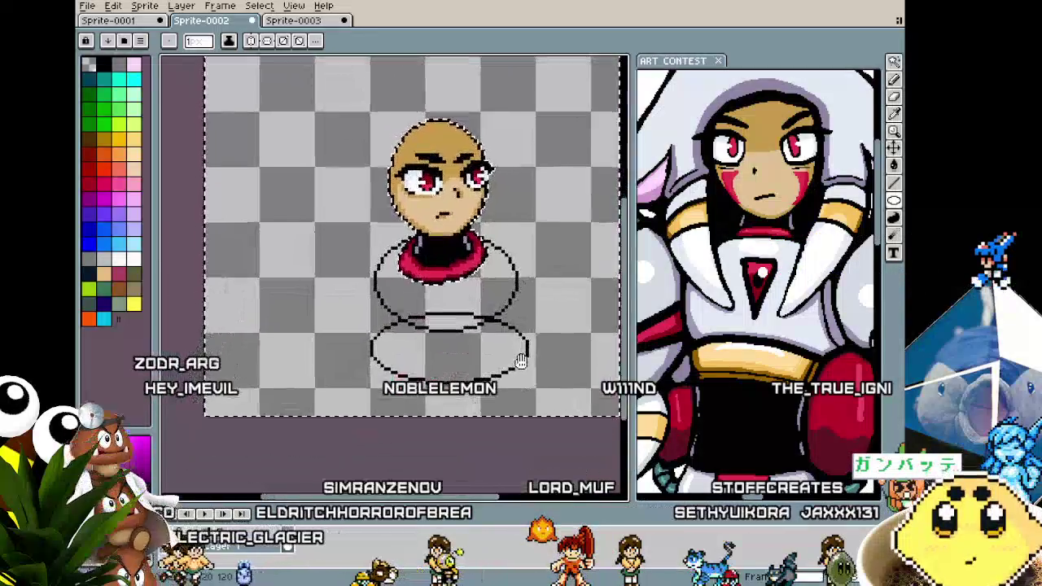
scroll(502, 376, "up", 1)
scroll(498, 332, "up", 3)
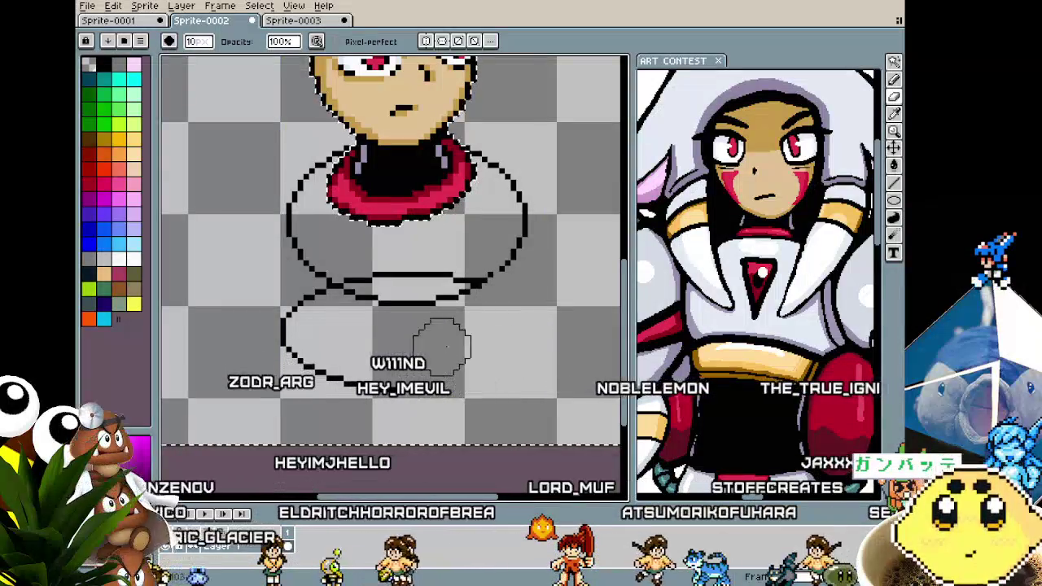
Erase the stray lower ellipse, leaving one rounded shoulder outline with a flat bottom.
left_click_drag(470, 319, 348, 314)
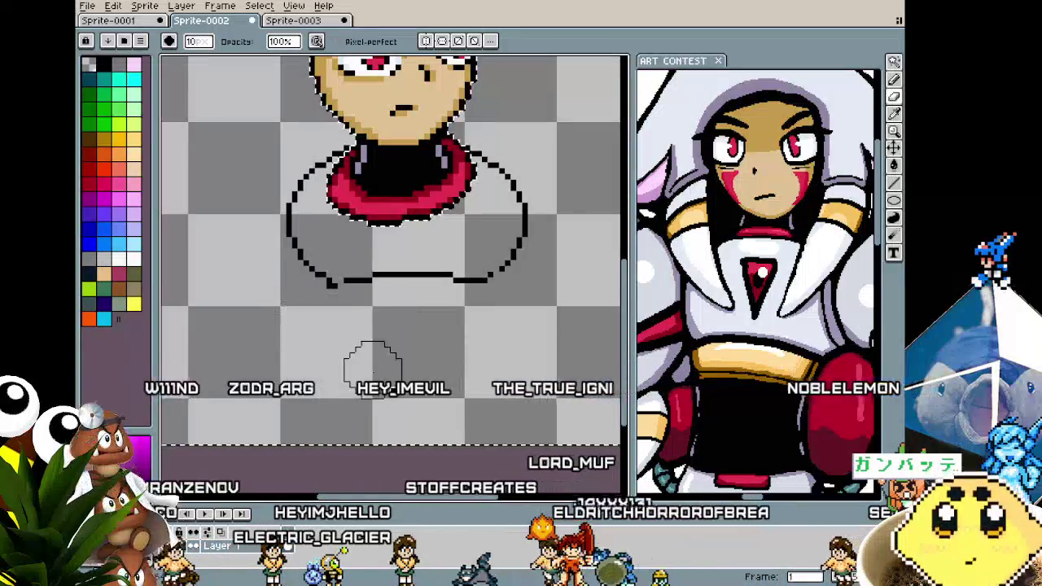
scroll(313, 285, "up", 1)
key("i")
key("b")
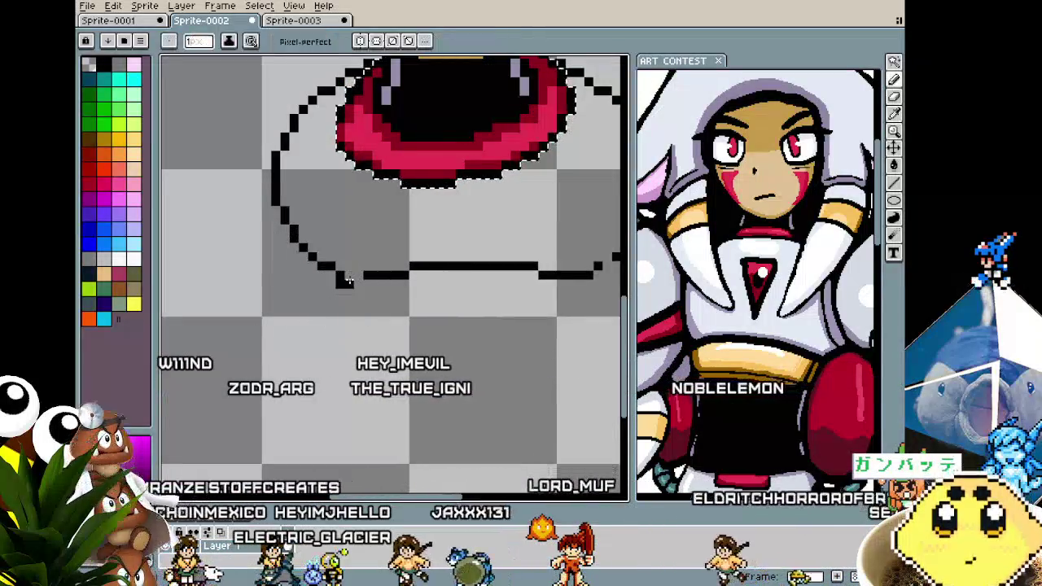
key("b")
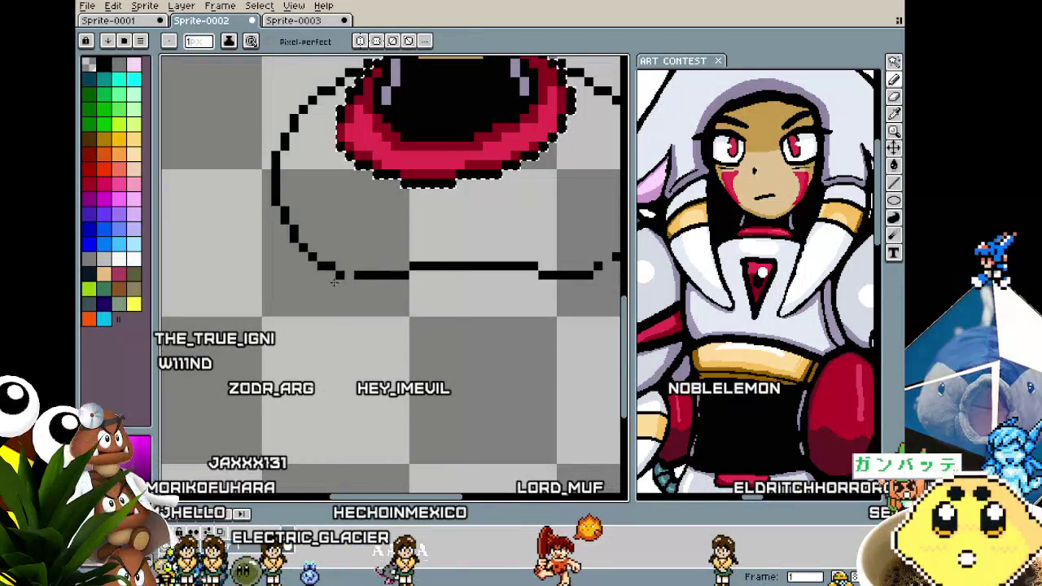
scroll(331, 321, "down", 3)
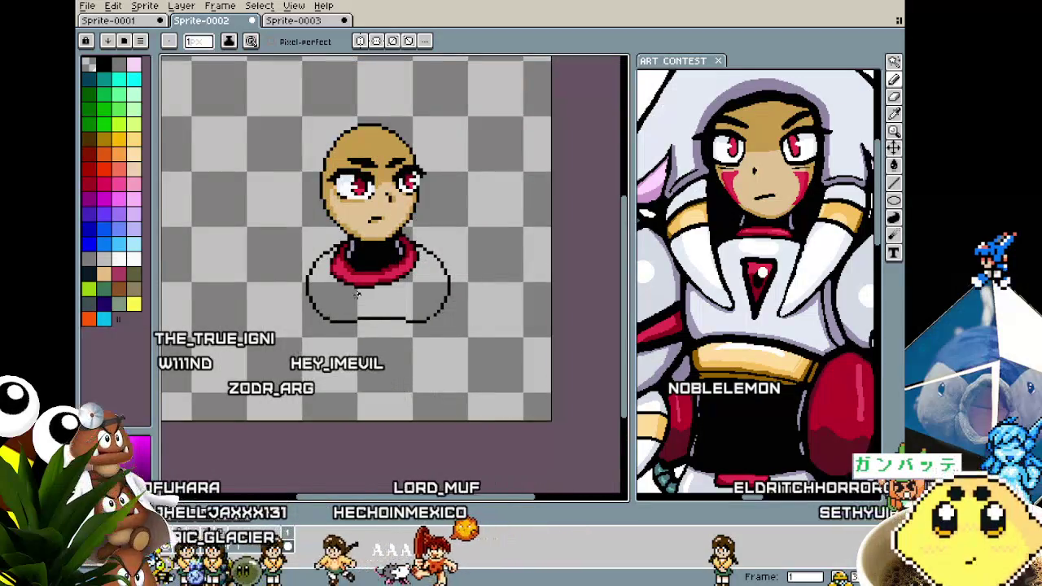
Fill the shoulder outline with white using the paint bucket.
scroll(356, 294, "up", 2)
key("g")
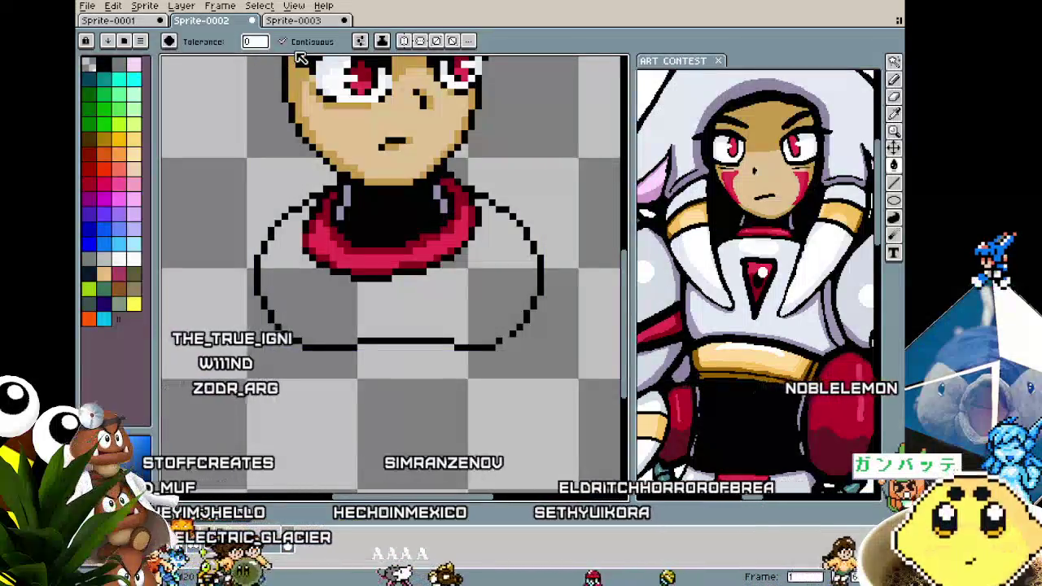
scroll(496, 336, "up", 2)
key("i")
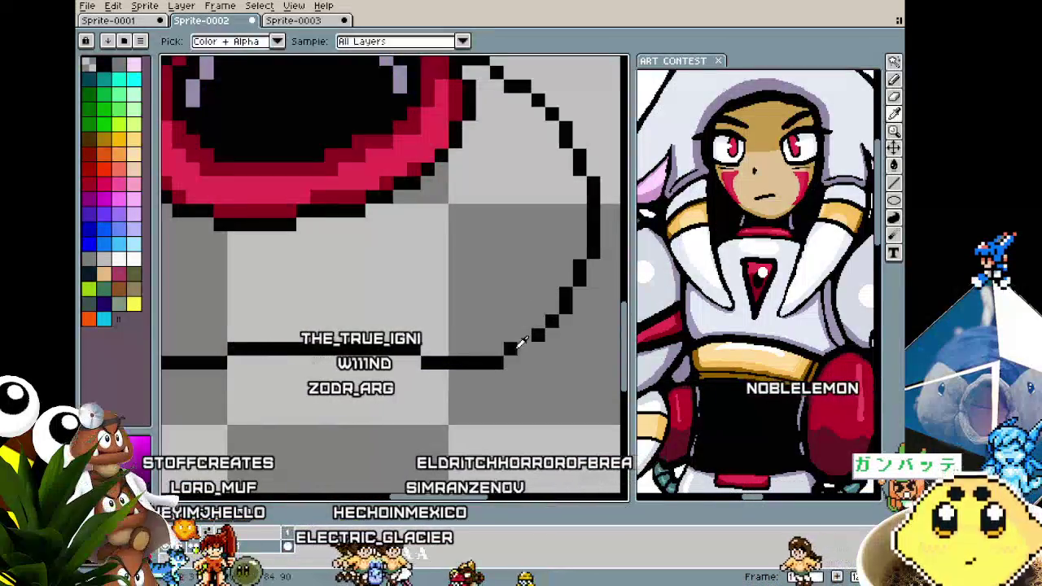
scroll(483, 285, "down", 4)
left_click_drag(440, 382, 455, 415)
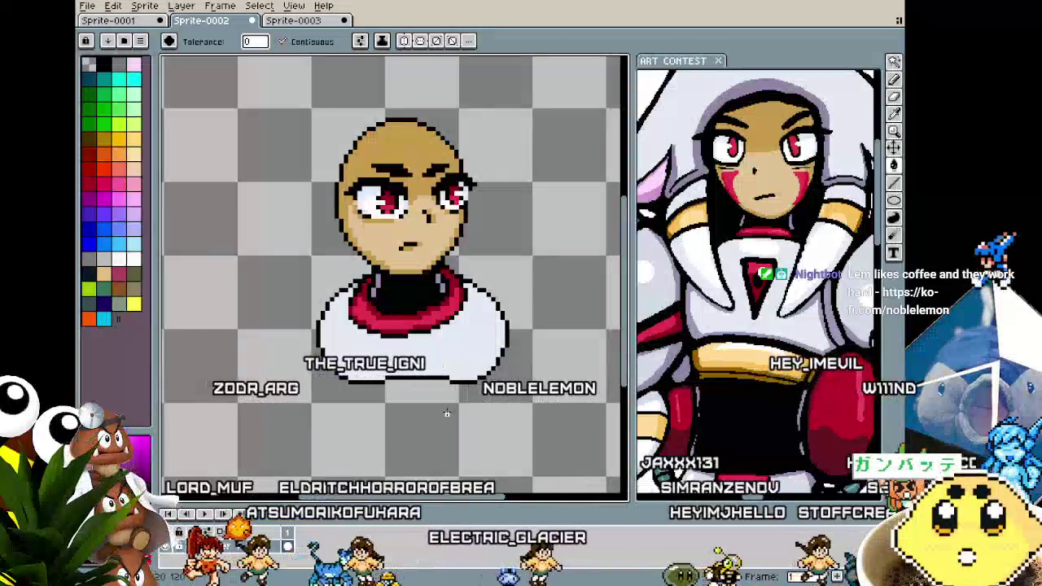
scroll(295, 294, "up", 1)
scroll(295, 294, "up", 1)
Sample a colour near the neck and touch up the shoulder edge pixels.
key("i")
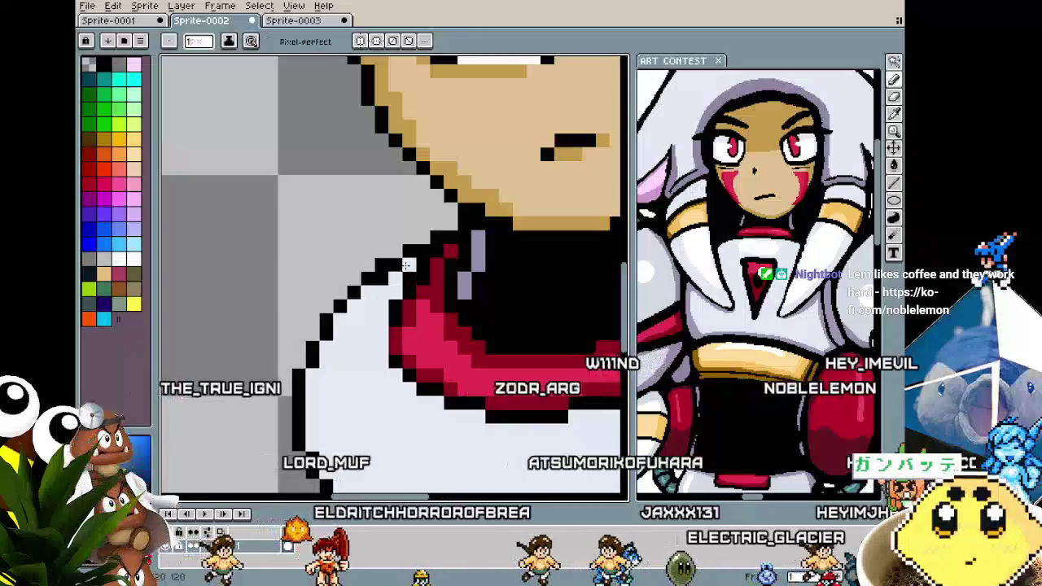
key("b")
scroll(517, 337, "down", 3)
scroll(518, 337, "up", 1)
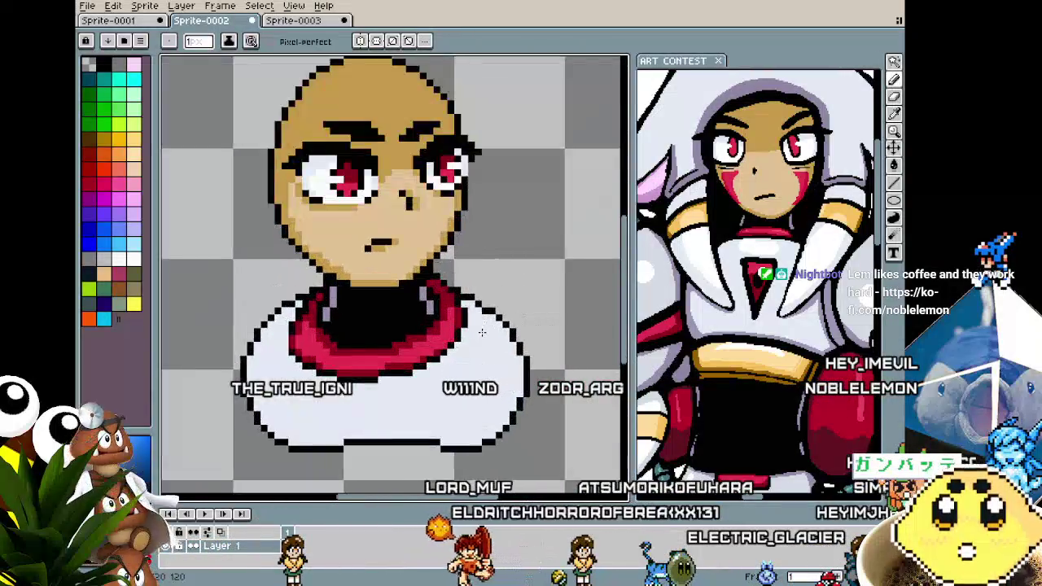
scroll(467, 311, "up", 1)
scroll(460, 300, "down", 1)
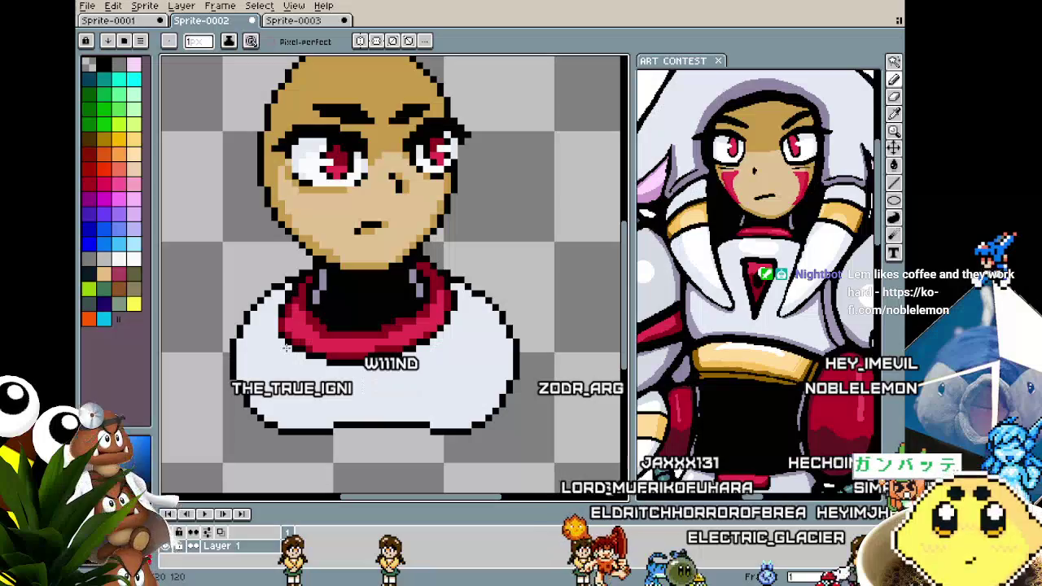
scroll(286, 348, "up", 1)
scroll(286, 348, "down", 1)
scroll(279, 303, "up", 1)
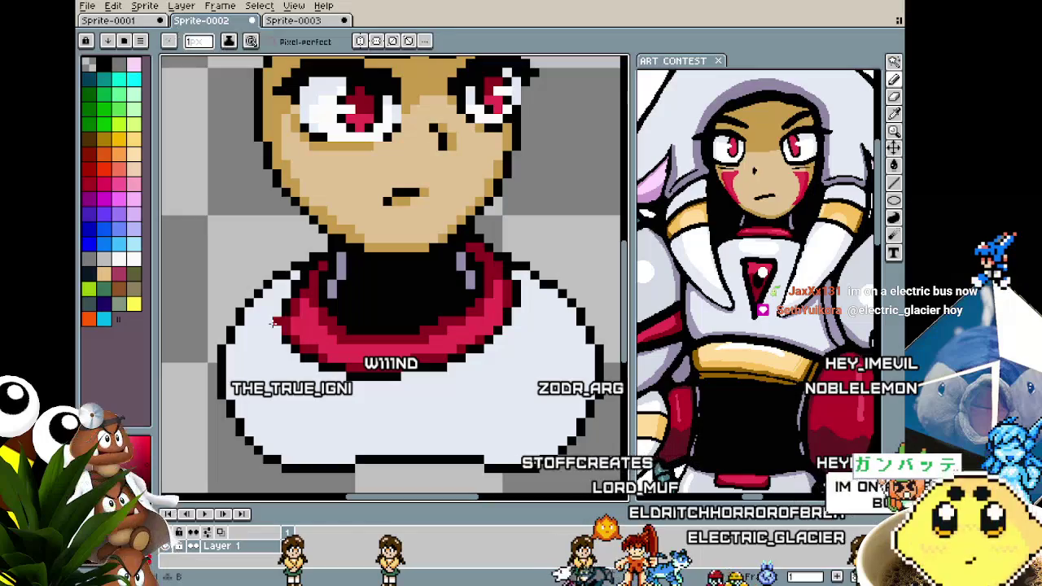
scroll(273, 330, "down", 2)
scroll(274, 329, "down", 1)
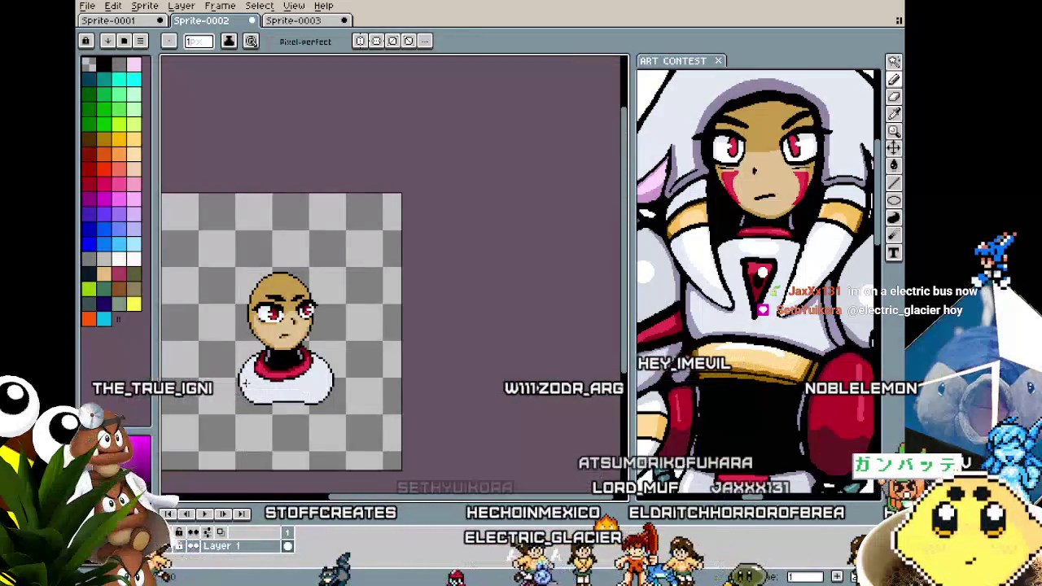
Recentre the sprite and magic-wand select the white shoulder area.
left_click_drag(246, 382, 268, 343)
scroll(268, 342, "up", 3)
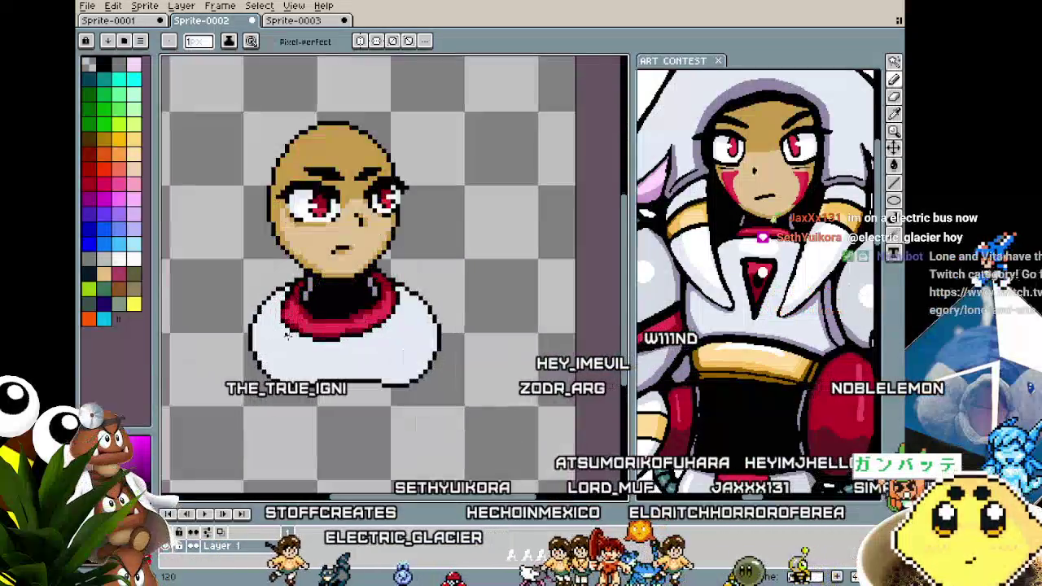
key("v")
key("b")
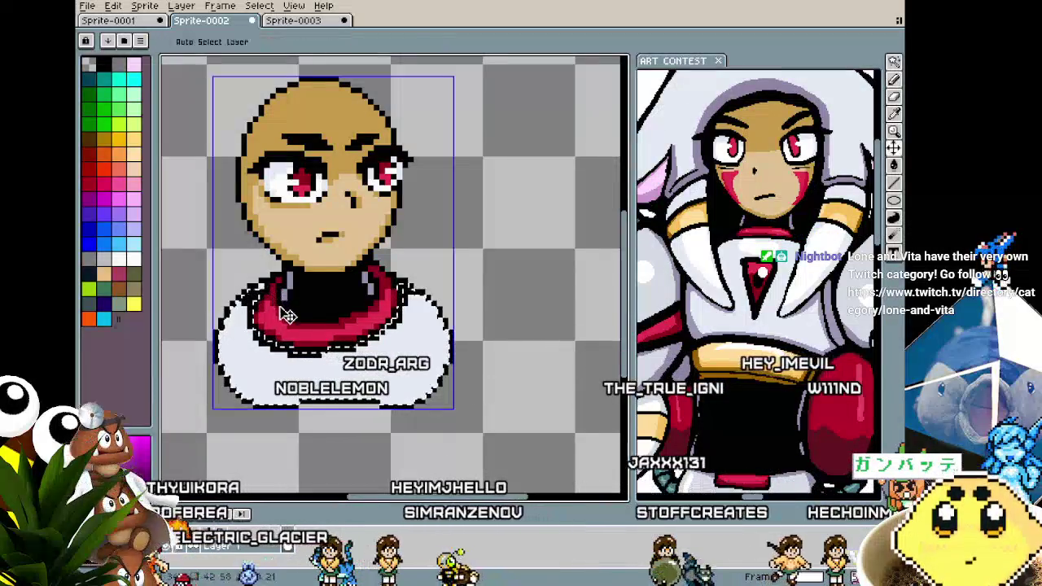
scroll(248, 310, "up", 1)
key("w")
left_click(269, 280)
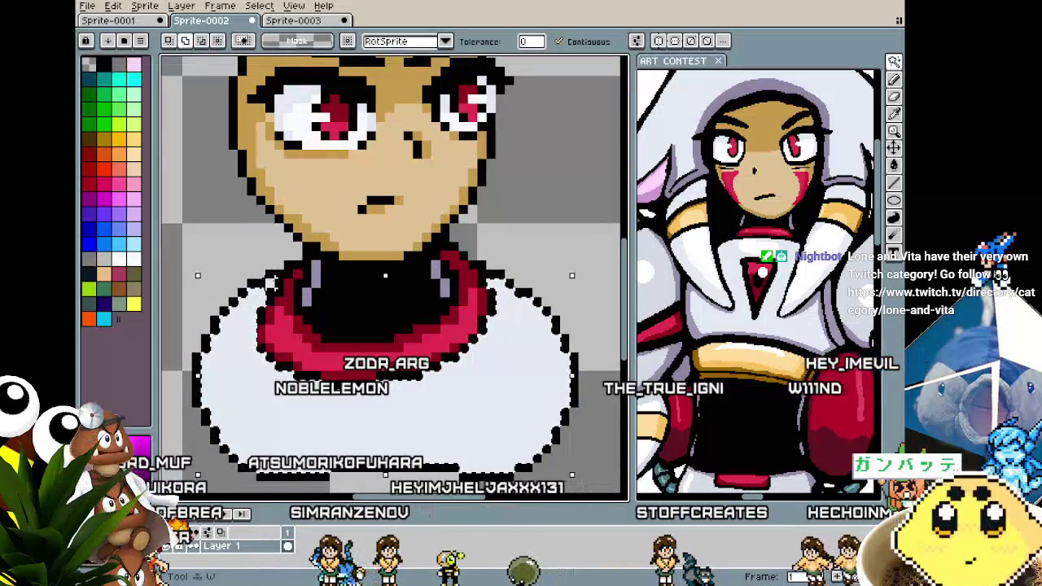
key("b")
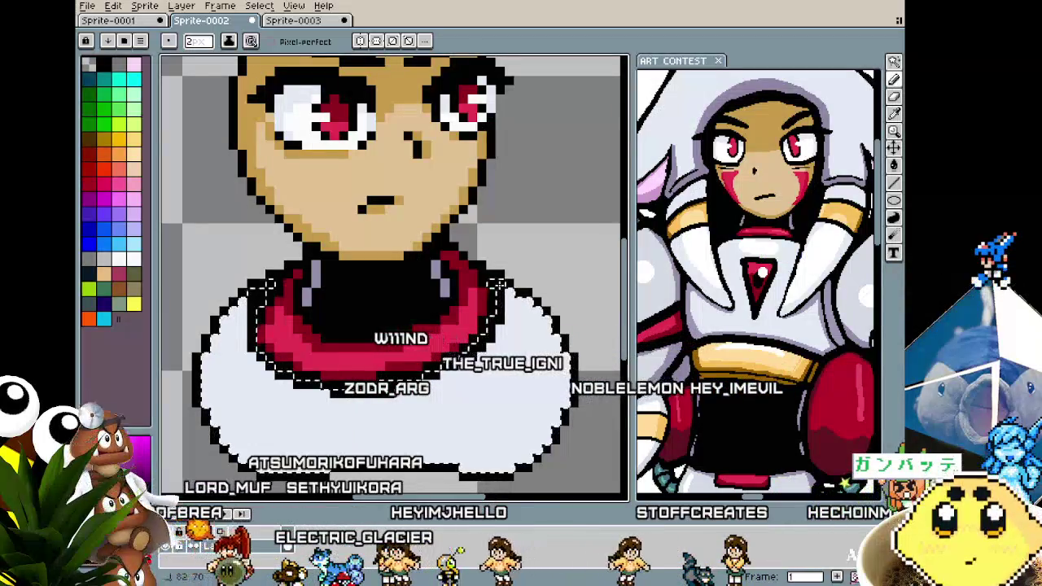
Tidy the black body outline with a 1 px pencil and sample a colour.
key("minus")
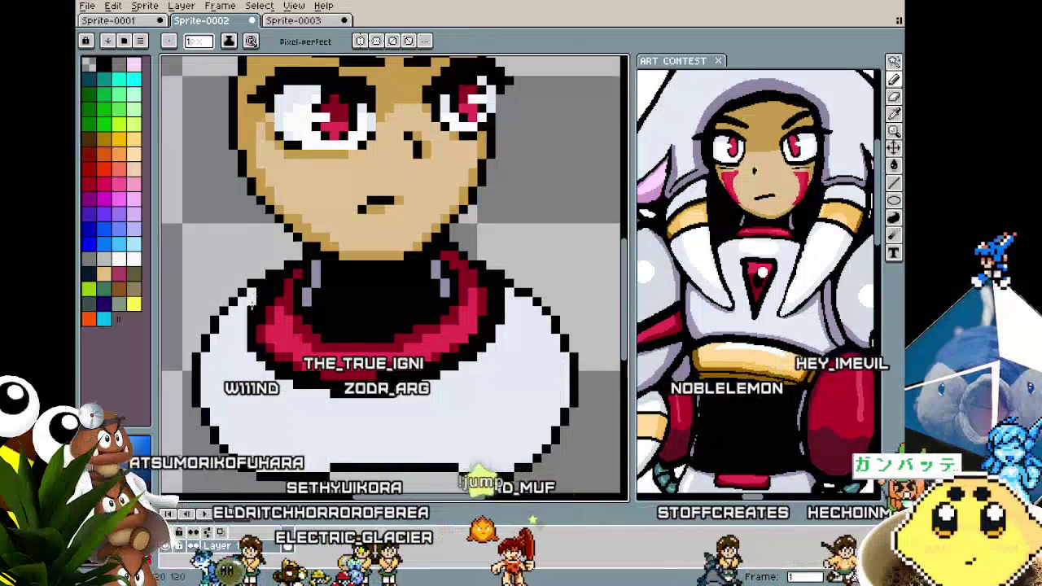
scroll(253, 298, "down", 3)
scroll(248, 309, "up", 3)
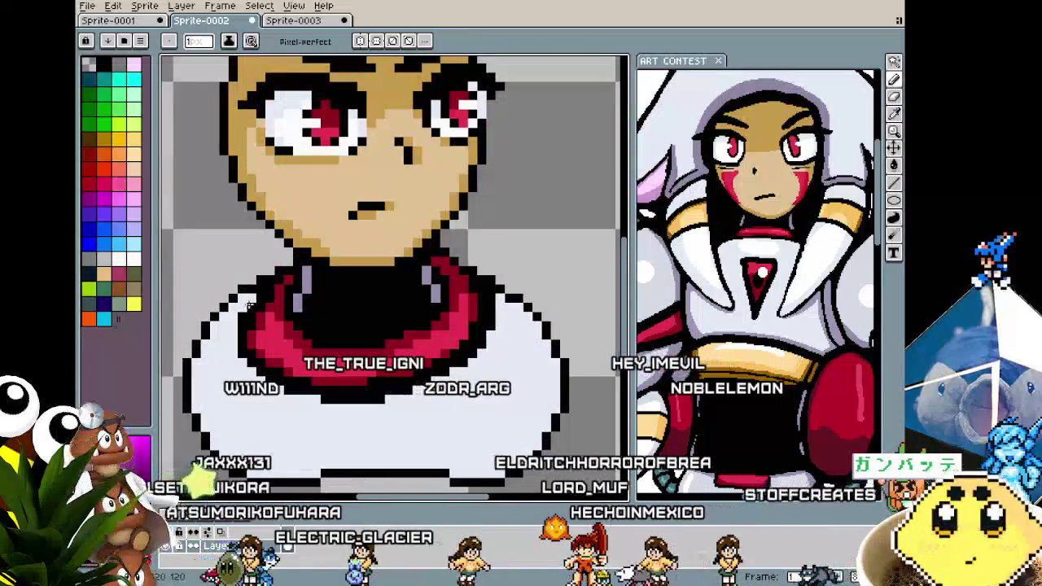
scroll(290, 421, "down", 3)
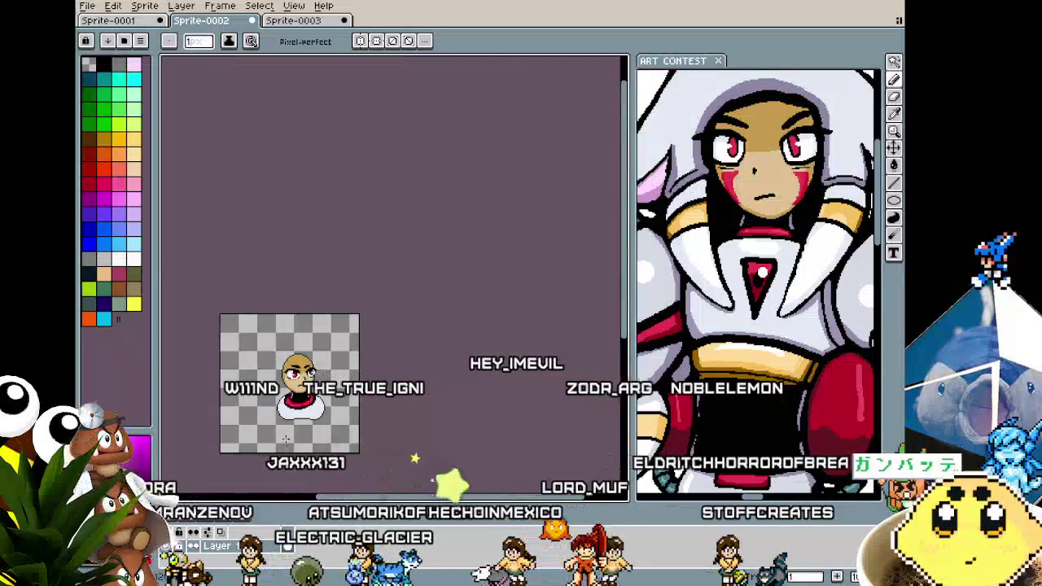
scroll(286, 443, "up", 2)
scroll(284, 425, "up", 2)
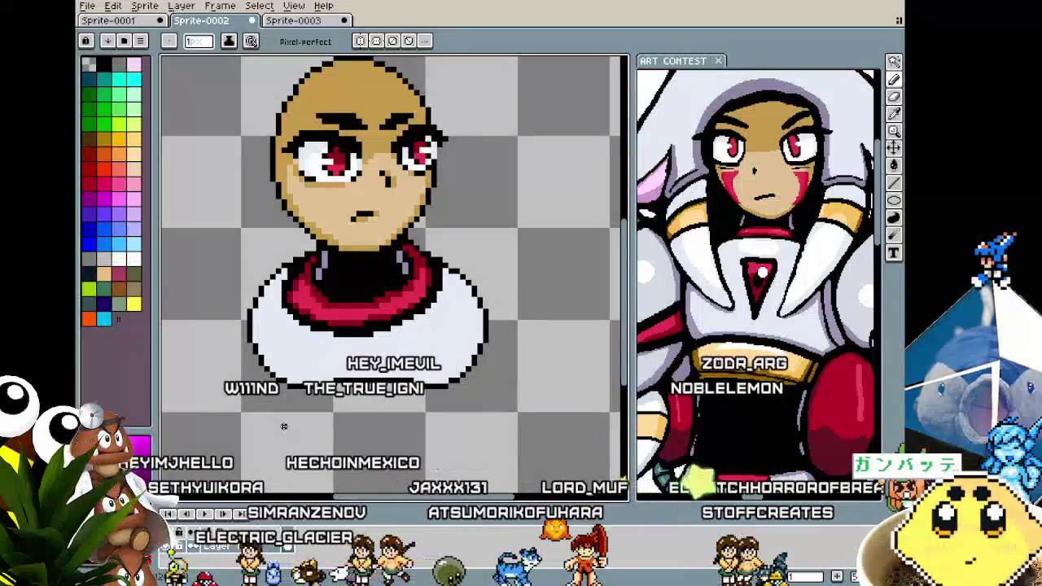
scroll(278, 426, "down", 1)
scroll(296, 360, "up", 1)
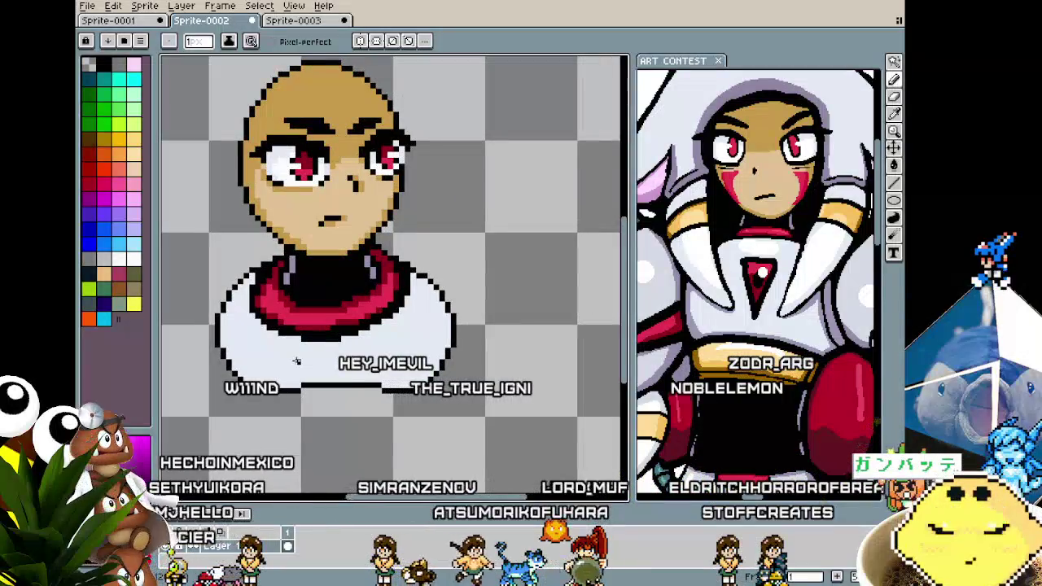
key("v")
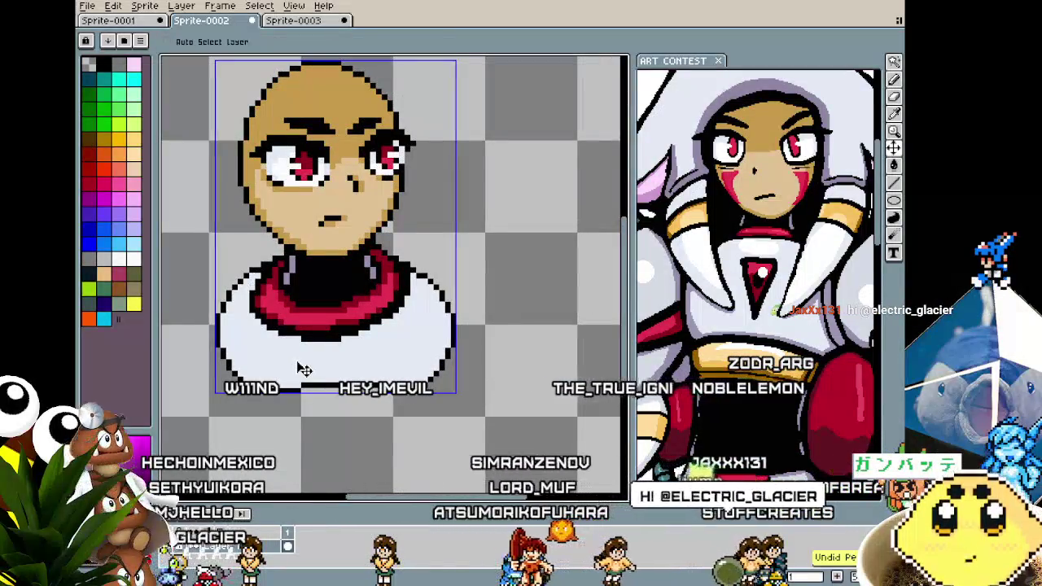
key("b")
left_click(381, 288, "alt")
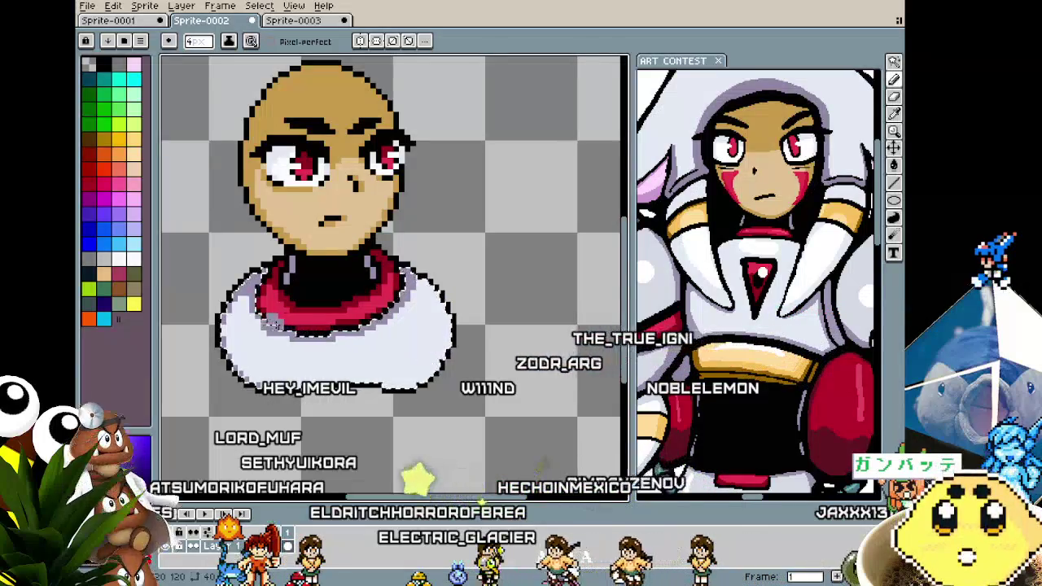
Zoom in and out around the collar to inspect the lavender band beneath it.
scroll(238, 310, "up", 1)
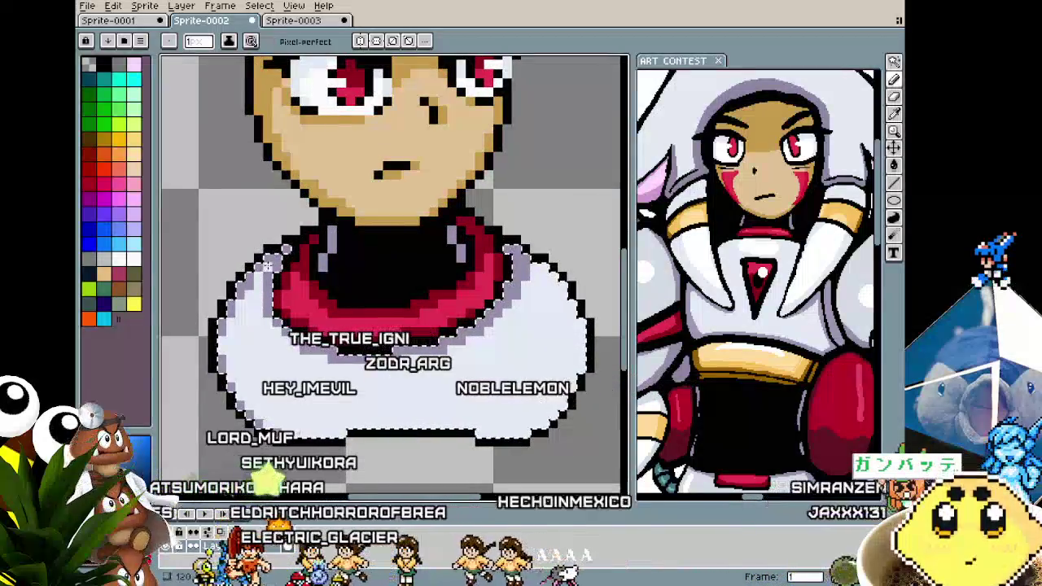
scroll(248, 307, "down", 3)
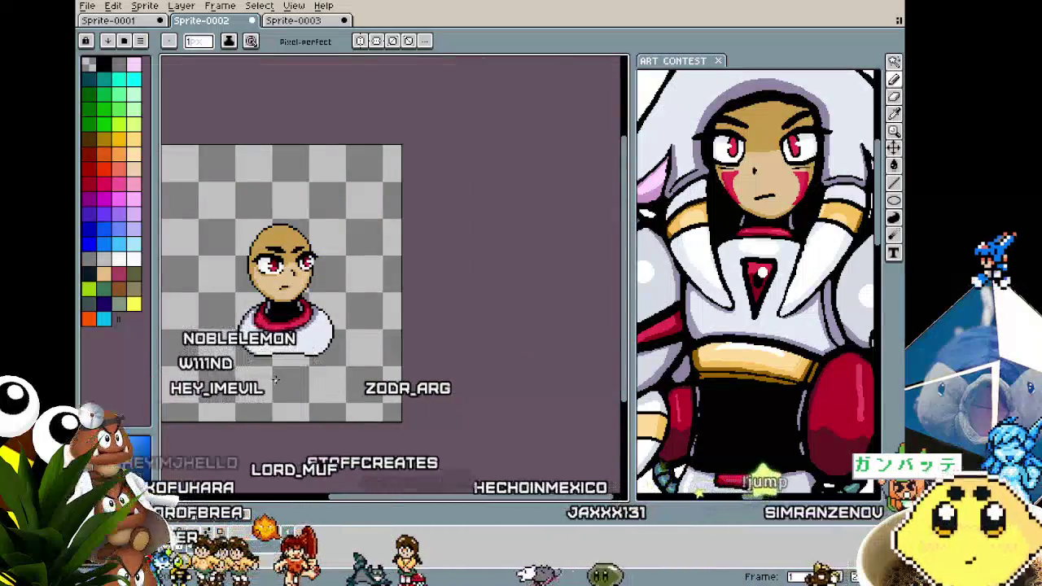
scroll(235, 251, "up", 2)
scroll(234, 252, "up", 1)
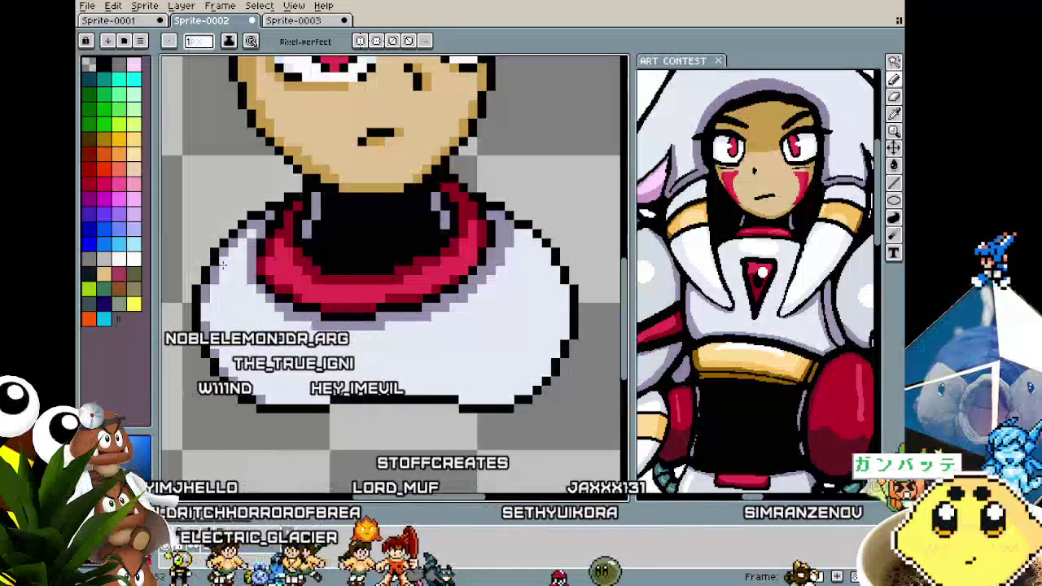
scroll(223, 264, "down", 2)
scroll(218, 371, "down", 1)
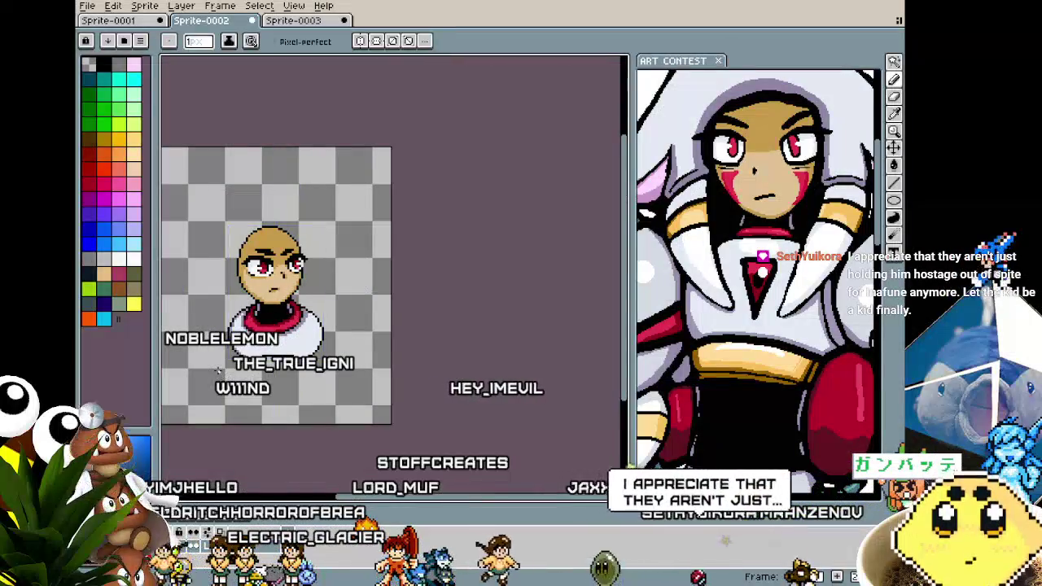
scroll(218, 371, "up", 1)
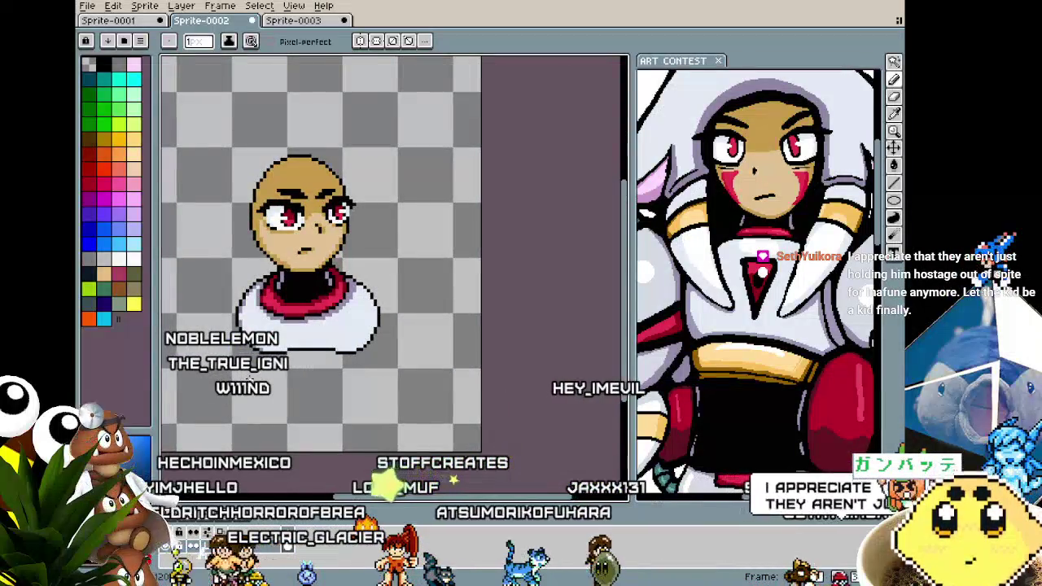
scroll(289, 340, "up", 1)
Magic-wand the transparent background to check it, deselect, then select the white body.
key("w")
left_click(329, 386)
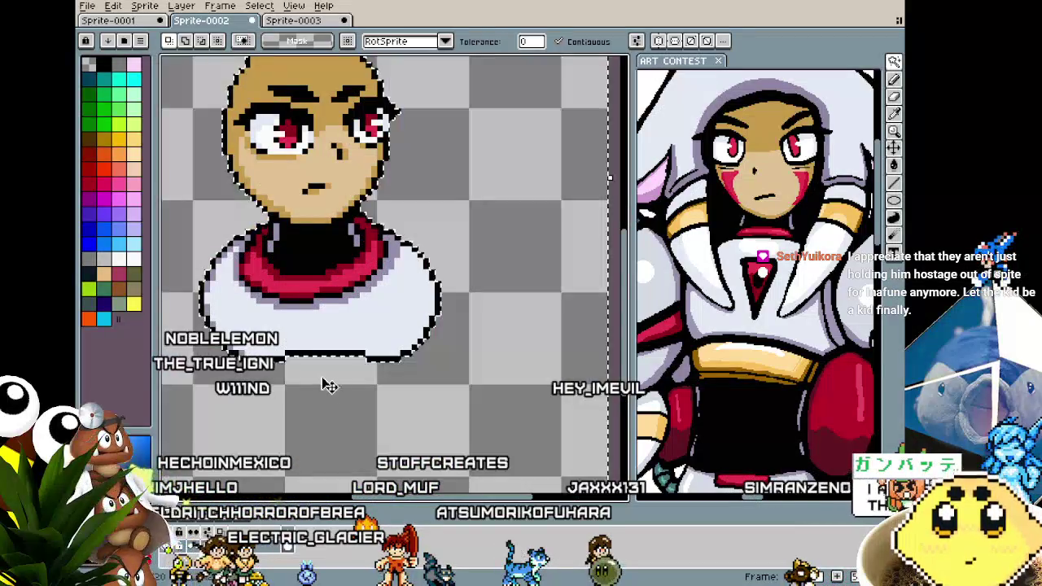
key("b")
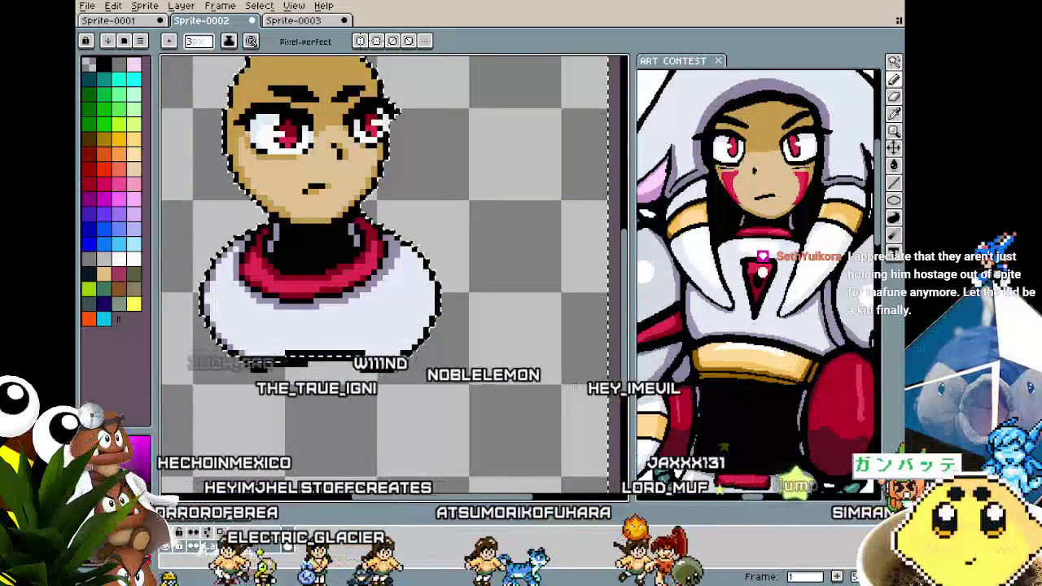
key("ctrl+d")
key("w")
left_click(345, 323)
Paint a lavender shading band along the bottom of the white body.
key("i")
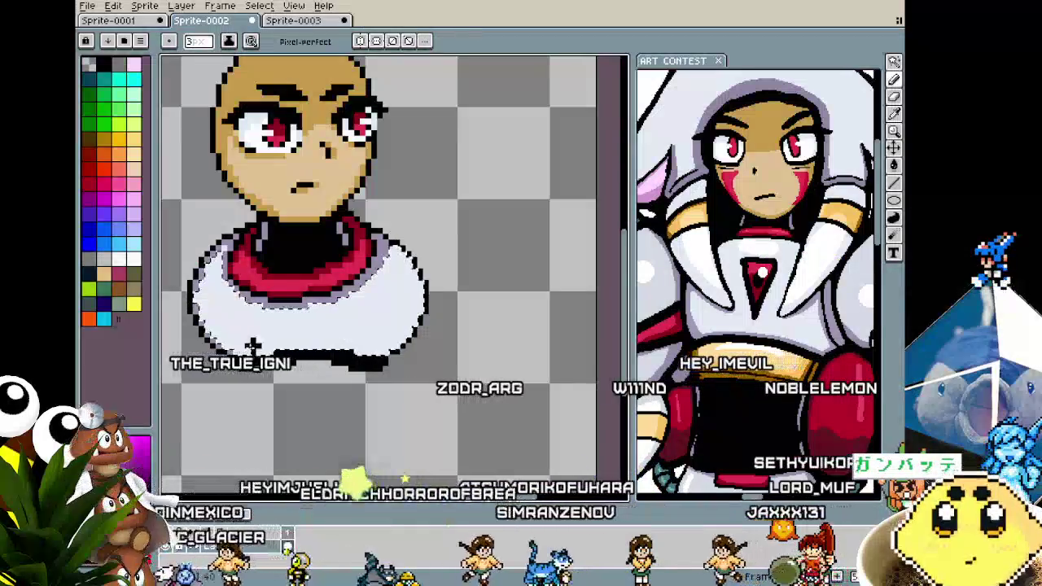
key("b")
left_click_drag(244, 346, 376, 360)
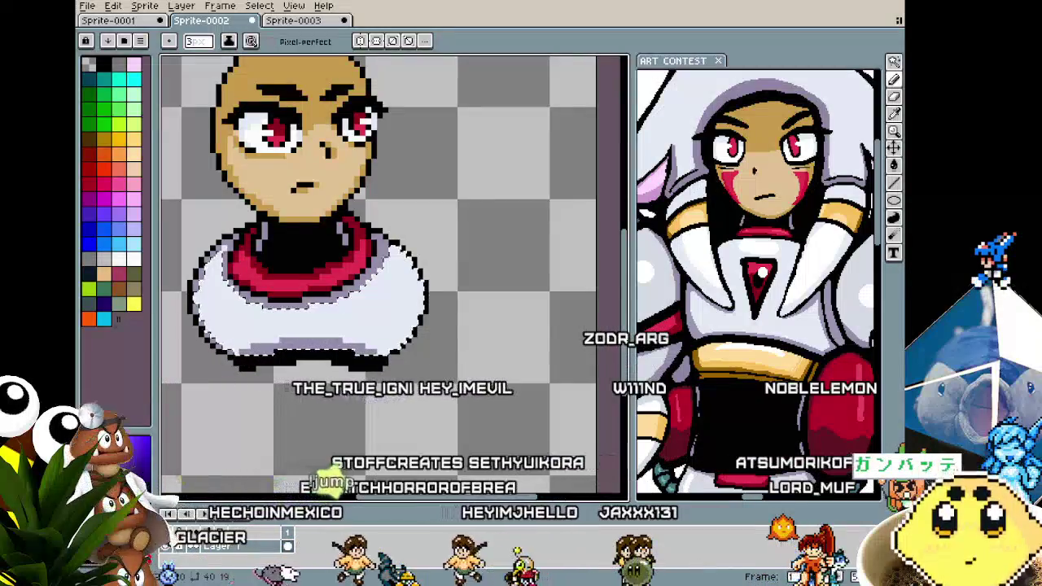
scroll(350, 383, "down", 3)
scroll(366, 342, "up", 2)
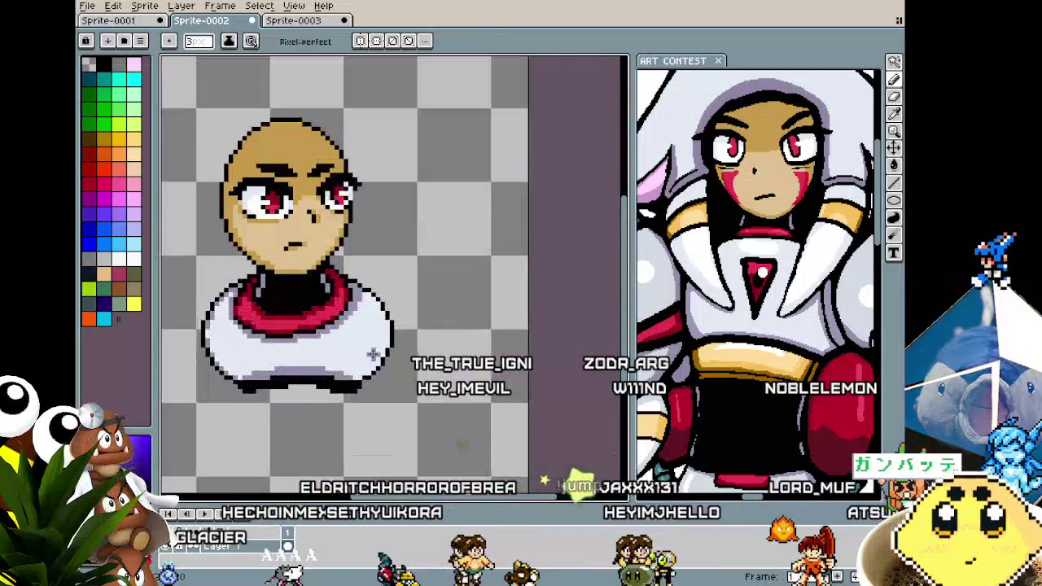
scroll(387, 277, "up", 2)
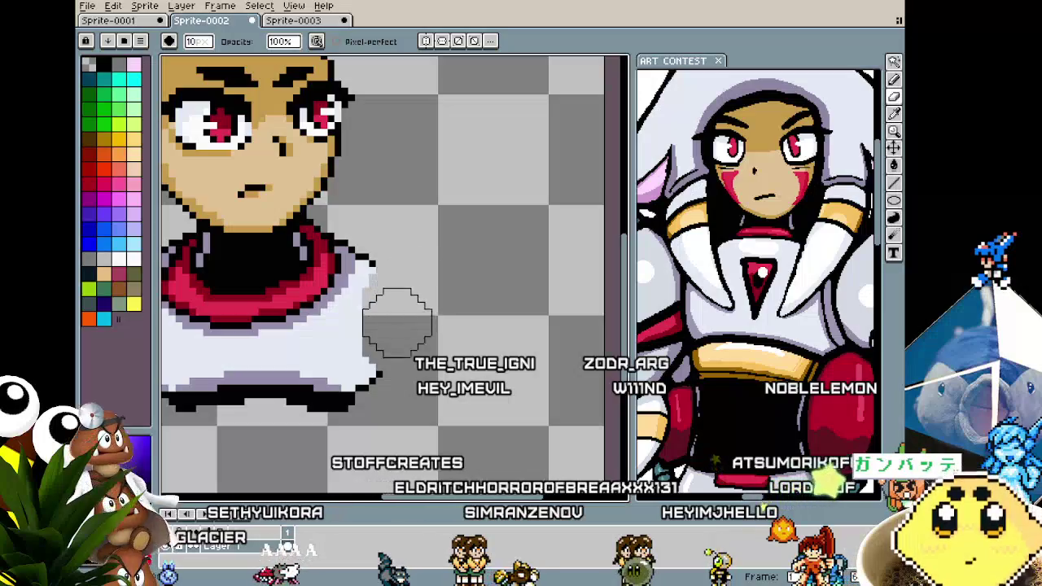
Redraw the body's right outline as a straight edge, redoing the first attempt.
key("i")
key("b")
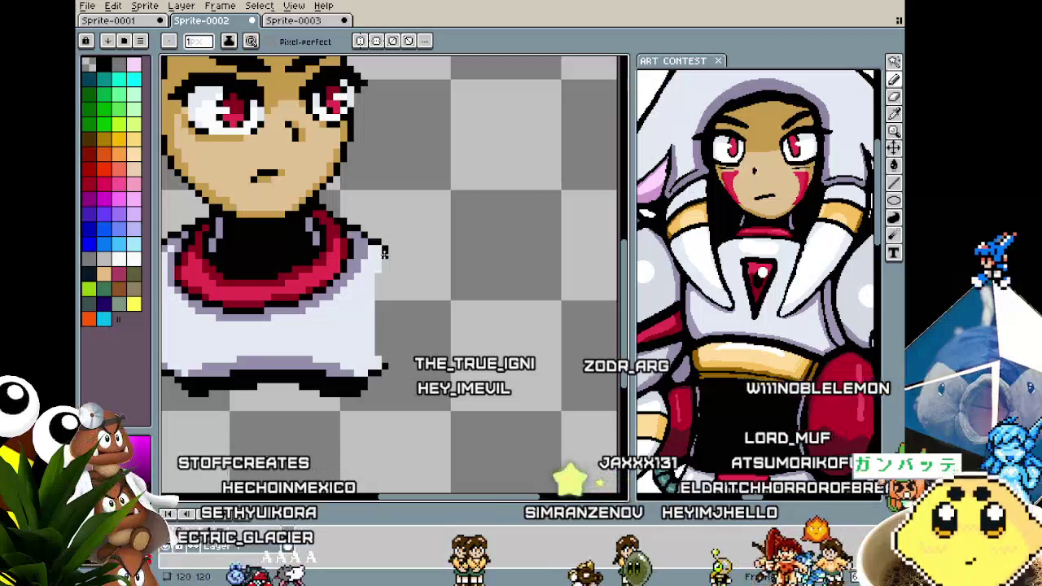
mouse_move(385, 253)
left_mouse_down()
mouse_move(385, 368)
mouse_move(371, 306)
left_mouse_up()
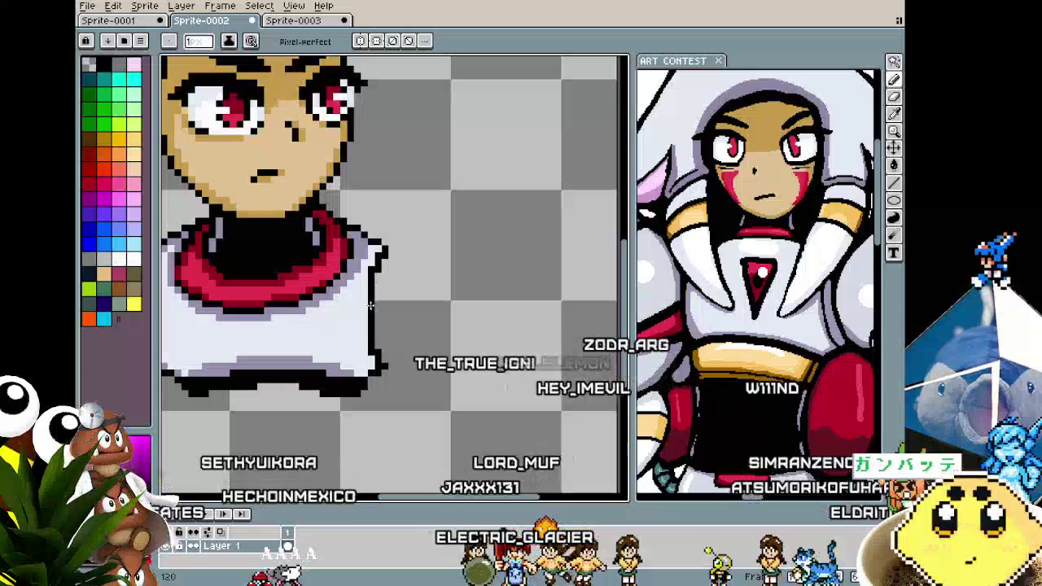
key("ctrl+z")
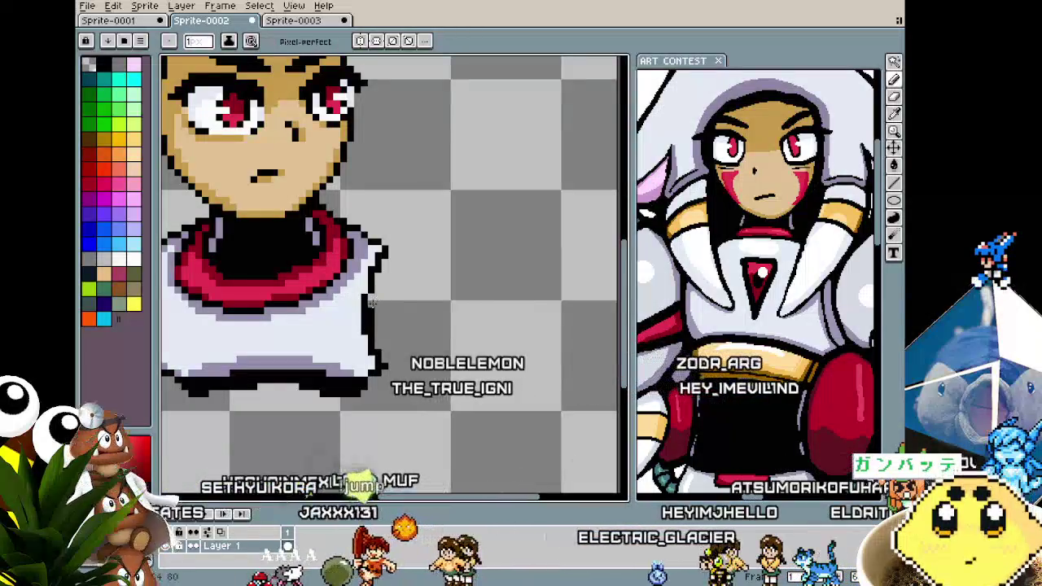
left_click_drag(371, 299, 385, 373)
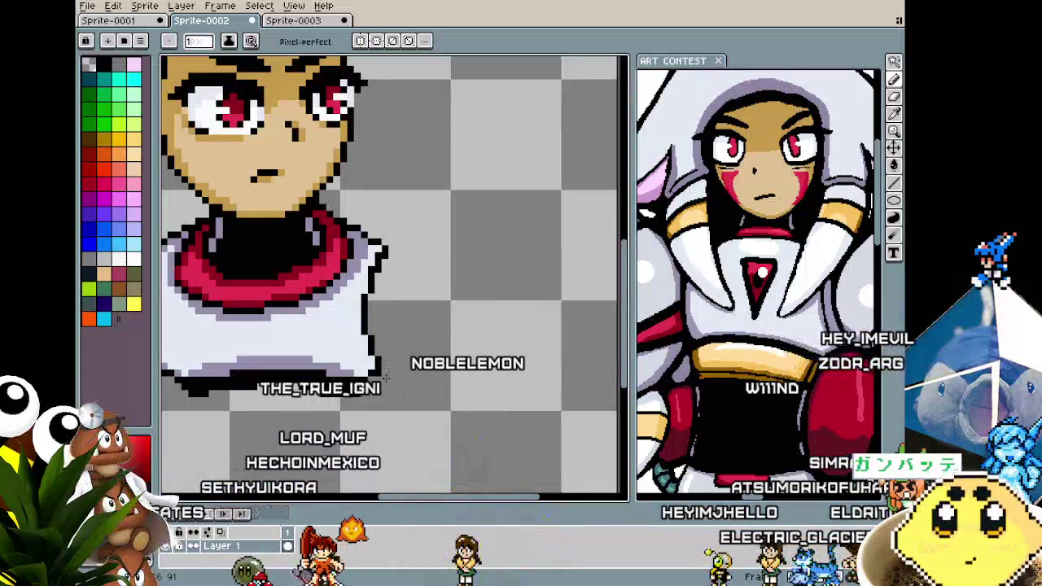
scroll(385, 377, "down", 2)
scroll(346, 381, "up", 1)
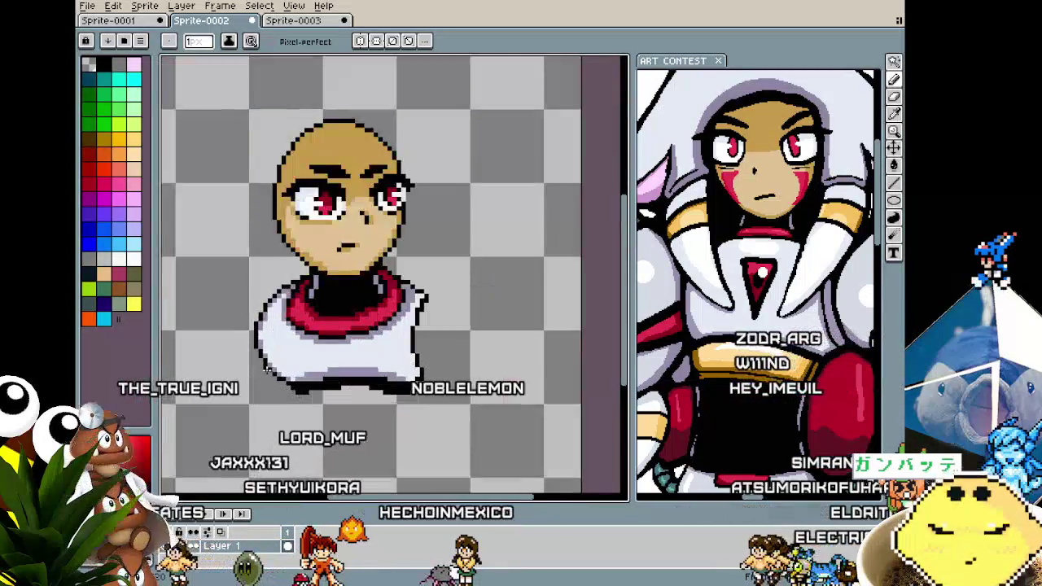
Erase the left collar outline into a straight edge and redraw the left body outline.
key("e")
left_click_drag(244, 298, 252, 361)
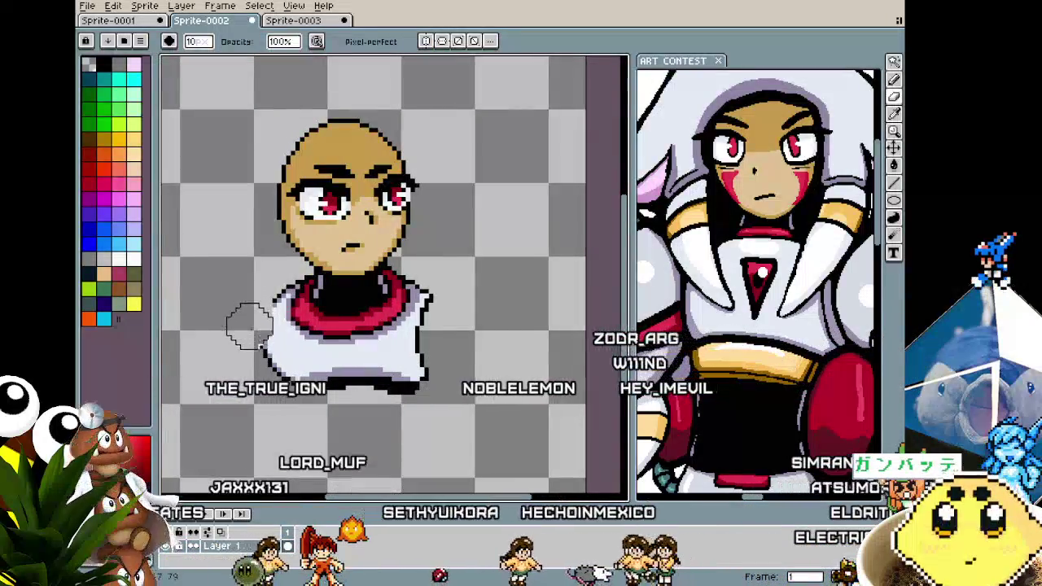
scroll(196, 326, "up", 1)
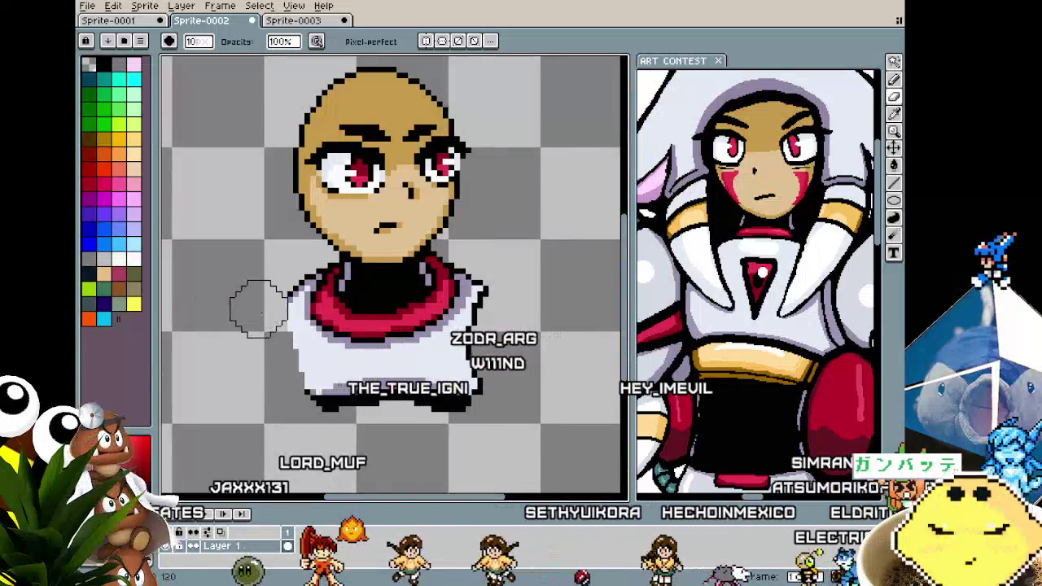
scroll(253, 281, "up", 1)
key("i")
key("b")
left_click_drag(284, 278, 332, 277)
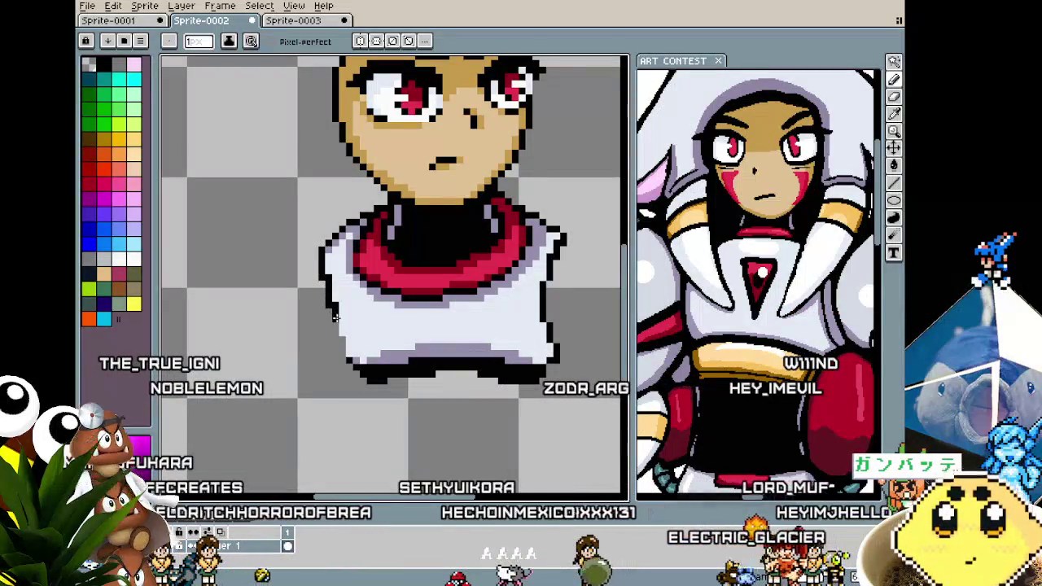
Paint over a stray outline pixel and redraw the right side outline as a straight line.
key("alt")
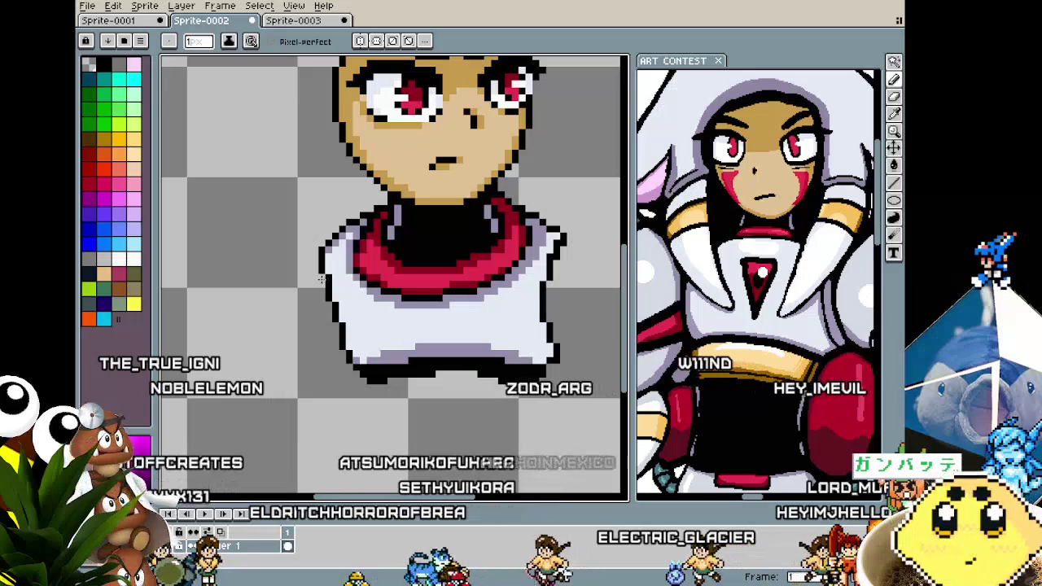
scroll(322, 280, "down", 1)
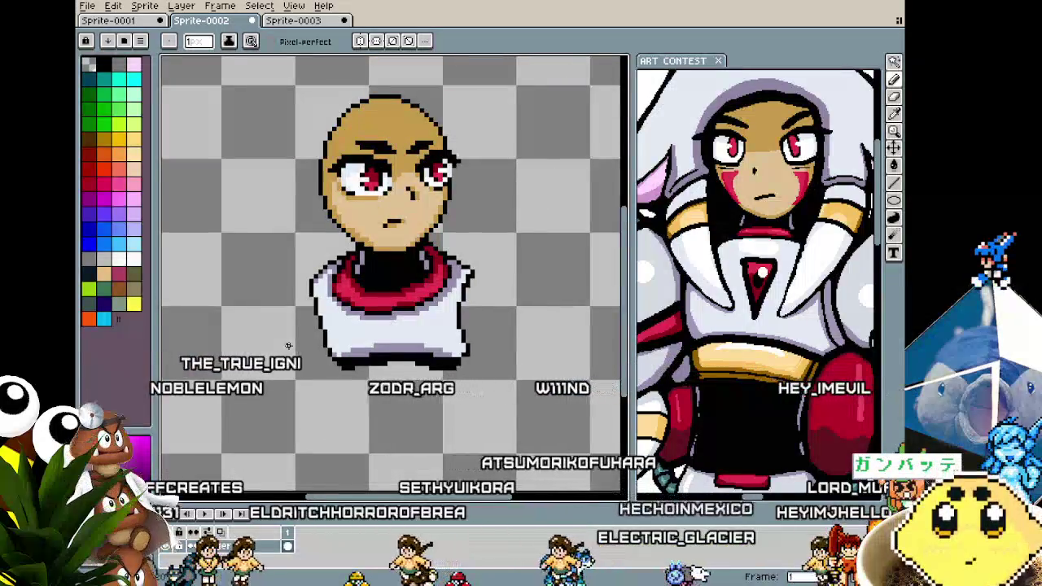
scroll(460, 306, "up", 2)
scroll(460, 293, "up", 2)
key("alt")
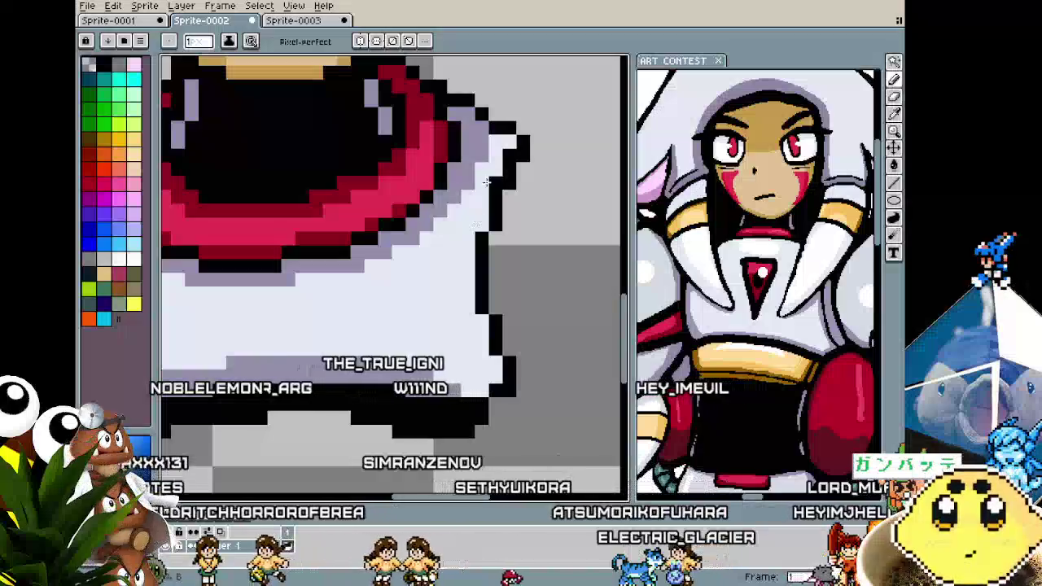
left_click(482, 253)
left_click_drag(495, 207, 496, 354)
Inspect the outlines, then magic-wand select the white shirt area for the pencil.
scroll(495, 317, "down", 3)
scroll(489, 334, "down", 2)
scroll(484, 350, "up", 2)
scroll(478, 363, "up", 3)
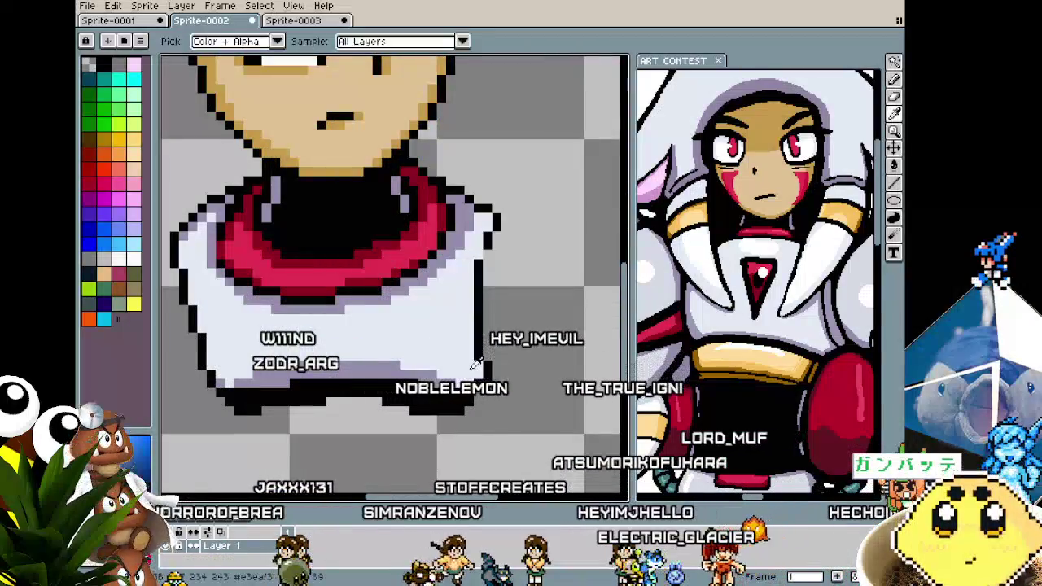
scroll(489, 358, "down", 3)
scroll(481, 375, "down", 2)
scroll(462, 402, "up", 5)
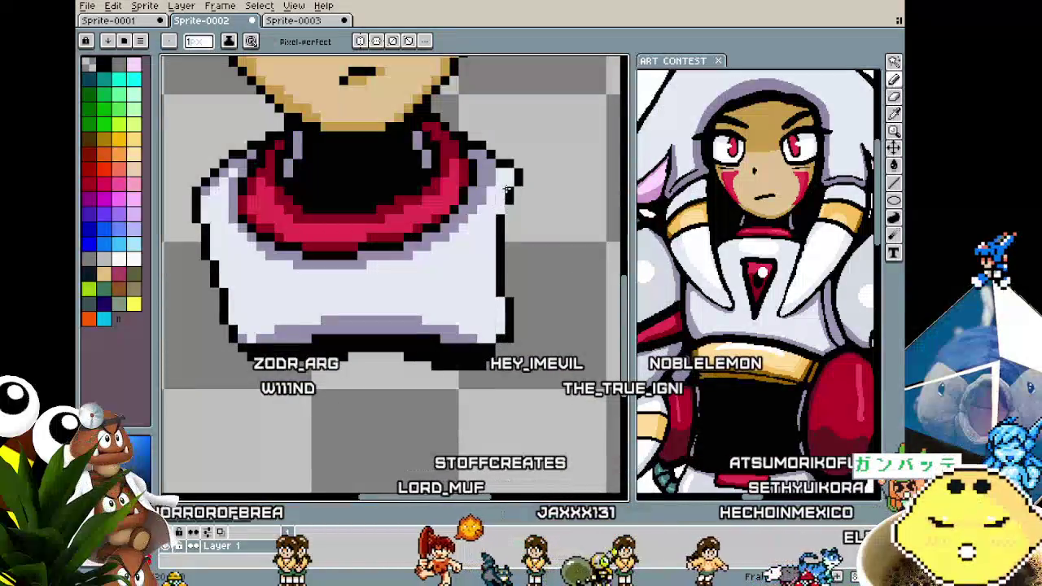
scroll(508, 211, "down", 2)
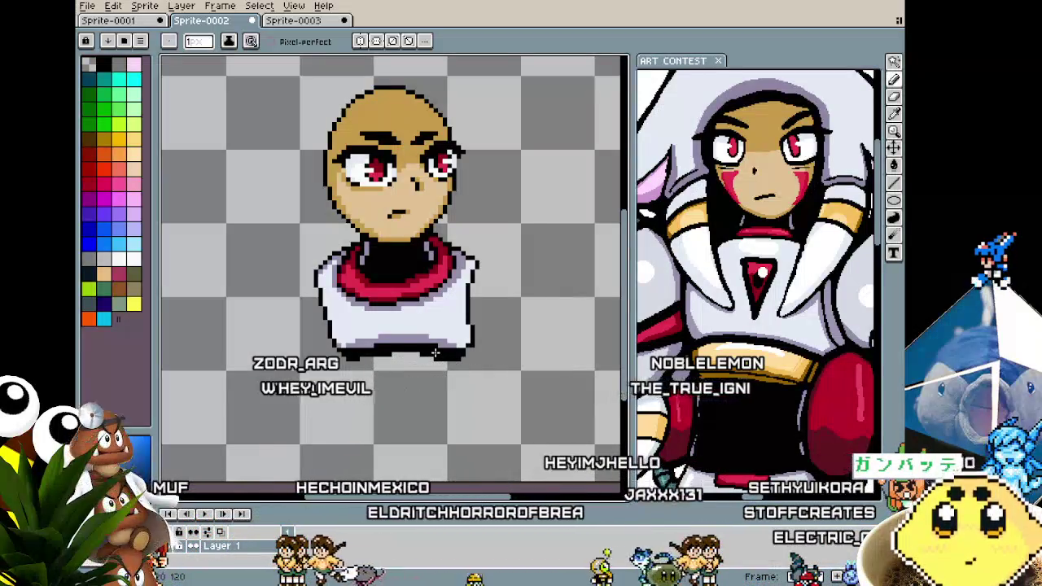
scroll(434, 352, "up", 2)
key("w")
left_click(345, 335)
key("i")
key("b")
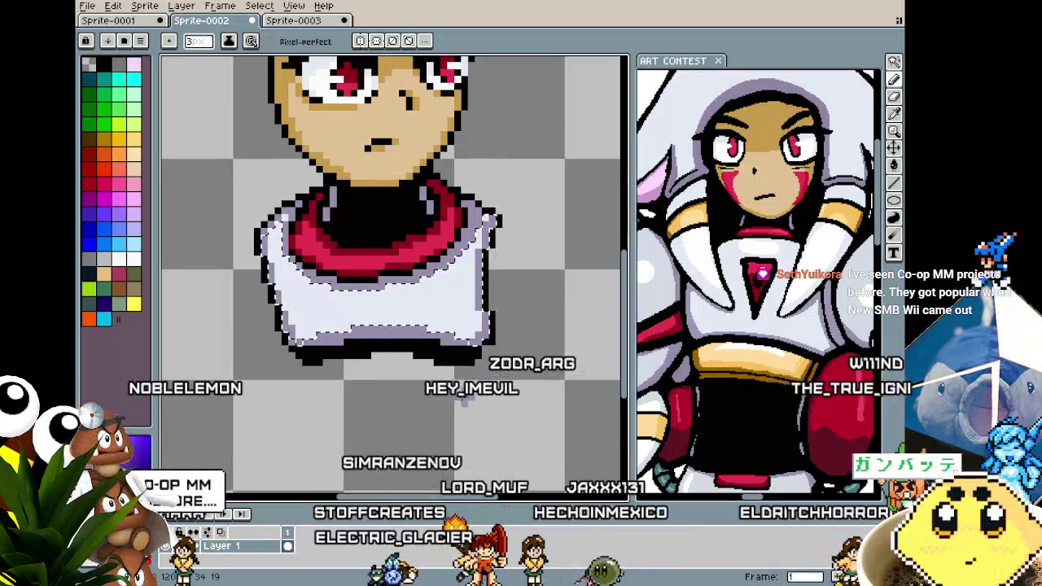
Undo the failed lavender stroke on the shirt and review the remaining shading.
key("ctrl+z")
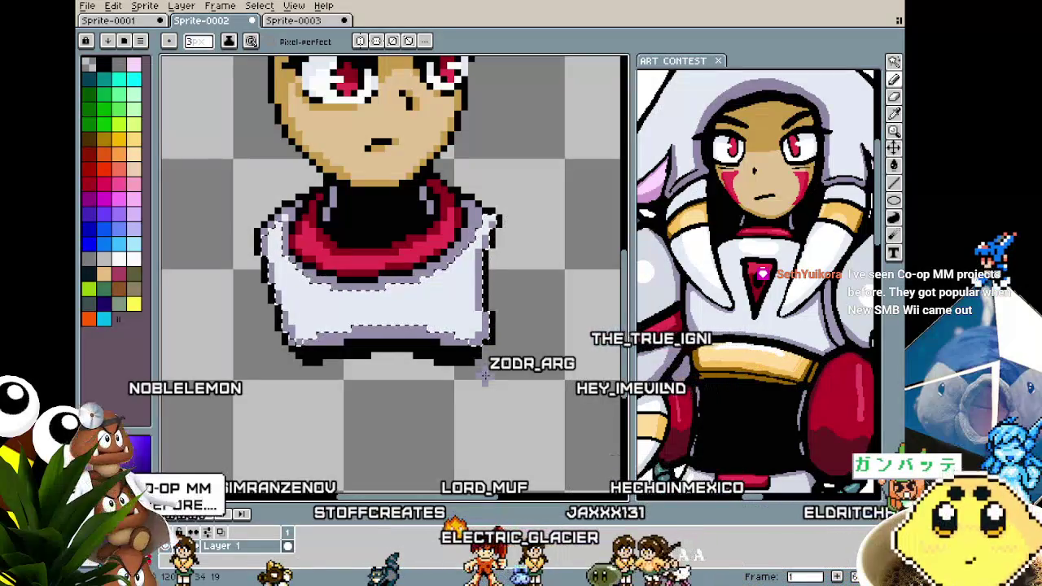
scroll(484, 376, "down", 1)
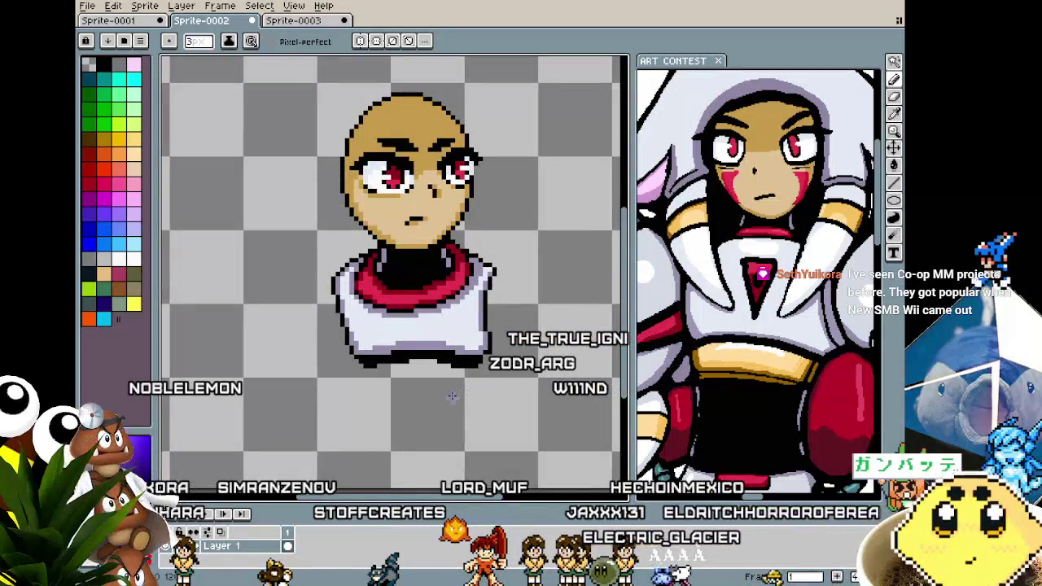
scroll(452, 397, "up", 1)
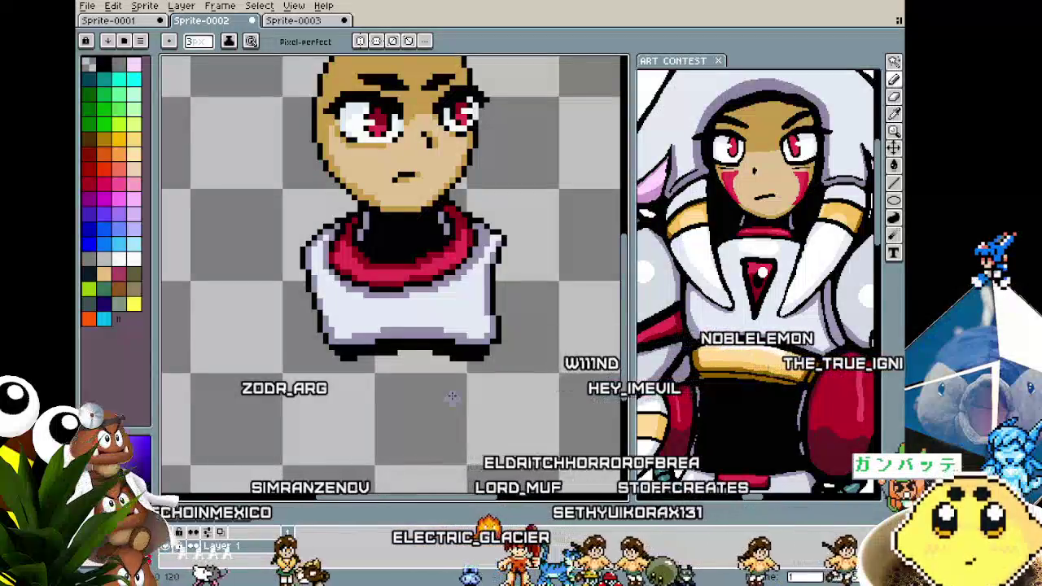
scroll(440, 403, "up", 1)
scroll(401, 347, "up", 1)
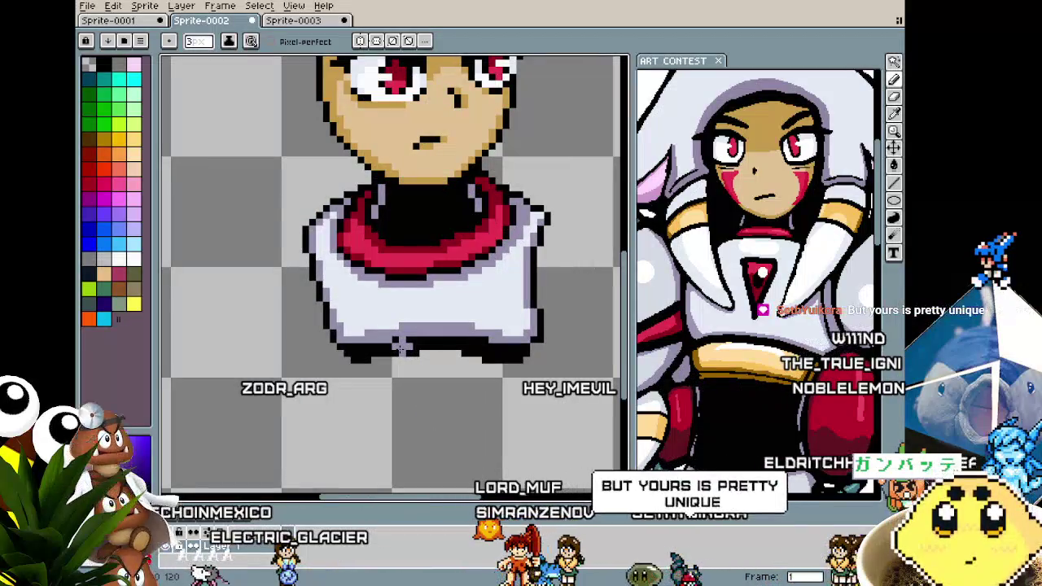
left_click_drag(401, 348, 368, 351)
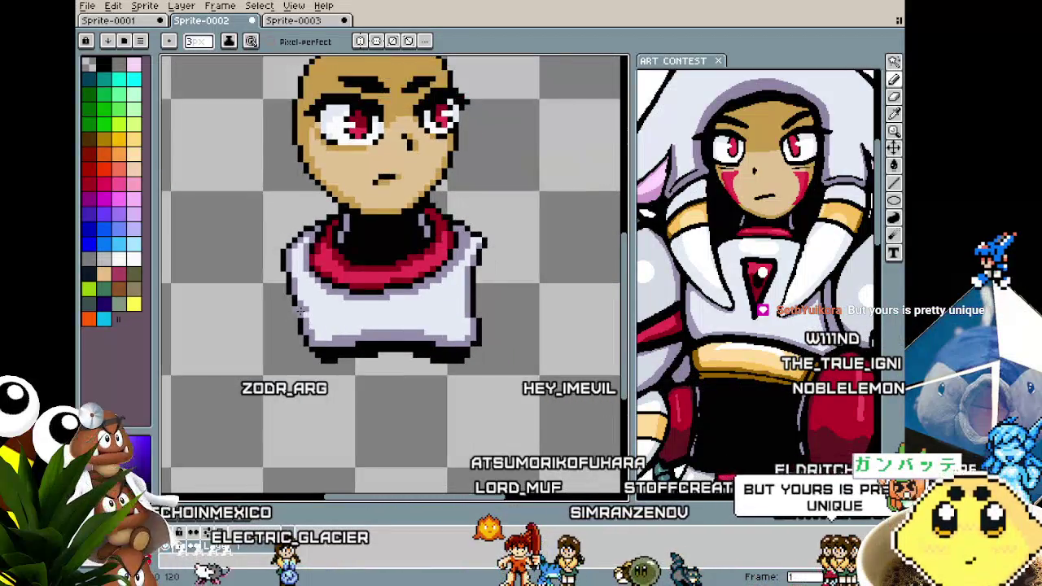
scroll(310, 320, "up", 1)
scroll(310, 316, "down", 1)
scroll(309, 316, "down", 1)
scroll(342, 341, "up", 1)
scroll(342, 342, "up", 2)
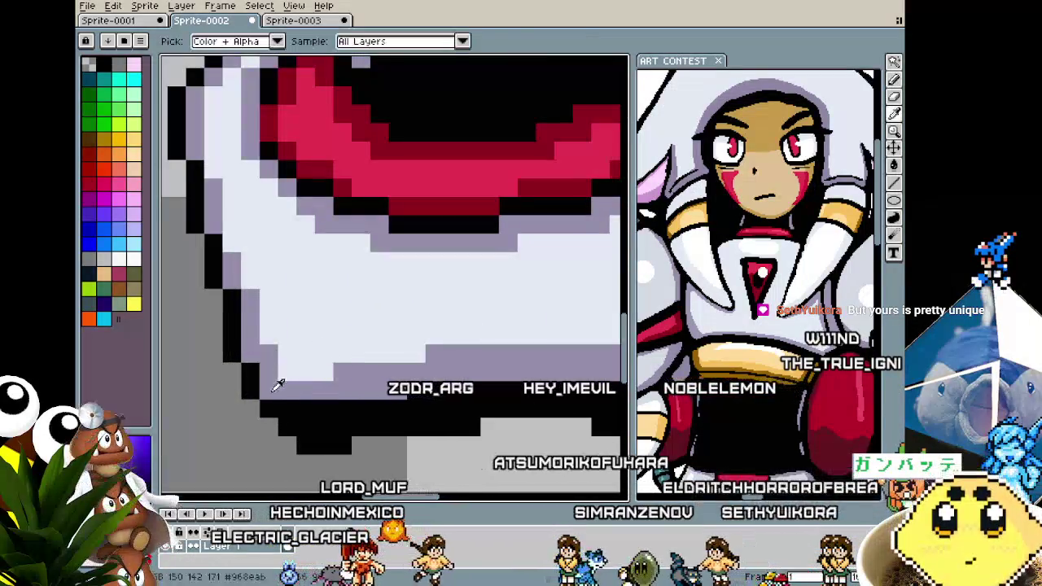
scroll(269, 391, "down", 2)
scroll(255, 438, "down", 1)
scroll(255, 437, "up", 2)
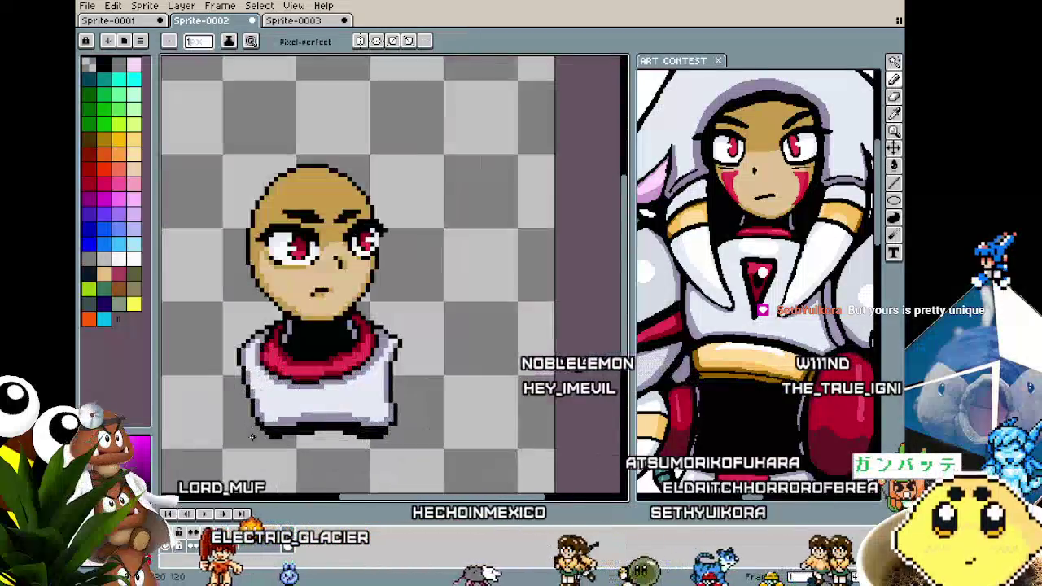
scroll(262, 409, "up", 1)
scroll(262, 409, "down", 1)
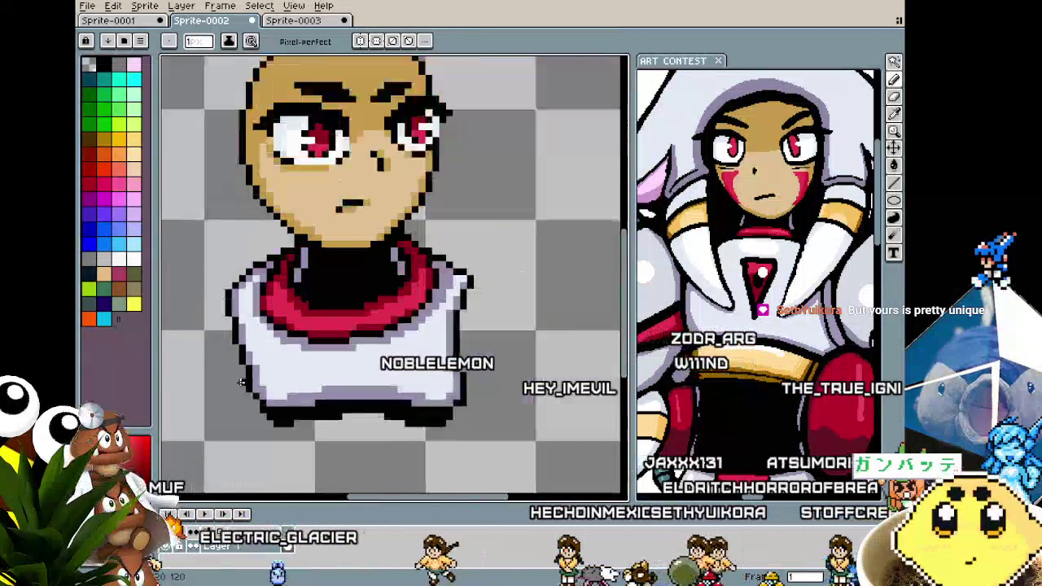
scroll(342, 424, "down", 1)
scroll(431, 446, "up", 1)
scroll(432, 446, "up", 1)
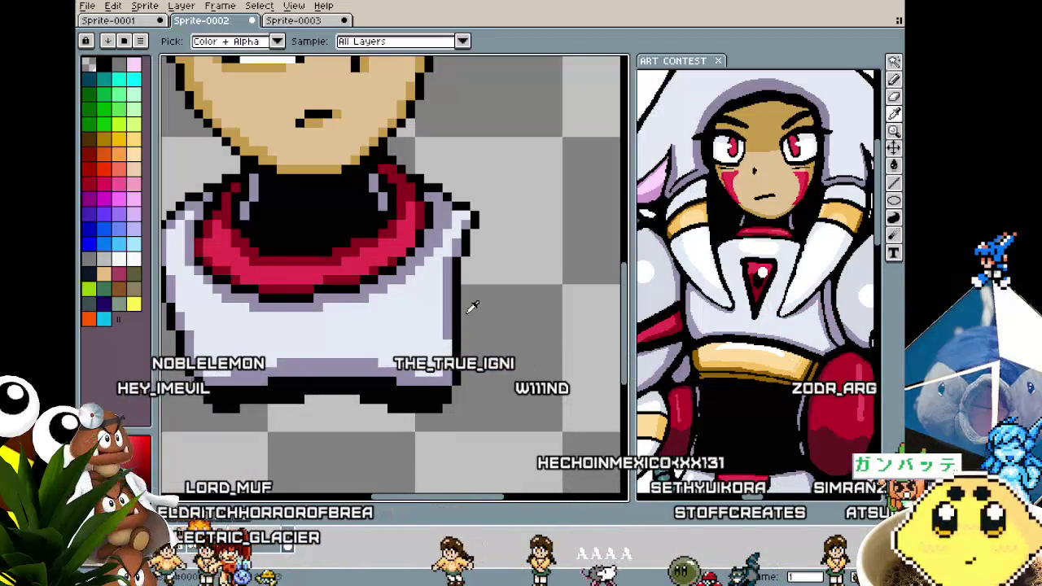
key("v")
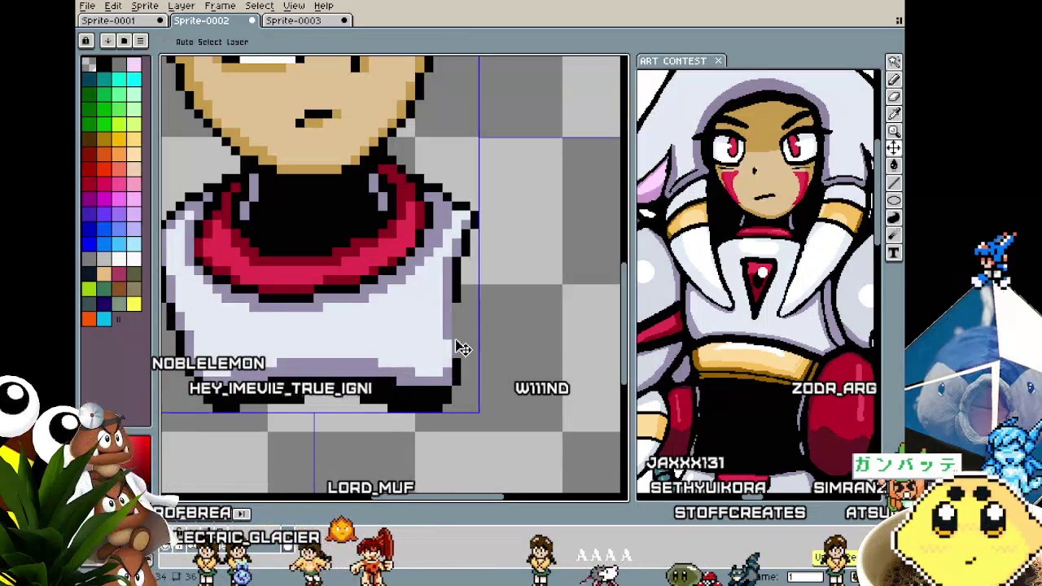
Eyedrop the pale lavender shade from the shirt and switch back to the Pencil.
key("i")
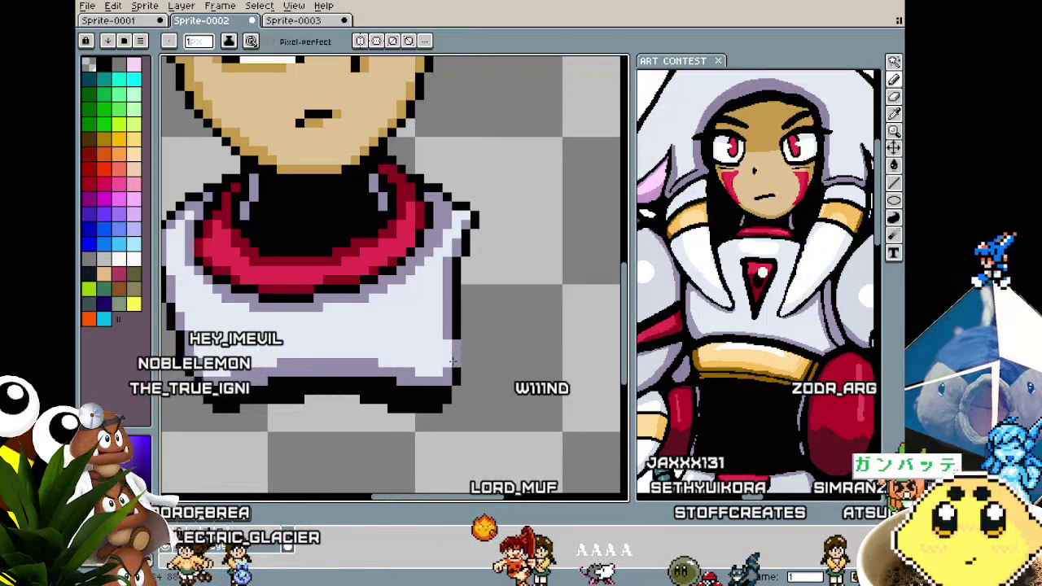
scroll(453, 368, "down", 3)
scroll(440, 407, "up", 3)
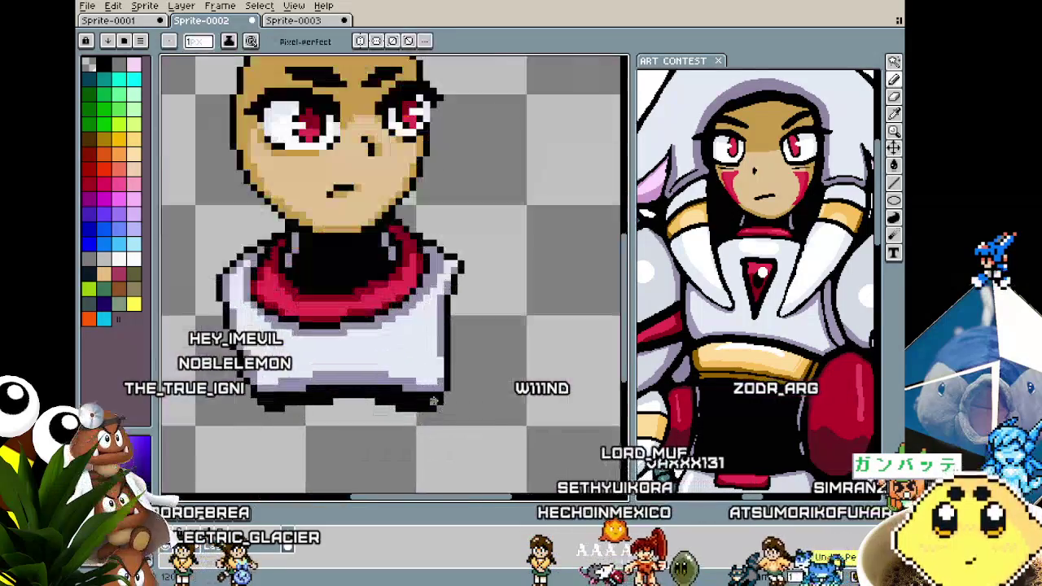
key("i")
key("b")
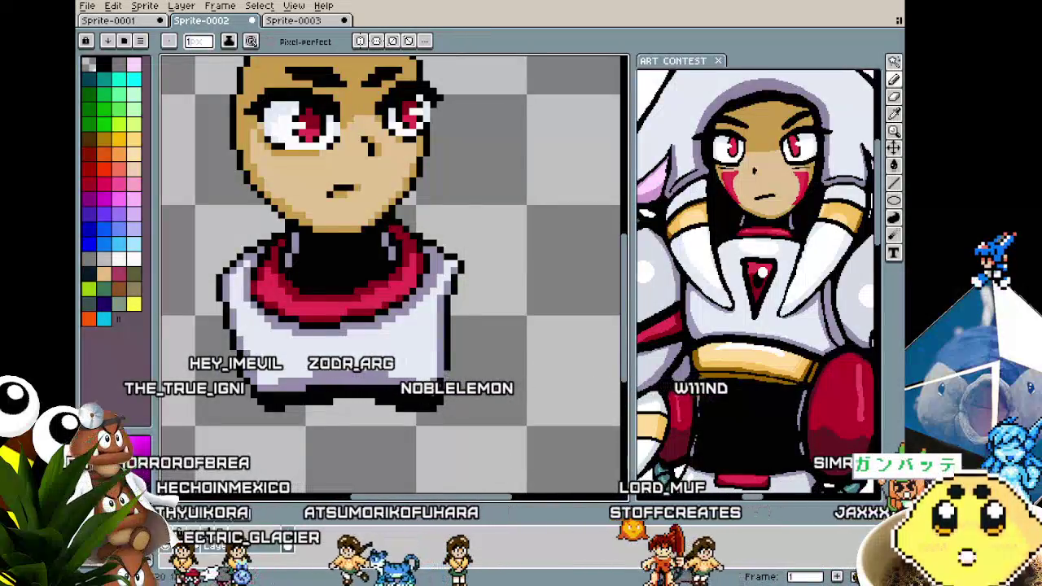
Shade the shirt's right edge in lavender, zooming in and out to check.
scroll(447, 374, "down", 2)
scroll(379, 414, "up", 2)
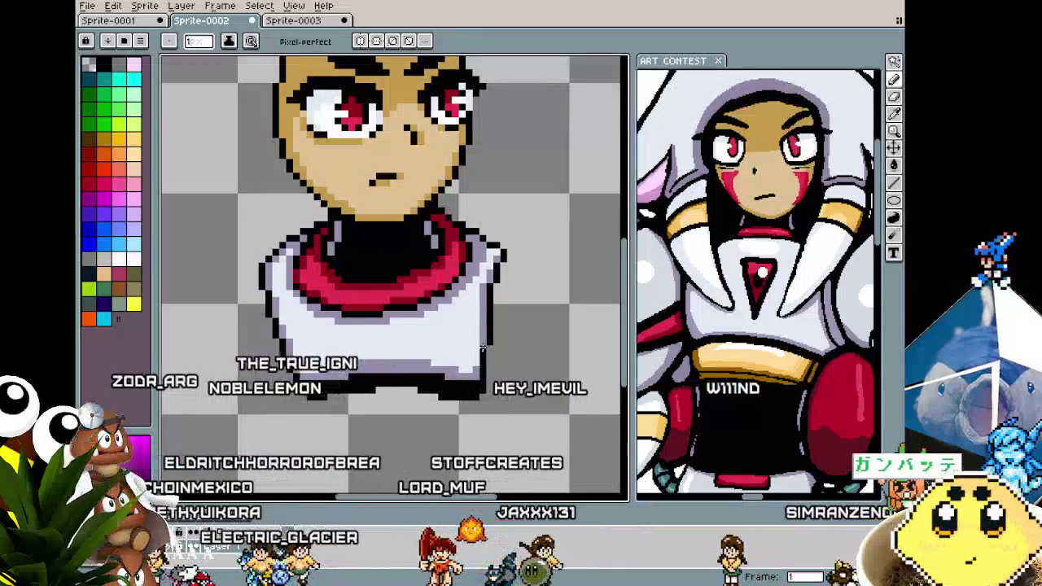
scroll(489, 344, "down", 3)
scroll(470, 372, "up", 4)
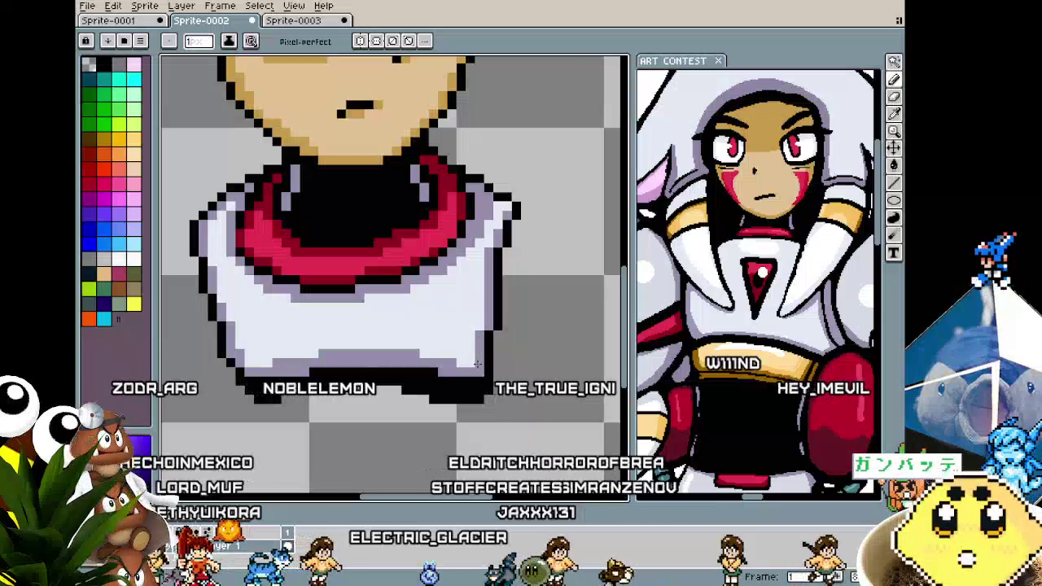
scroll(468, 364, "down", 2)
scroll(455, 377, "up", 1)
scroll(455, 378, "up", 1)
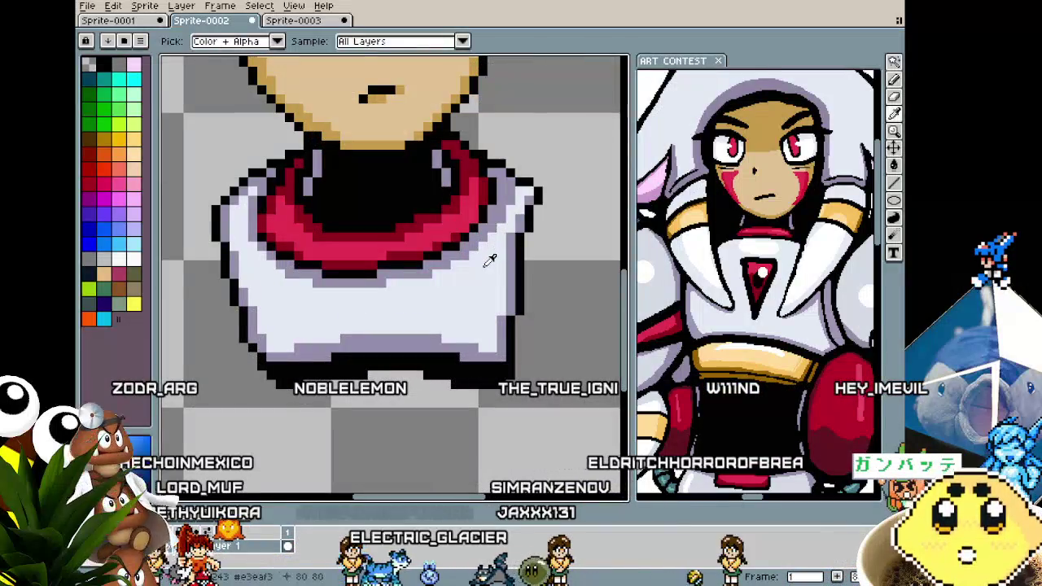
scroll(499, 317, "down", 2)
scroll(499, 318, "down", 1)
scroll(480, 316, "up", 1)
scroll(470, 314, "up", 2)
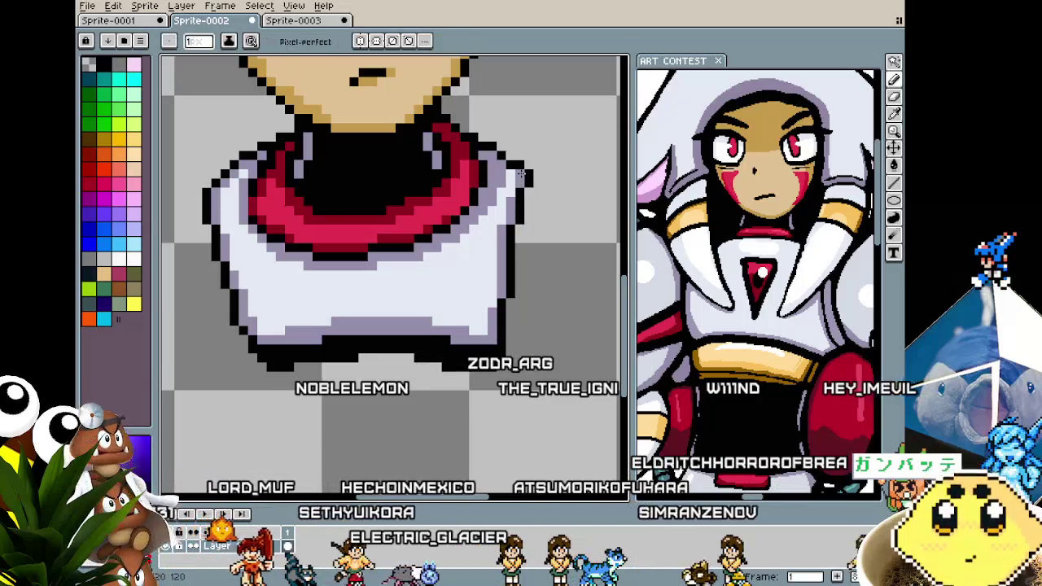
scroll(480, 269, "down", 1)
scroll(470, 291, "down", 1)
scroll(470, 290, "up", 2)
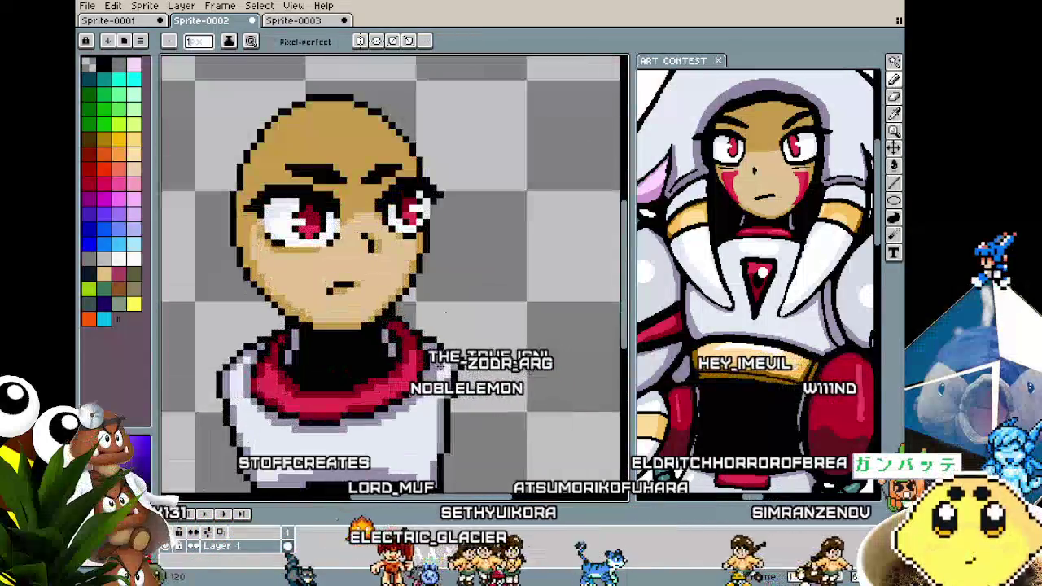
scroll(452, 378, "down", 1)
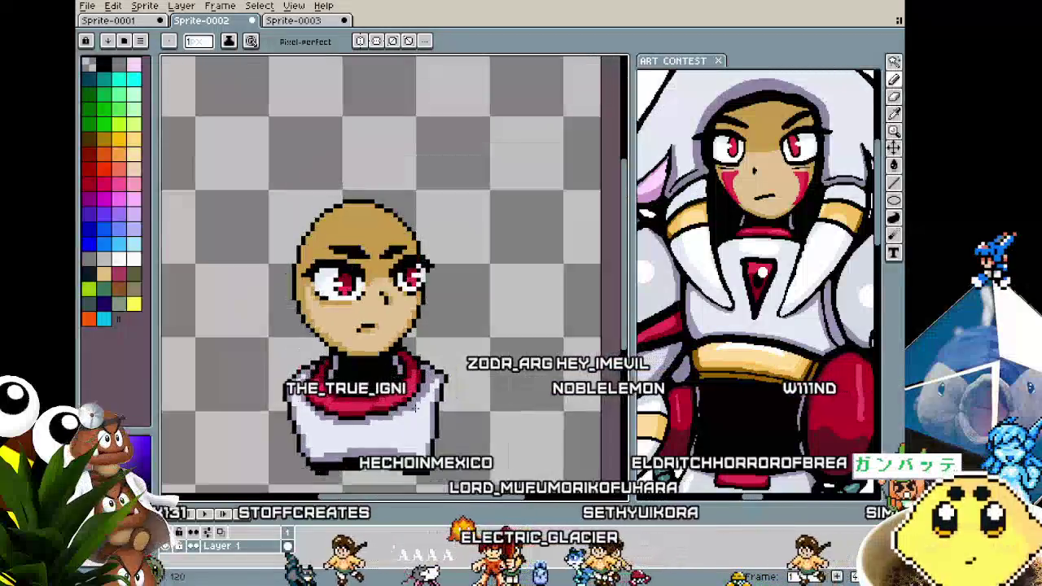
scroll(453, 378, "up", 2)
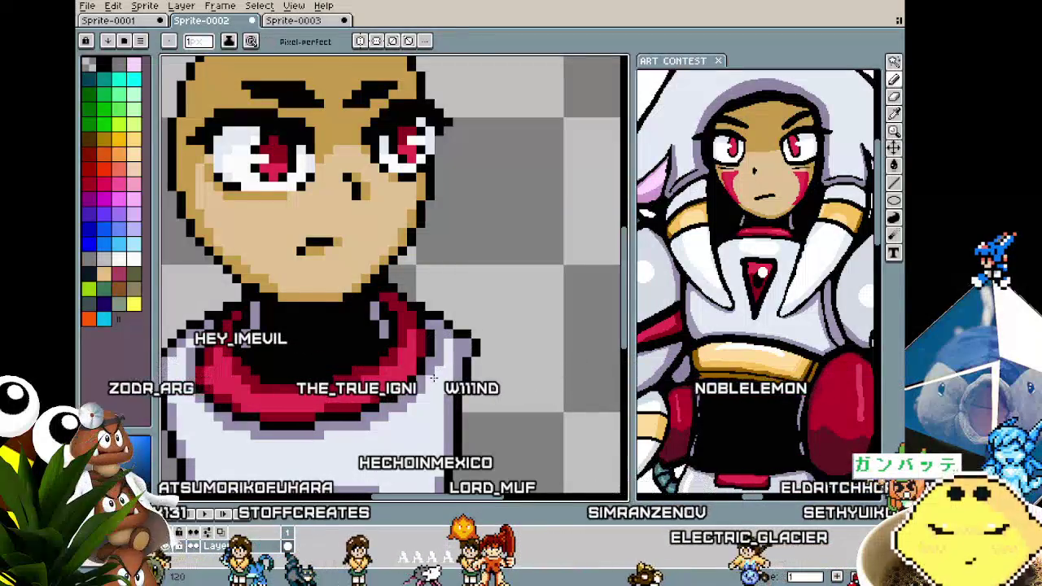
scroll(377, 432, "down", 2)
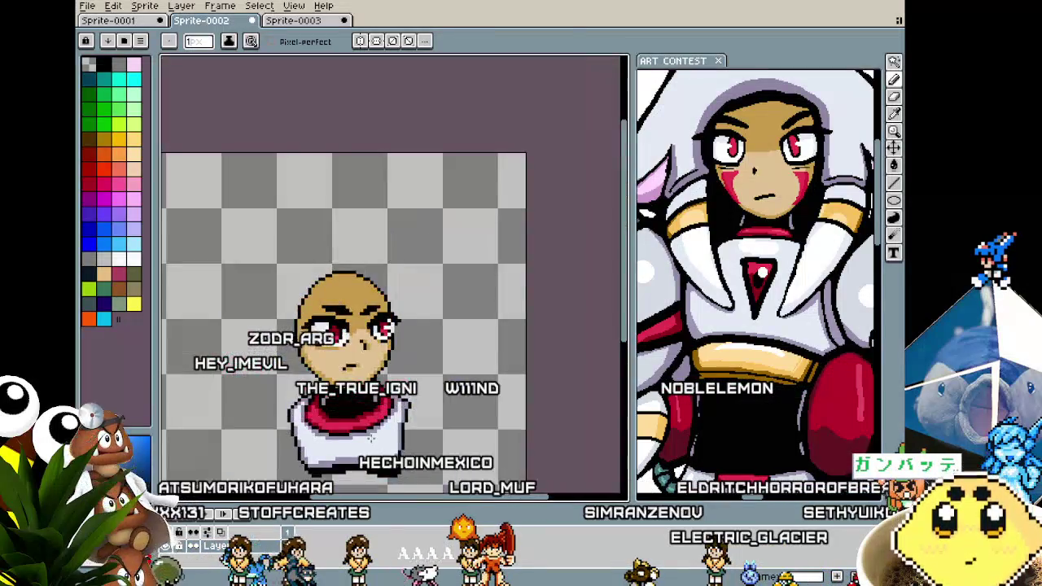
scroll(399, 412, "up", 1)
key("i")
scroll(415, 401, "up", 1)
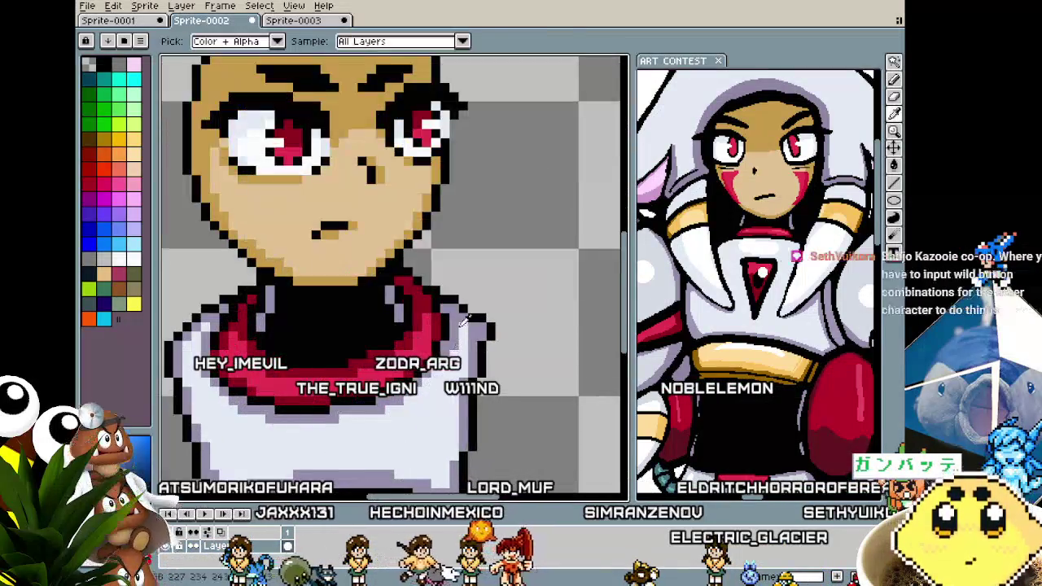
scroll(474, 346, "down", 1)
scroll(410, 277, "up", 1)
key("i")
key("b")
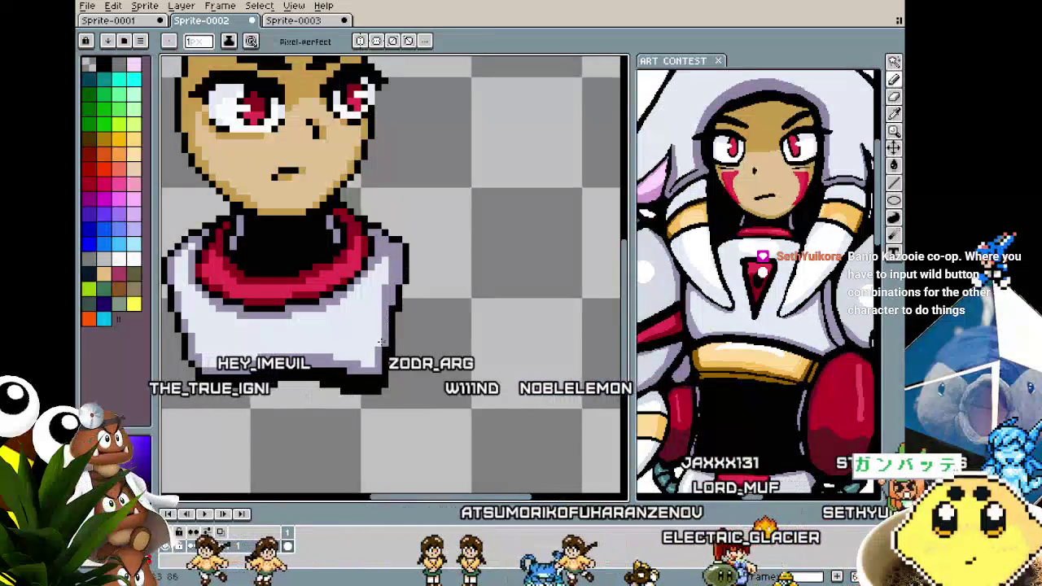
key("i")
key("b")
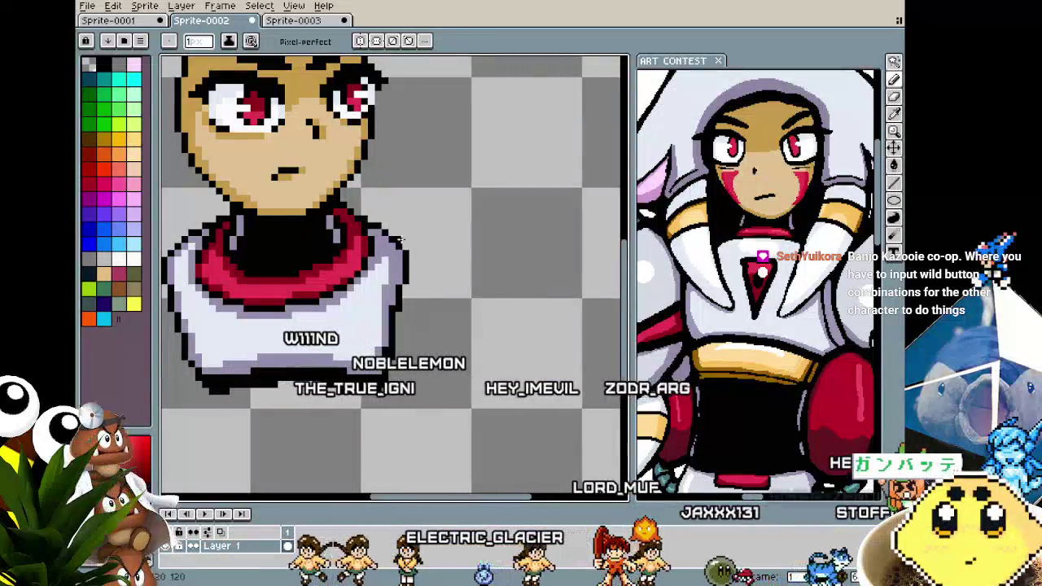
scroll(399, 326, "down", 2)
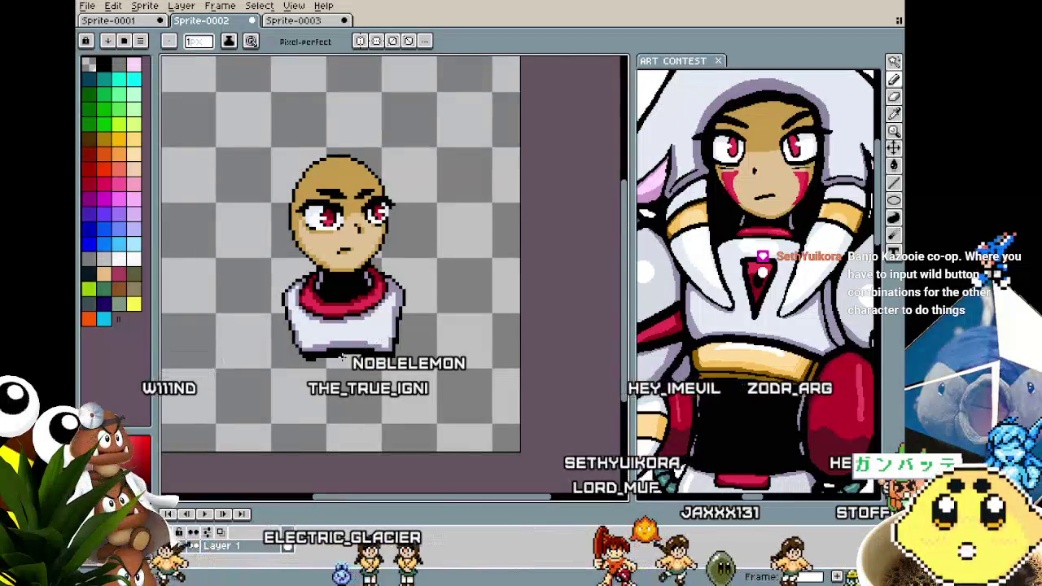
scroll(341, 357, "up", 2)
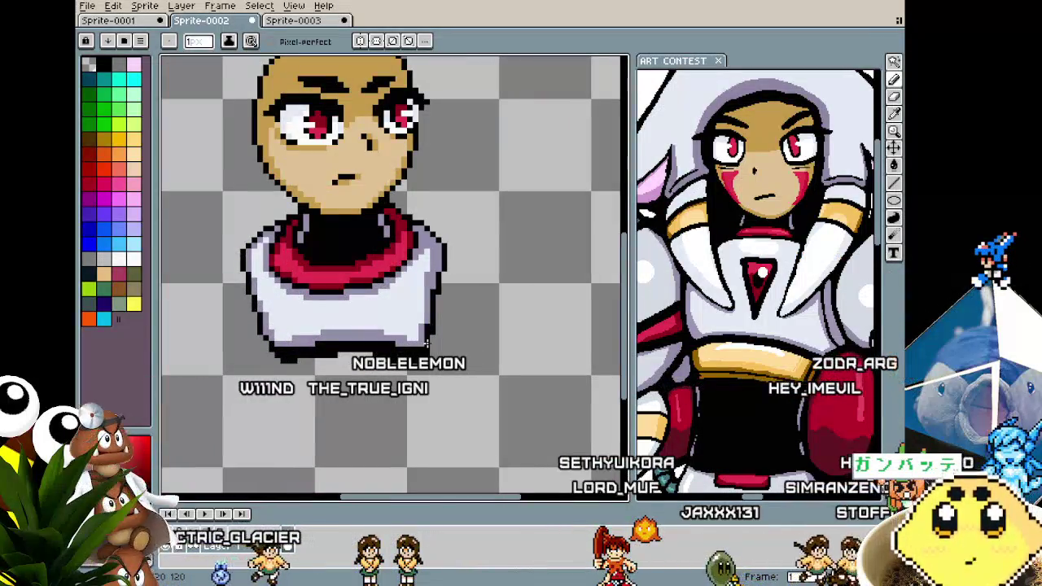
scroll(427, 329, "up", 1)
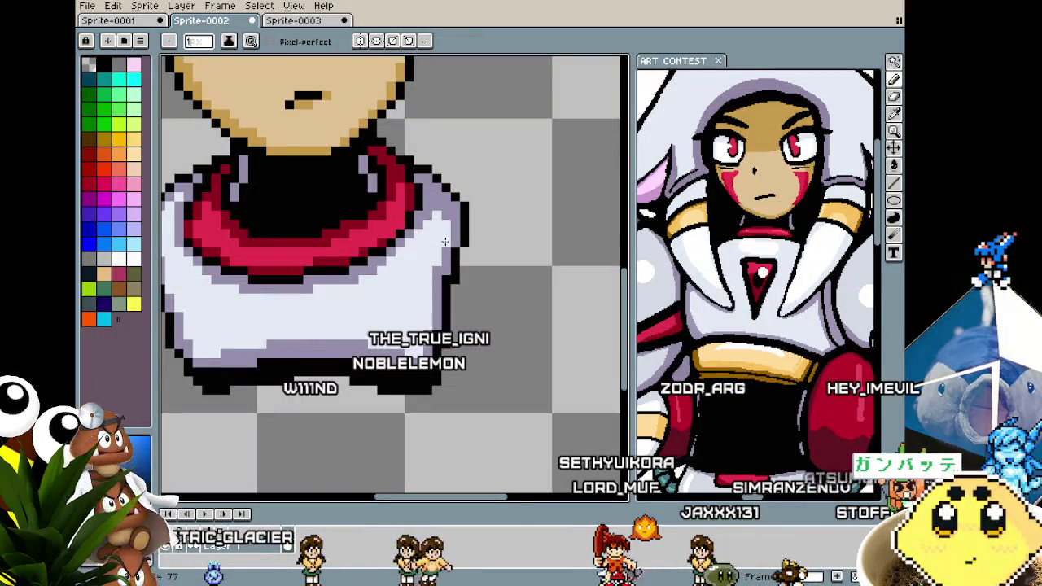
key("i")
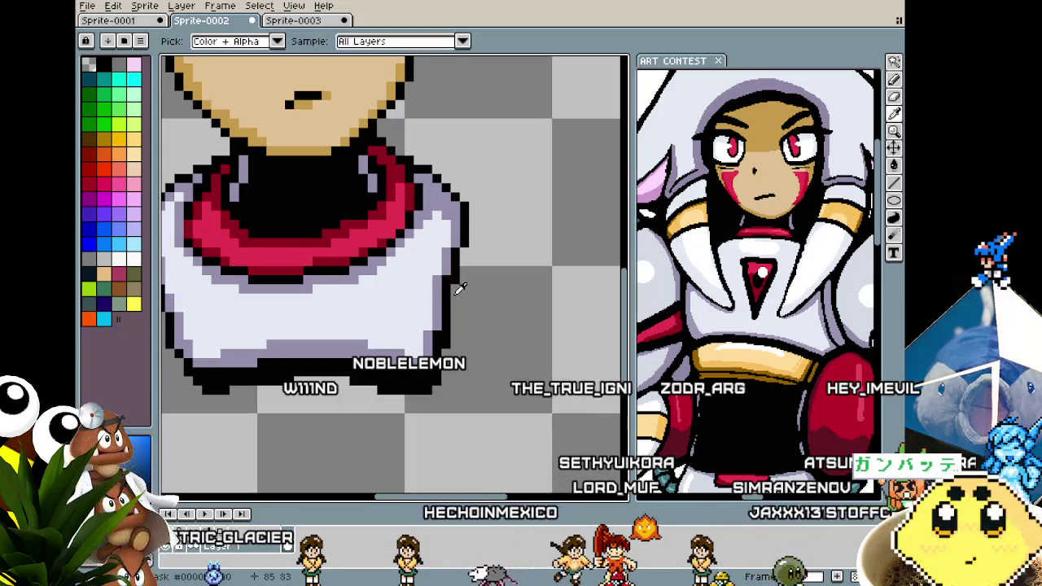
scroll(457, 279, "down", 2)
scroll(457, 279, "down", 2)
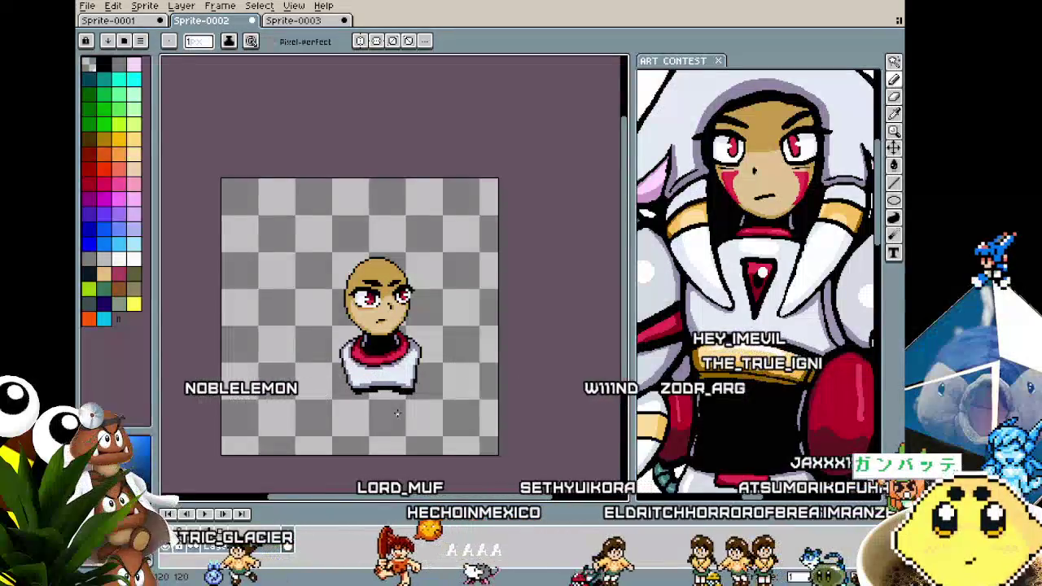
scroll(397, 413, "up", 2)
scroll(397, 413, "up", 2)
left_click(453, 307, "alt")
left_click(444, 310, "alt")
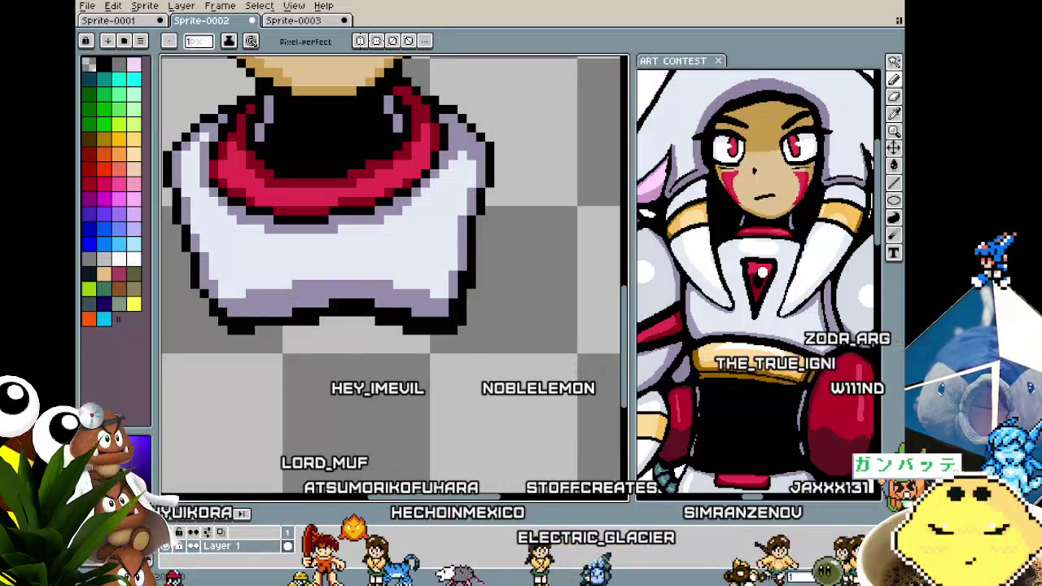
scroll(350, 367, "down", 2)
scroll(350, 367, "down", 1)
scroll(346, 327, "up", 3)
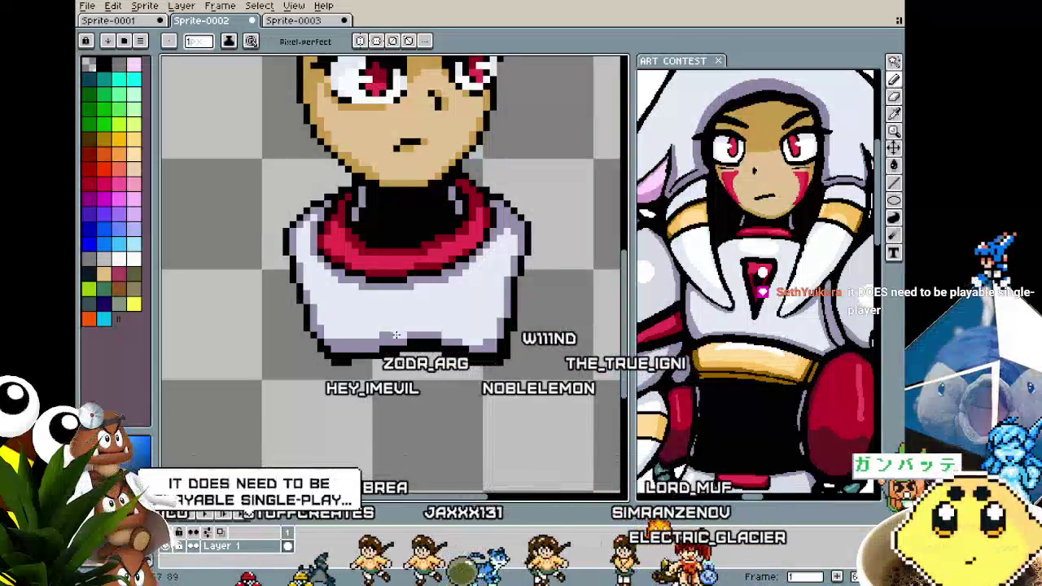
scroll(352, 350, "down", 2)
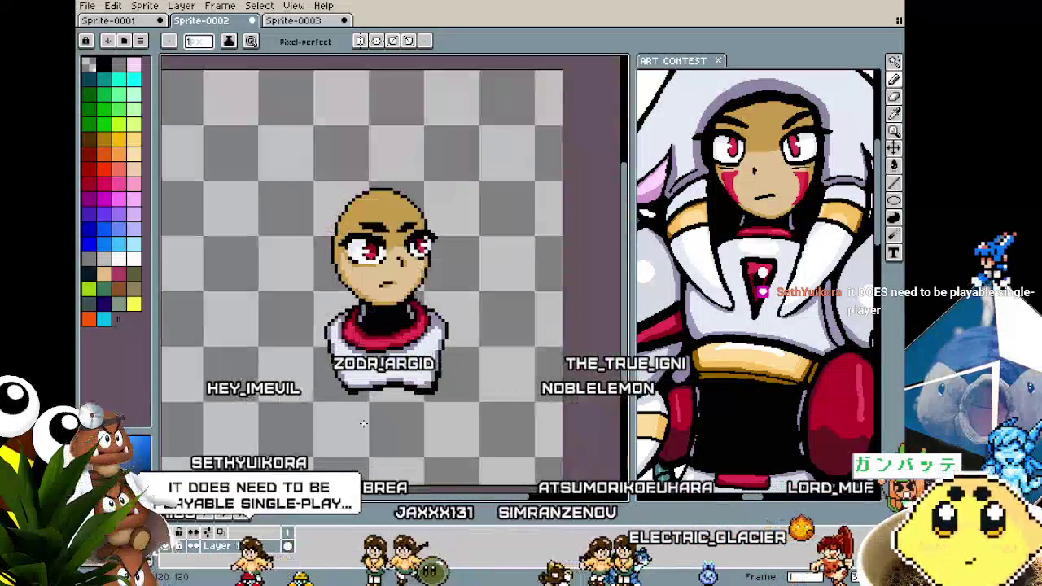
scroll(352, 350, "up", 1)
scroll(353, 447, "down", 1)
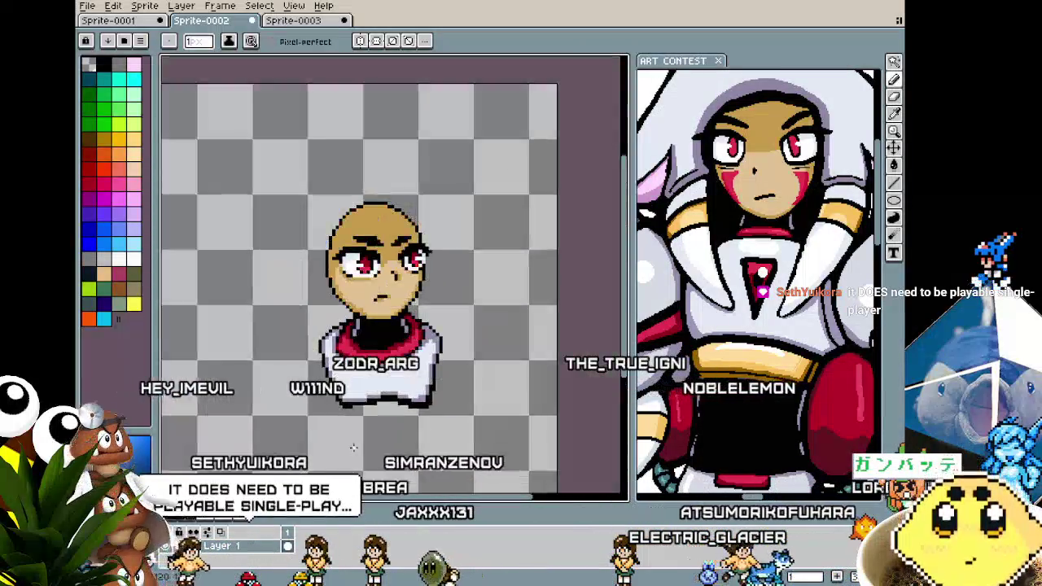
scroll(354, 447, "up", 4)
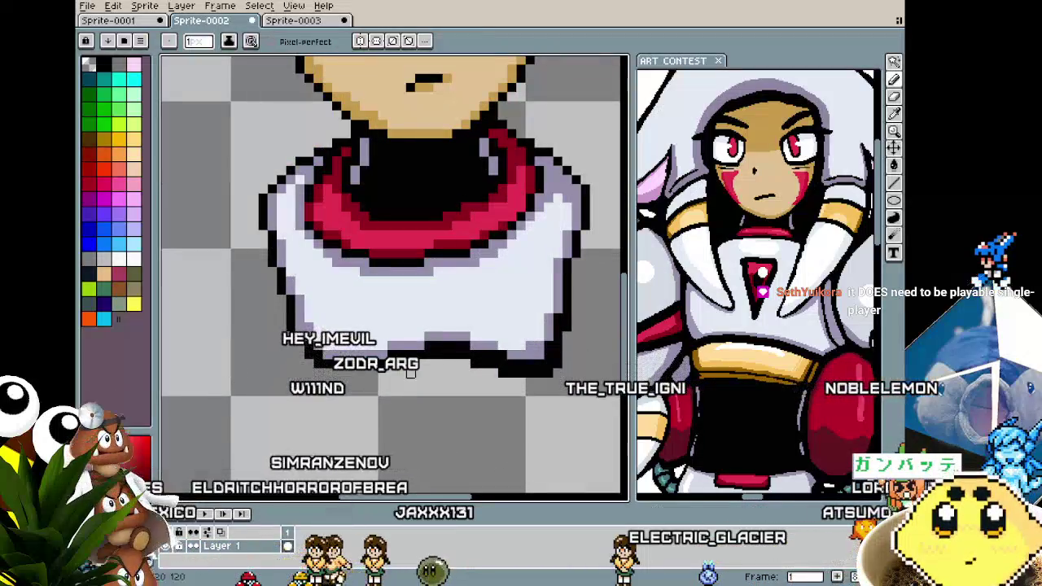
scroll(576, 373, "down", 3)
scroll(551, 373, "up", 3)
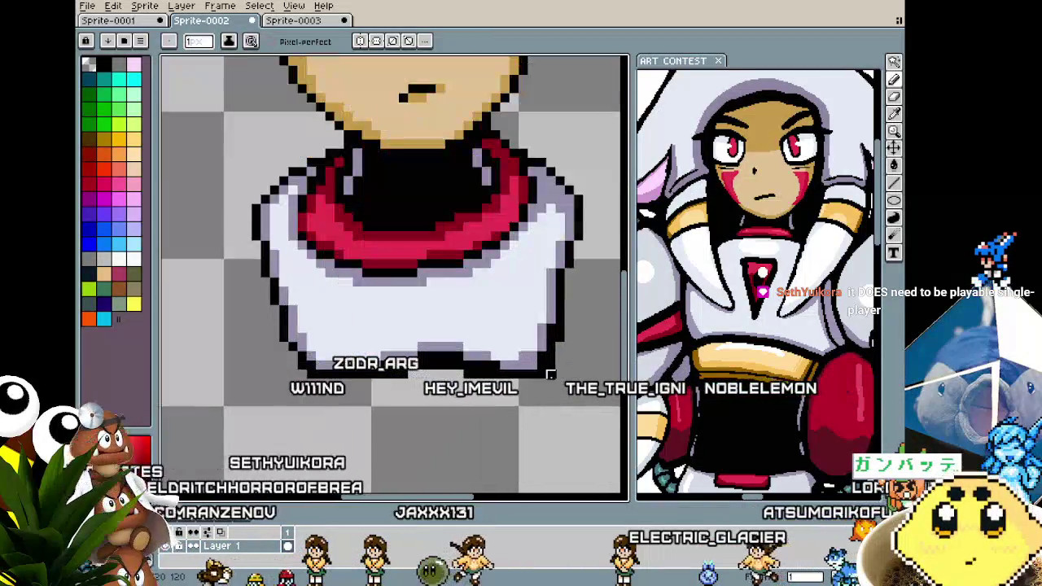
scroll(542, 375, "up", 1)
scroll(507, 400, "down", 1)
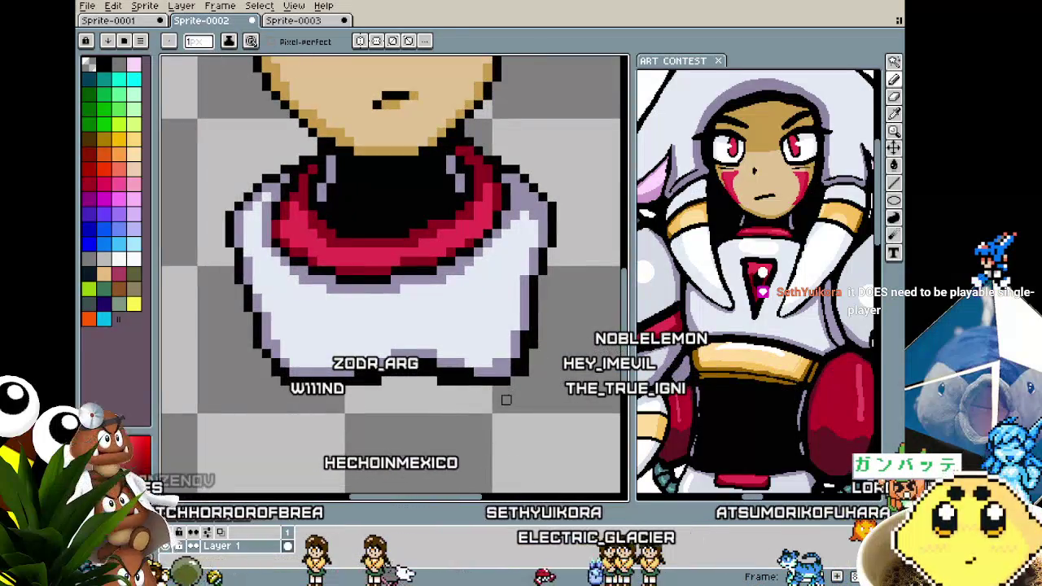
scroll(330, 399, "up", 2)
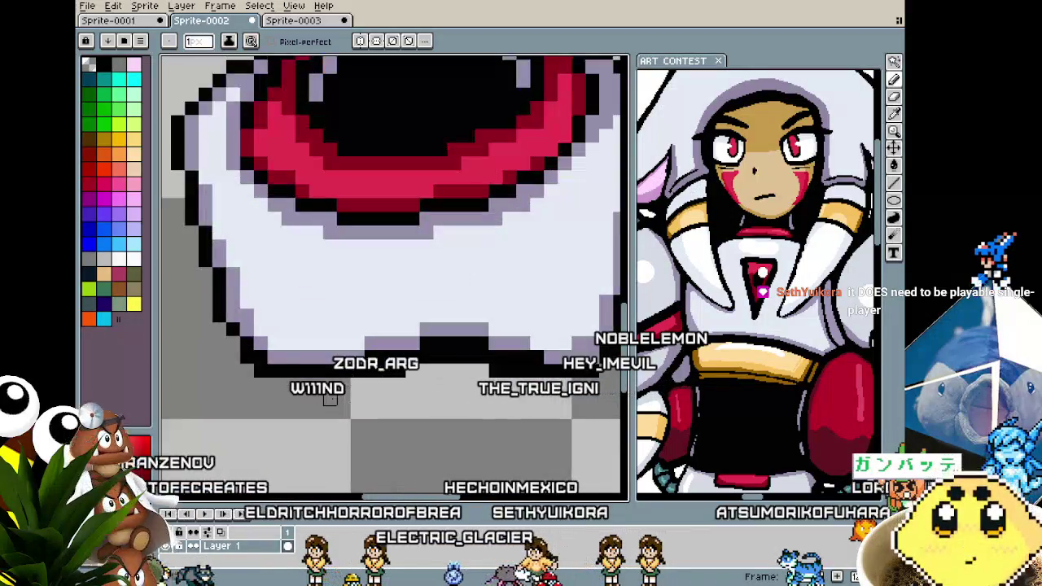
scroll(244, 344, "down", 2)
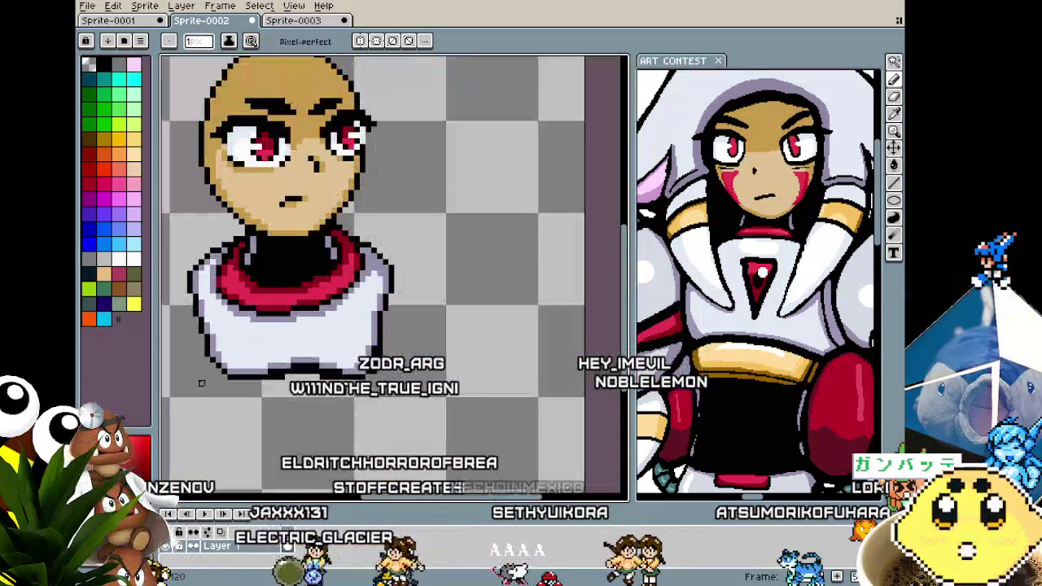
scroll(274, 428, "up", 2)
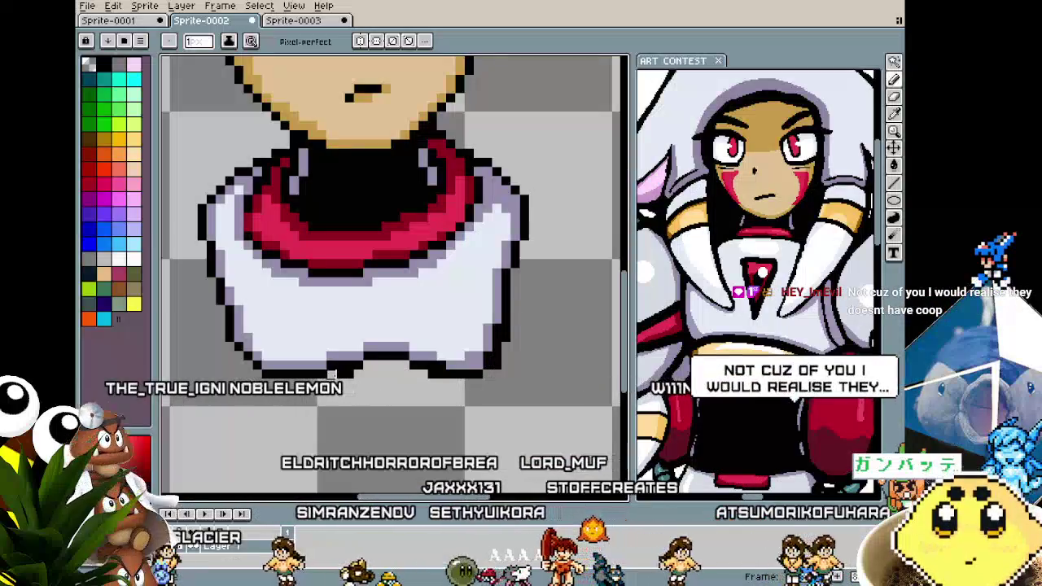
scroll(368, 374, "down", 1)
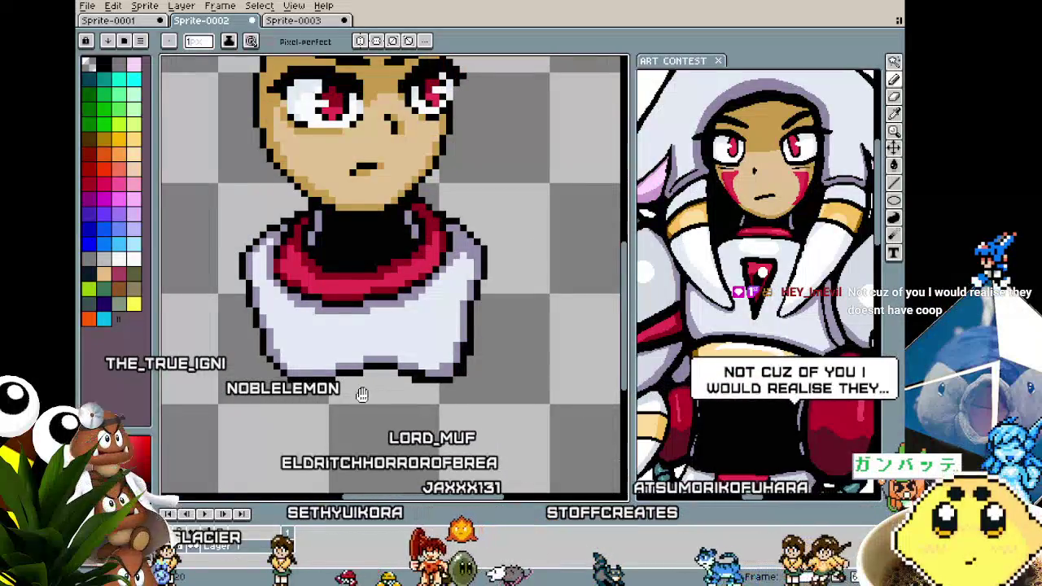
Draw a continuous black outline along the shirt's bottom edge, right to left.
left_click_drag(361, 390, 398, 369)
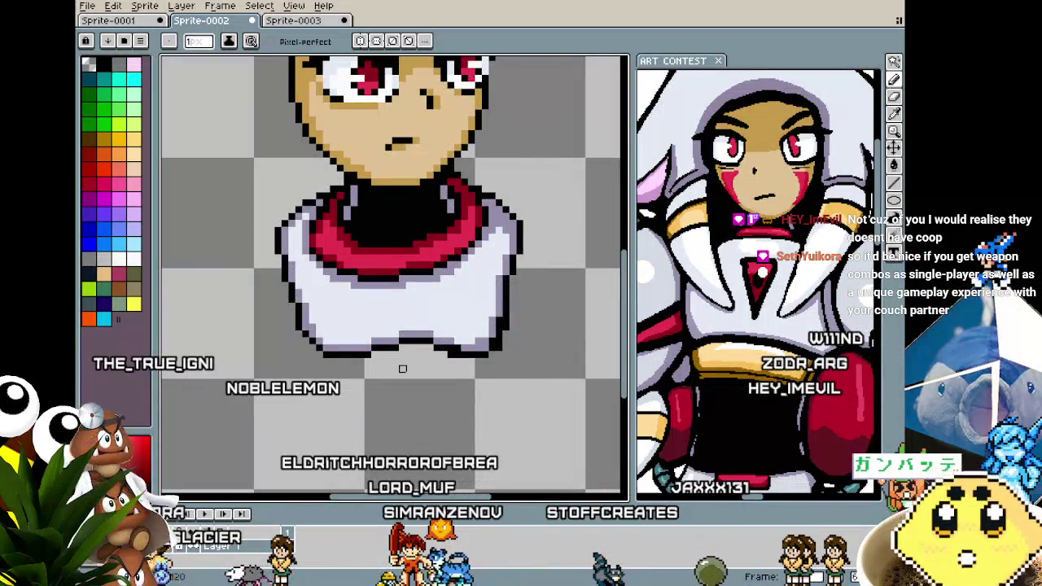
scroll(402, 369, "up", 1)
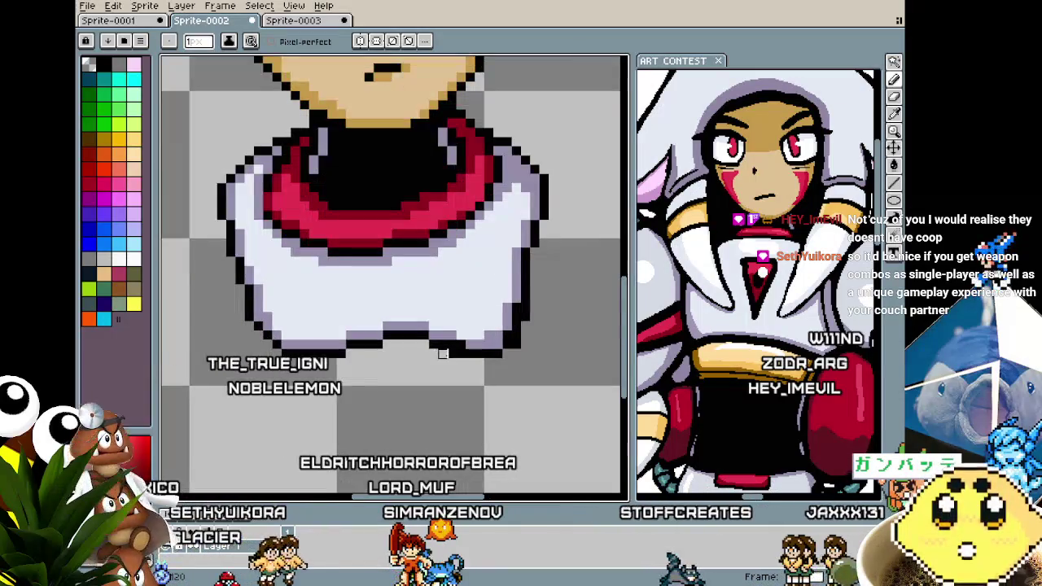
left_click_drag(461, 343, 456, 345)
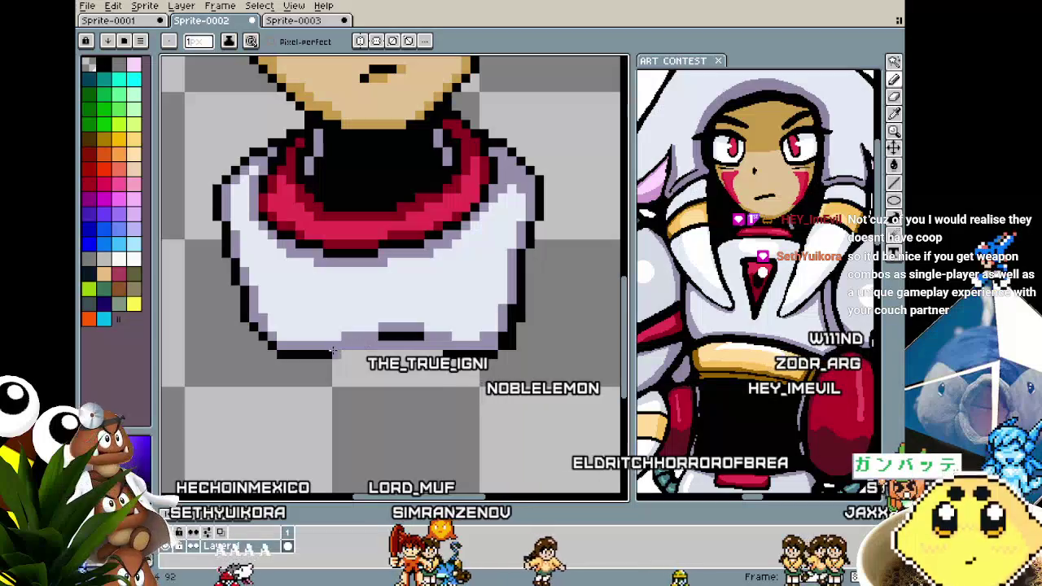
left_click_drag(498, 352, 444, 352)
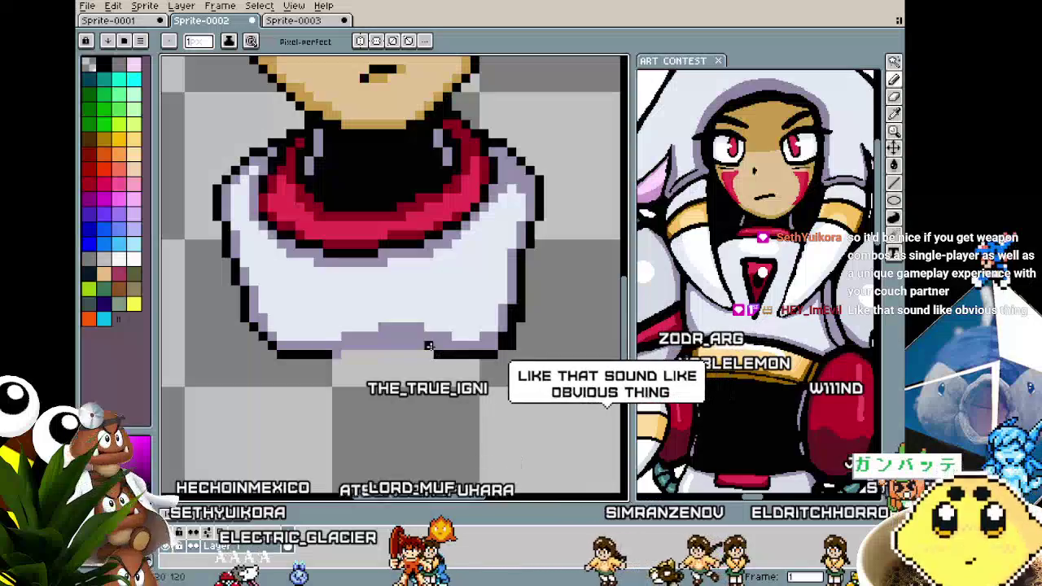
left_click_drag(428, 349, 344, 352)
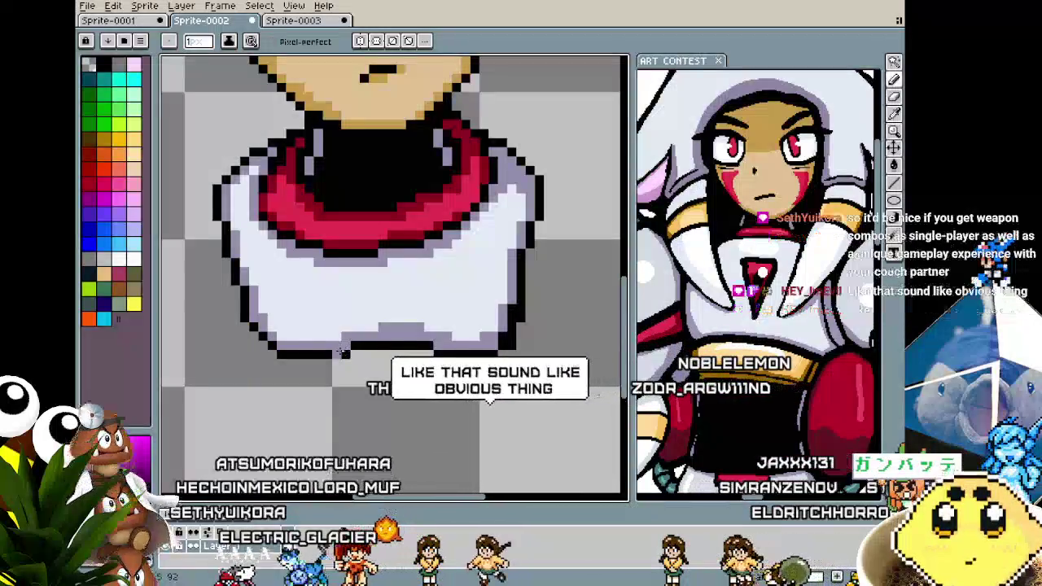
Zoom and pan around the bust to inspect the redrawn hem.
scroll(344, 352, "down", 1)
scroll(375, 346, "down", 2)
scroll(407, 342, "up", 2)
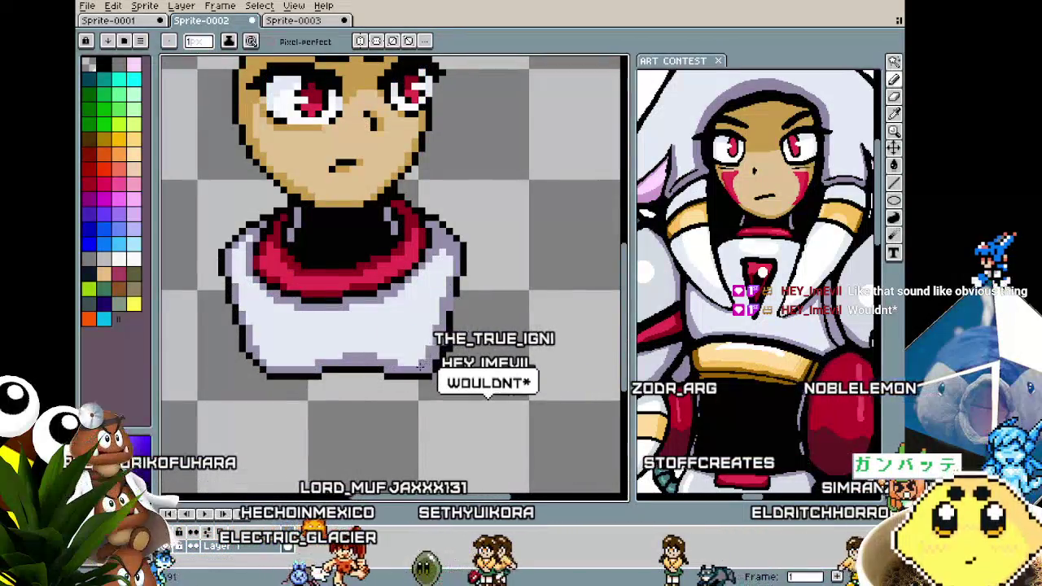
scroll(471, 398, "down", 2)
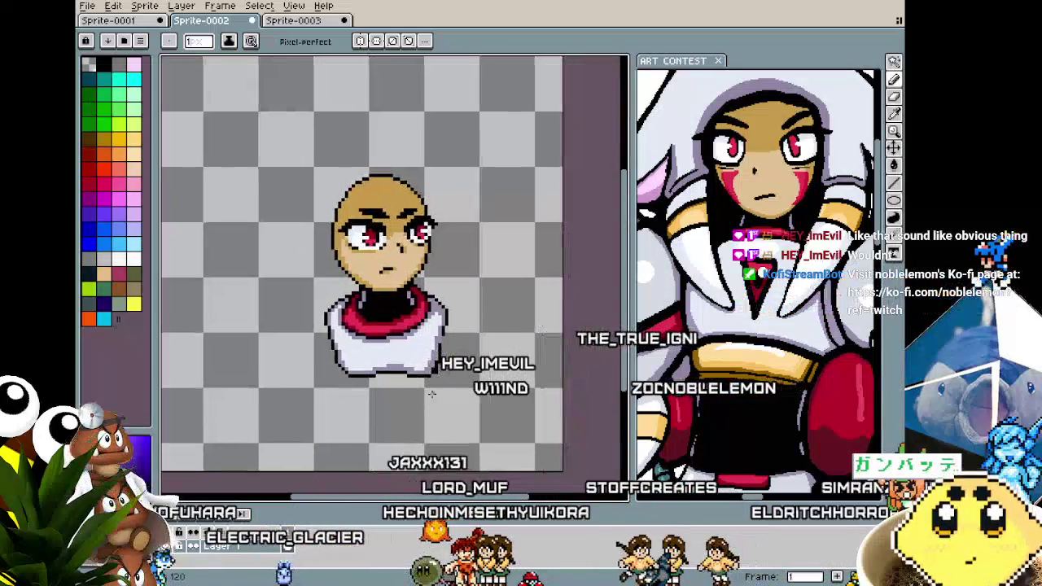
scroll(454, 399, "up", 1)
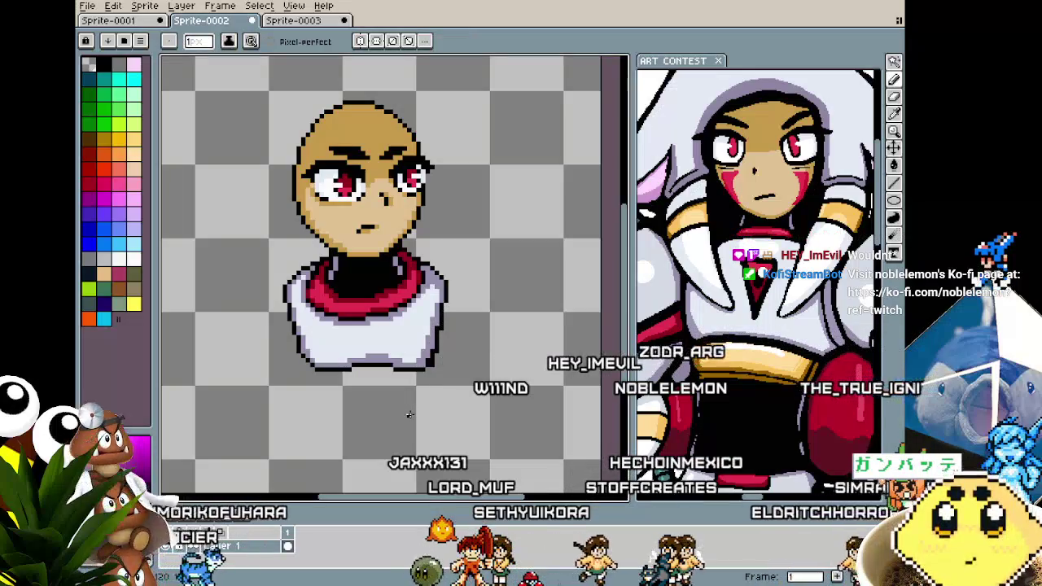
left_click_drag(409, 415, 384, 418)
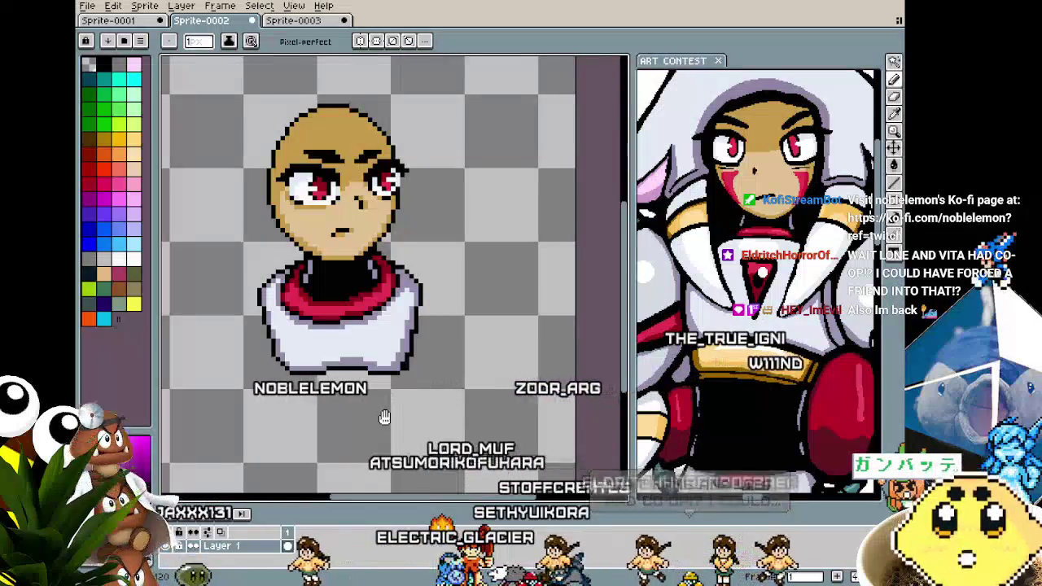
left_click_drag(384, 419, 469, 417)
scroll(434, 408, "up", 1)
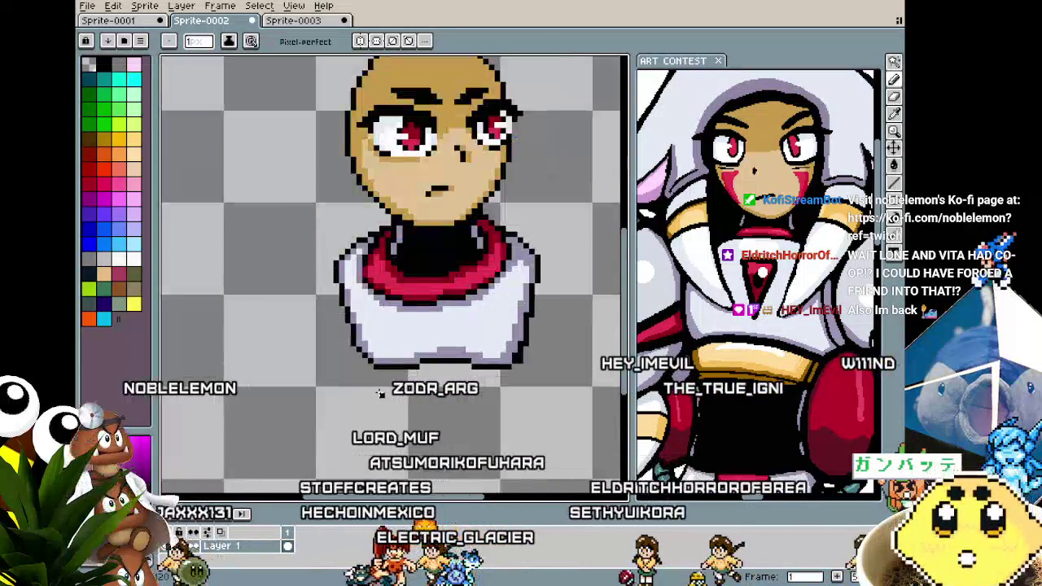
scroll(434, 409, "up", 1)
scroll(440, 382, "up", 2)
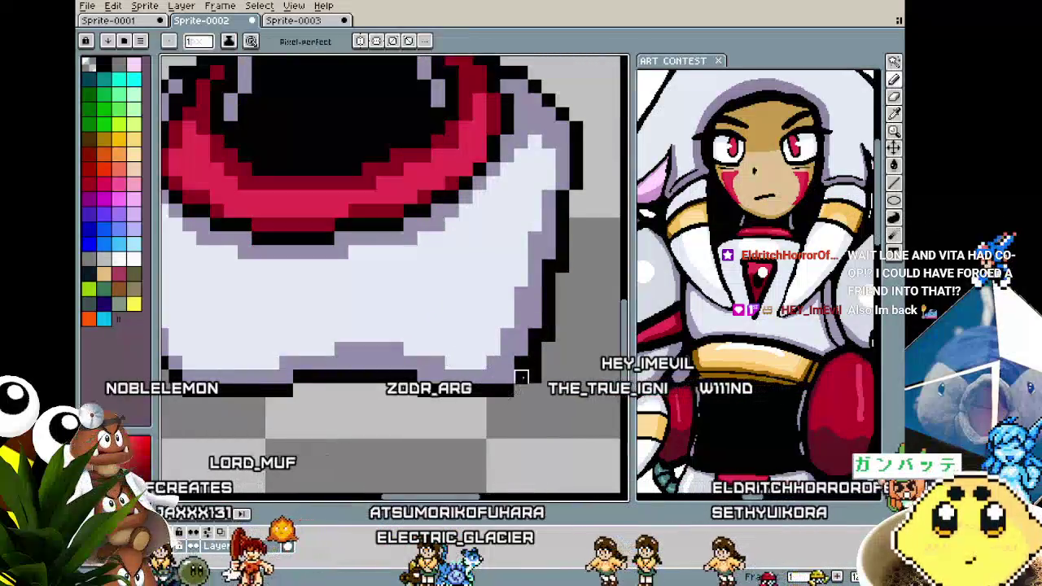
scroll(533, 403, "down", 2)
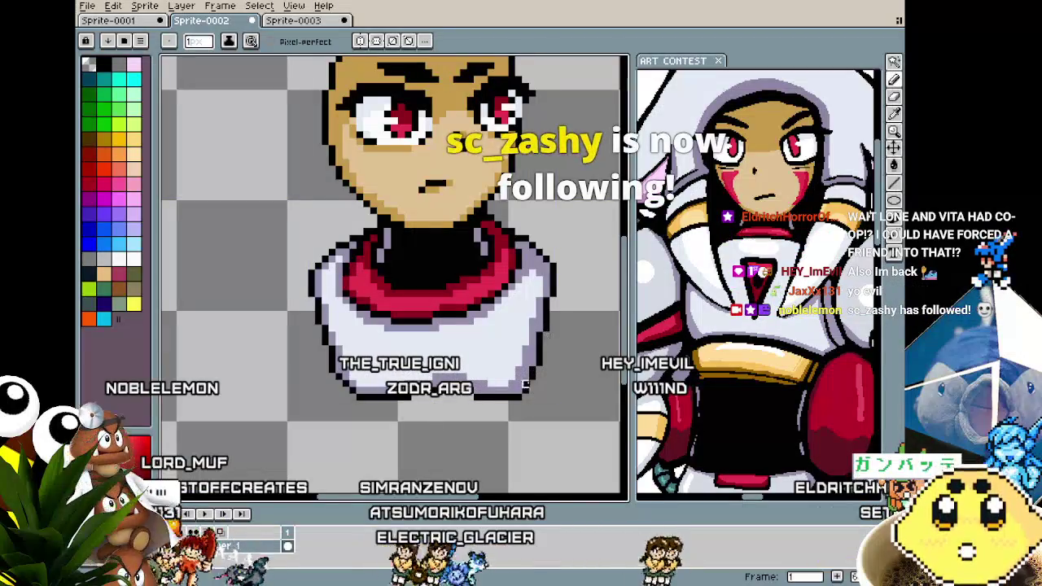
scroll(463, 421, "down", 1)
scroll(463, 420, "down", 1)
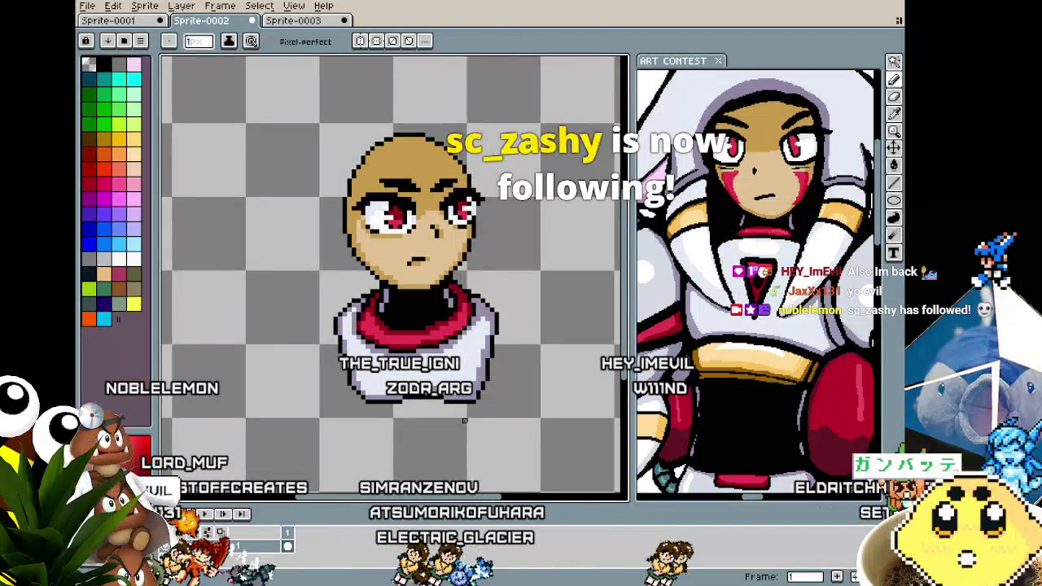
scroll(368, 390, "up", 1)
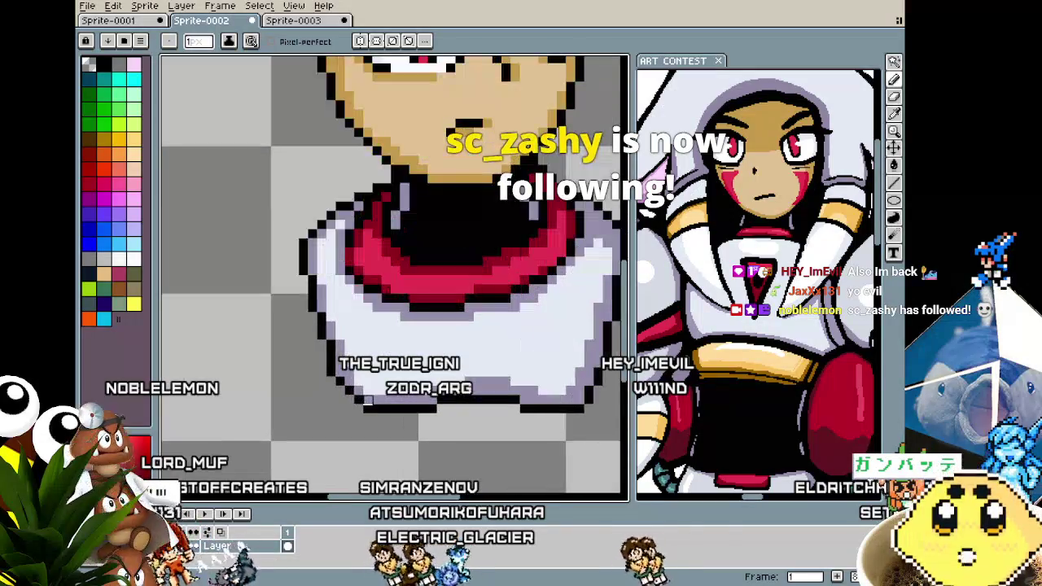
scroll(328, 342, "down", 2)
scroll(326, 374, "up", 1)
scroll(324, 399, "up", 1)
scroll(319, 435, "down", 1)
Recentre the bust and eyedrop a colour from the sprite while checking the outline.
mouse_move(324, 438)
left_mouse_down()
mouse_move(282, 414)
mouse_move(272, 394)
left_mouse_up()
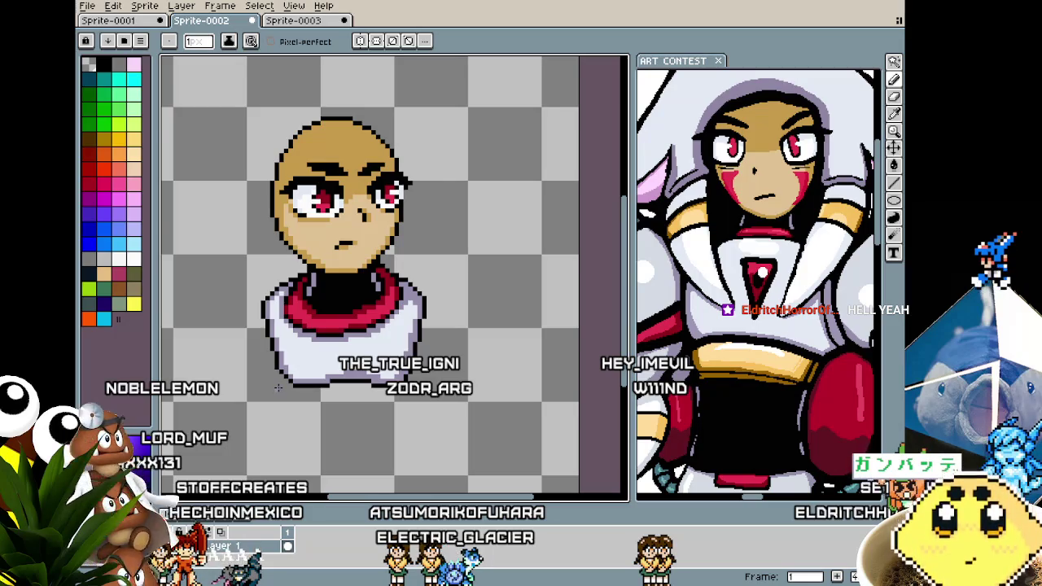
scroll(326, 342, "up", 1)
scroll(407, 302, "up", 1)
scroll(488, 269, "up", 1)
key("alt")
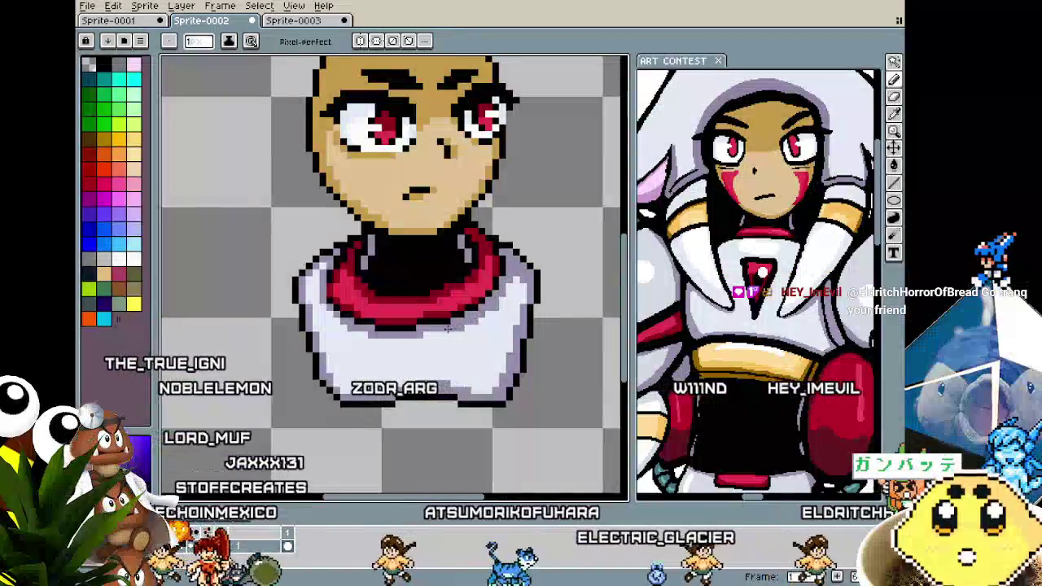
scroll(448, 329, "down", 1)
scroll(423, 334, "up", 1)
scroll(404, 341, "up", 1)
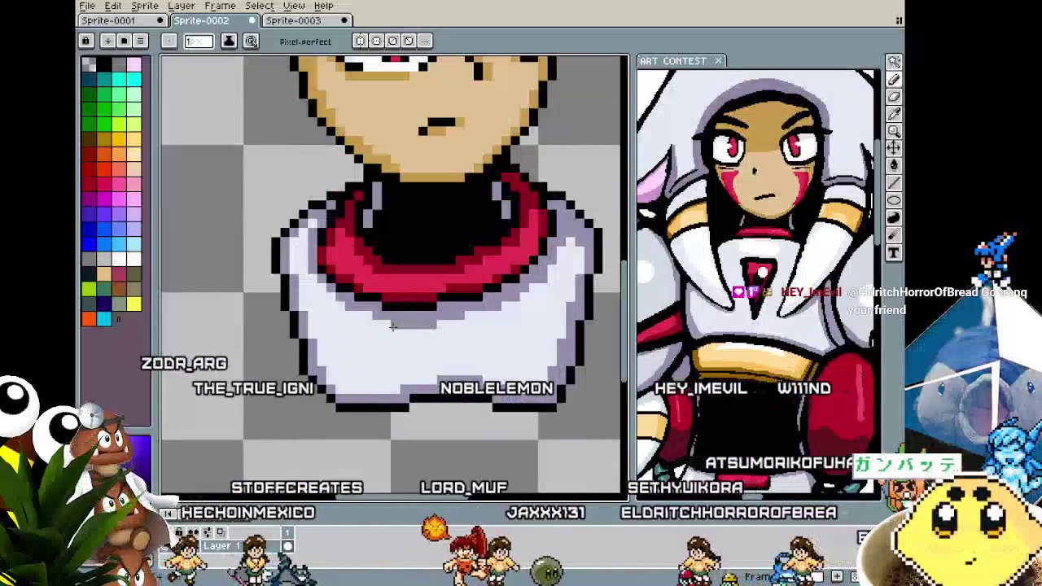
scroll(395, 330, "down", 1)
scroll(403, 340, "up", 1)
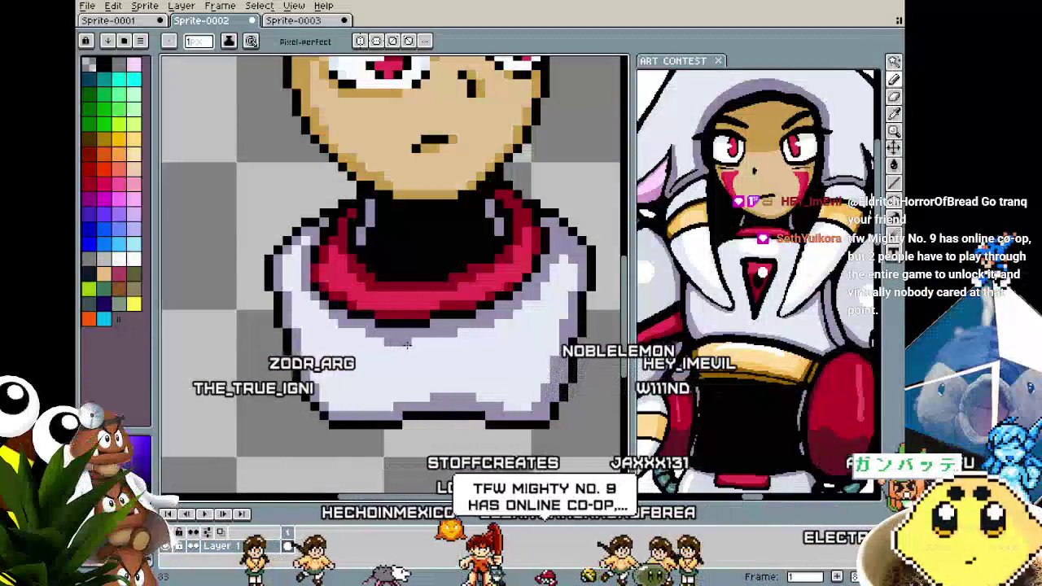
scroll(399, 367, "down", 1)
scroll(389, 395, "down", 1)
scroll(381, 417, "up", 1)
scroll(381, 417, "up", 1)
scroll(358, 428, "up", 1)
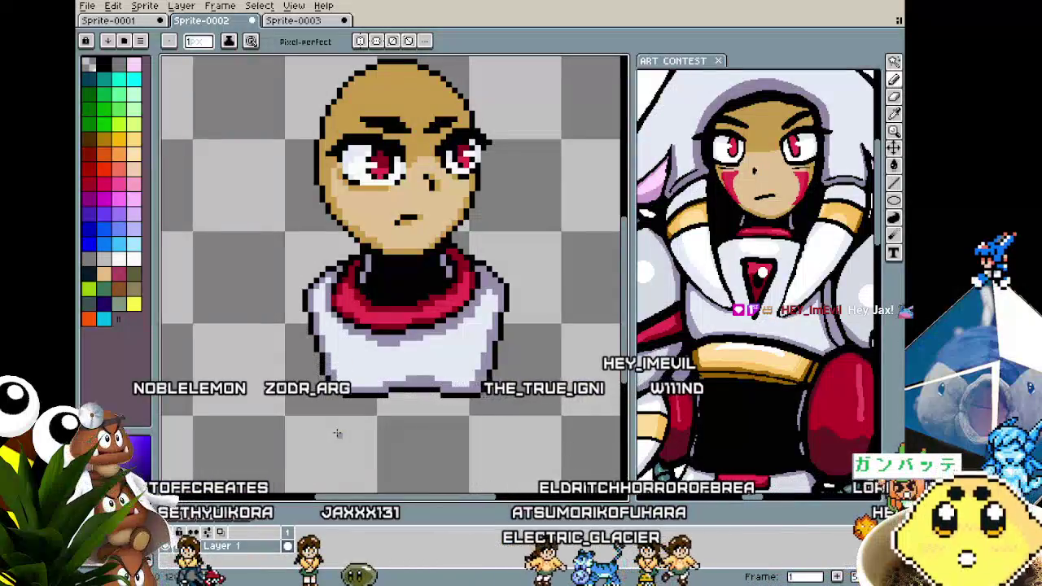
Sample colours from the neck area, toggling between Eyedropper and Pencil.
scroll(337, 433, "up", 2)
key("i")
key("b")
key("i")
key("b")
scroll(303, 371, "down", 3)
scroll(326, 383, "down", 1)
scroll(350, 391, "up", 2)
scroll(369, 394, "up", 2)
key("i")
key("b")
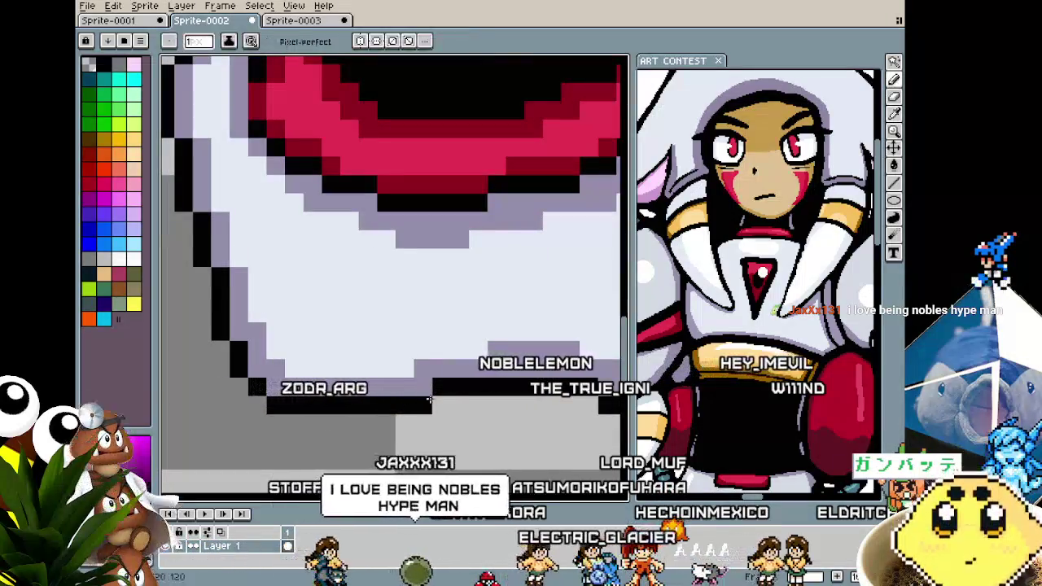
Zoom and pan to centre the bust in view.
scroll(432, 407, "down", 3)
scroll(480, 418, "up", 2)
scroll(480, 417, "down", 3)
scroll(445, 393, "up", 3)
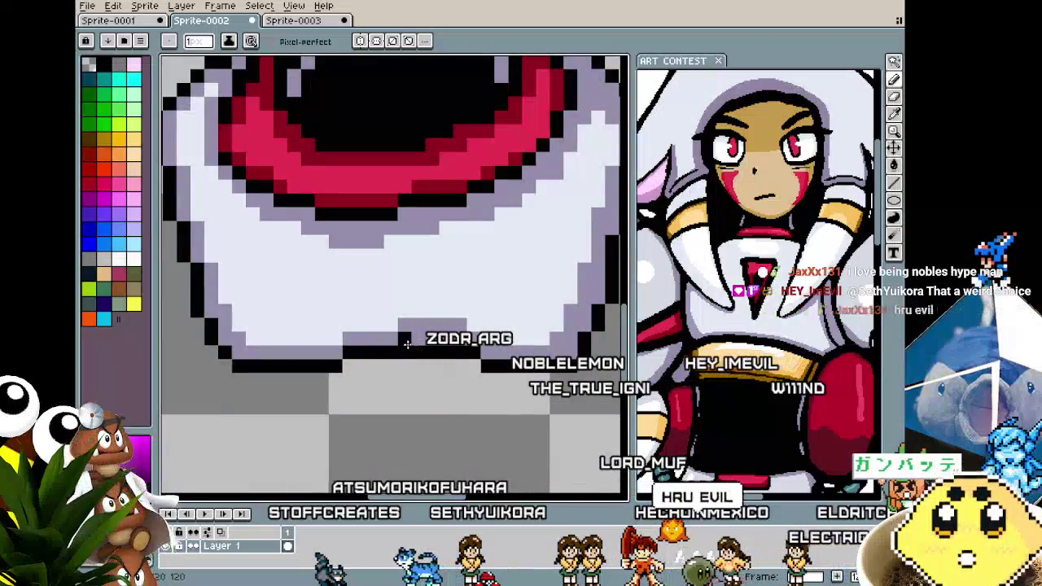
scroll(412, 350, "down", 1)
scroll(407, 374, "down", 1)
scroll(405, 403, "up", 1)
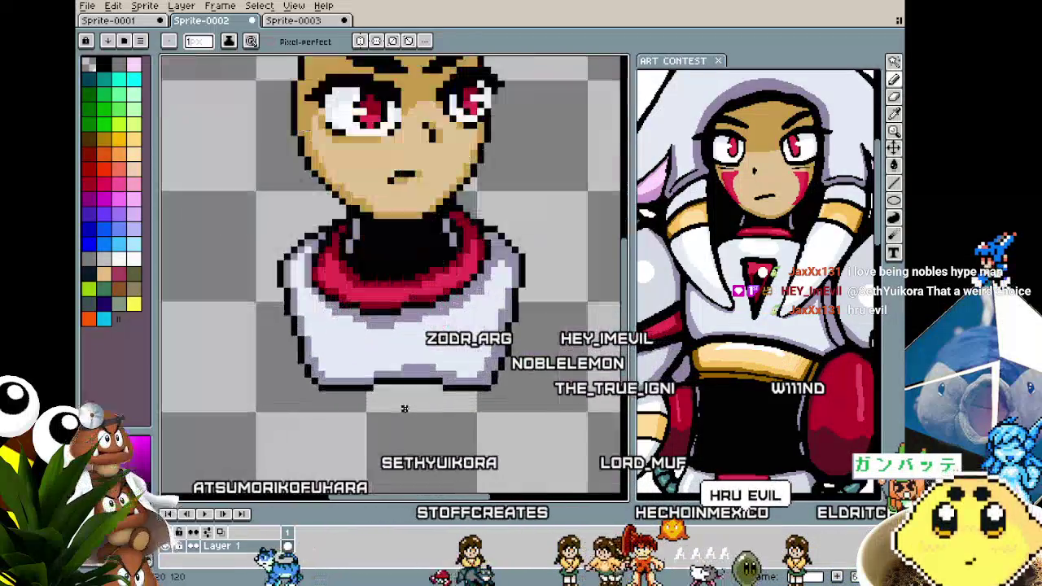
left_click_drag(403, 408, 373, 409)
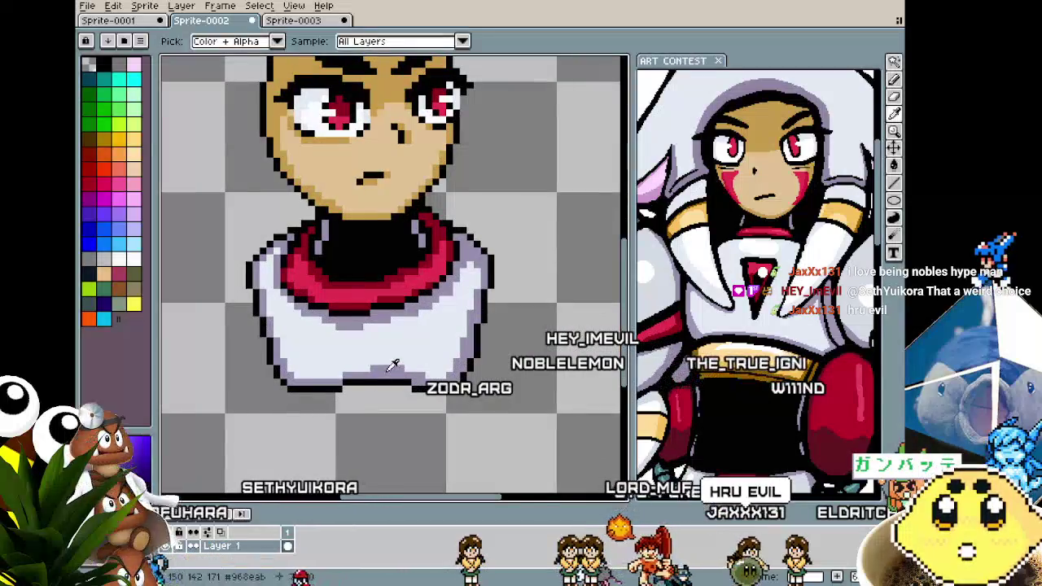
scroll(353, 388, "down", 1)
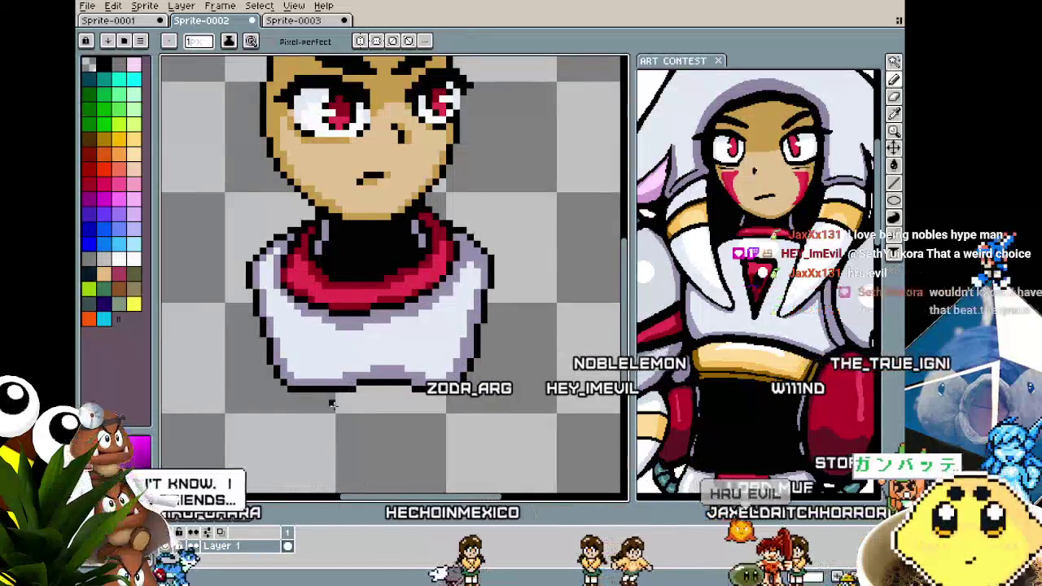
scroll(346, 399, "down", 1)
scroll(333, 411, "down", 1)
scroll(322, 424, "up", 1)
left_click_drag(322, 424, 396, 418)
Eyedrop magenta from the sprite as the foreground colour.
scroll(415, 398, "up", 1)
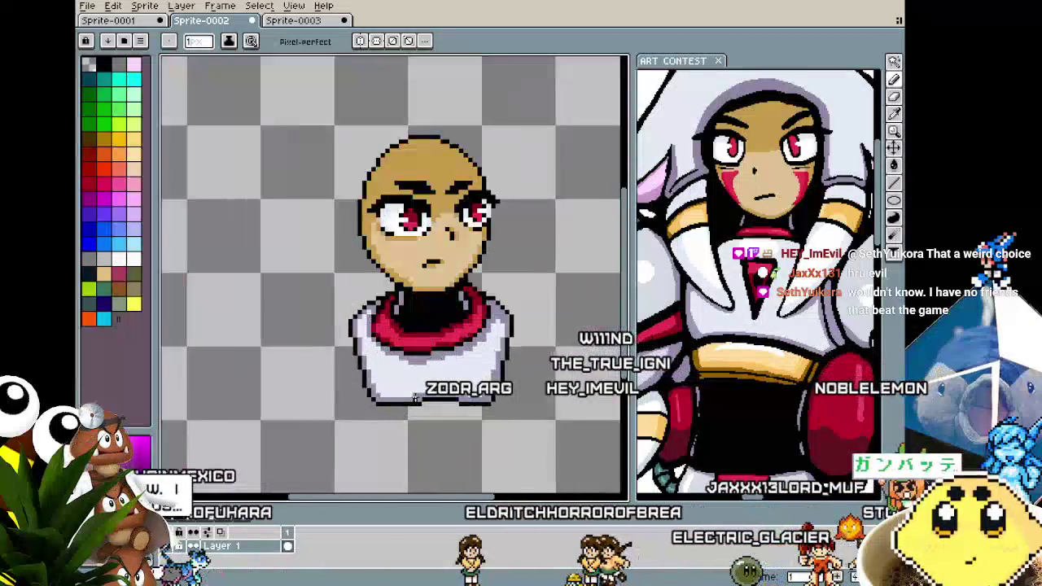
scroll(411, 396, "up", 2)
key("alt")
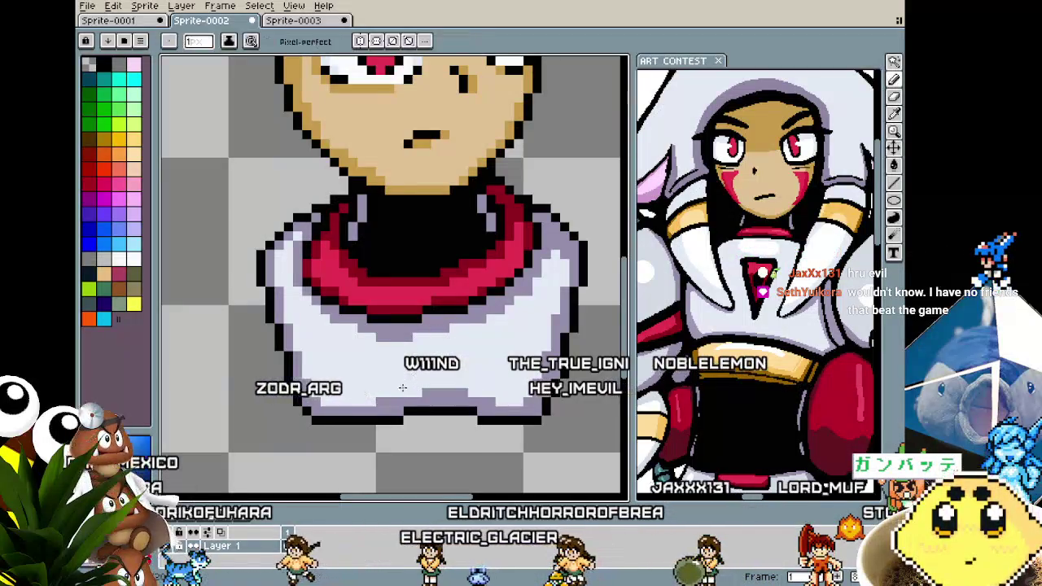
scroll(399, 407, "down", 1)
scroll(413, 413, "down", 1)
scroll(410, 415, "up", 1)
key("alt")
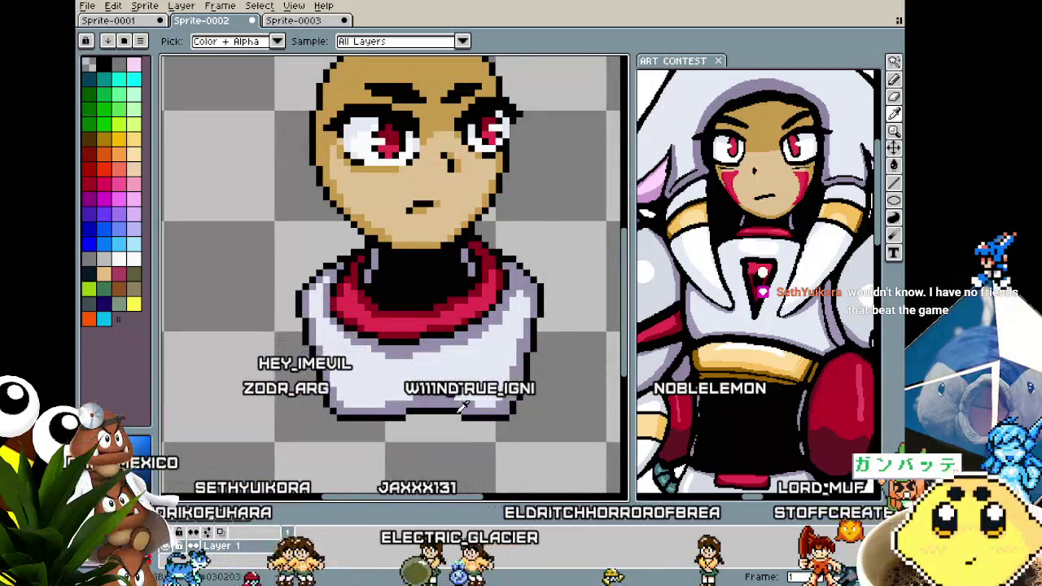
left_click(449, 399, "alt")
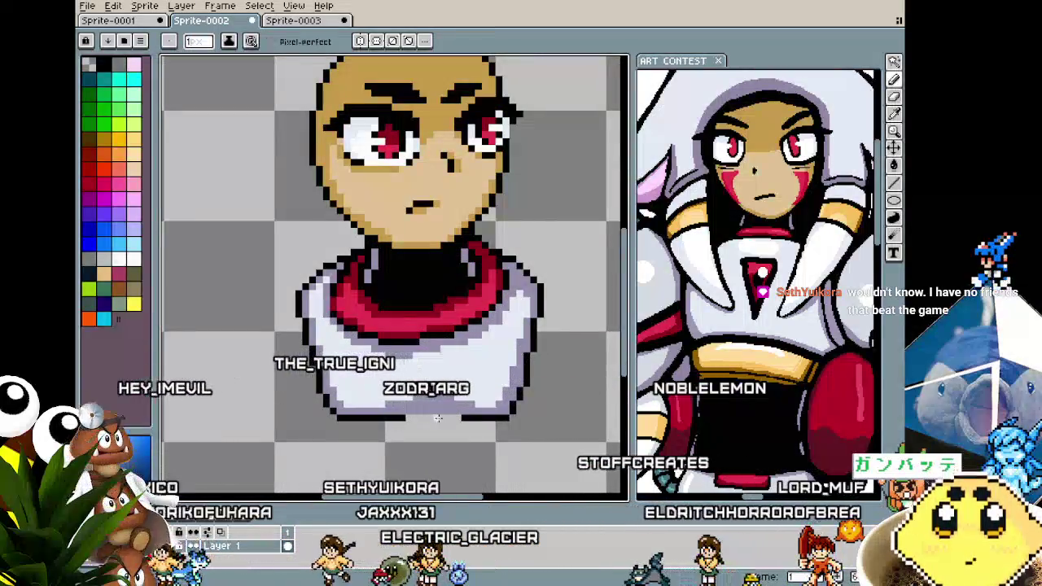
left_click(444, 416, "alt")
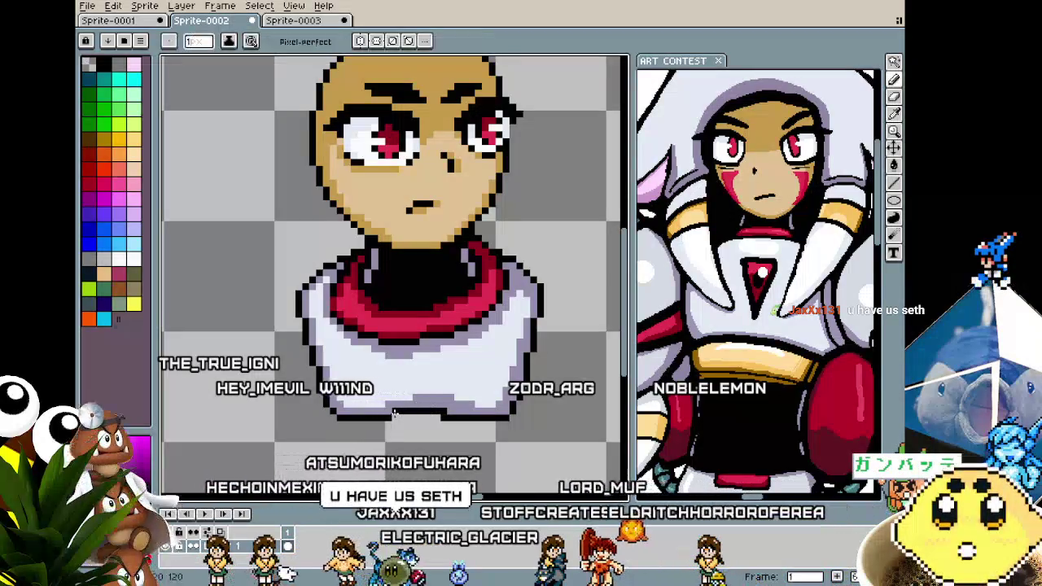
Zoom in and out on the chest below the collar, ready to sample again.
scroll(430, 417, "down", 3)
scroll(429, 418, "down", 2)
scroll(427, 438, "up", 5)
scroll(427, 438, "up", 2)
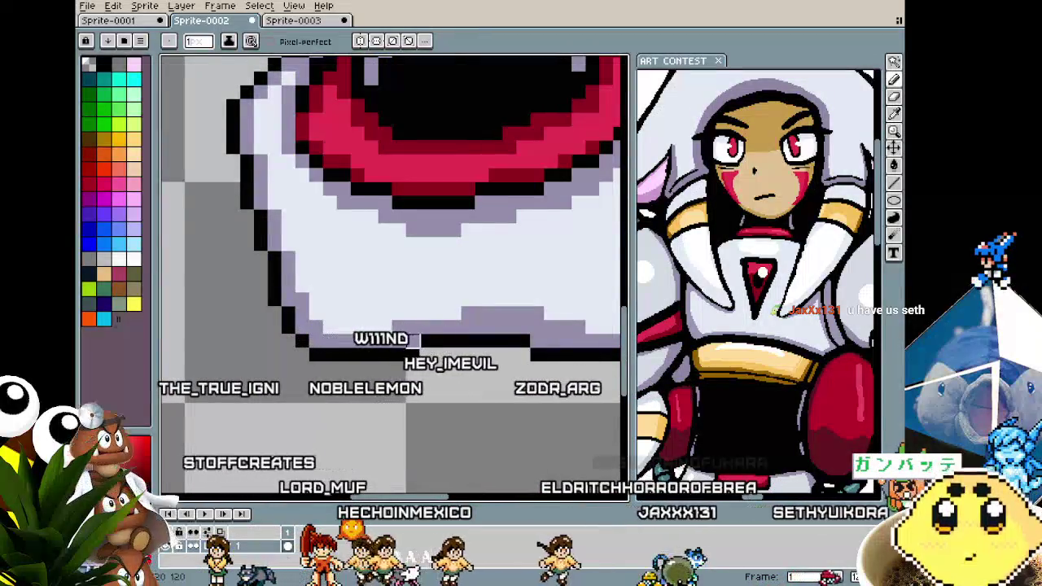
scroll(401, 328, "down", 2)
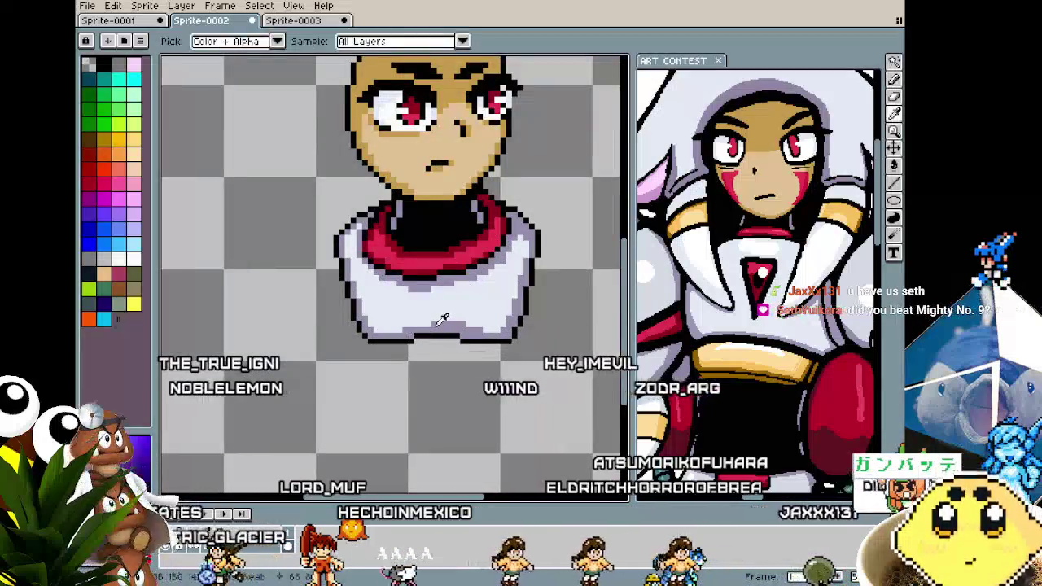
scroll(389, 393, "down", 1)
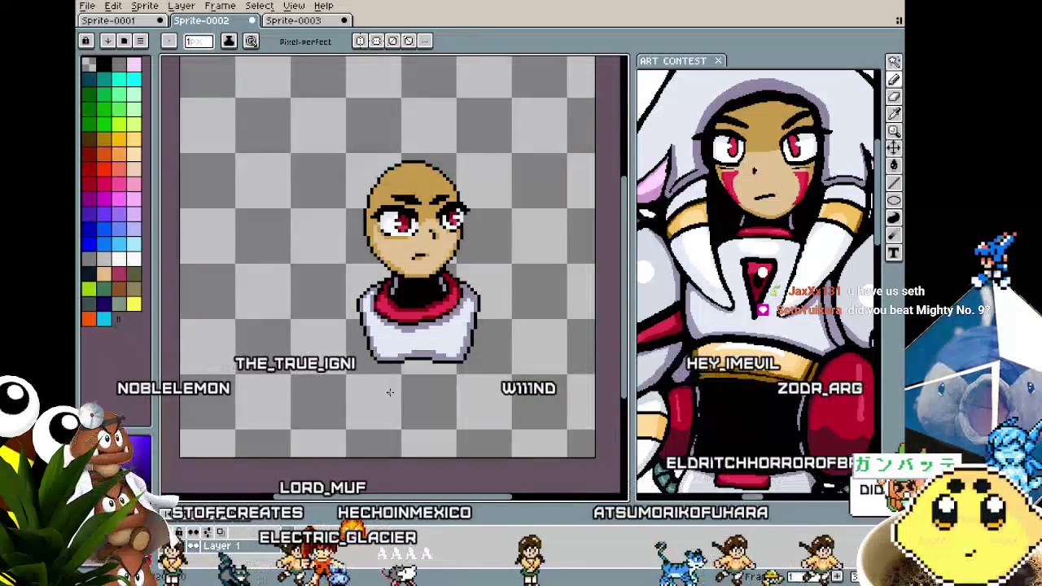
scroll(389, 392, "up", 1)
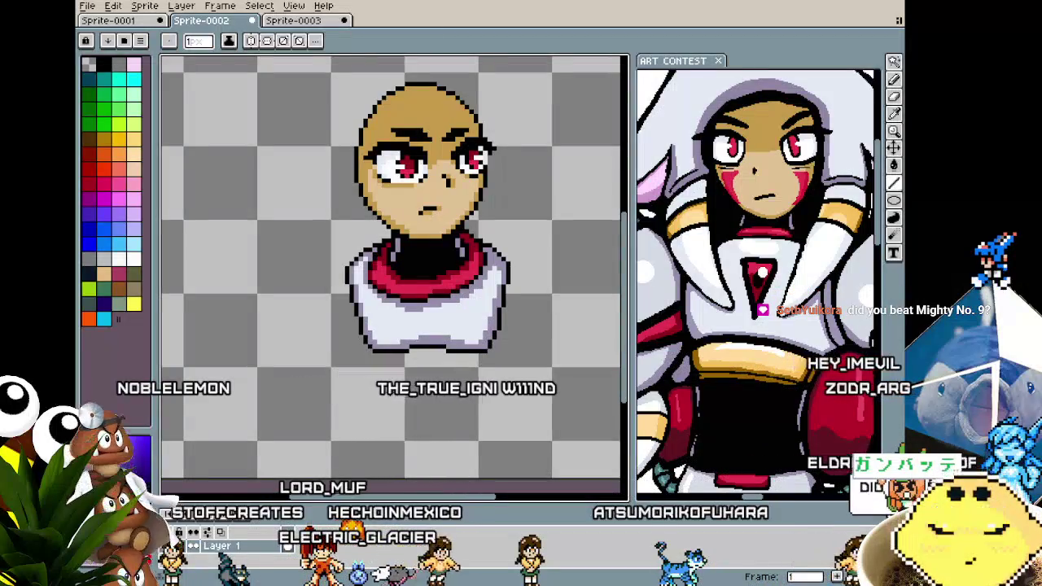
scroll(419, 293, "up", 1)
scroll(416, 269, "up", 1)
key("alt")
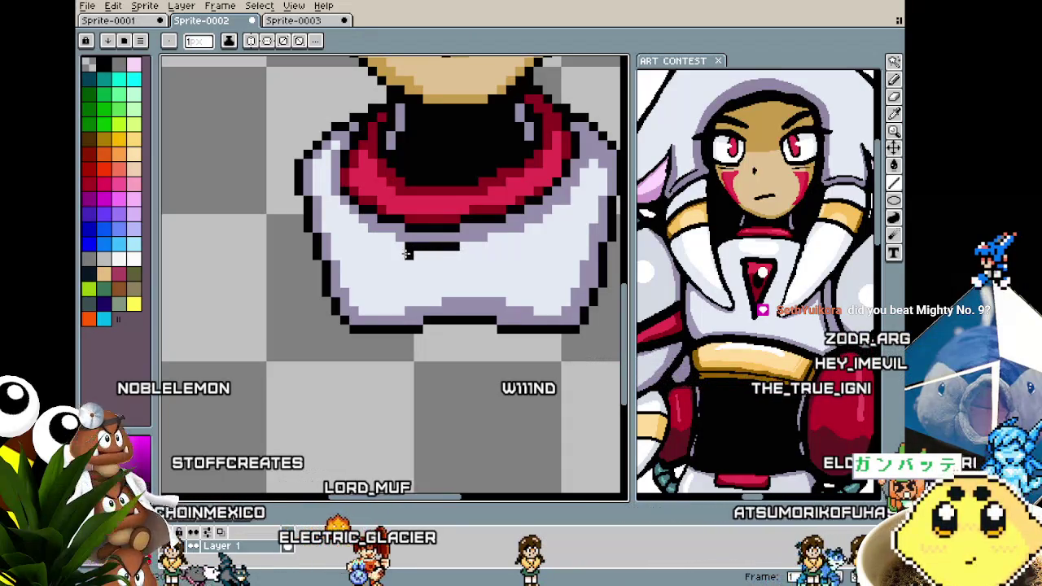
Draw the black outline of a downward-pointing tie under the collar.
left_click_drag(458, 250, 438, 301)
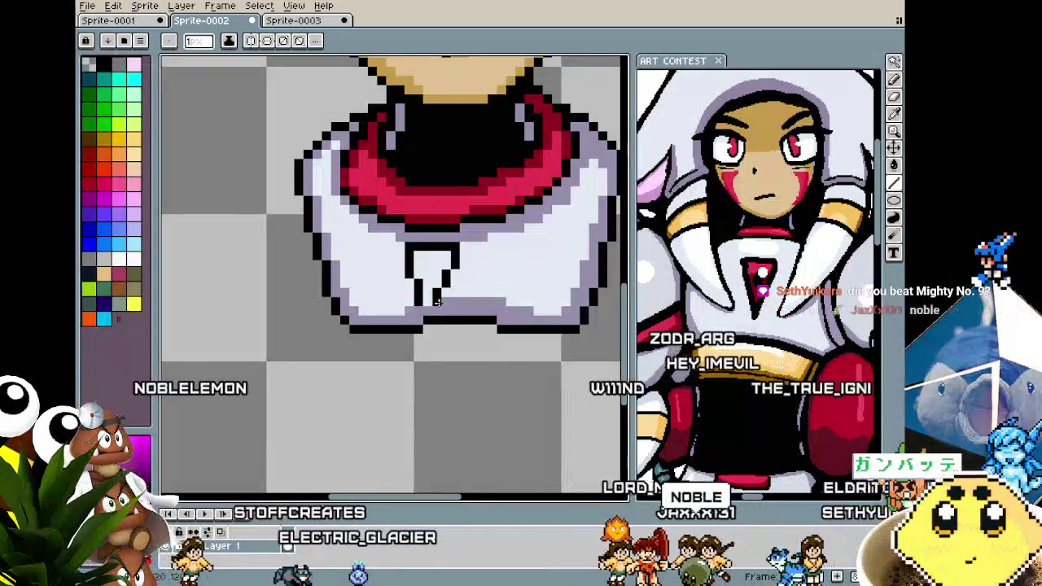
scroll(424, 309, "down", 2)
scroll(440, 305, "up", 2)
scroll(468, 301, "up", 1)
key("i")
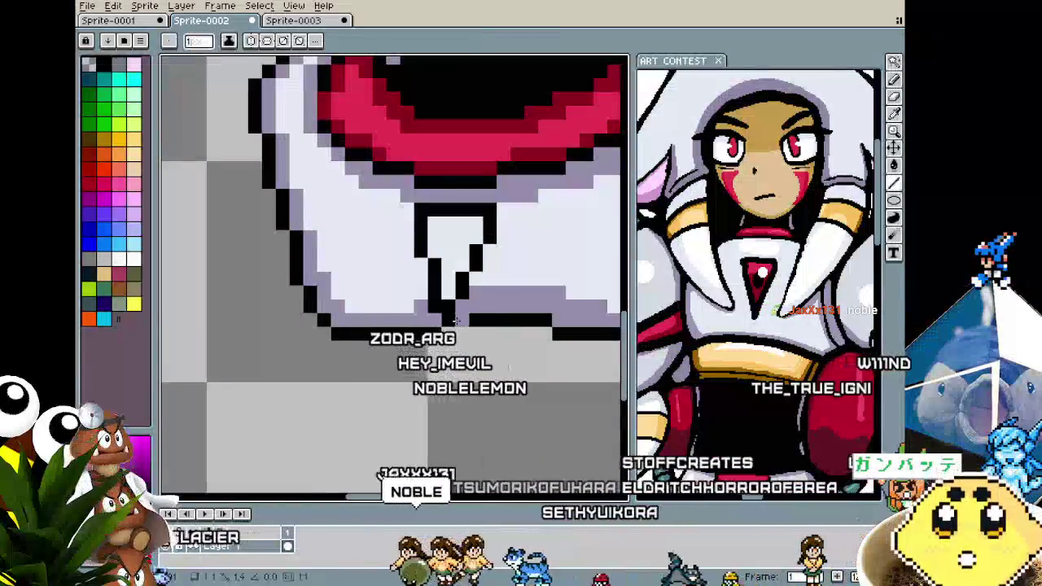
key("b")
Zoom around the new tie and eyedrop a colour from the sprite for its fill.
scroll(417, 388, "down", 2)
scroll(417, 388, "down", 2)
scroll(399, 382, "up", 1)
scroll(386, 379, "up", 1)
scroll(383, 378, "up", 1)
scroll(377, 378, "down", 1)
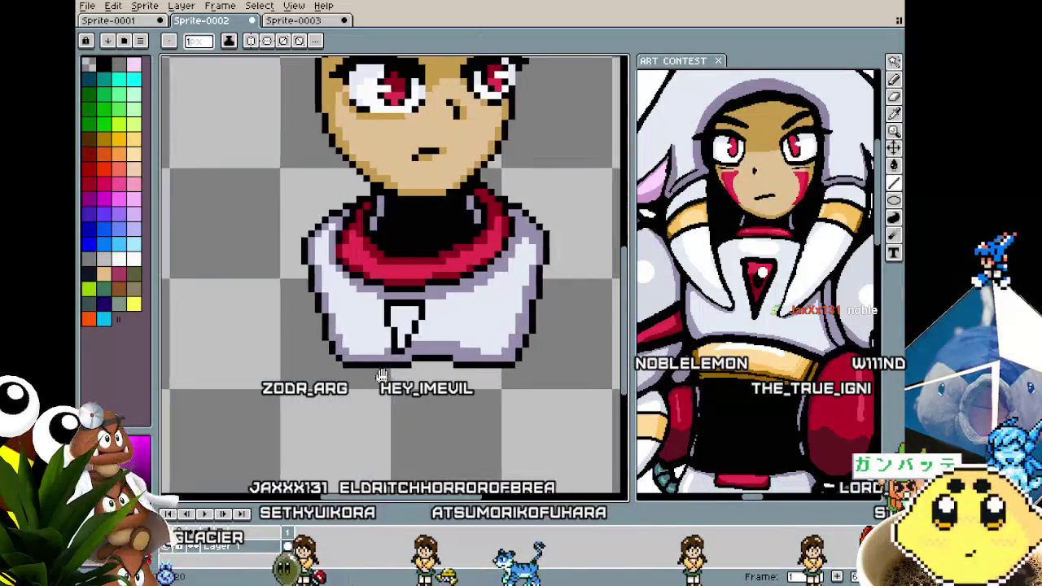
key("b")
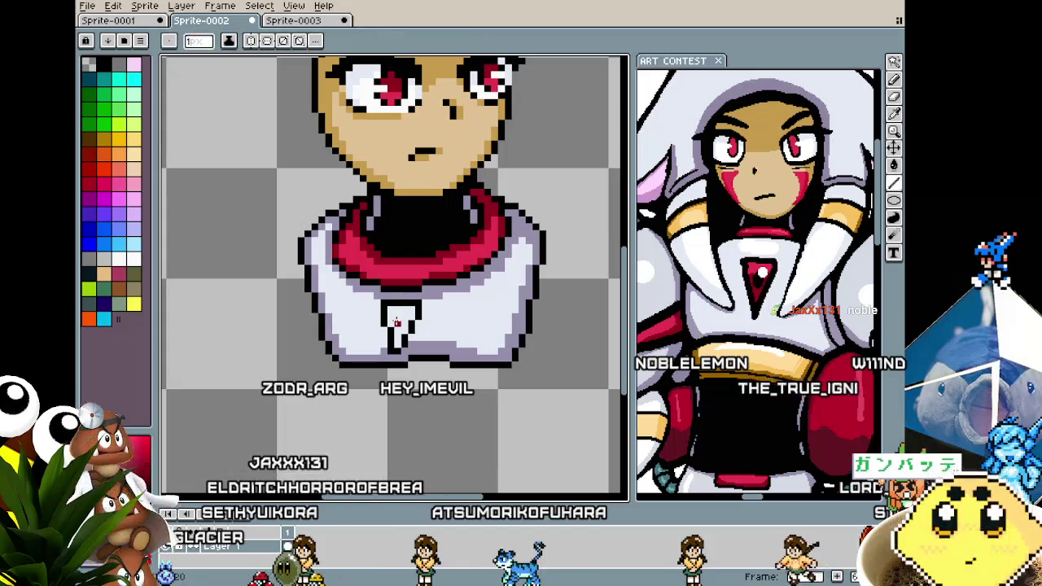
scroll(382, 356, "up", 2)
key("i")
key("b")
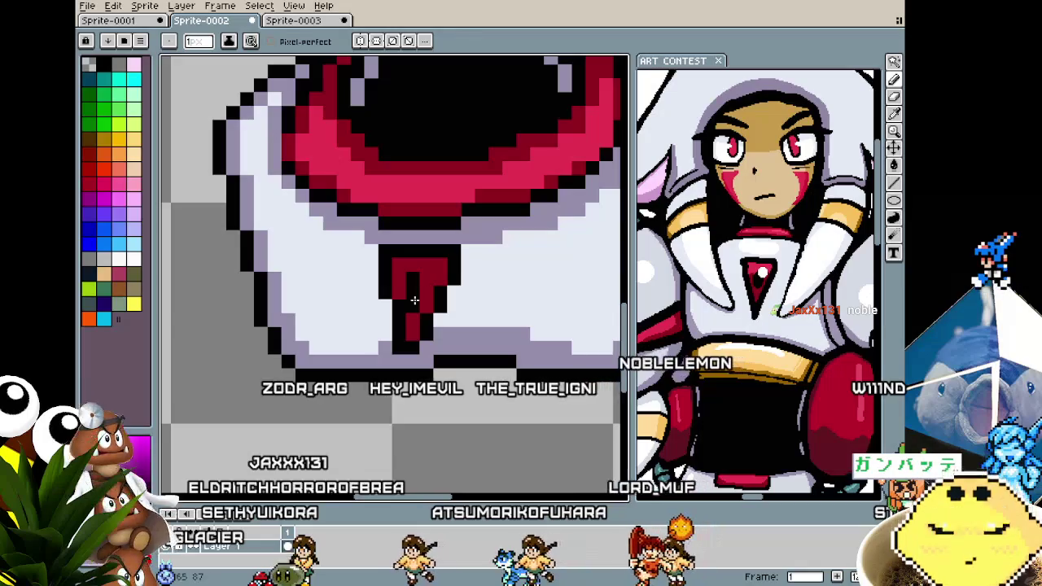
Sample black from the sprite and pencil black edge pixels along the tie's side.
scroll(383, 323, "down", 4)
scroll(415, 269, "up", 2)
scroll(433, 242, "up", 2)
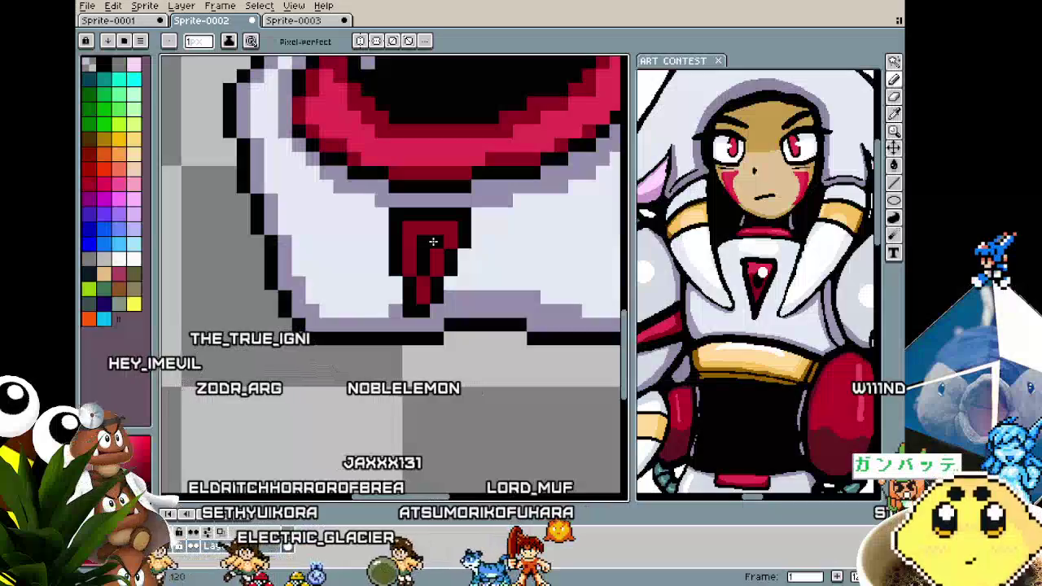
scroll(394, 342, "down", 3)
scroll(394, 342, "down", 2)
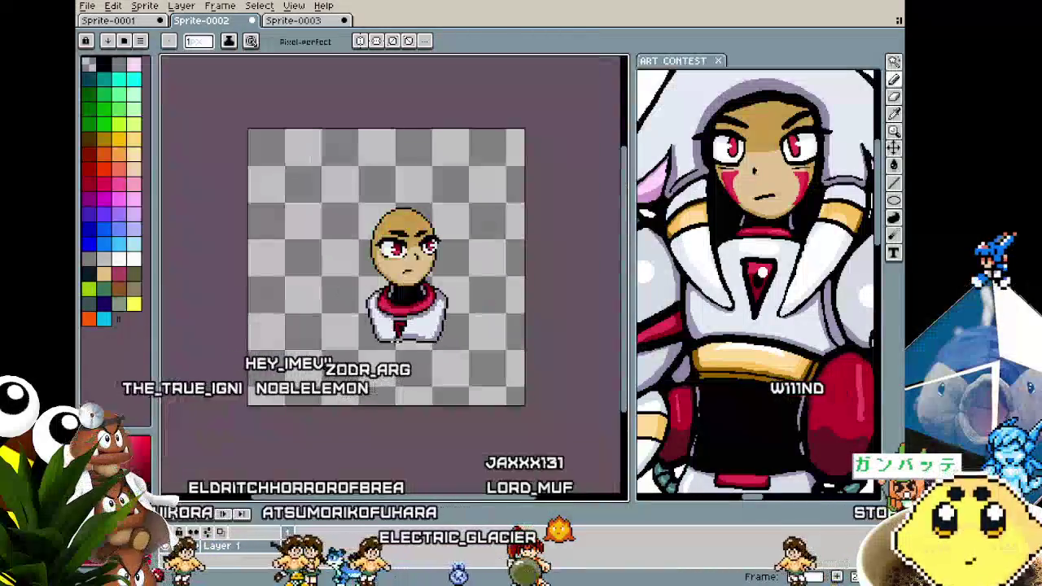
scroll(403, 326, "up", 2)
scroll(403, 323, "up", 1)
scroll(403, 322, "up", 1)
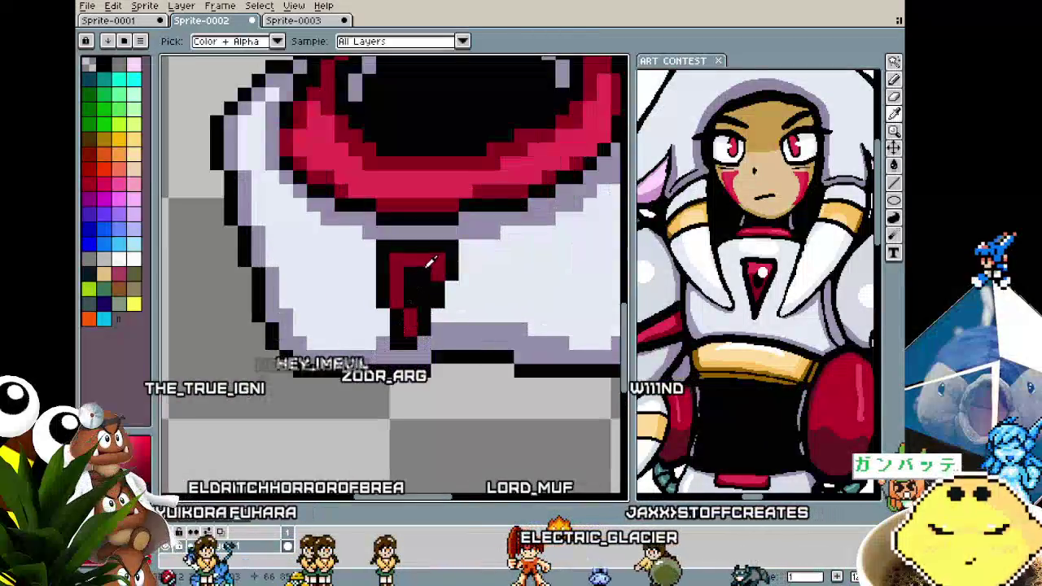
scroll(424, 249, "down", 3)
scroll(390, 326, "down", 1)
scroll(379, 359, "up", 4)
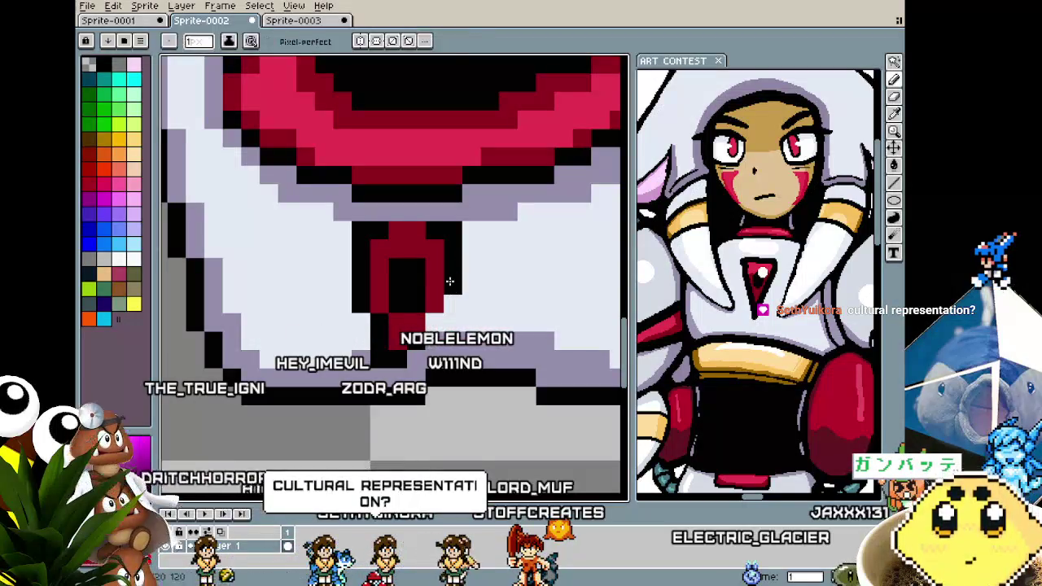
scroll(401, 369, "down", 2)
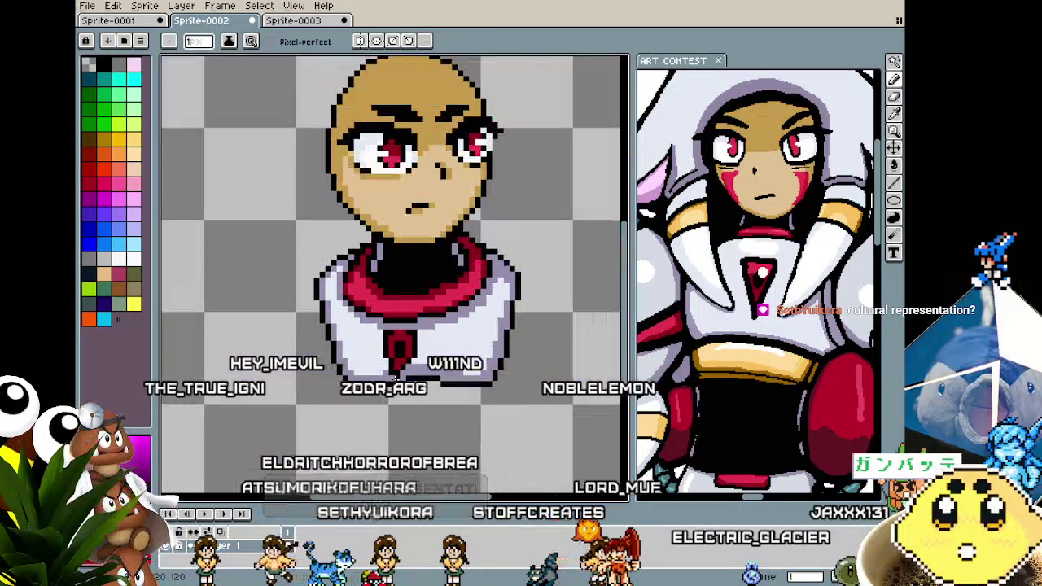
scroll(456, 350, "up", 2)
key("alt")
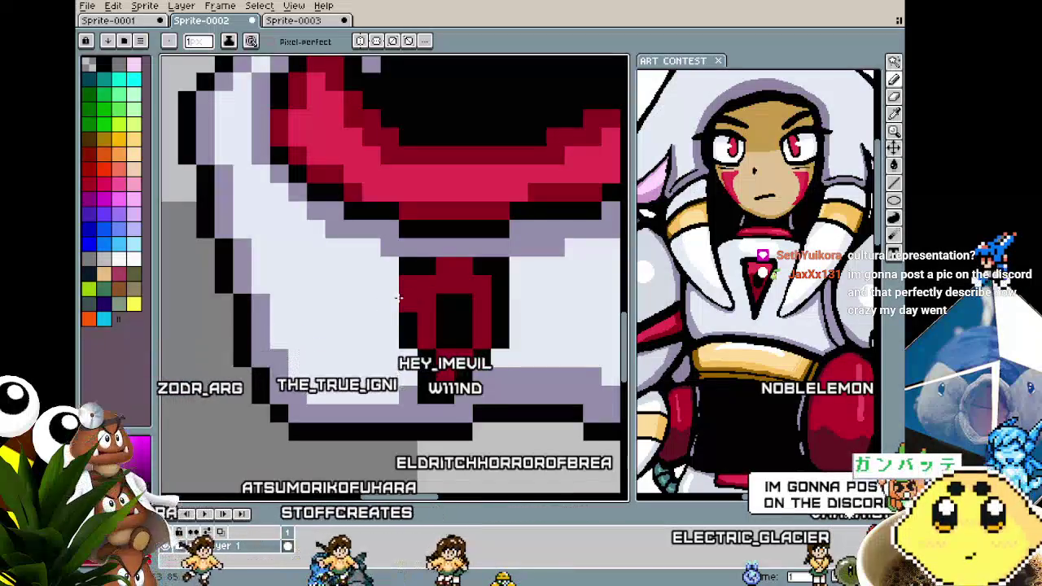
left_click_drag(386, 270, 397, 304)
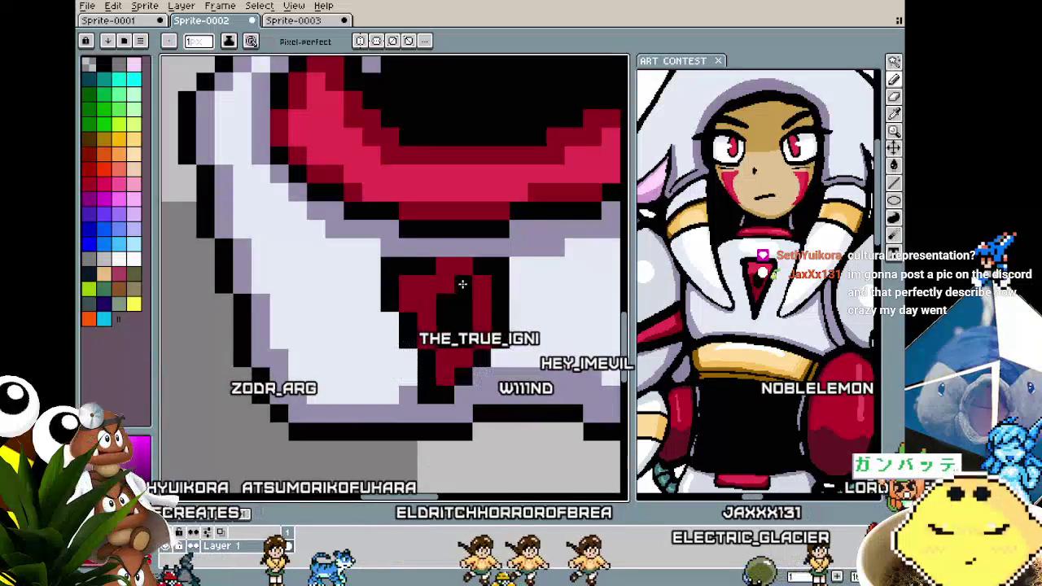
Bring the collar and tie into view and pick white for the tie's highlight pixel.
scroll(488, 309, "down", 2)
scroll(468, 358, "up", 1)
scroll(458, 389, "up", 1)
left_click_drag(457, 388, 351, 407)
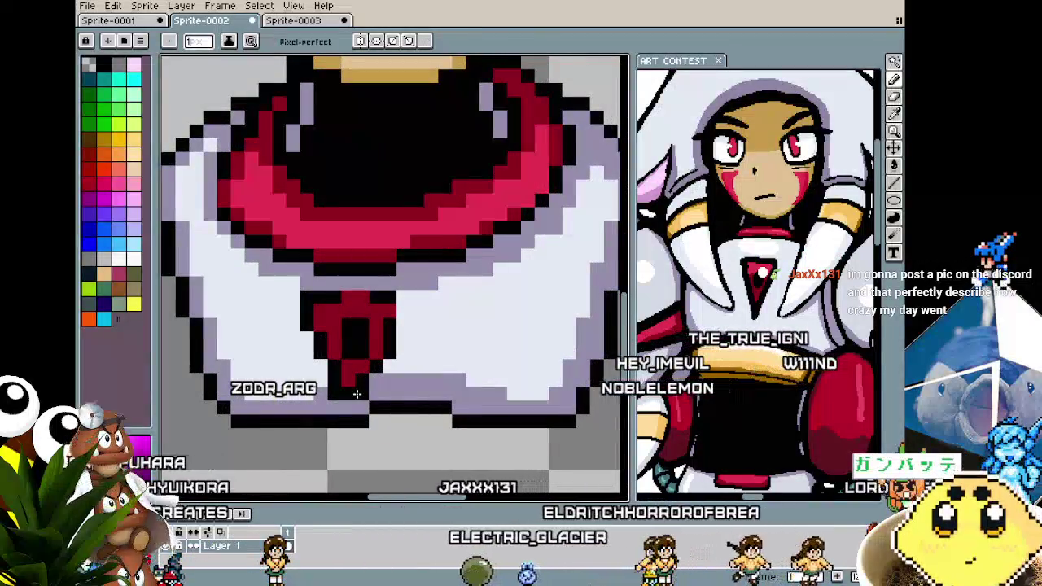
left_click_drag(352, 408, 396, 407)
scroll(401, 352, "up", 1)
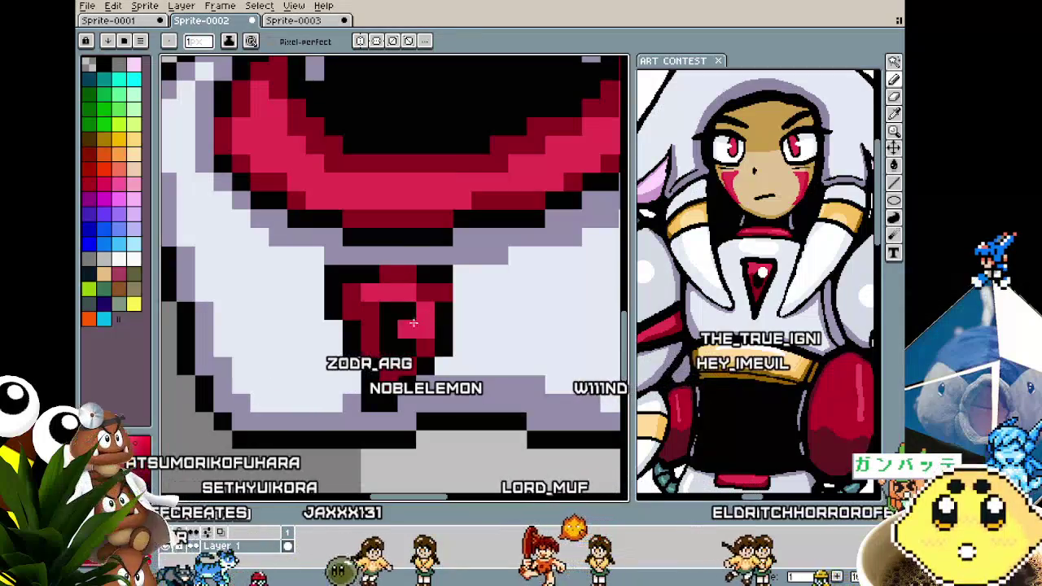
scroll(382, 358, "down", 3)
scroll(357, 388, "down", 2)
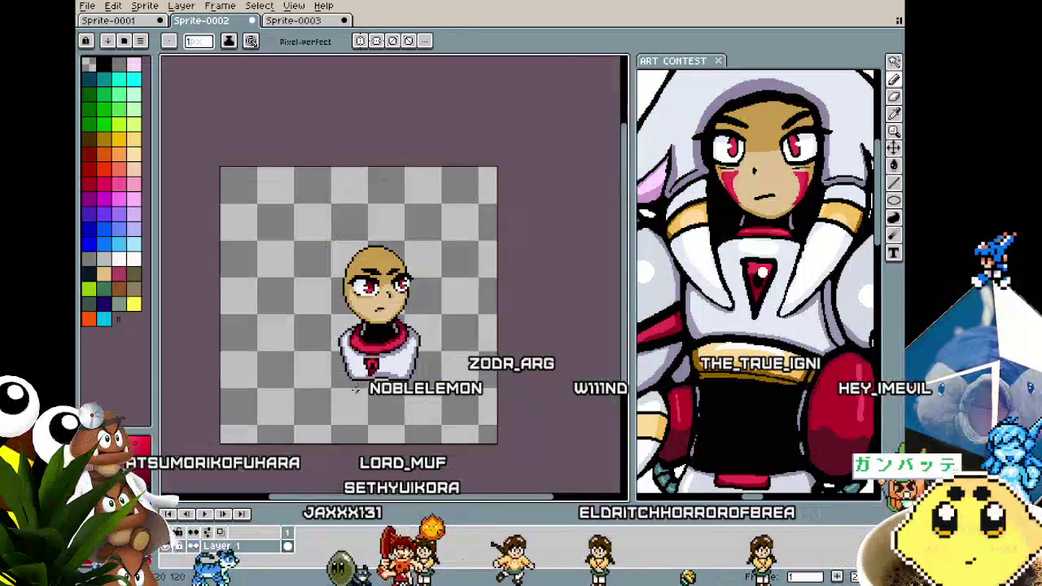
scroll(357, 388, "up", 3)
scroll(352, 381, "up", 1)
scroll(345, 374, "up", 1)
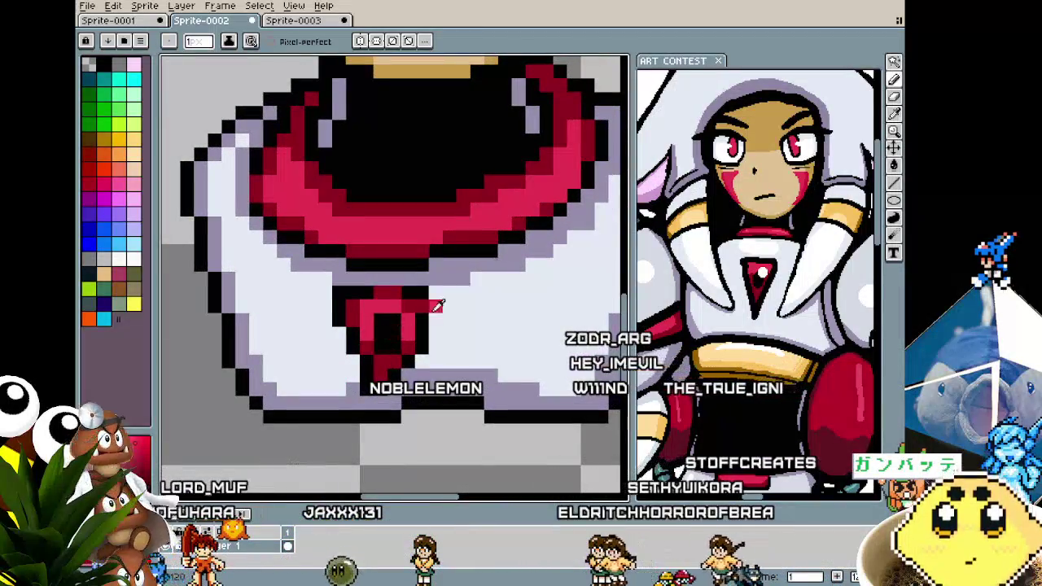
left_click(135, 260)
scroll(393, 319, "down", 2)
scroll(355, 411, "down", 2)
scroll(355, 412, "up", 2)
scroll(405, 328, "up", 2)
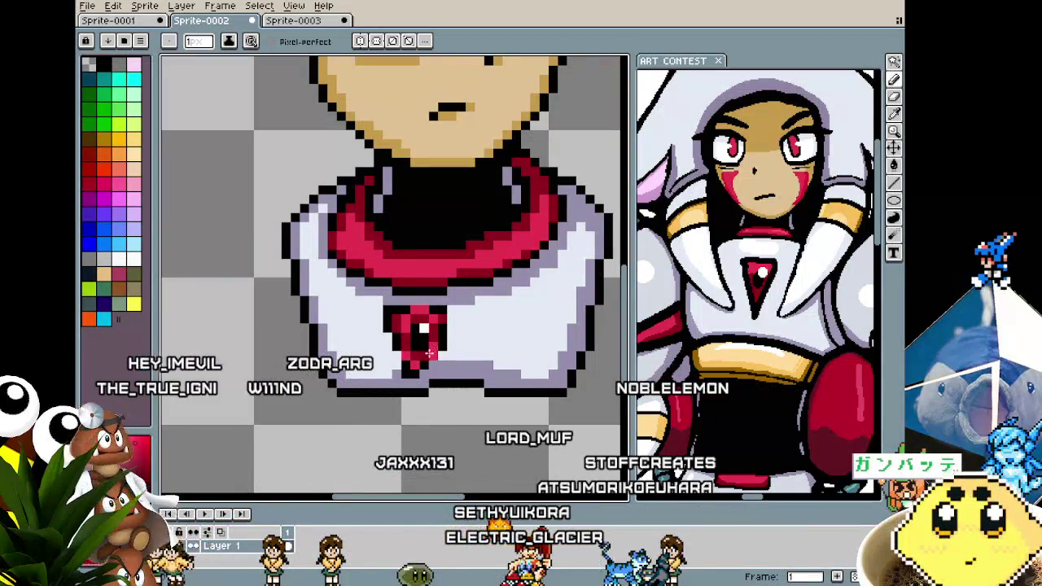
Zoom in closely on the red chest gem on the white collar.
scroll(440, 336, "down", 2)
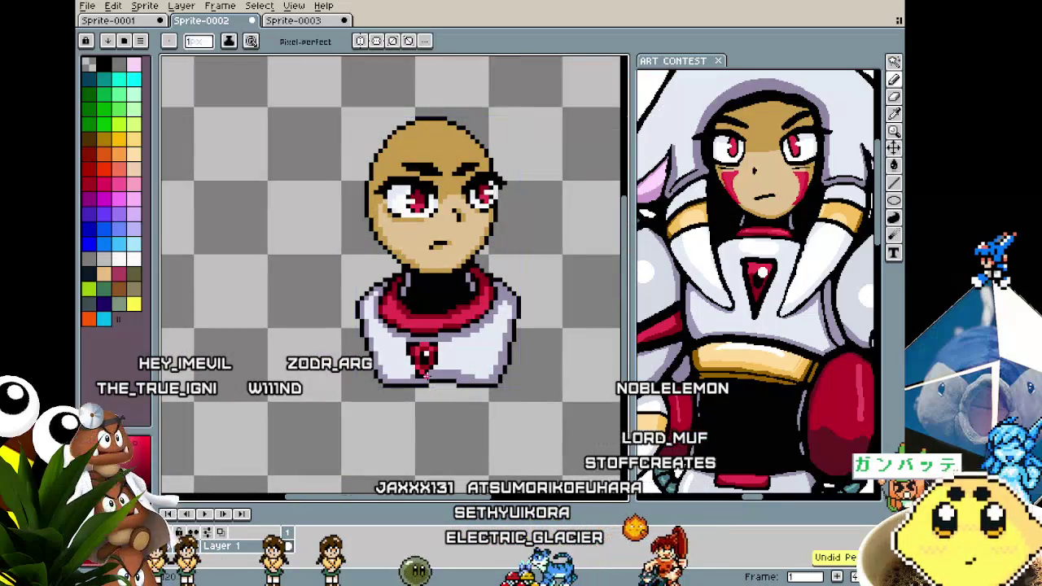
scroll(407, 375, "down", 1)
scroll(392, 404, "down", 1)
scroll(393, 404, "up", 2)
scroll(433, 328, "up", 1)
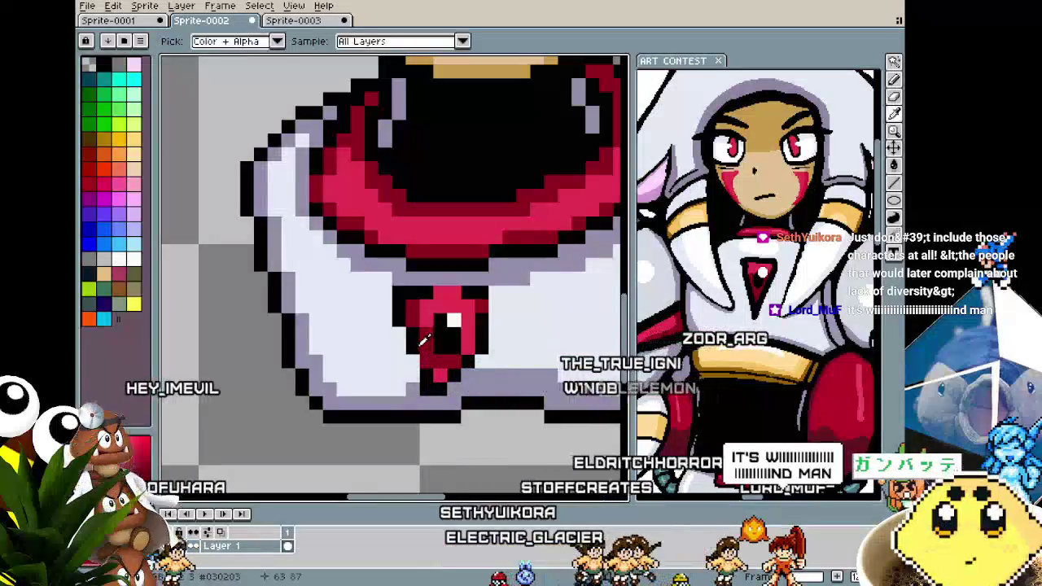
scroll(416, 358, "down", 5)
scroll(417, 367, "up", 3)
scroll(439, 357, "up", 1)
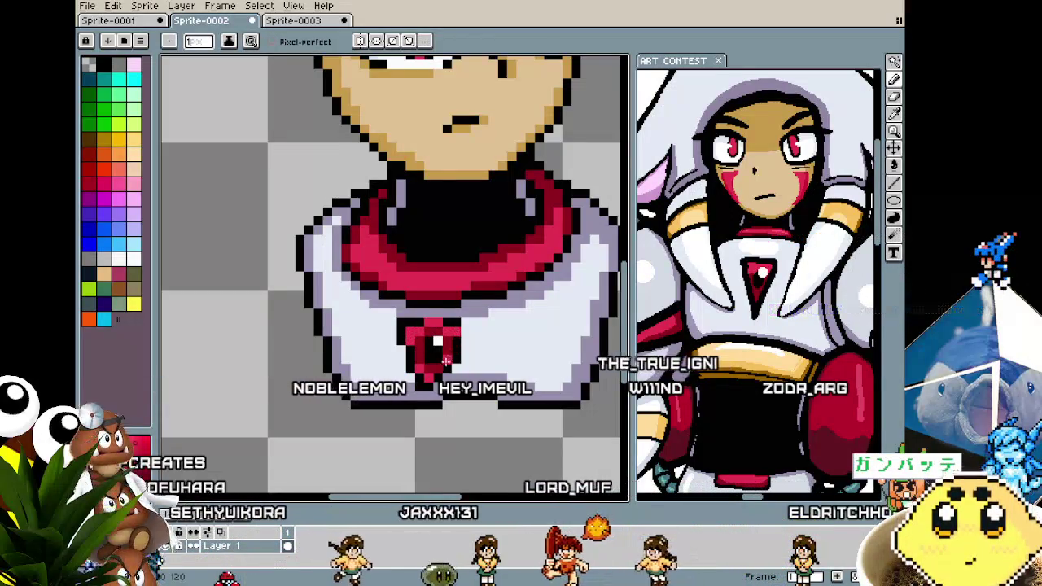
scroll(439, 371, "down", 2)
scroll(431, 383, "down", 2)
scroll(420, 403, "up", 2)
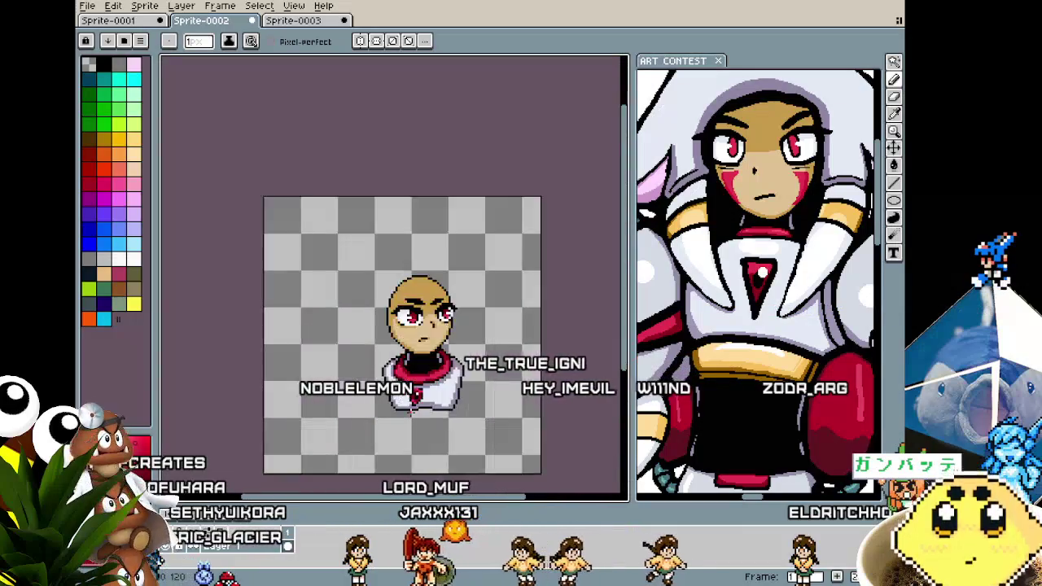
scroll(411, 414, "up", 1)
scroll(411, 414, "up", 1)
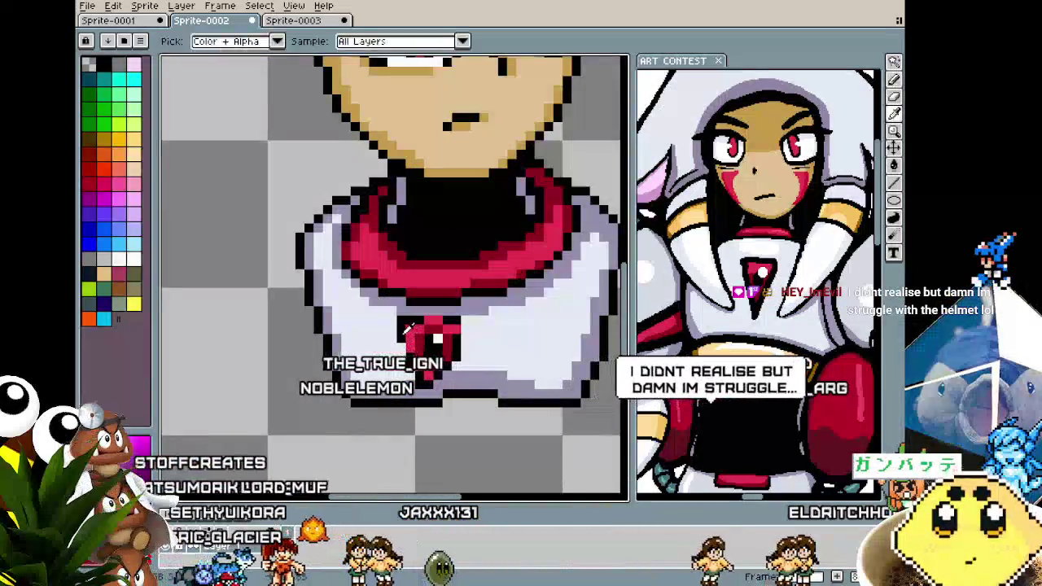
scroll(391, 350, "down", 1)
scroll(379, 352, "down", 1)
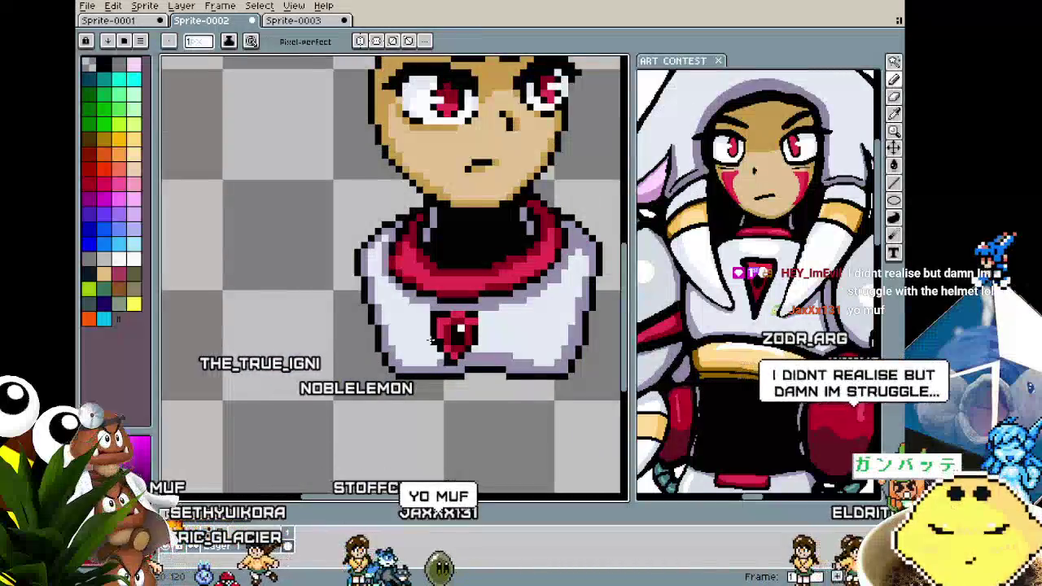
scroll(366, 355, "down", 1)
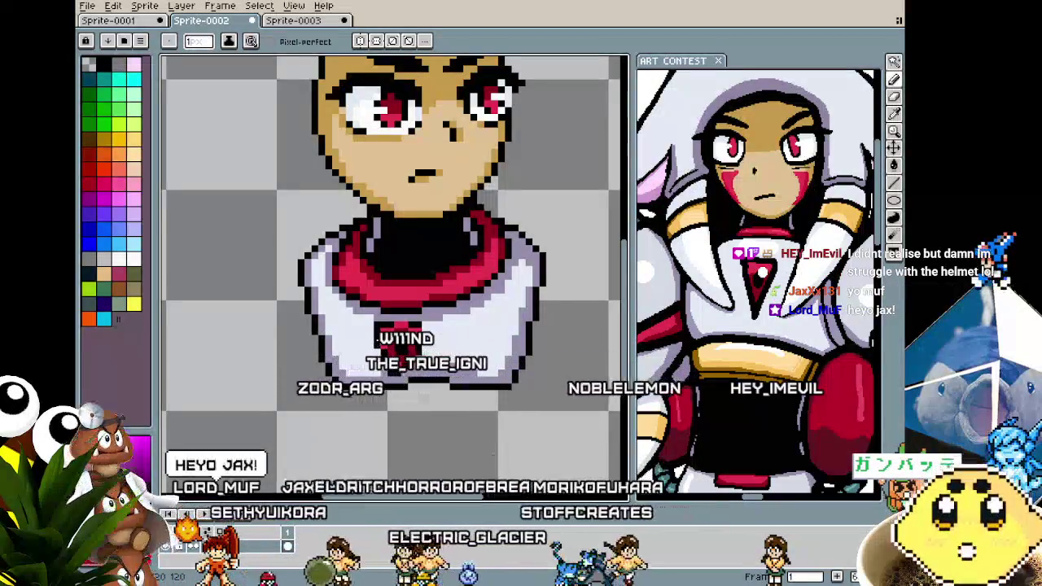
scroll(383, 336, "up", 4)
scroll(383, 337, "up", 3)
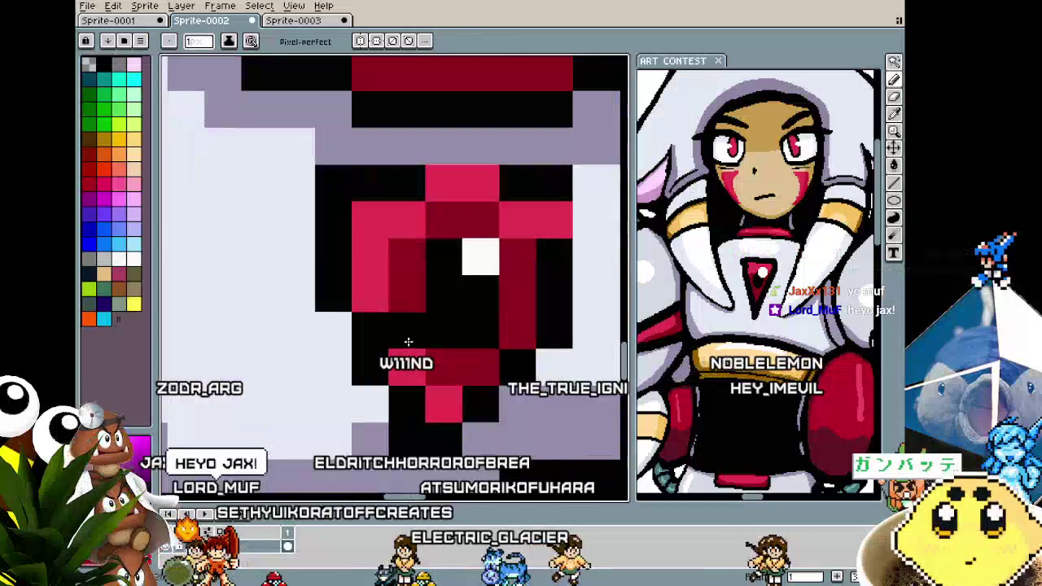
Repaint gem pixels: two dark-red or black pixels to pink, two pixels to black.
left_click(366, 326)
right_click(342, 332)
left_click(398, 374)
scroll(398, 374, "down", 3)
scroll(352, 324, "up", 3)
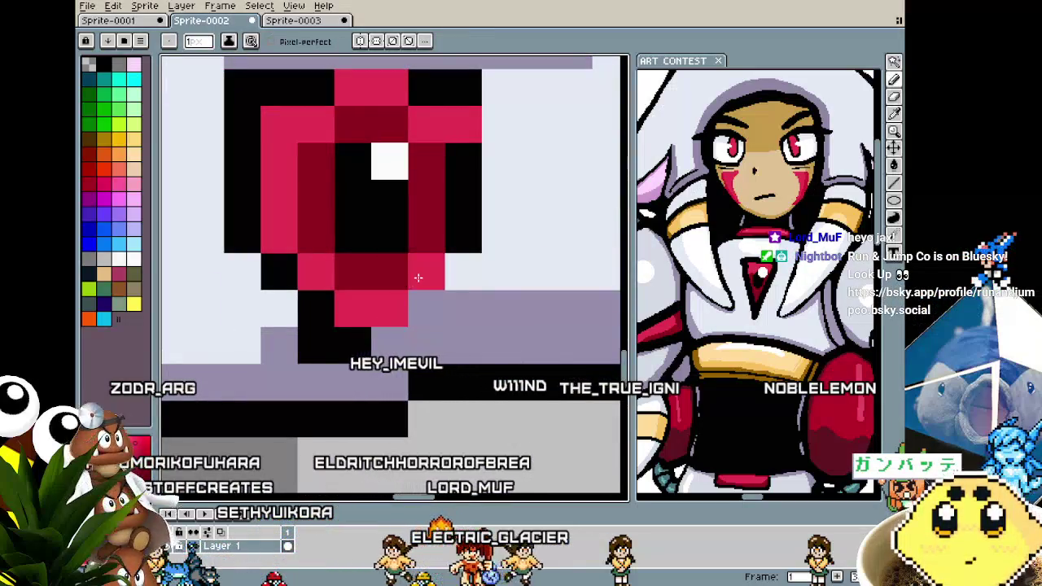
right_click(453, 246)
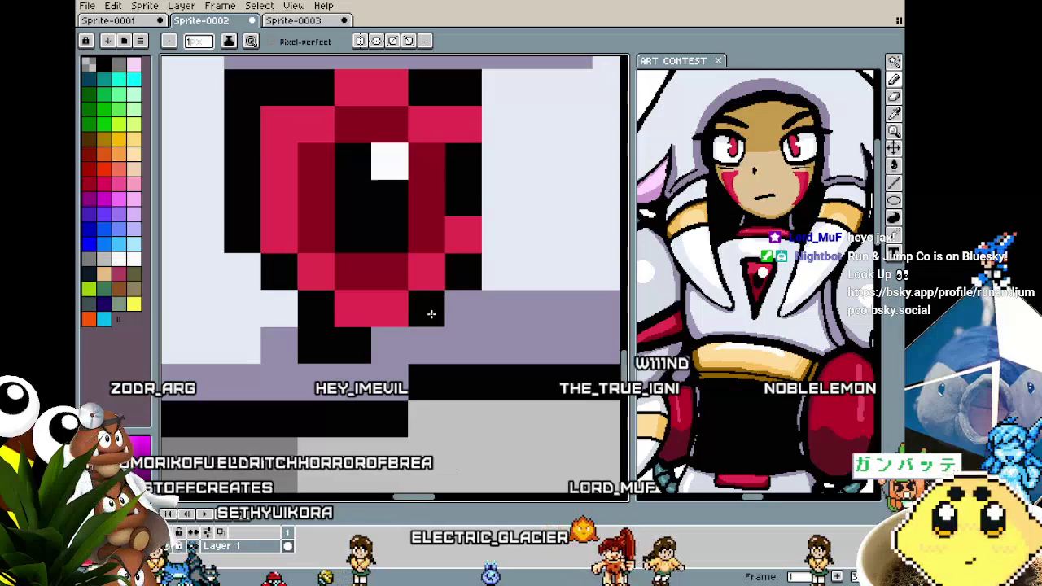
scroll(382, 351, "down", 3)
scroll(304, 402, "down", 2)
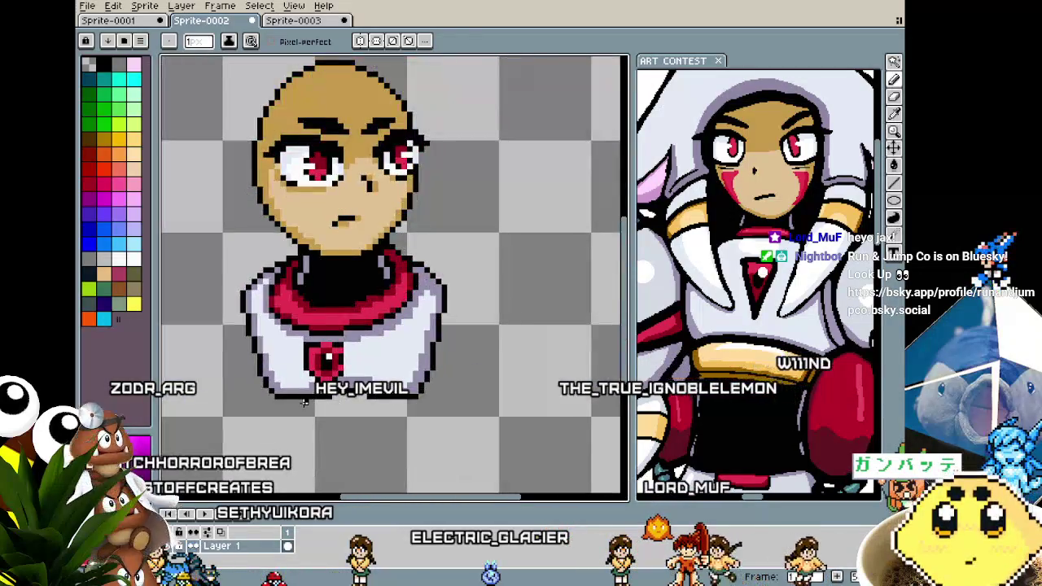
scroll(304, 402, "up", 2)
scroll(324, 374, "up", 1)
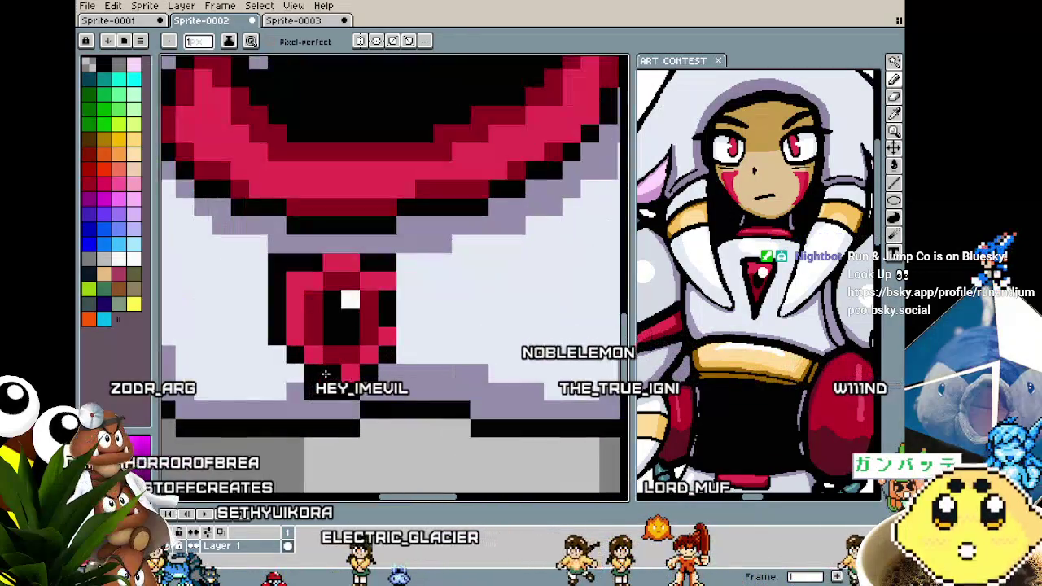
scroll(295, 380, "down", 3)
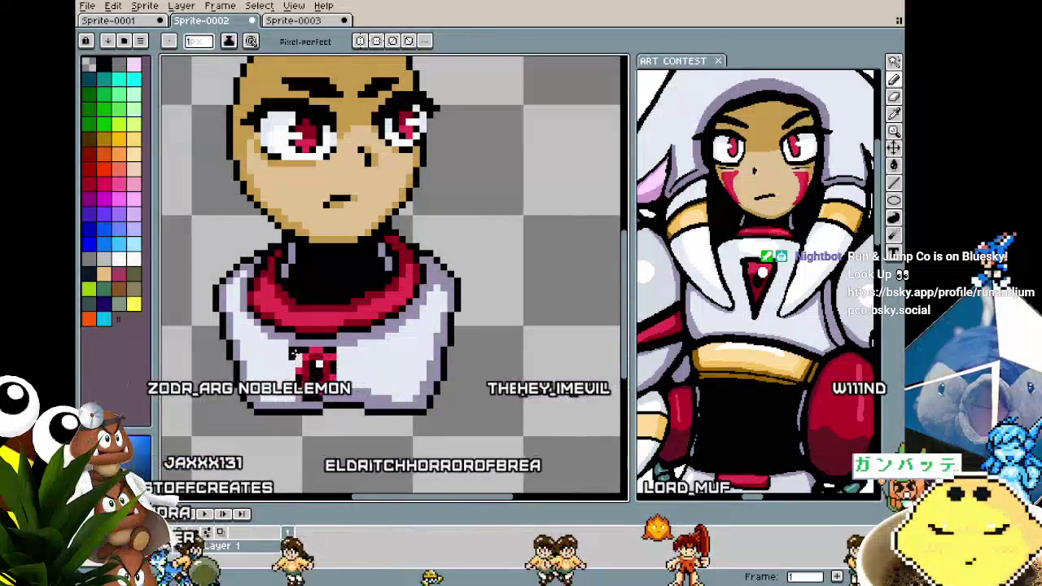
key("v")
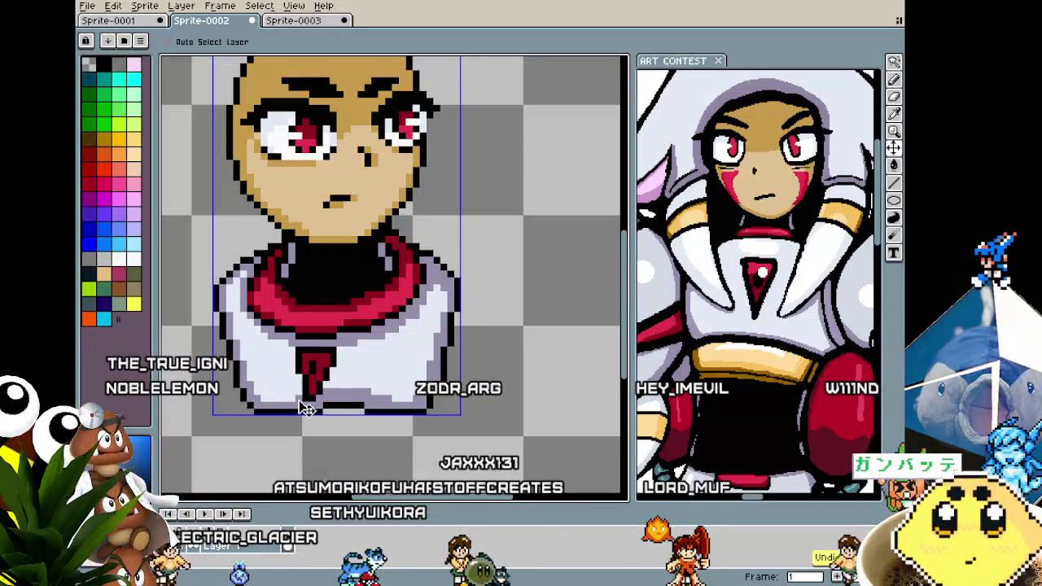
Pencil the pixel below the collar red to form the pendant's point.
key("b")
scroll(336, 404, "up", 3)
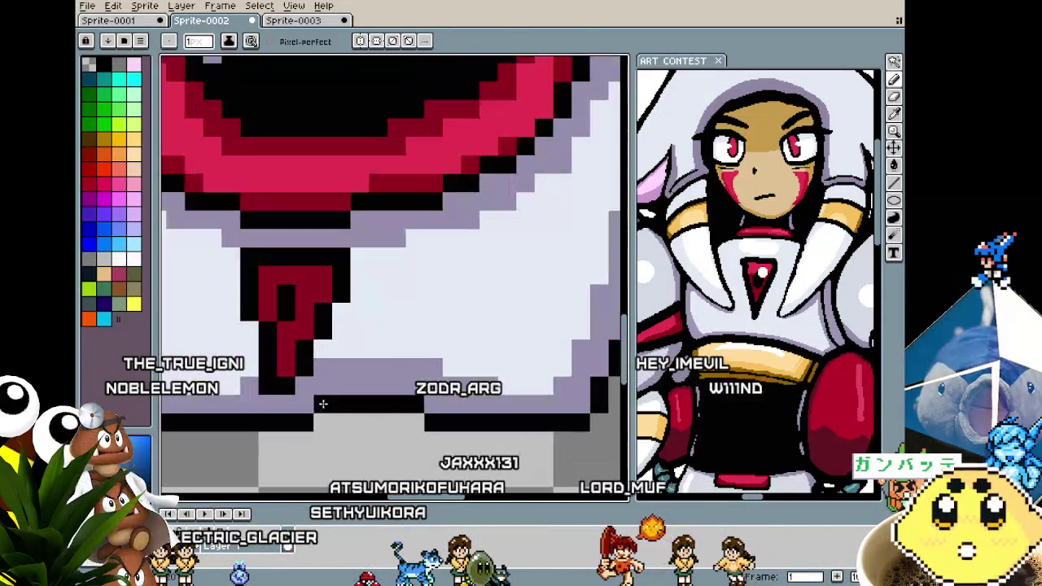
left_click(314, 213)
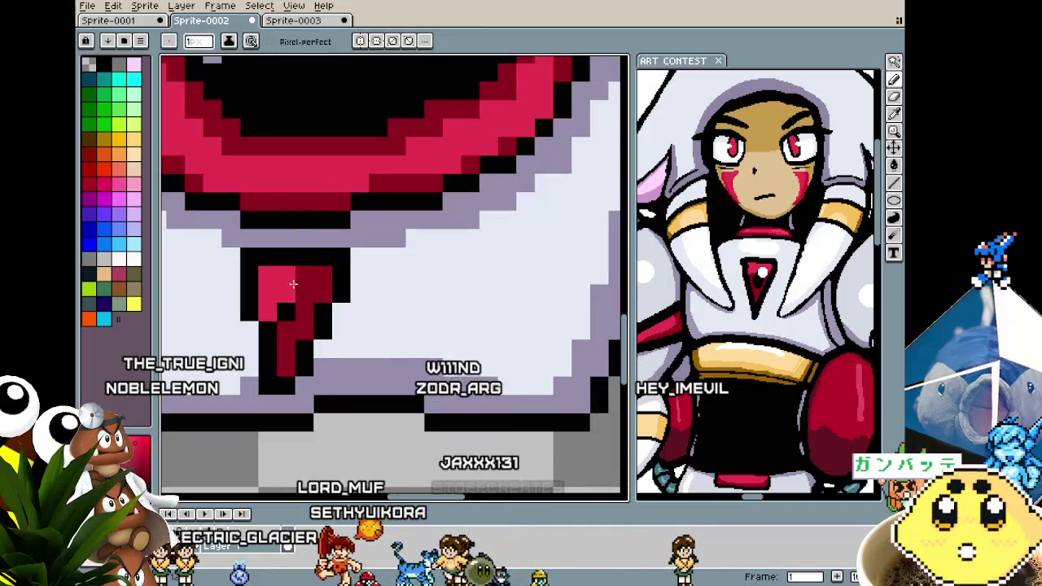
scroll(298, 274, "down", 3)
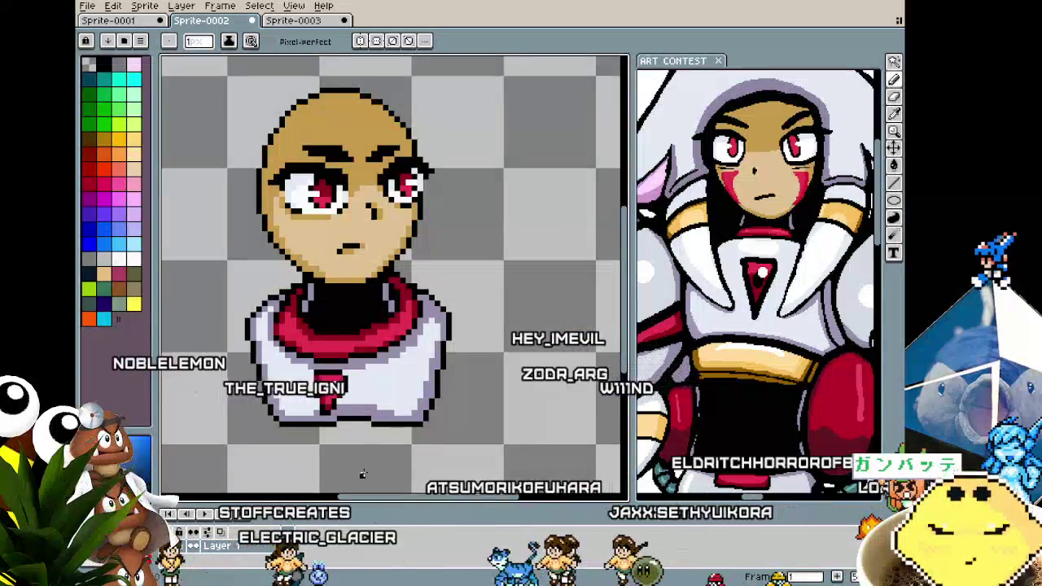
Zoom out and shift the view higher to review the whole bust.
scroll(409, 383, "down", 1)
scroll(367, 376, "up", 1)
scroll(346, 371, "up", 1)
scroll(336, 369, "up", 1)
scroll(336, 369, "up", 1)
scroll(353, 377, "up", 1)
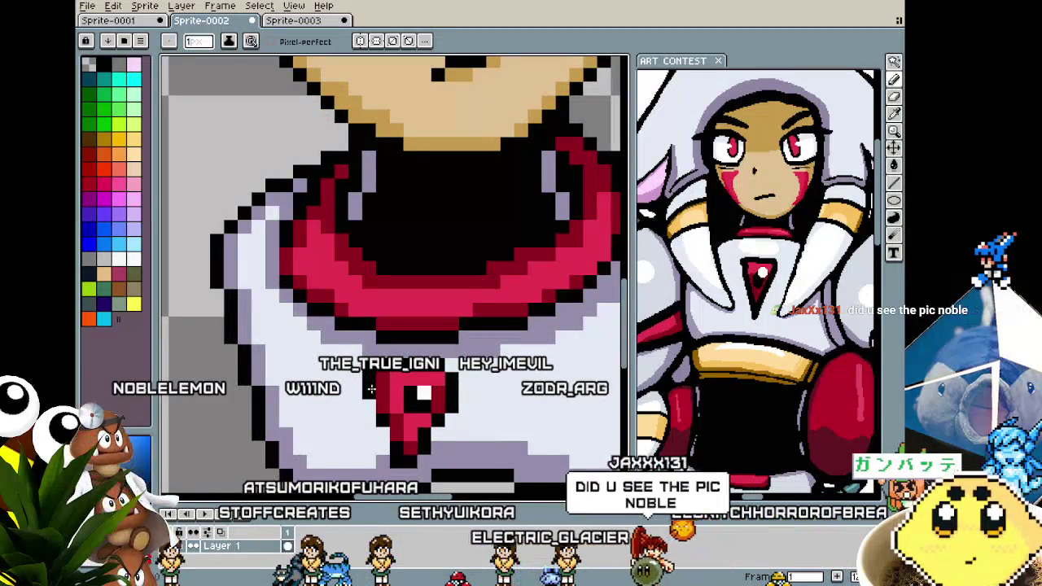
scroll(371, 390, "down", 3)
left_click_drag(339, 442, 339, 418)
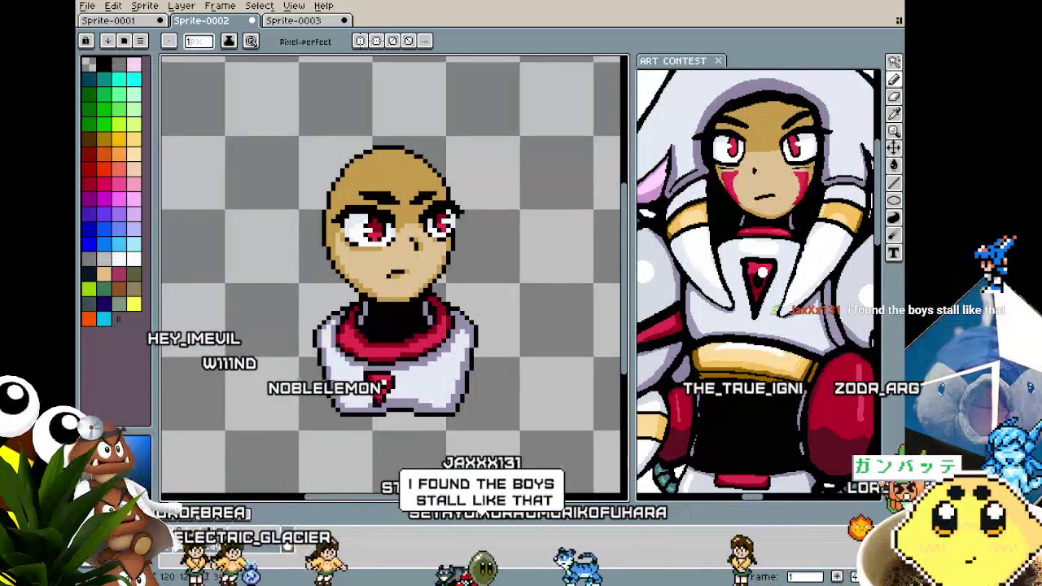
Pan and zoom around the sprite while sampling canvas colours with the eyedropper.
left_click_drag(374, 420, 342, 420)
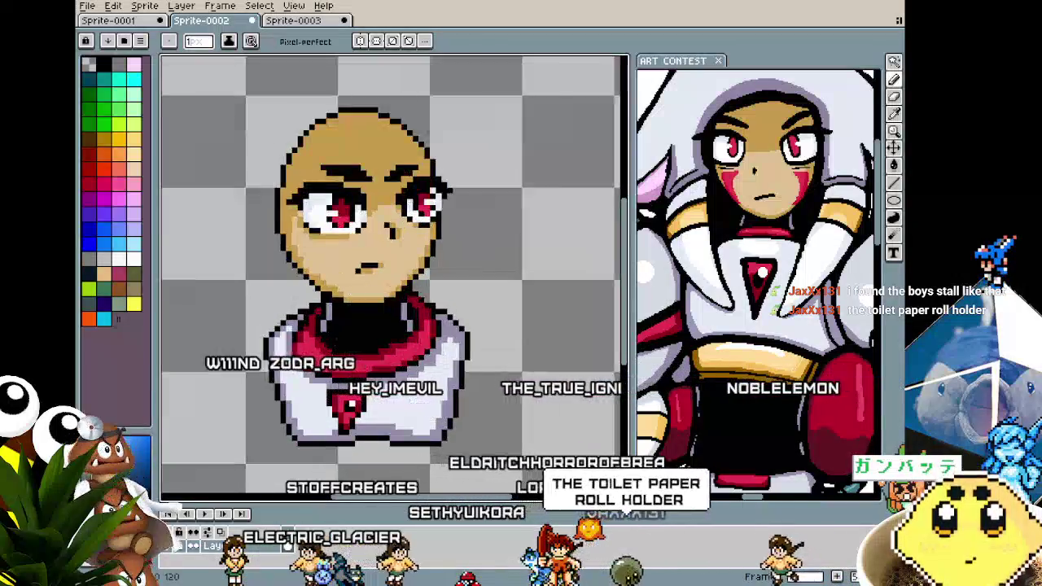
scroll(358, 325, "up", 1)
scroll(362, 350, "up", 1)
scroll(368, 362, "up", 1)
key("i")
key("b")
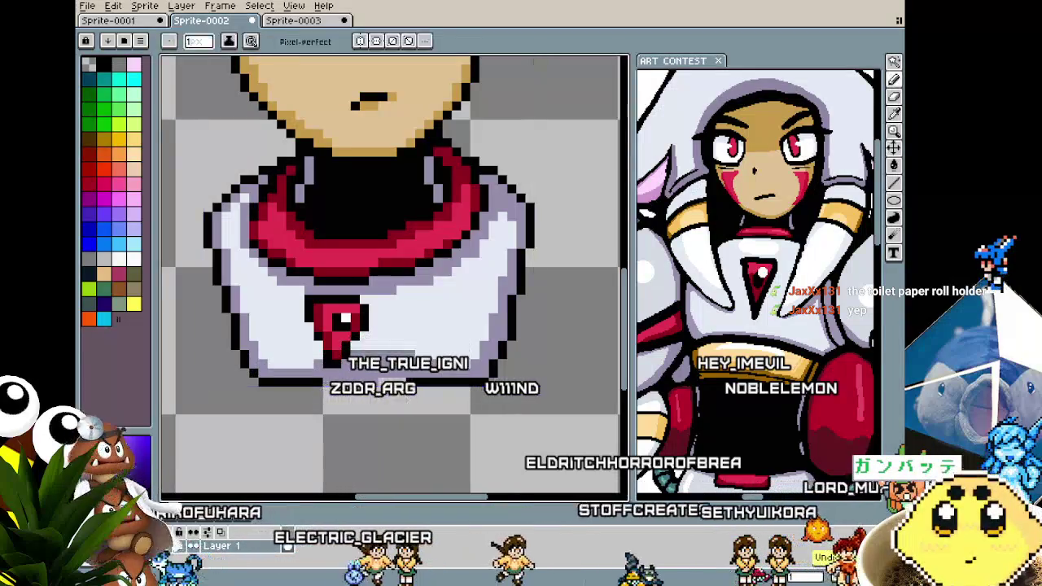
scroll(366, 417, "down", 1)
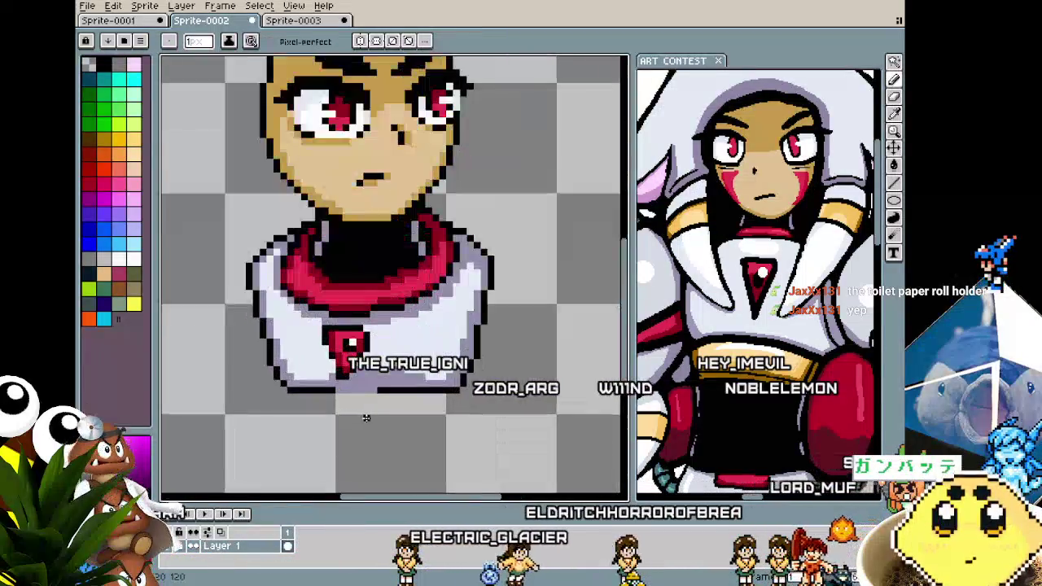
key("alt")
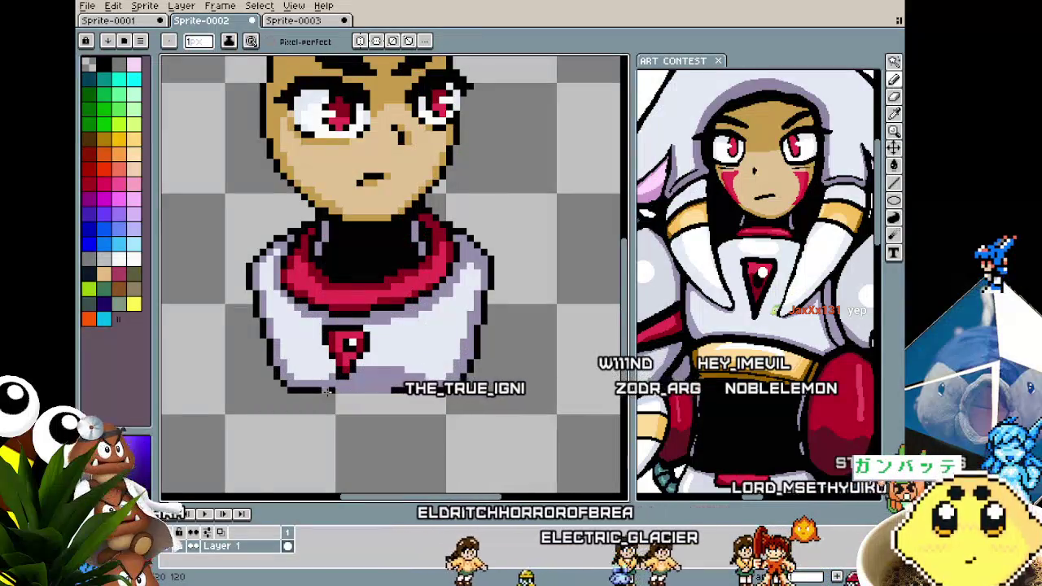
scroll(326, 393, "down", 2)
scroll(326, 393, "down", 1)
scroll(347, 376, "up", 3)
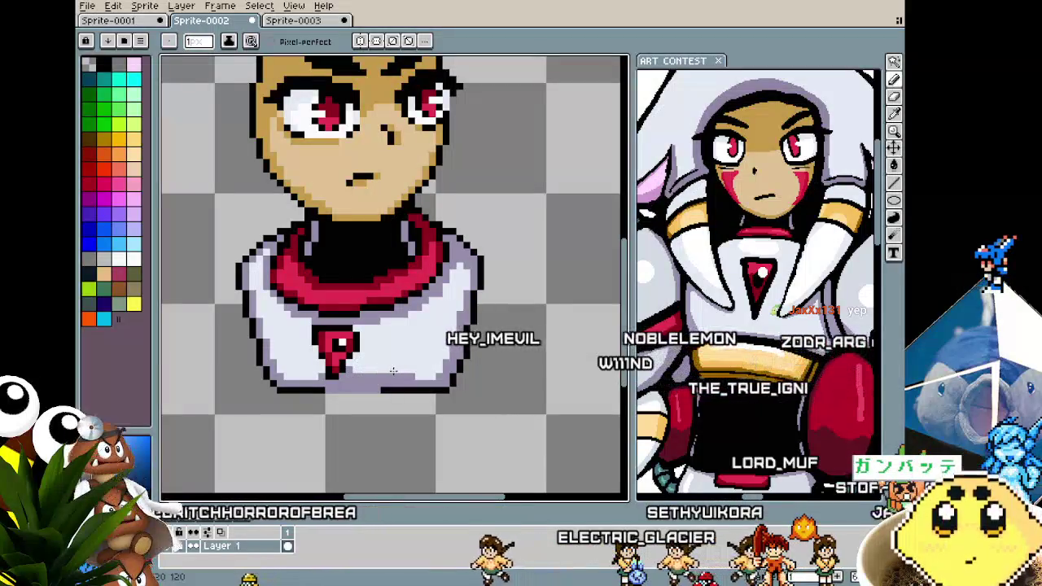
scroll(367, 426, "down", 1)
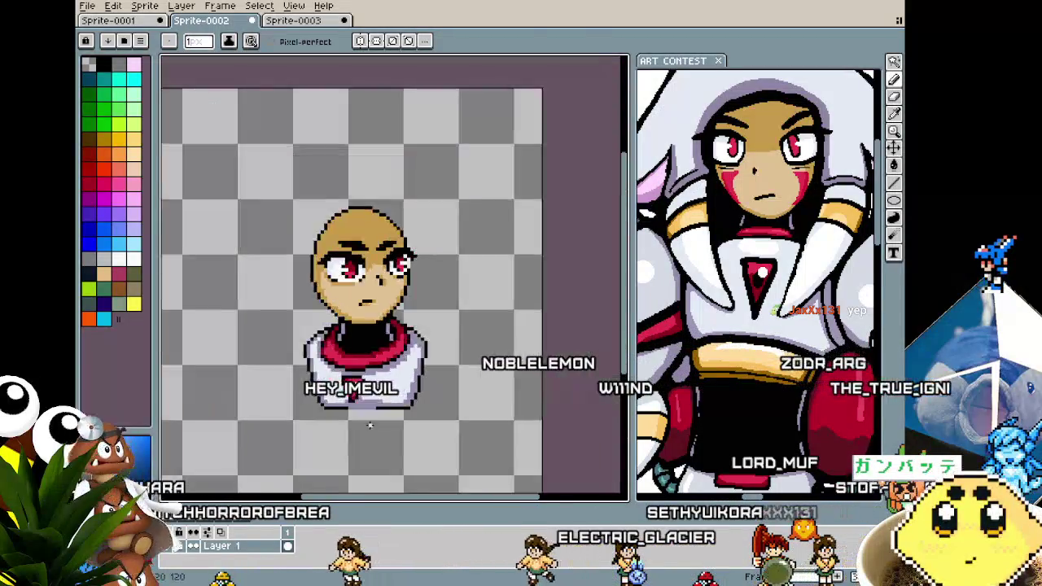
scroll(359, 434, "down", 1)
scroll(356, 432, "up", 2)
Zoom out to frame the full reference character in view.
key("ctrl")
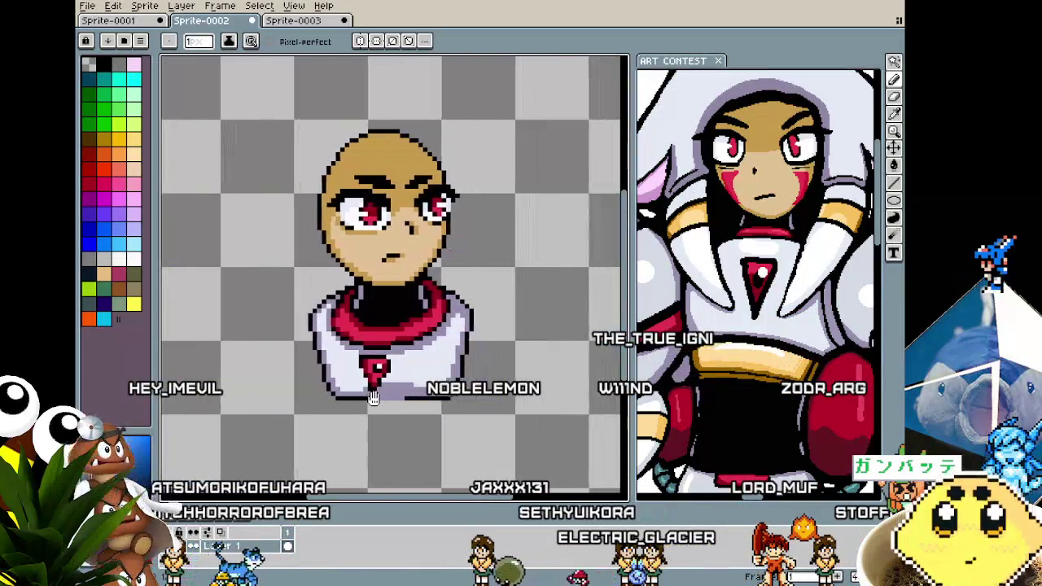
scroll(403, 389, "up", 1)
scroll(405, 379, "up", 1)
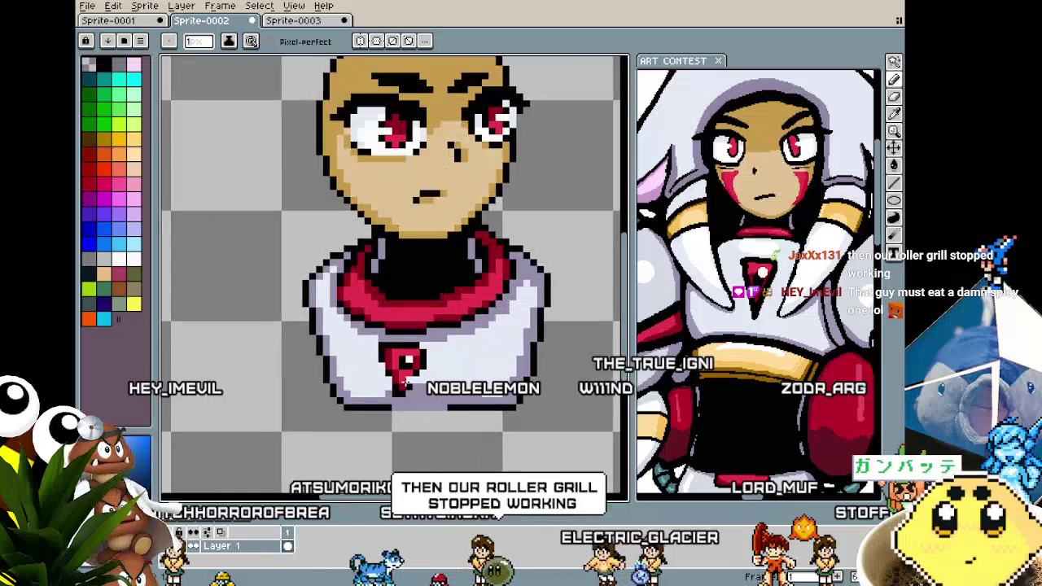
scroll(400, 382, "down", 1)
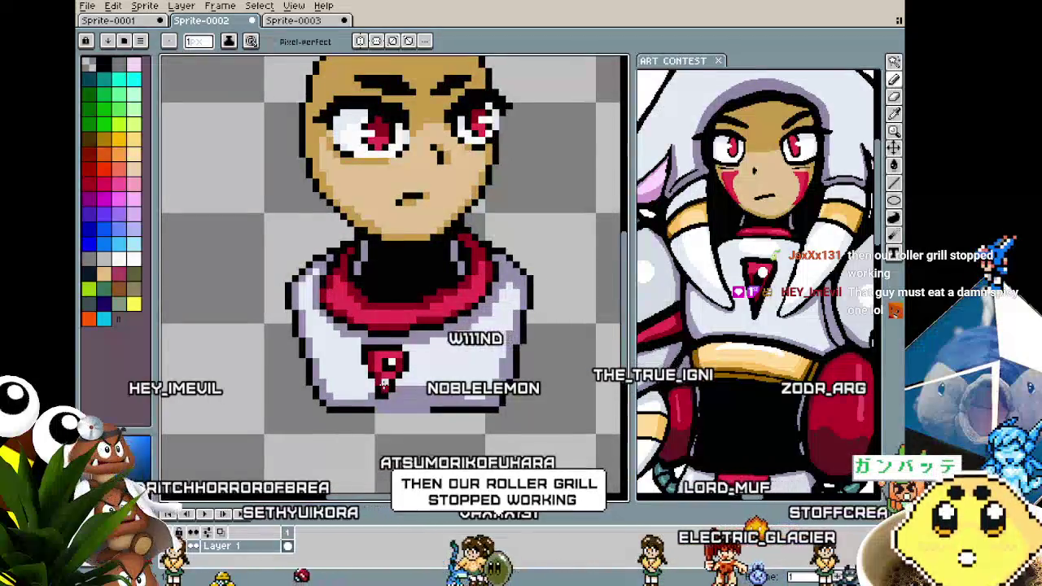
scroll(364, 400, "down", 1)
scroll(363, 398, "up", 1)
scroll(355, 392, "up", 1)
scroll(345, 387, "down", 1)
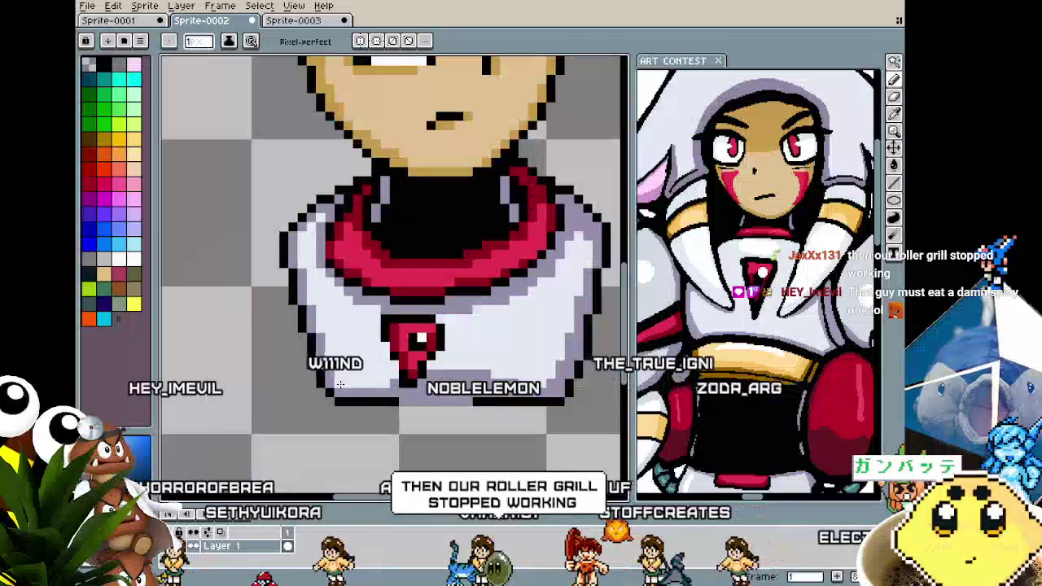
scroll(341, 385, "down", 1)
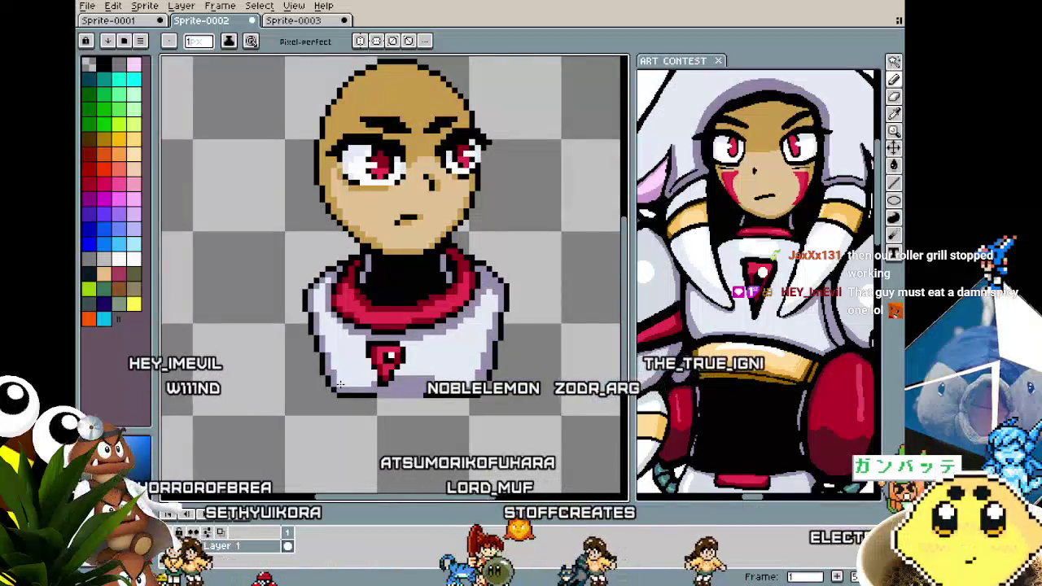
scroll(341, 383, "down", 1)
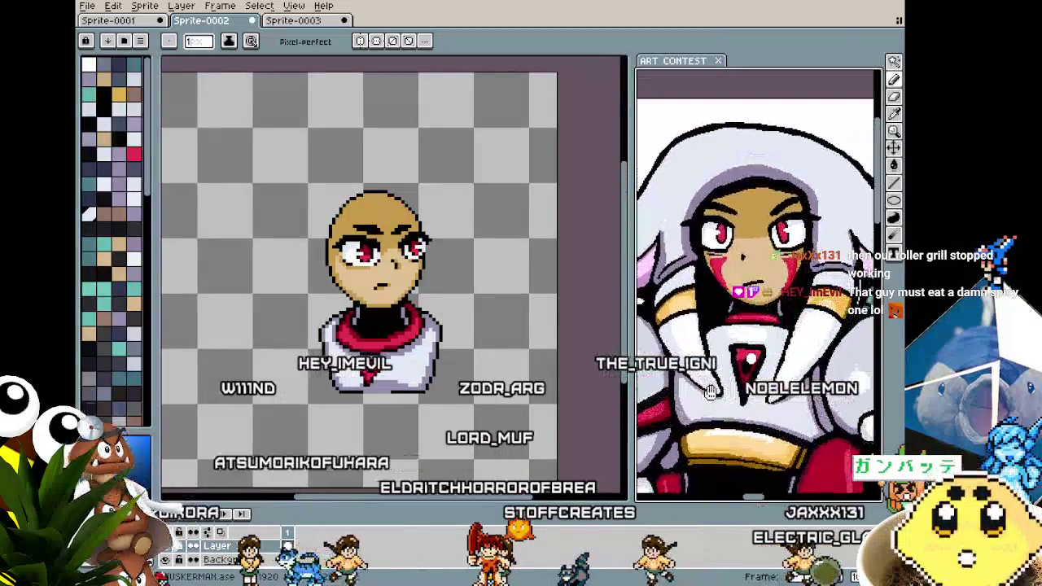
scroll(727, 348, "down", 2)
left_click_drag(727, 349, 727, 344)
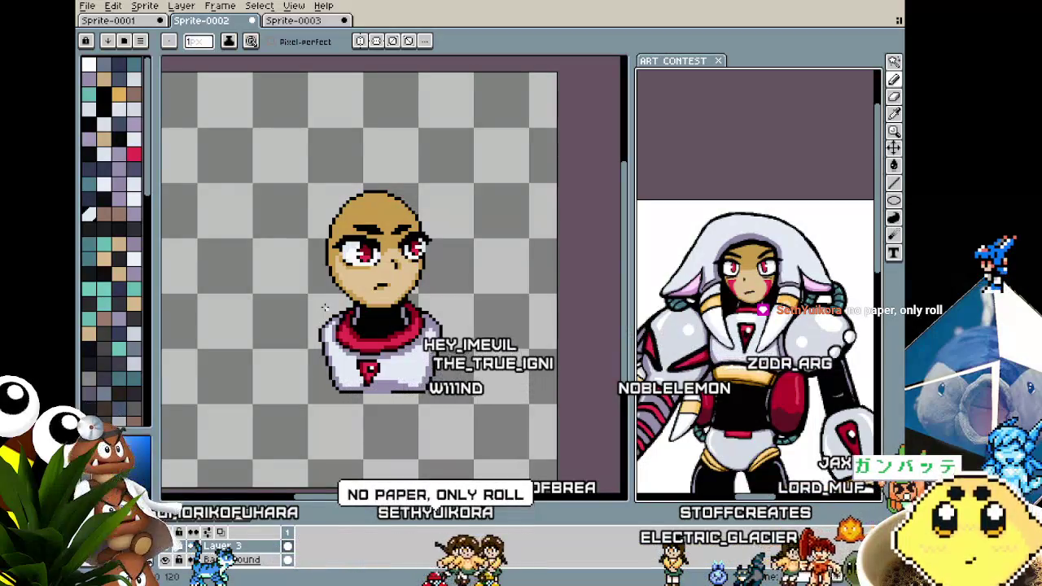
Recentre the bust and pencil a thin black curve arcing above the bald head.
scroll(325, 307, "up", 1)
scroll(325, 307, "up", 1)
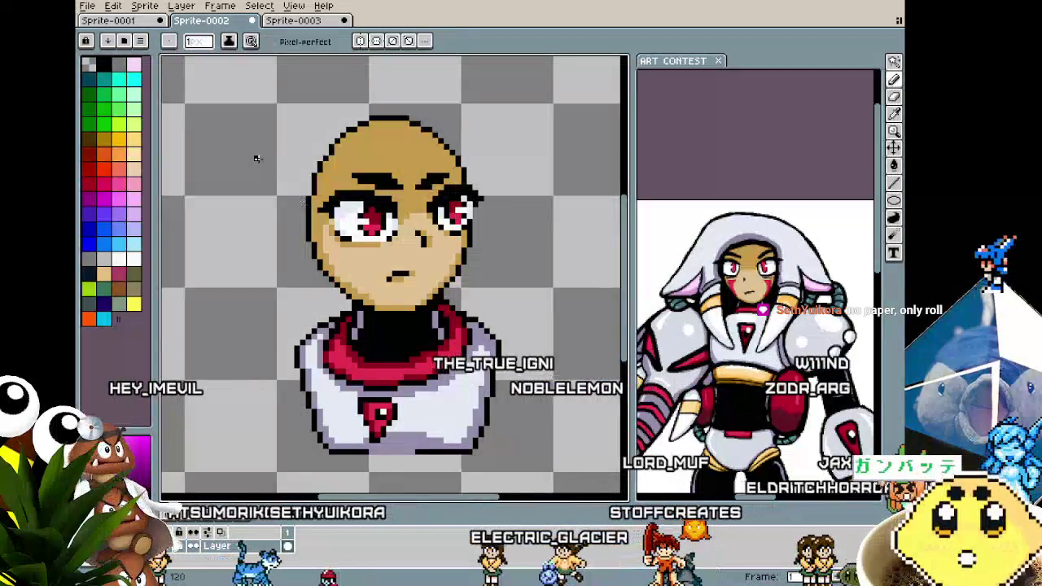
scroll(280, 274, "down", 1)
scroll(280, 276, "down", 1)
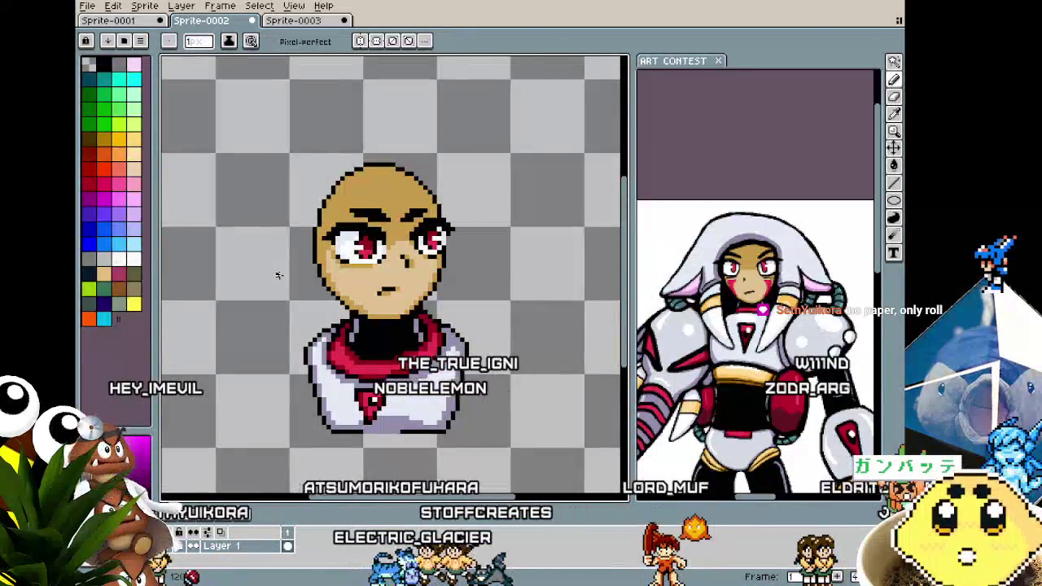
left_click_drag(280, 275, 275, 297)
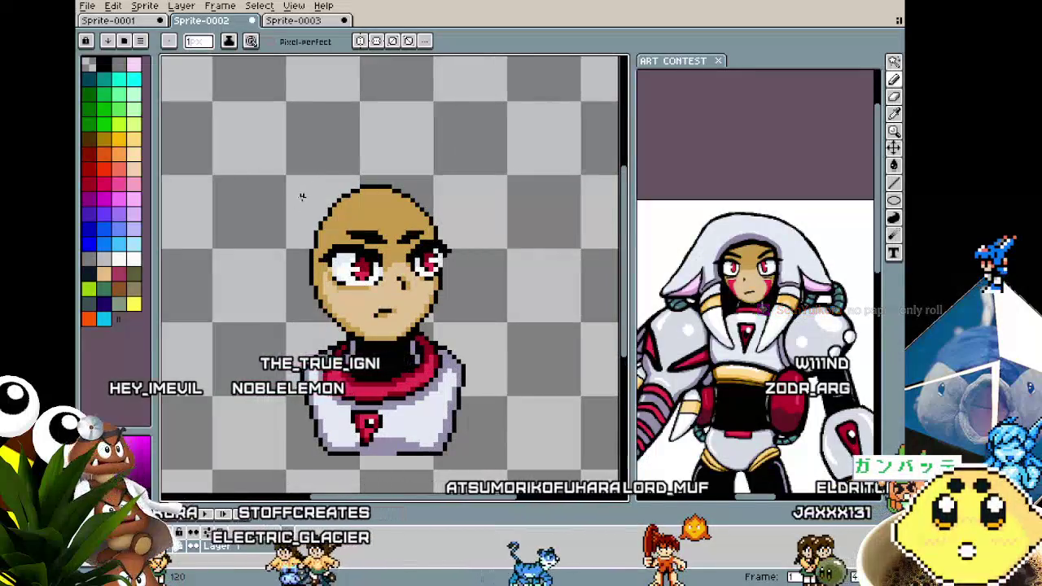
mouse_move(288, 205)
left_mouse_down()
mouse_move(367, 153)
mouse_move(438, 175)
left_mouse_up()
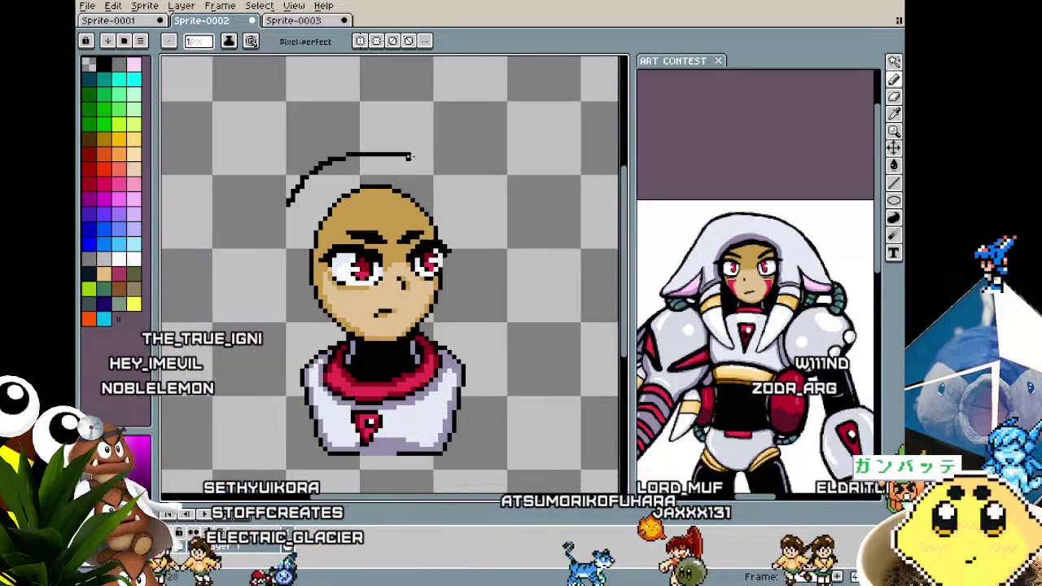
Undo the head curve, then try and undo a diagonal stroke right of the head.
key("ctrl+z")
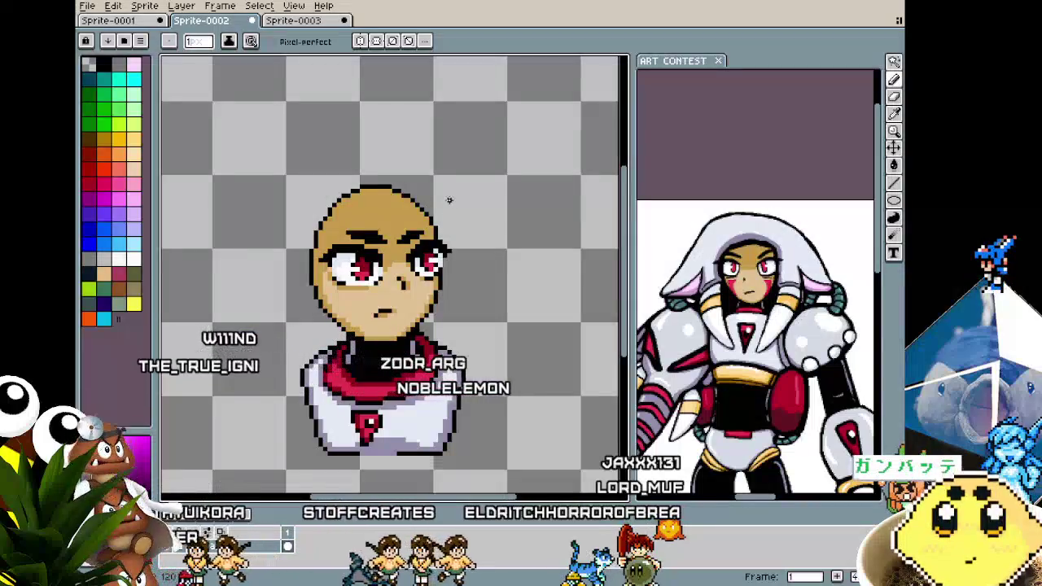
left_click_drag(444, 188, 482, 239)
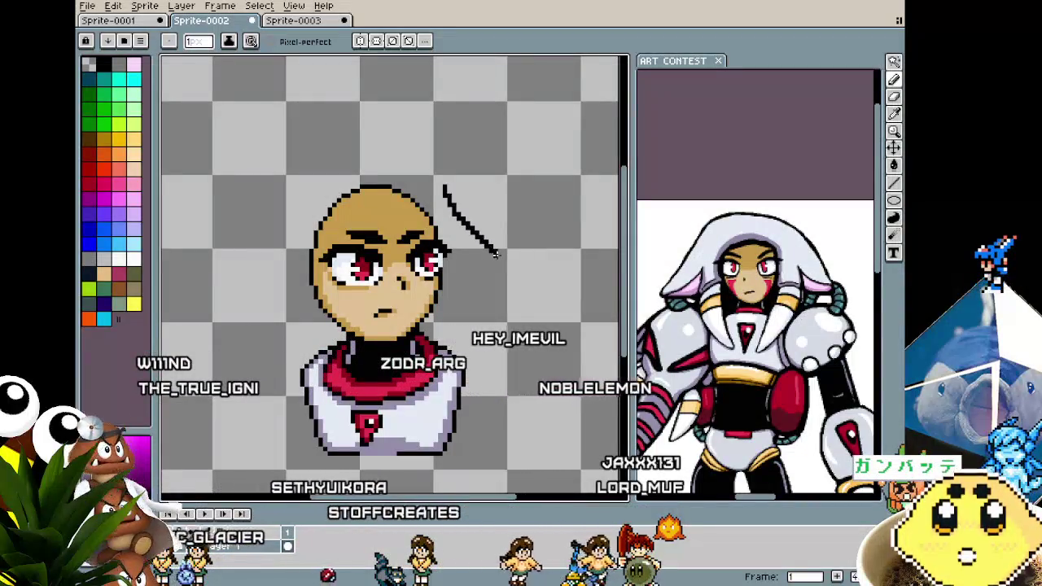
key("ctrl+z")
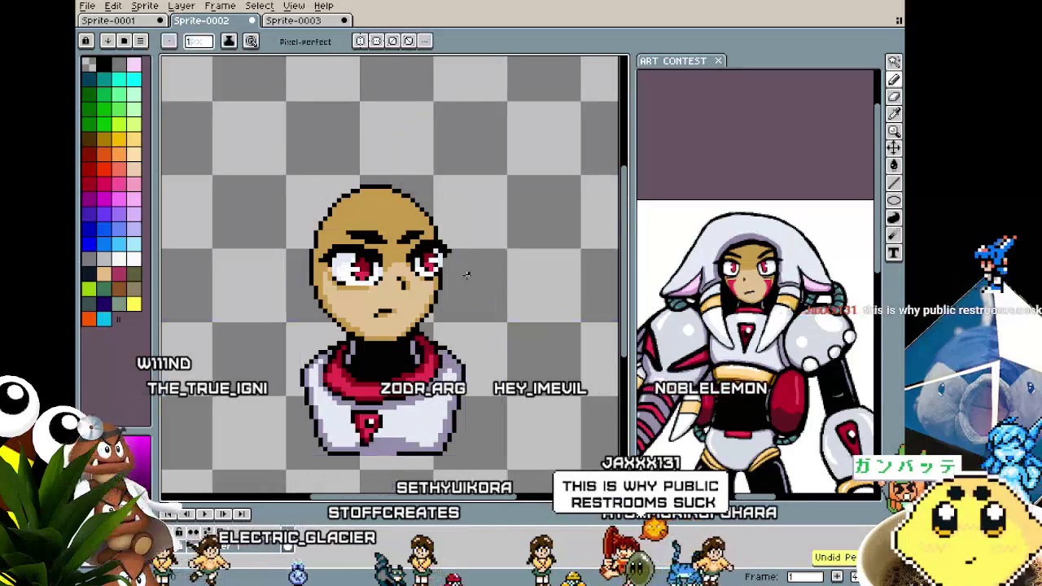
Draw a strand at the right ear, extend it down, then undo the extension.
left_click_drag(466, 287, 441, 286)
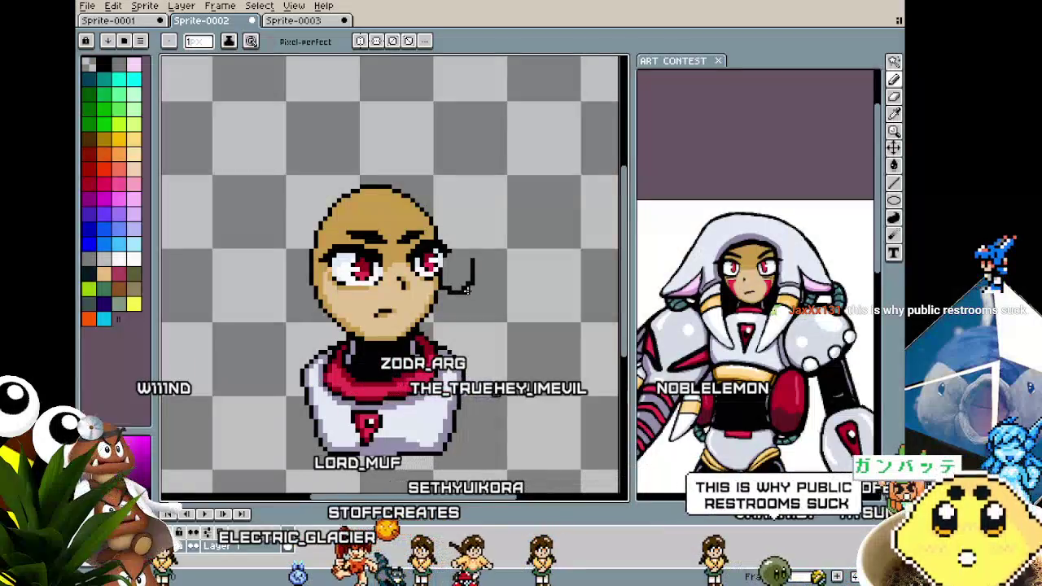
left_click_drag(467, 304, 454, 342)
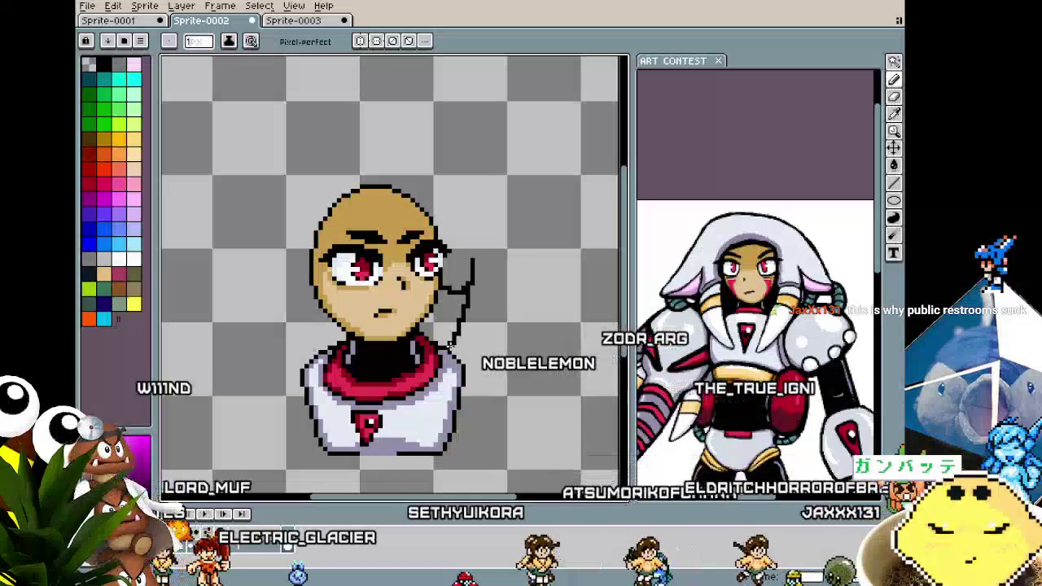
key("ctrl+z")
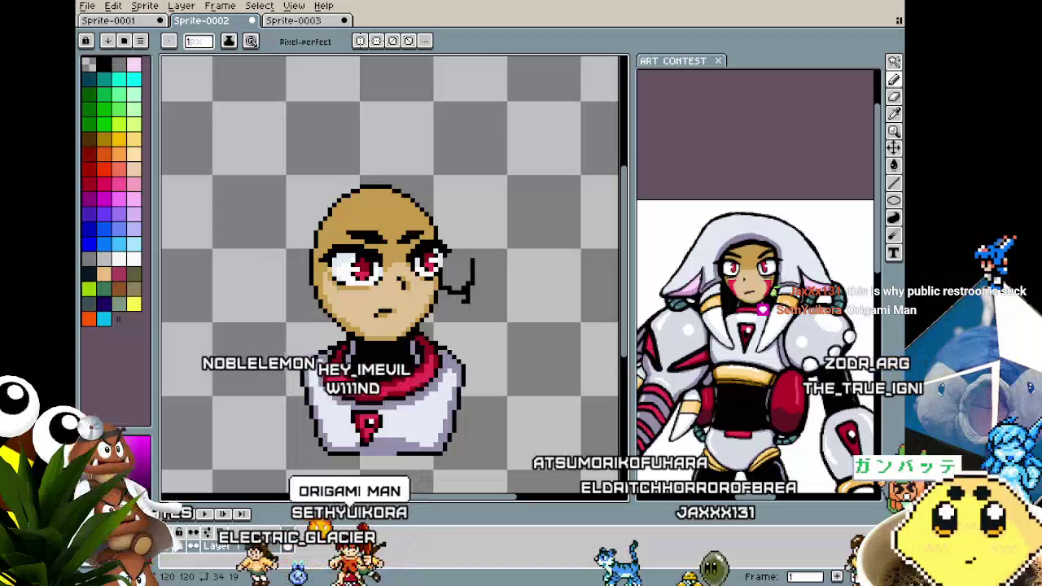
Zoom out to the whole sprite and start outlining a separate arm shape left of the bust.
scroll(470, 286, "up", 1)
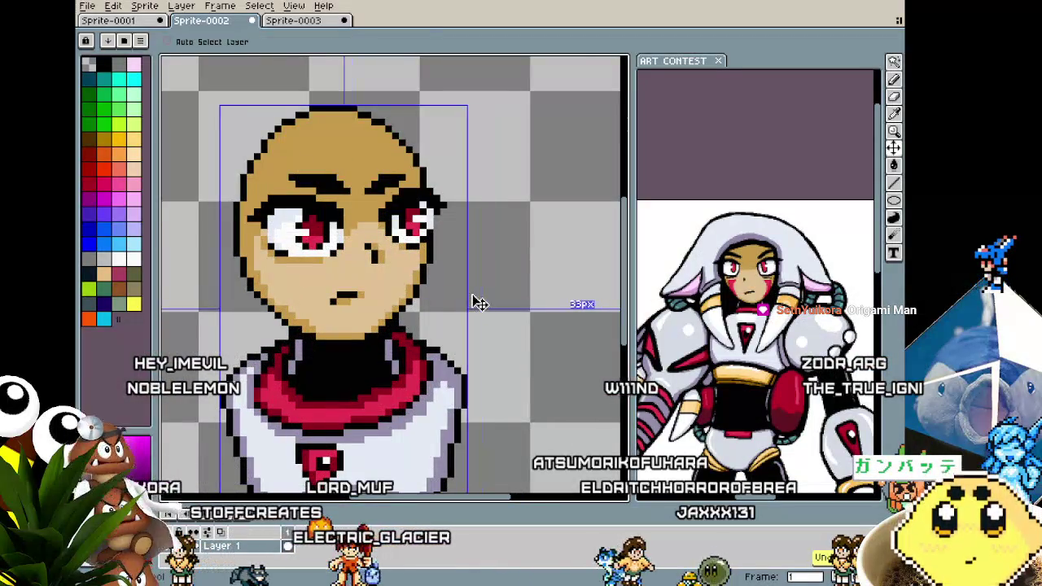
scroll(477, 358, "down", 1)
scroll(383, 327, "down", 1)
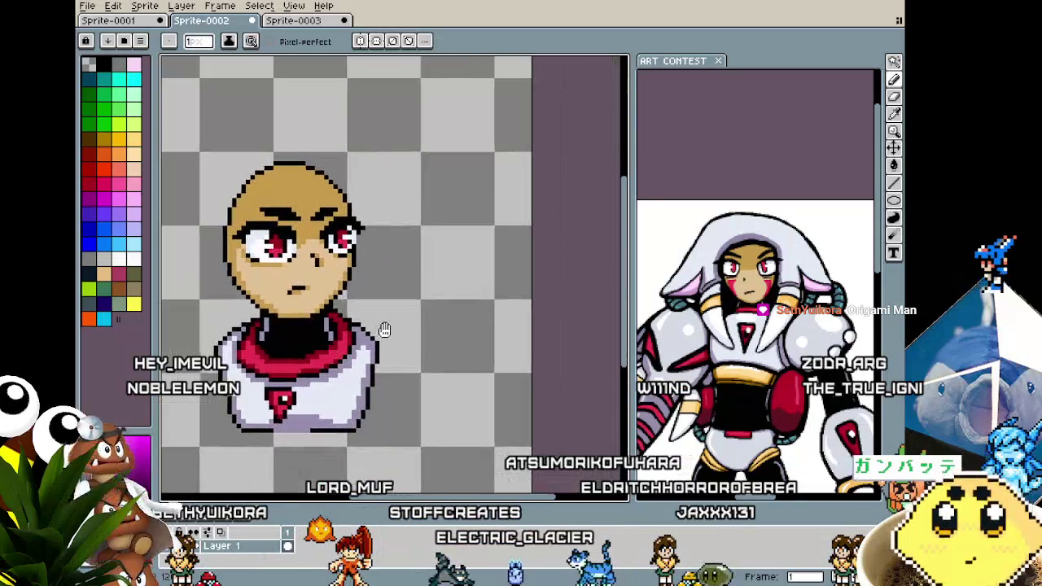
scroll(386, 330, "down", 1)
scroll(407, 217, "down", 1)
scroll(288, 344, "up", 1)
scroll(218, 297, "up", 1)
scroll(276, 277, "down", 1)
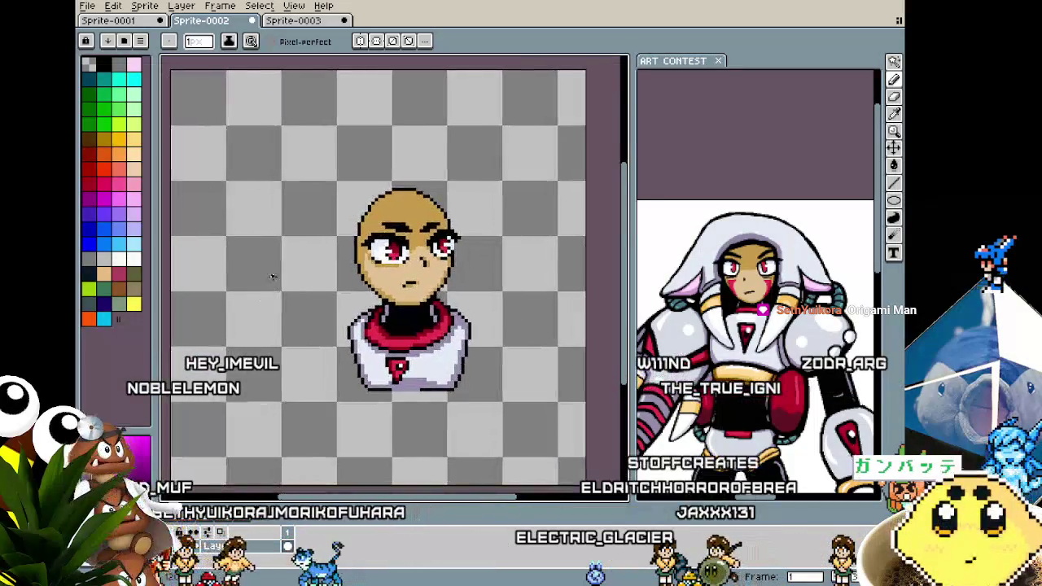
mouse_move(252, 294)
left_mouse_down()
mouse_move(248, 346)
mouse_move(231, 317)
mouse_move(252, 293)
left_mouse_up()
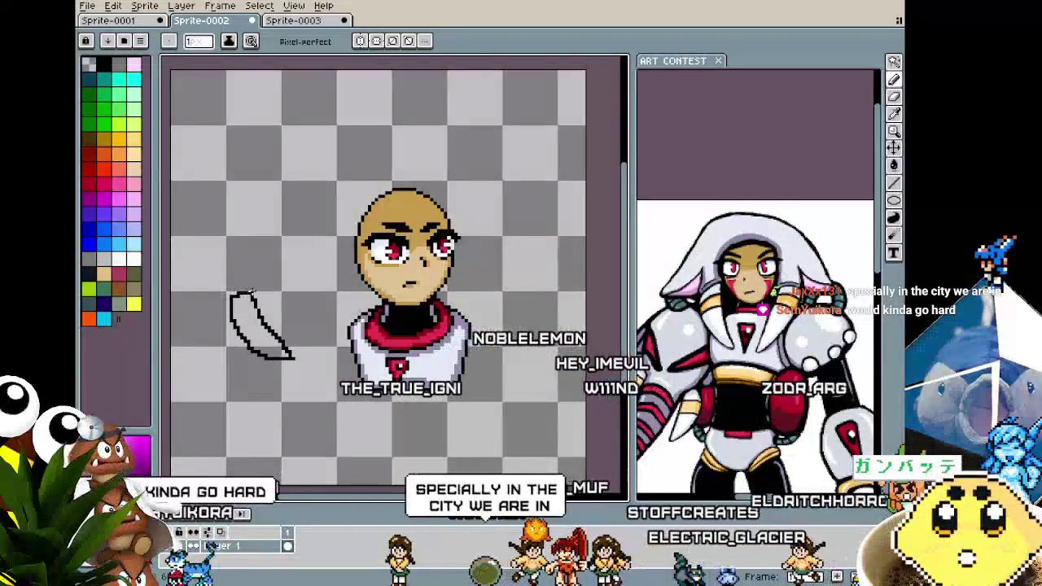
Redraw the lower-left edge of the curved arm outline cleanly.
scroll(231, 315, "up", 2)
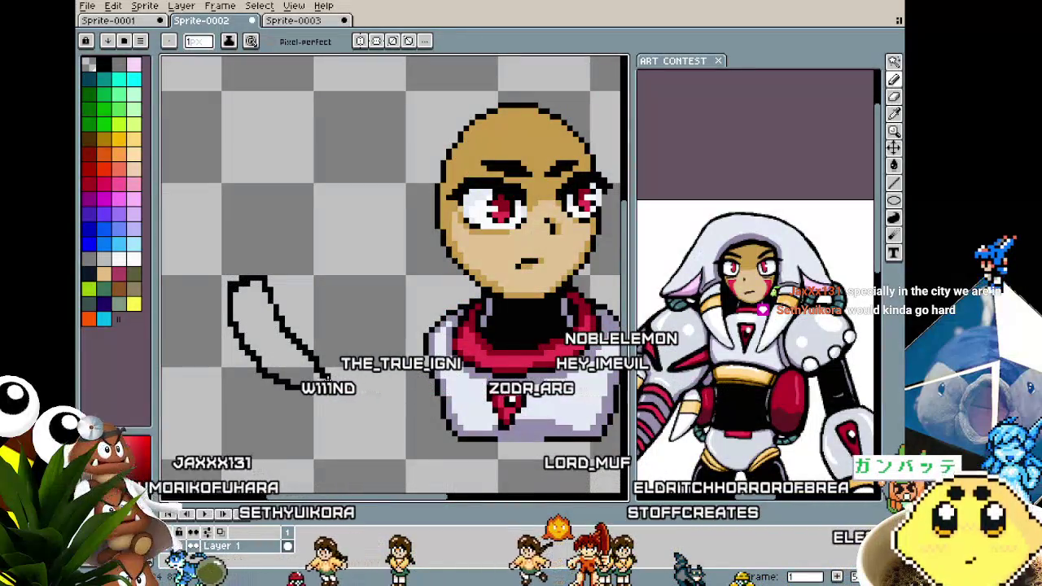
scroll(334, 381, "up", 1)
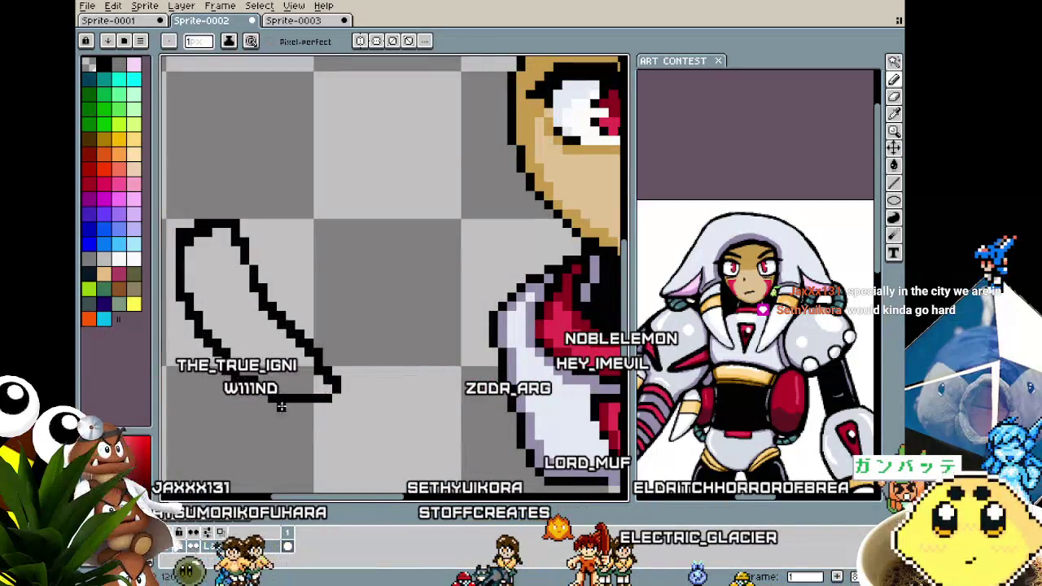
scroll(287, 404, "down", 1)
scroll(366, 395, "up", 1)
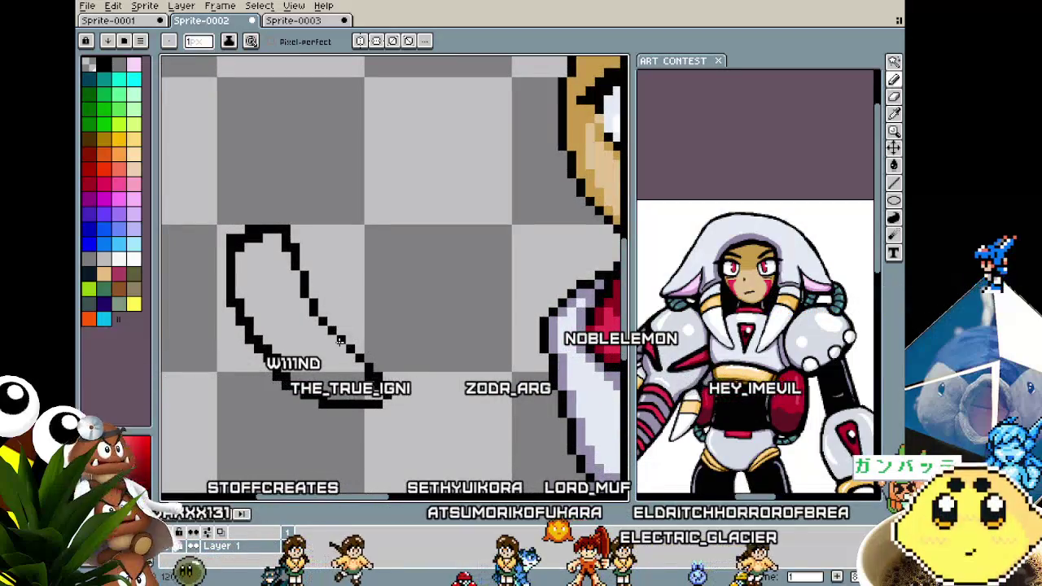
scroll(341, 341, "down", 2)
scroll(305, 439, "up", 1)
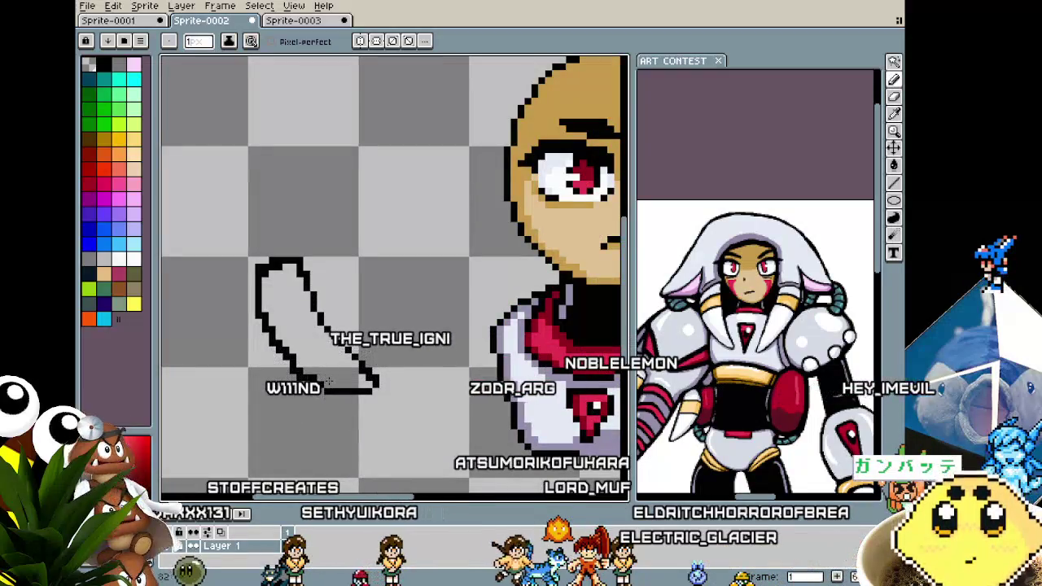
scroll(277, 408, "down", 1)
scroll(278, 409, "down", 1)
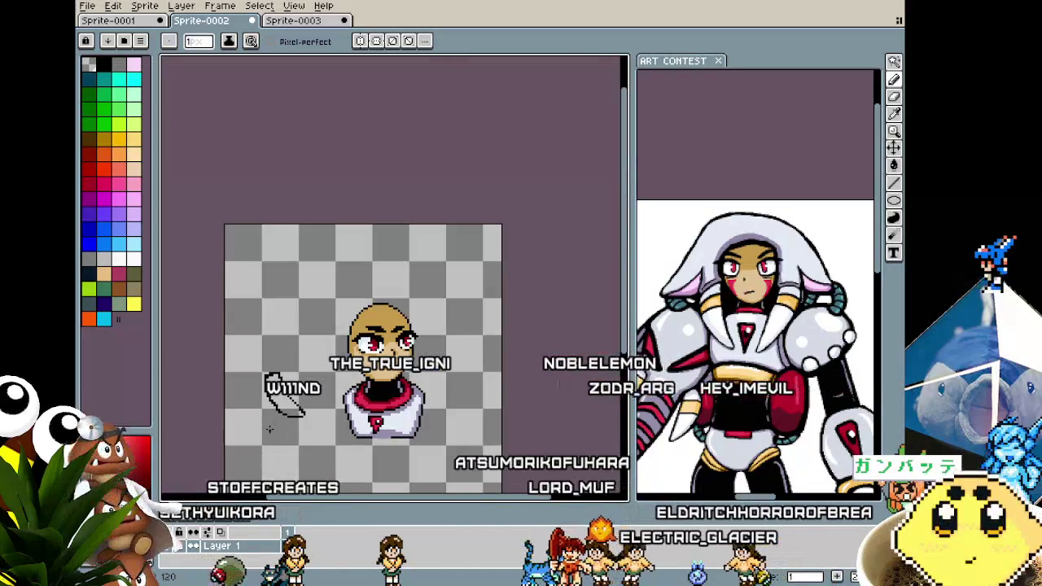
scroll(278, 409, "up", 2)
scroll(278, 409, "up", 1)
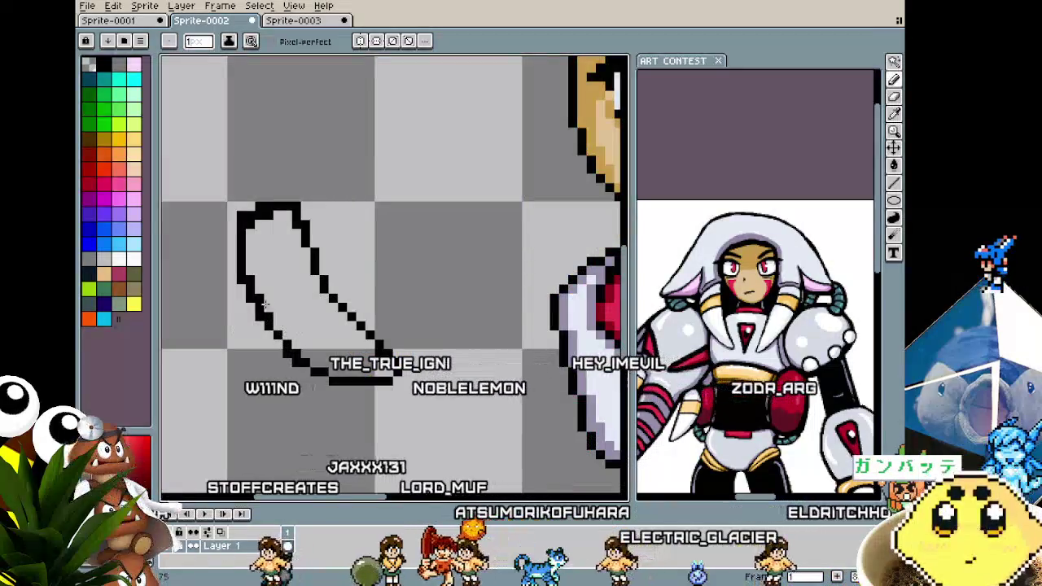
left_click_drag(254, 277, 293, 346)
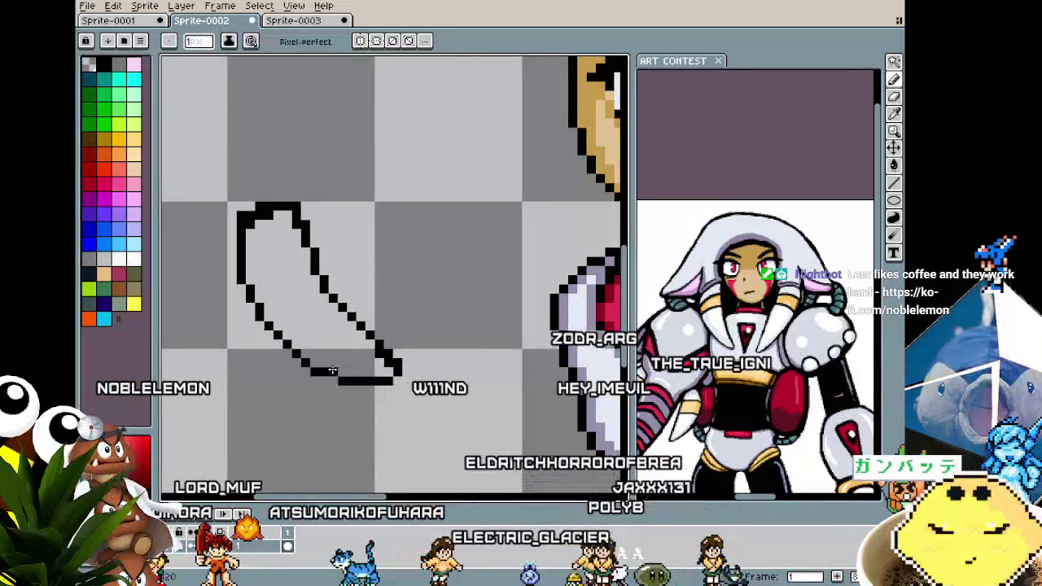
Close the gap in the arm outline's left edge so it can be filled.
scroll(313, 426, "down", 2)
scroll(313, 427, "down", 1)
scroll(314, 426, "up", 1)
scroll(368, 436, "up", 1)
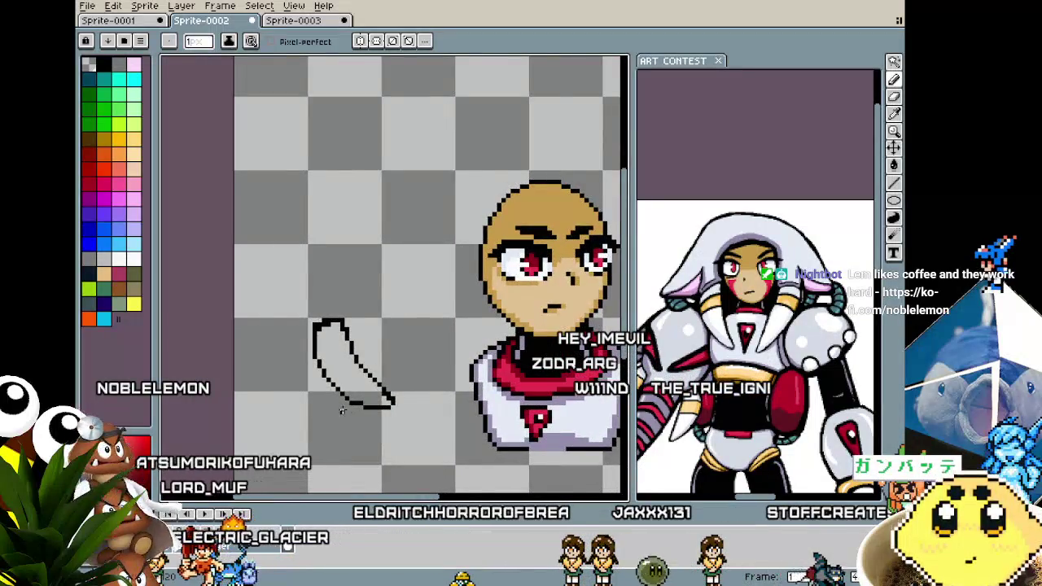
scroll(342, 411, "up", 1)
scroll(342, 413, "up", 2)
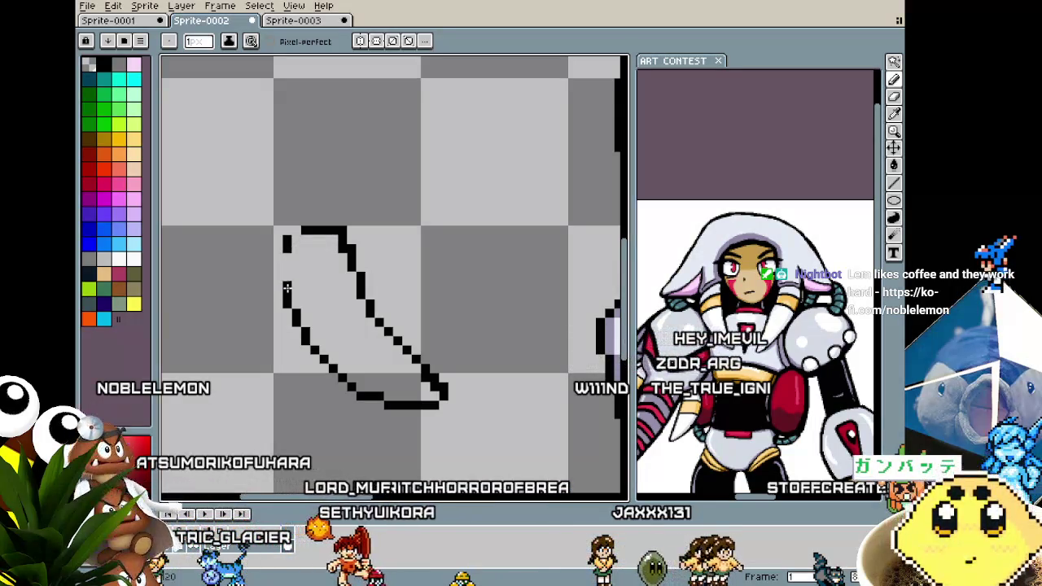
left_click_drag(278, 285, 277, 258)
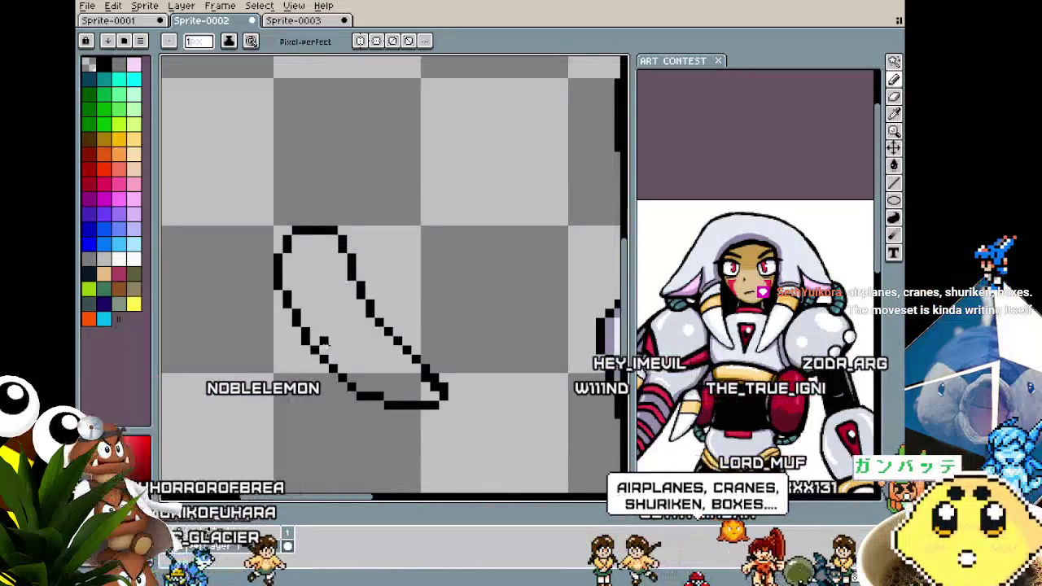
scroll(332, 330, "down", 3)
scroll(326, 367, "up", 2)
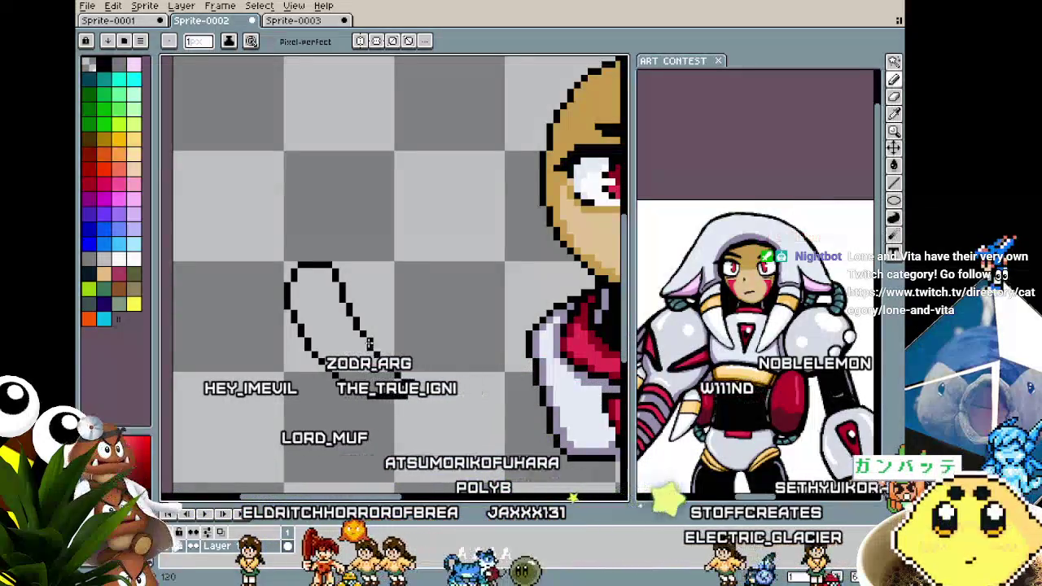
scroll(342, 382, "down", 3)
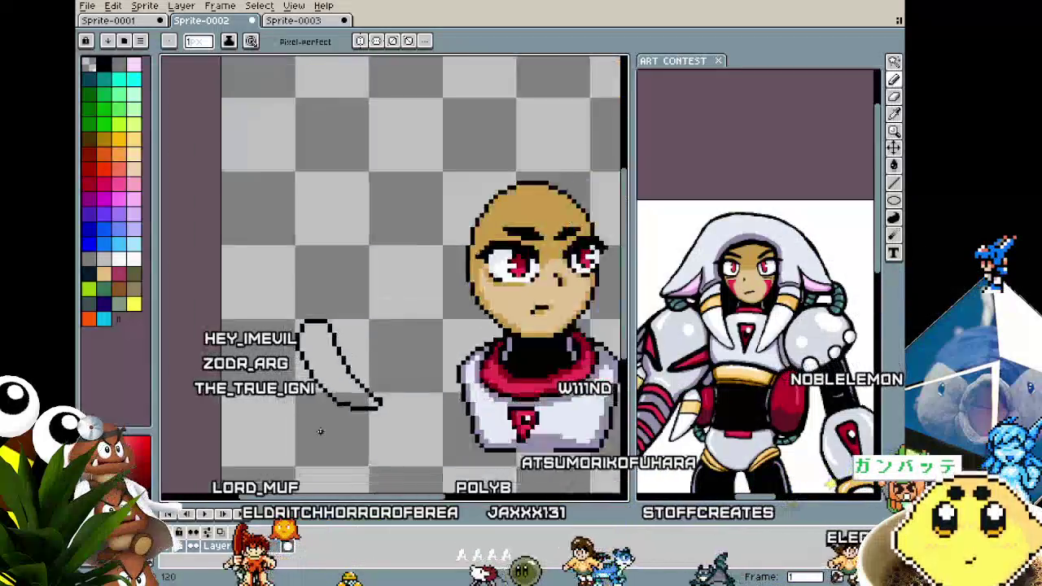
scroll(320, 431, "down", 1)
scroll(320, 432, "up", 2)
scroll(320, 432, "up", 2)
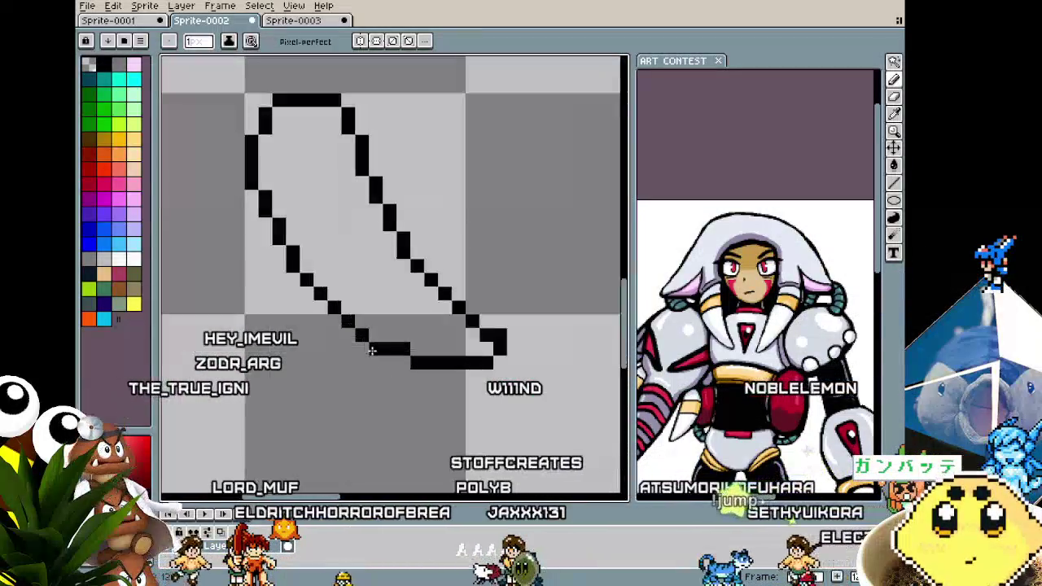
scroll(404, 359, "down", 2)
scroll(405, 366, "down", 1)
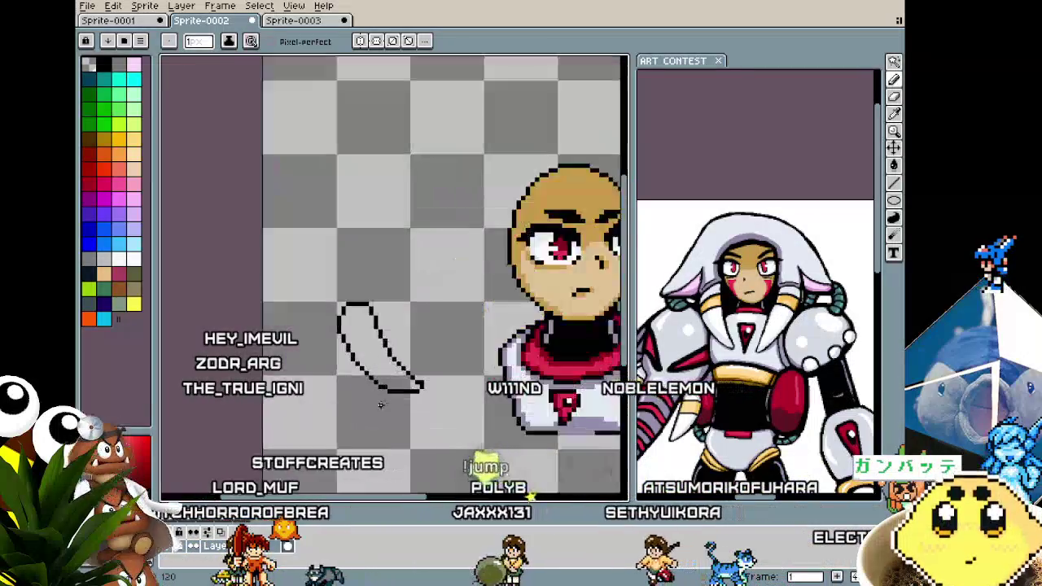
scroll(409, 381, "up", 2)
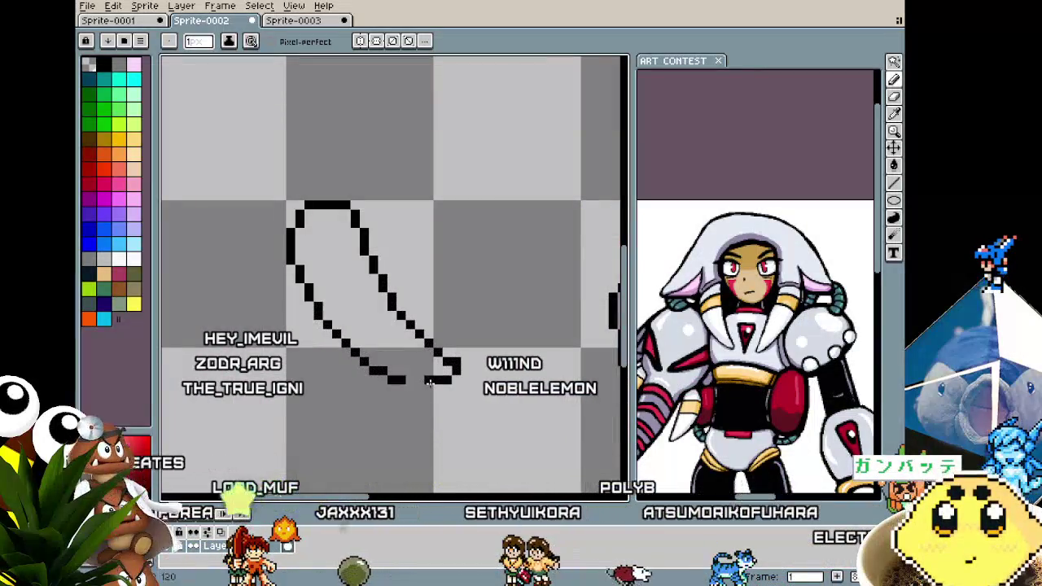
Return to the Pencil and zoom around the white-filled arm to check it.
key("b")
scroll(407, 388, "down", 2)
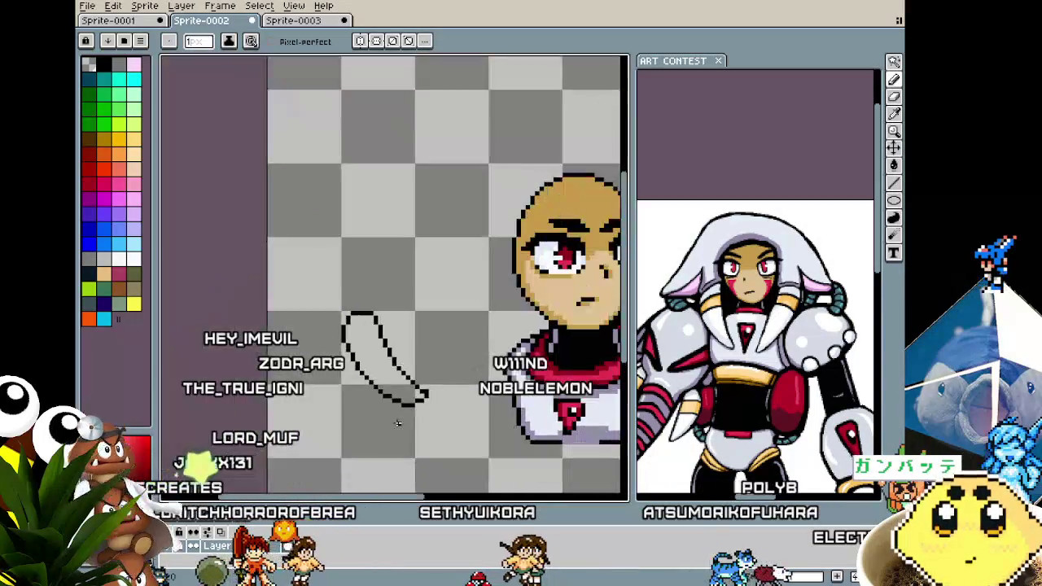
scroll(407, 389, "down", 2)
scroll(439, 367, "up", 2)
scroll(460, 348, "up", 3)
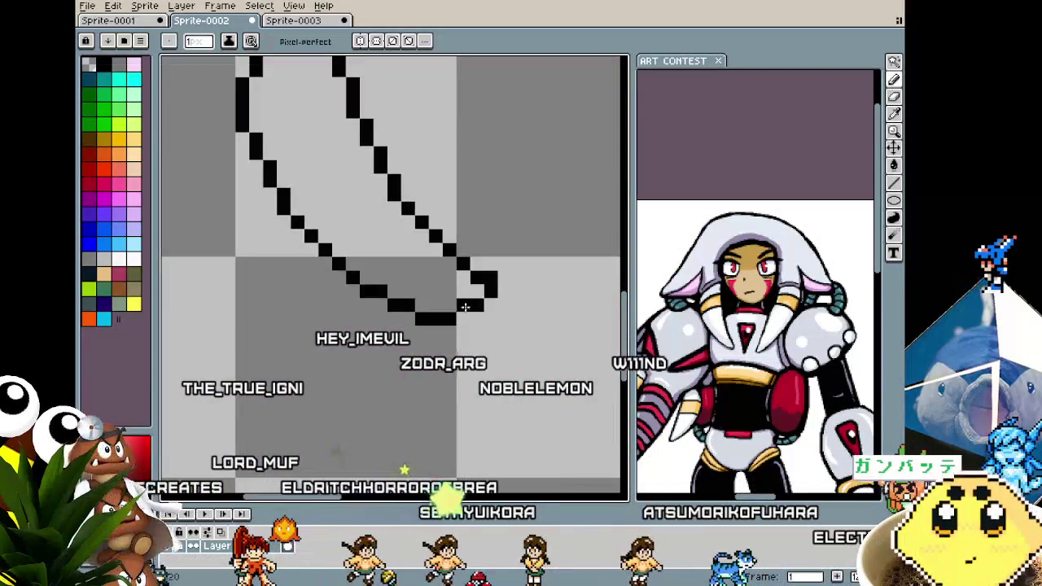
scroll(415, 415, "down", 2)
scroll(413, 417, "down", 2)
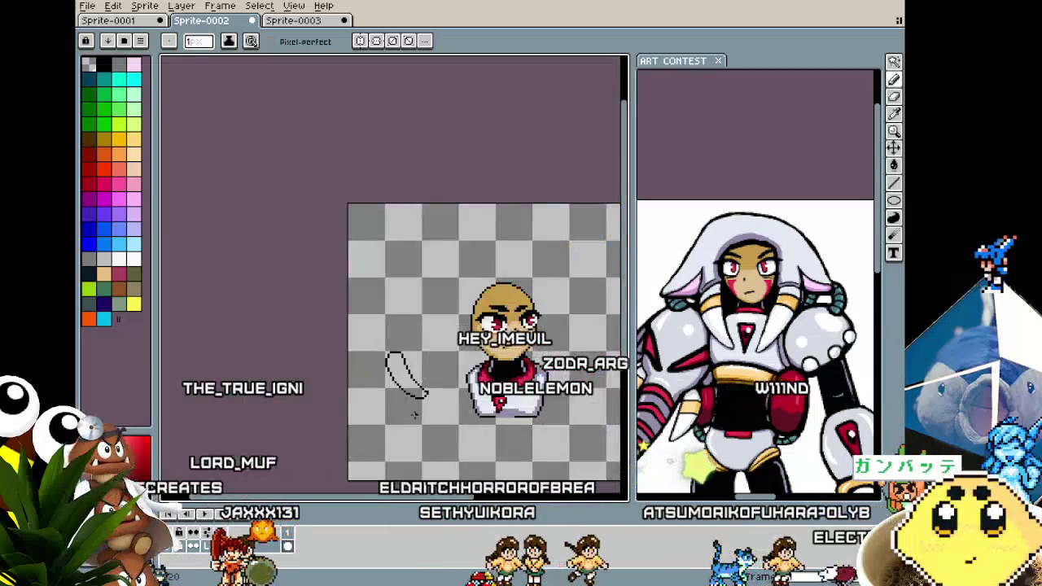
scroll(413, 417, "up", 1)
scroll(415, 415, "up", 1)
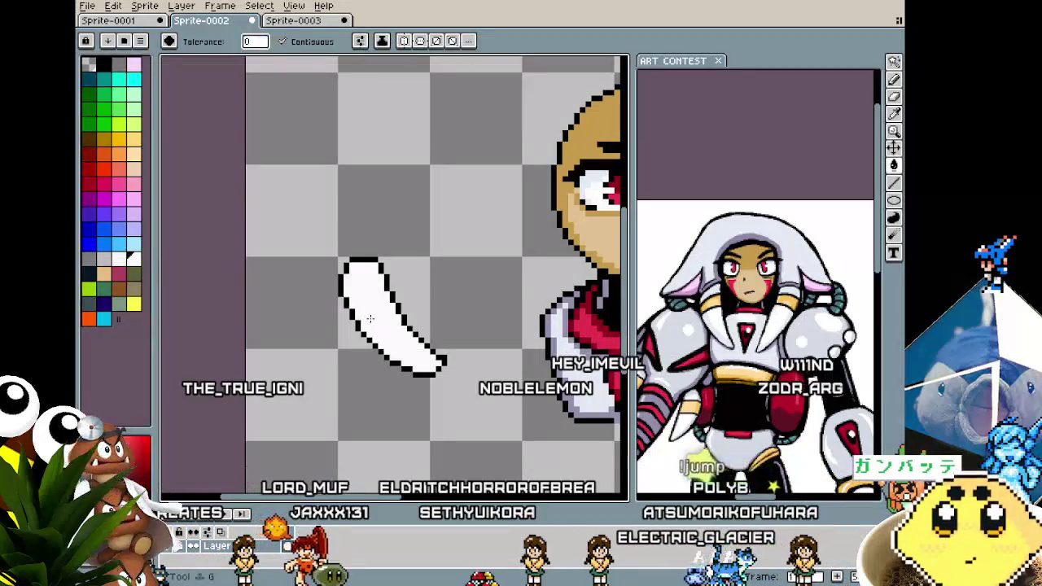
Pan the view toward the face and zoom around the arm with the Pencil active.
mouse_move(335, 419)
left_mouse_down()
mouse_move(281, 416)
mouse_move(319, 417)
left_mouse_up()
scroll(674, 373, "up", 2)
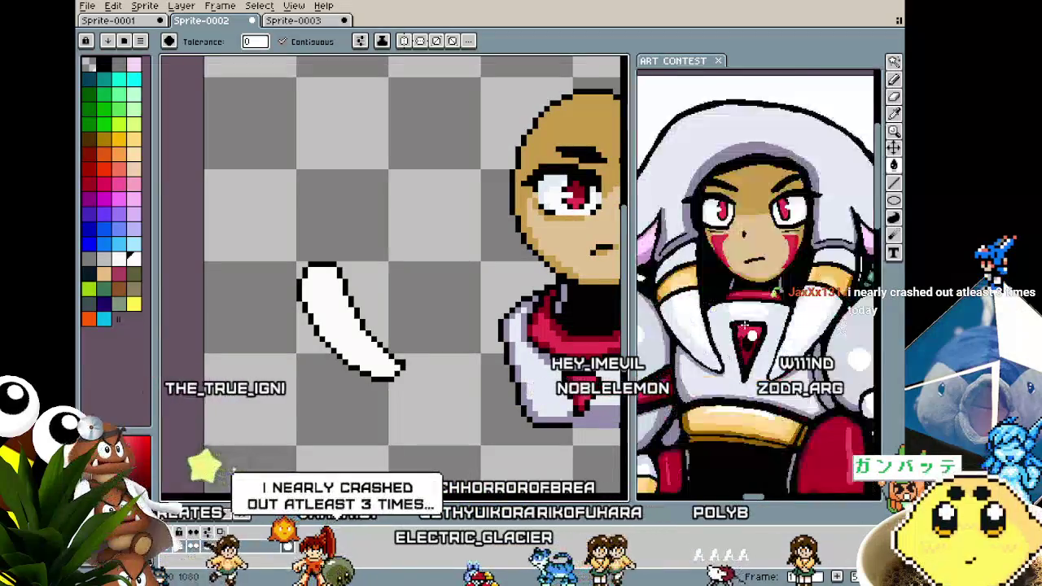
scroll(675, 372, "up", 2)
scroll(674, 373, "up", 1)
scroll(674, 373, "up", 2)
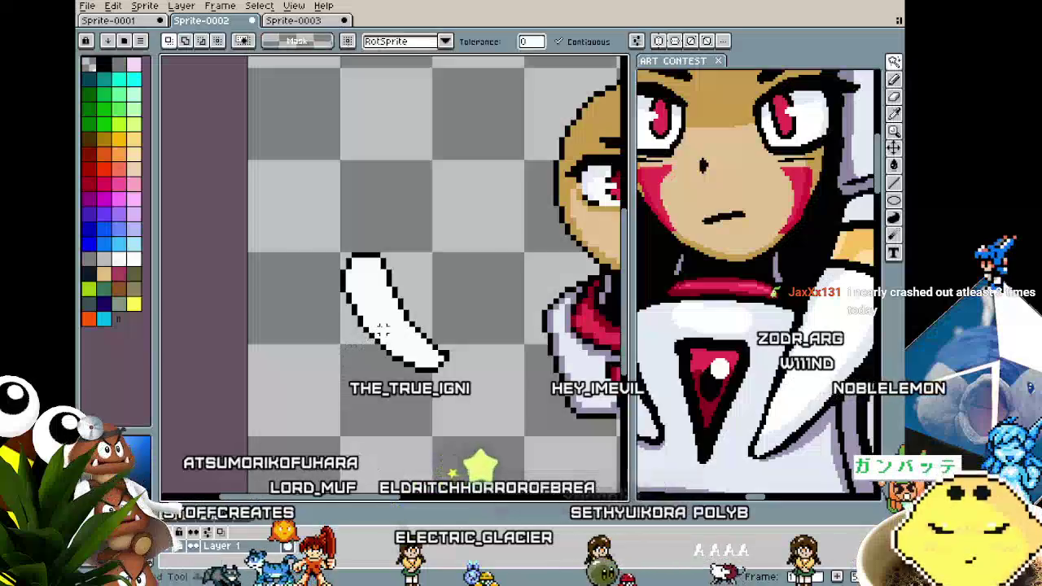
key("b")
scroll(401, 404, "down", 1)
scroll(401, 404, "right", 1)
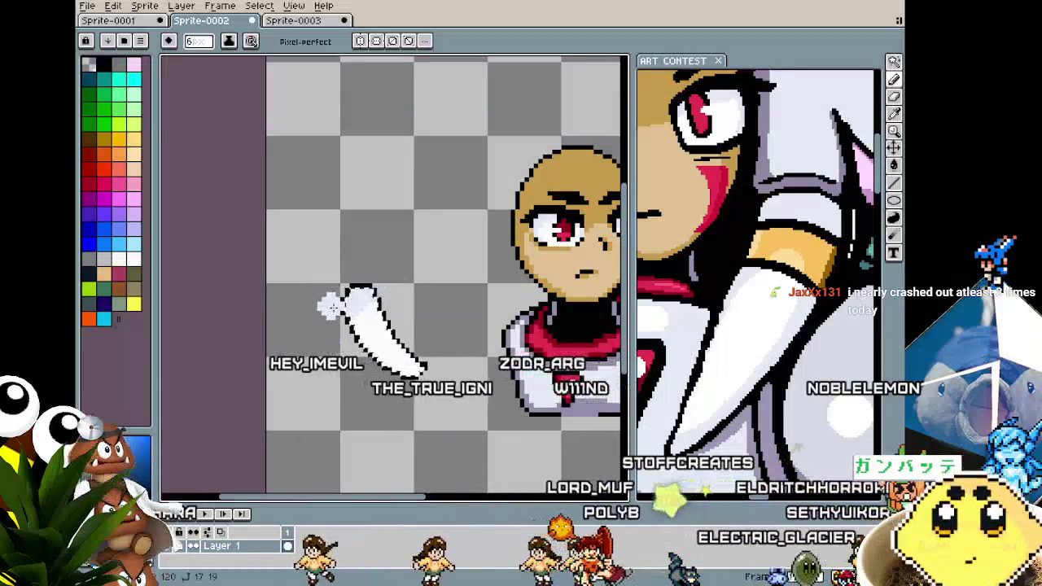
Select the white arm area by colour with the Magic Wand, then return to the Pencil.
key("v")
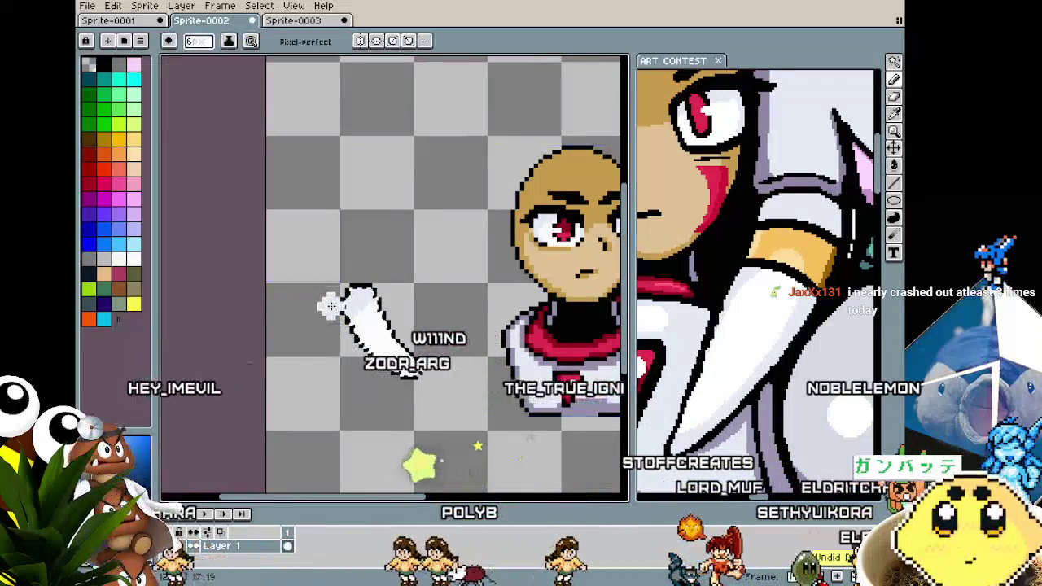
key("b")
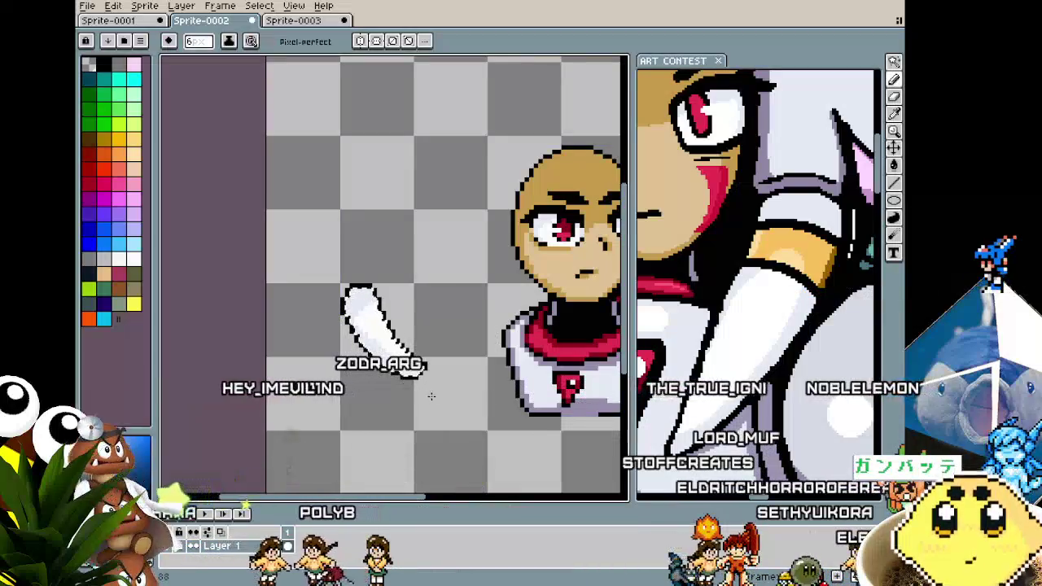
scroll(425, 420, "down", 3)
scroll(424, 420, "up", 3)
scroll(424, 448, "up", 1)
key("w")
left_click(358, 301)
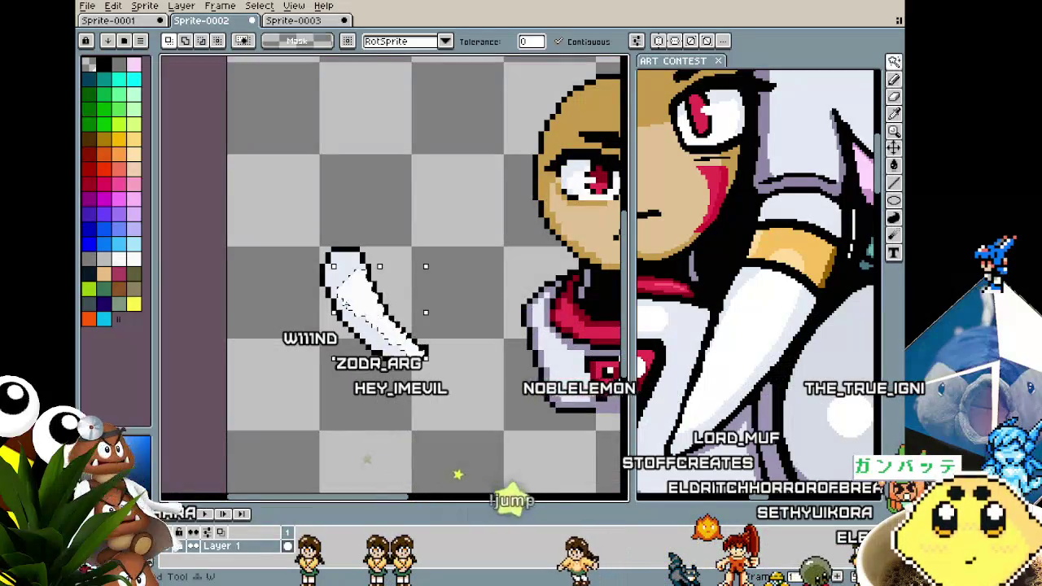
key("b")
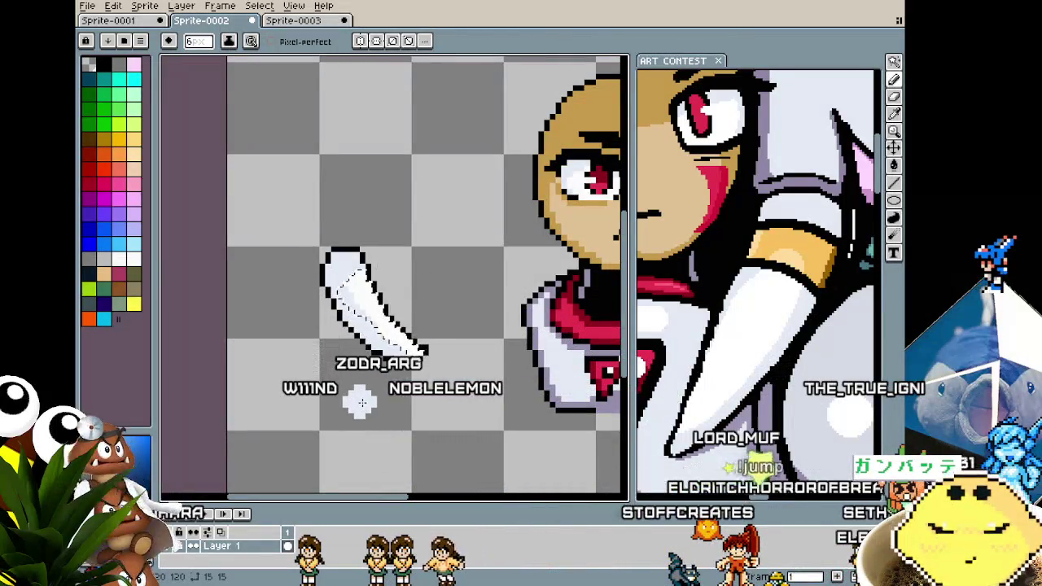
Zoom in closely on the white arm to work on its pale grey shading.
scroll(361, 403, "down", 2)
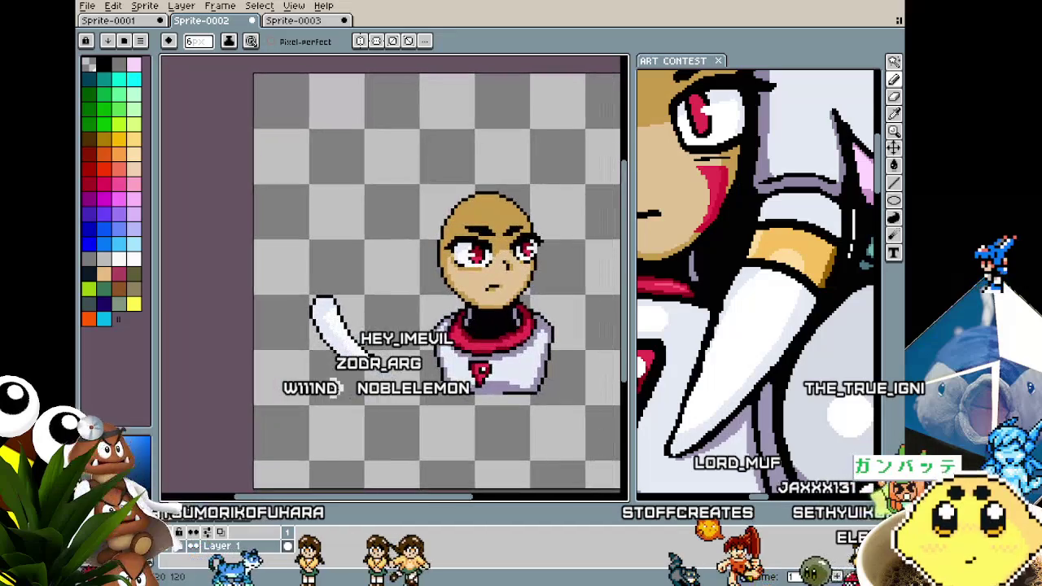
scroll(367, 395, "up", 2)
key("i")
key("z")
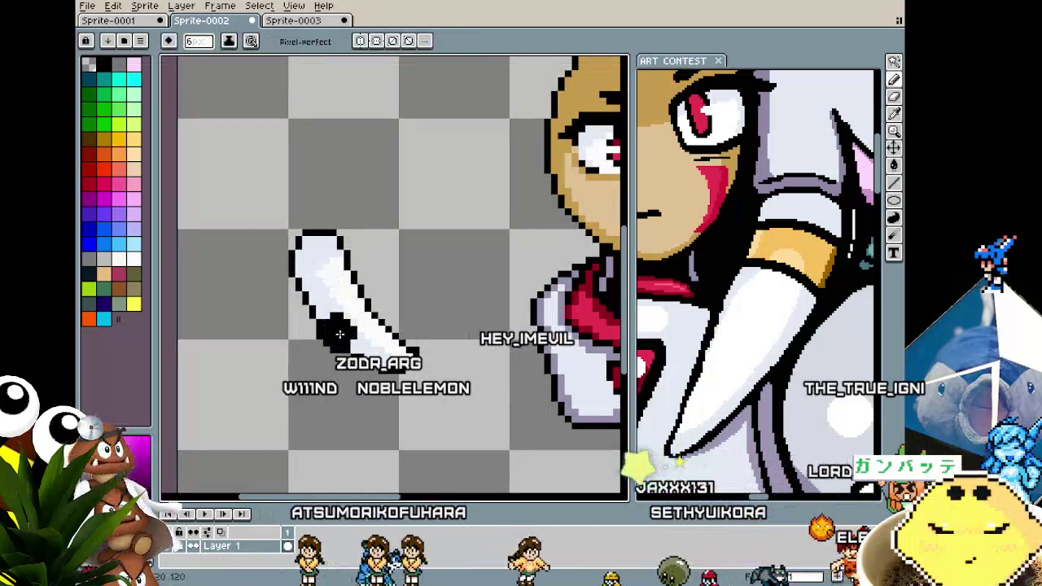
left_click(274, 272)
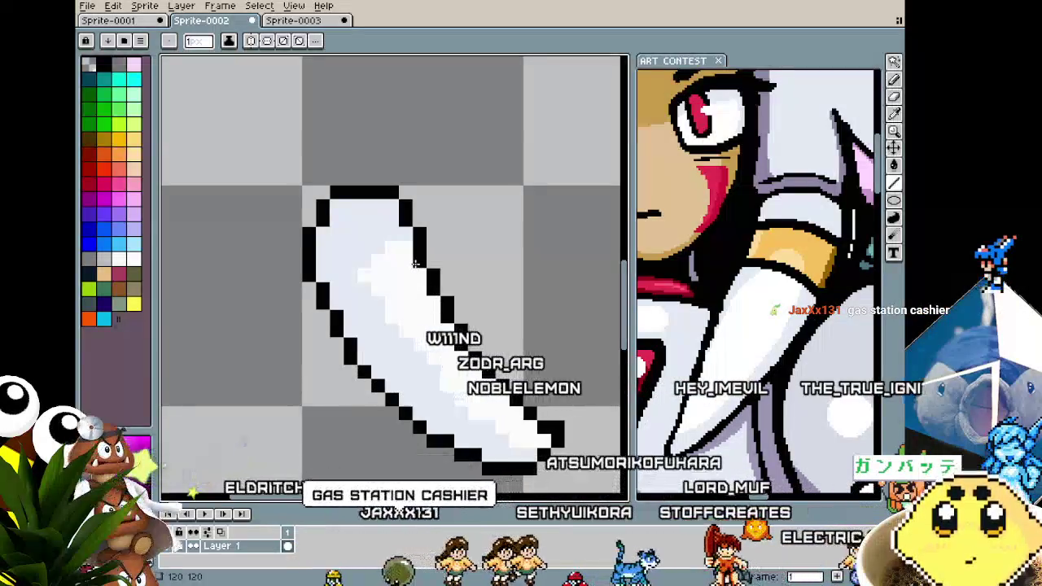
Draw a black cuff line across the upper end of the arm.
left_click(392, 233)
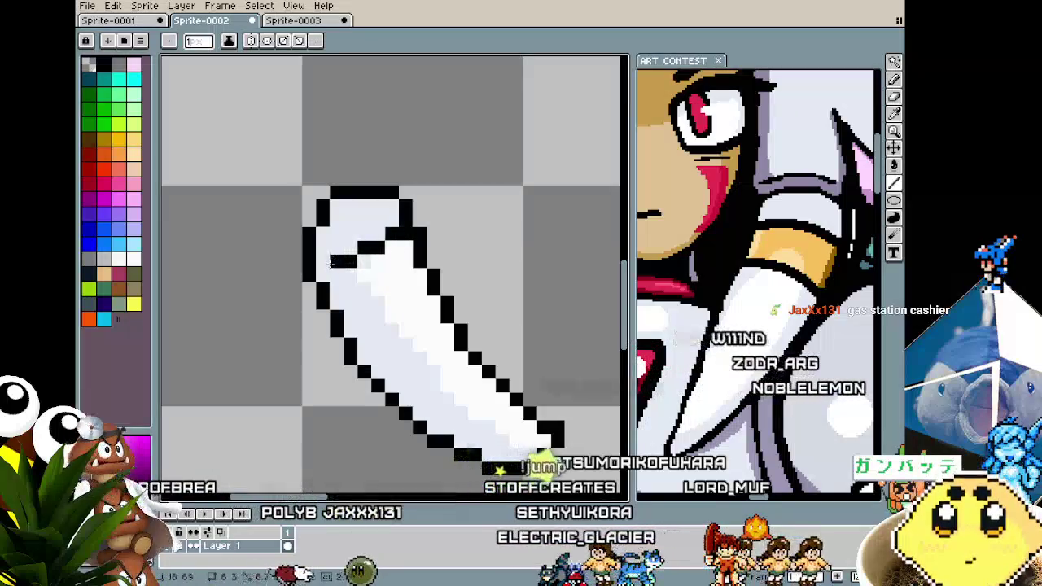
left_click_drag(331, 262, 317, 276)
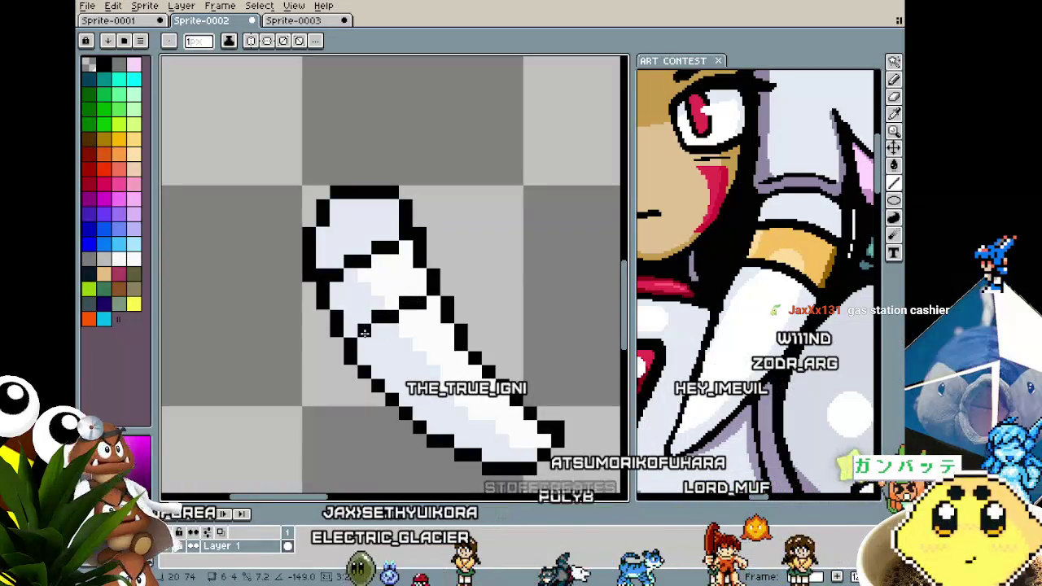
scroll(353, 351, "down", 3)
scroll(351, 348, "up", 1)
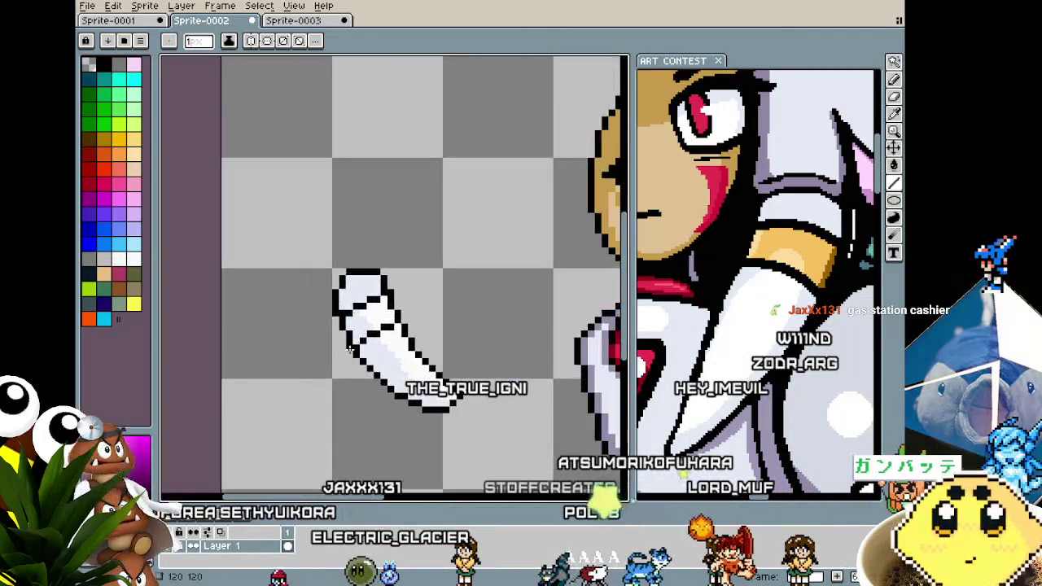
scroll(349, 347, "up", 1)
Fill the wrist band below the cuff with skin-tone tan.
key("g")
left_click(392, 302)
left_click(800, 254)
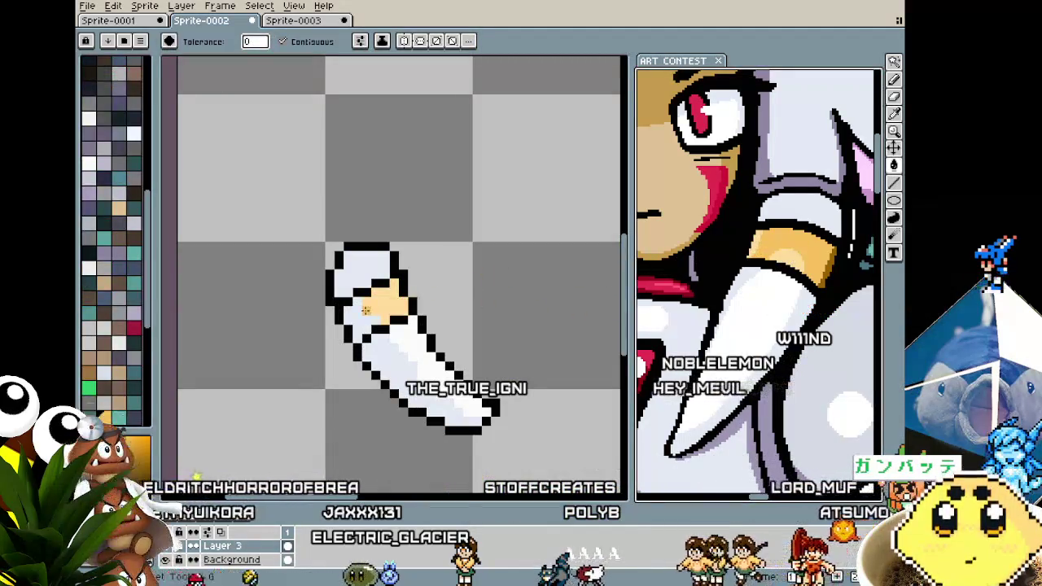
left_click(366, 310)
scroll(358, 313, "down", 2)
scroll(336, 320, "up", 1)
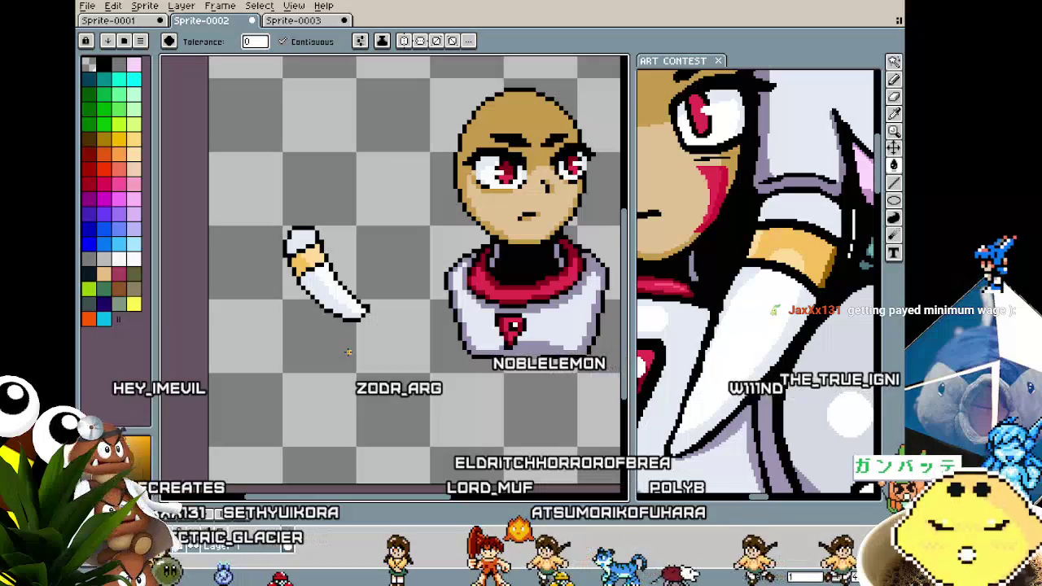
key("m")
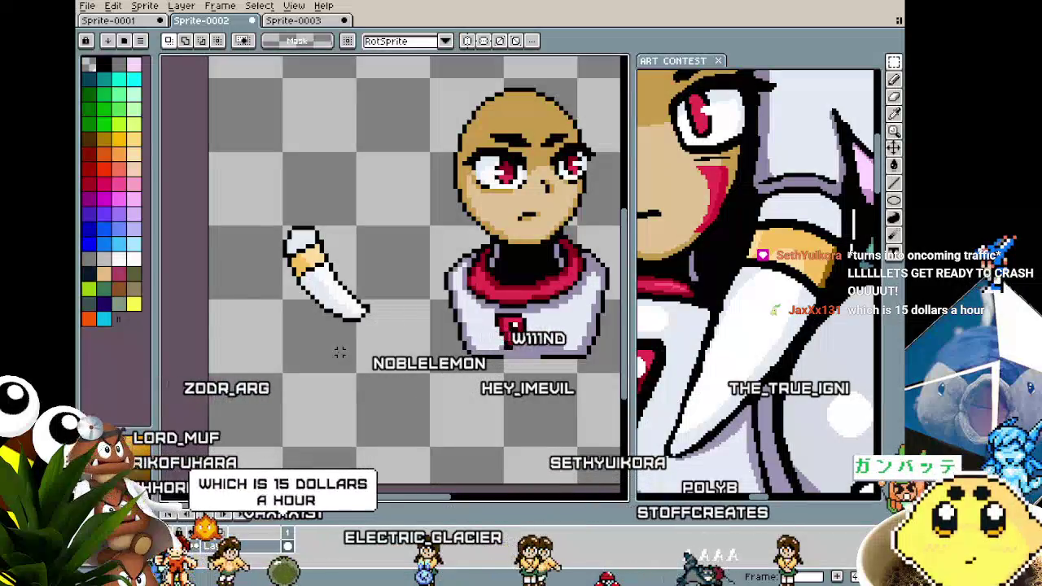
mouse_move(276, 200)
left_mouse_down()
mouse_move(332, 261)
mouse_move(394, 357)
left_mouse_up()
mouse_move(357, 314)
left_mouse_down()
mouse_move(409, 317)
mouse_move(498, 257)
mouse_move(365, 303)
left_mouse_up()
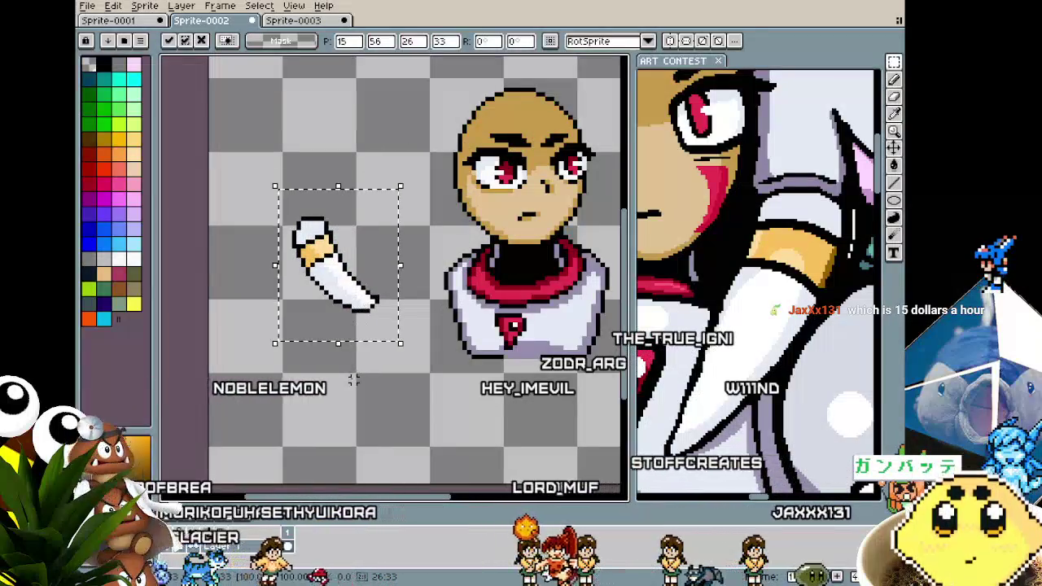
key("Return")
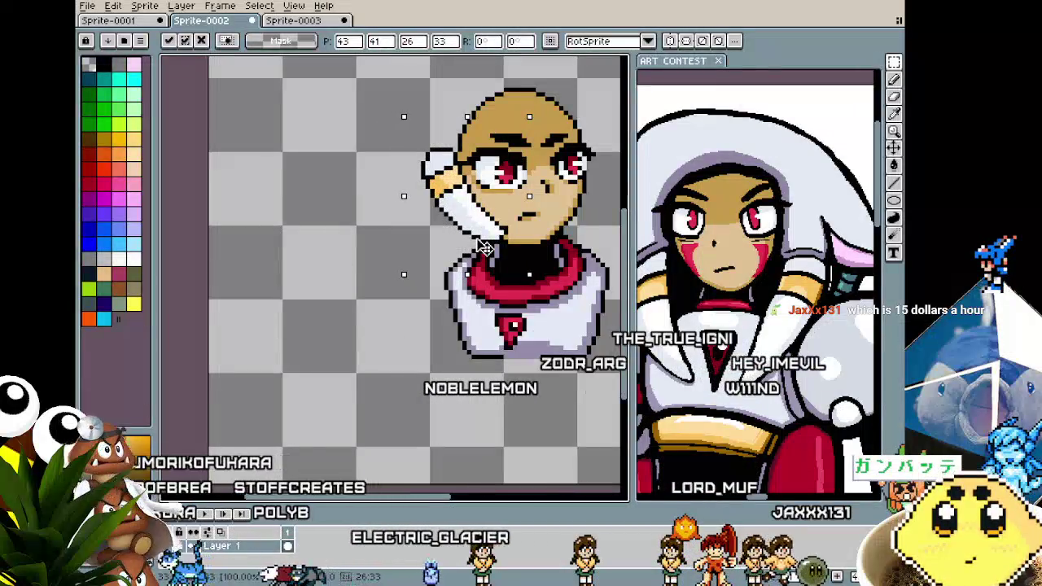
left_click_drag(483, 247, 456, 259)
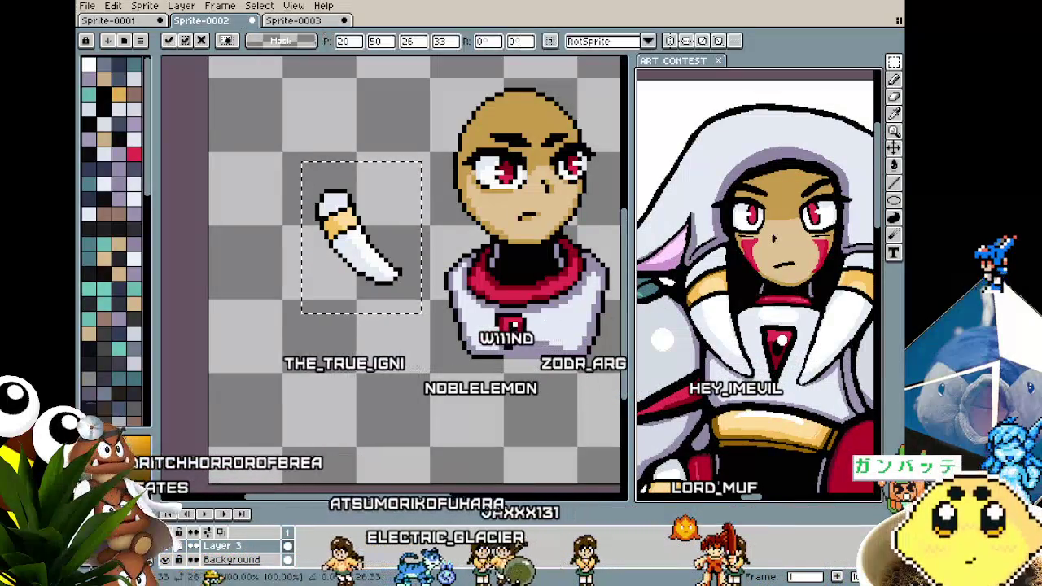
mouse_move(361, 275)
left_mouse_down()
mouse_move(516, 238)
mouse_move(286, 243)
left_mouse_up()
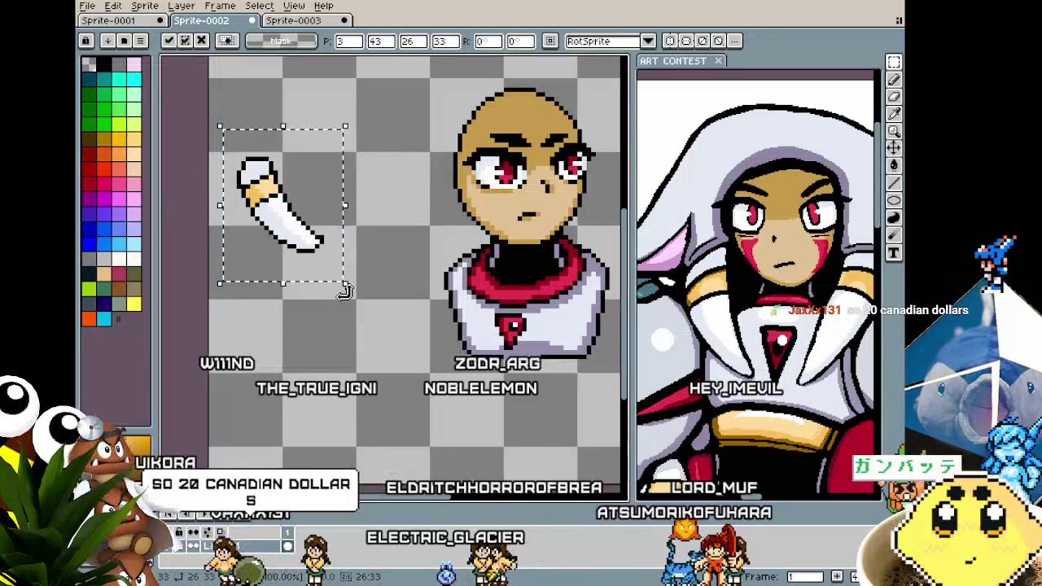
mouse_move(344, 283)
left_mouse_down()
mouse_move(390, 329)
mouse_move(405, 317)
left_mouse_up()
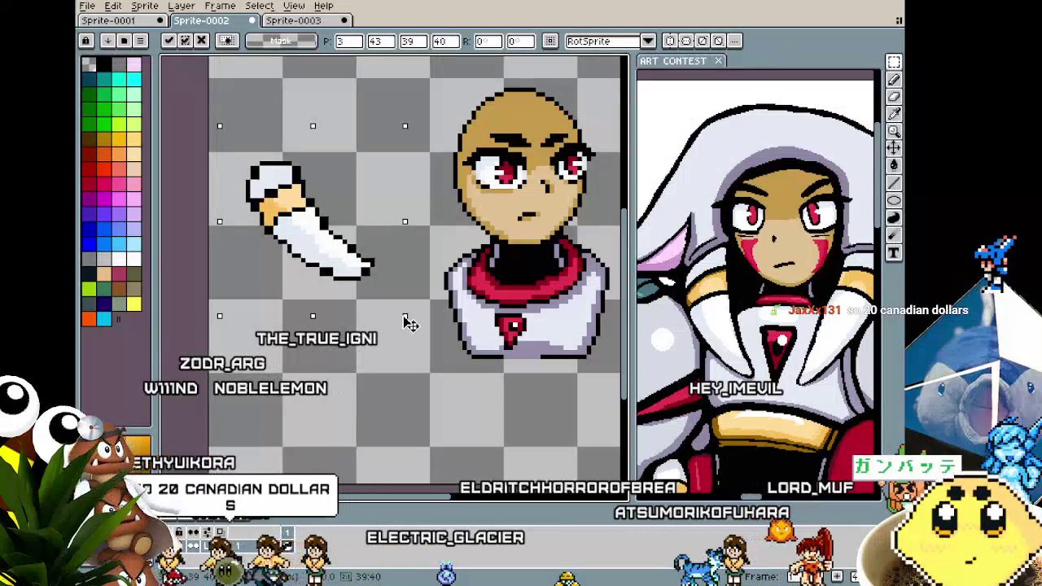
key("ctrl+z")
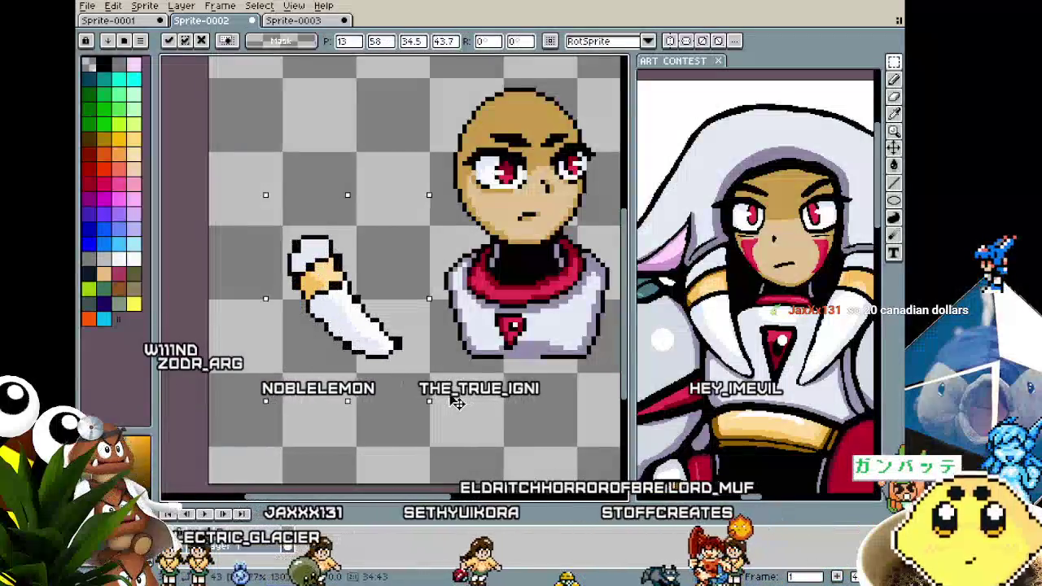
left_click_drag(391, 354, 429, 400)
key("ctrl+z")
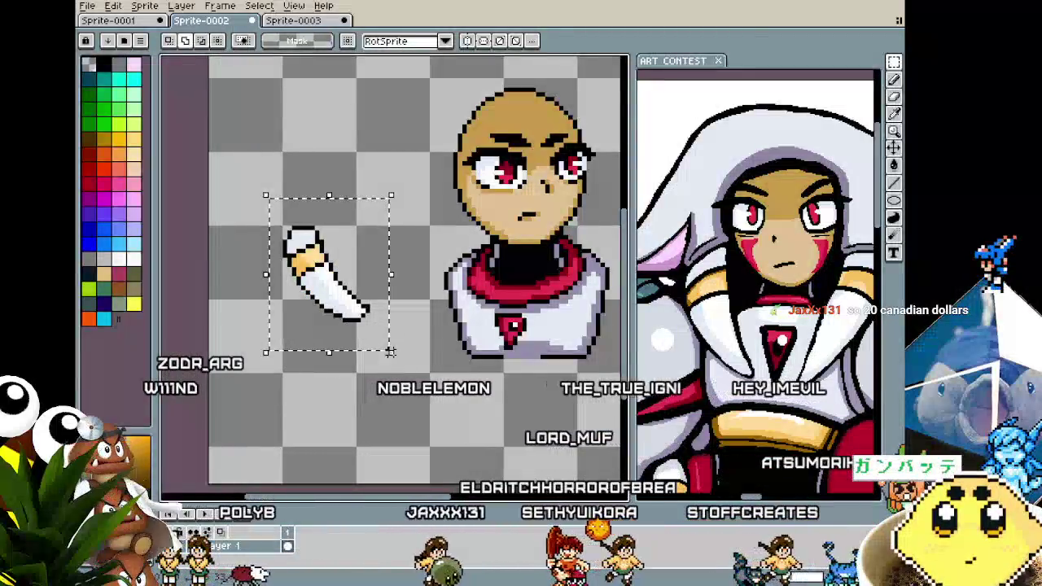
left_click_drag(399, 357, 412, 364)
key("ctrl+z")
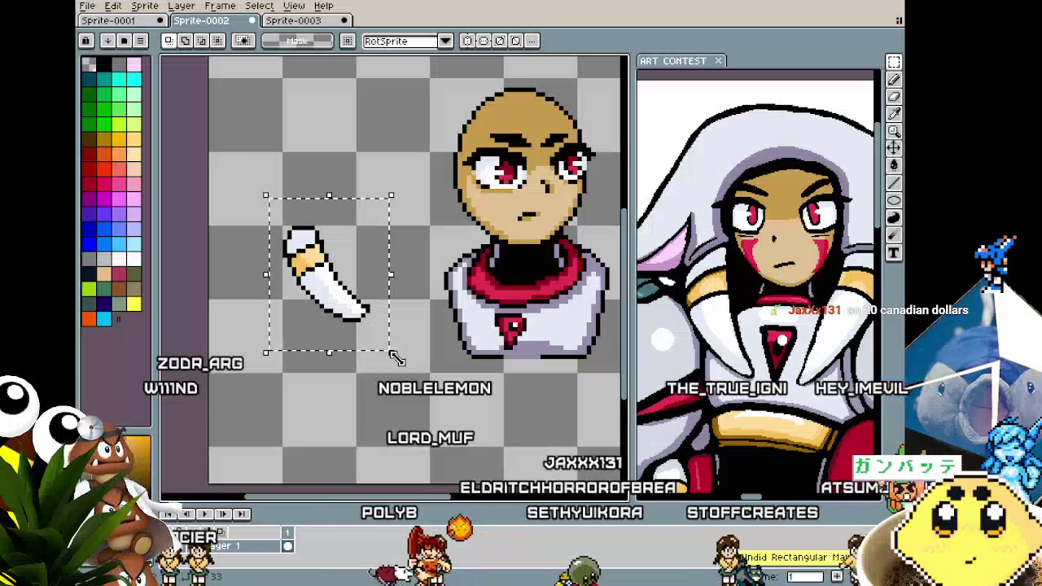
left_click(391, 352)
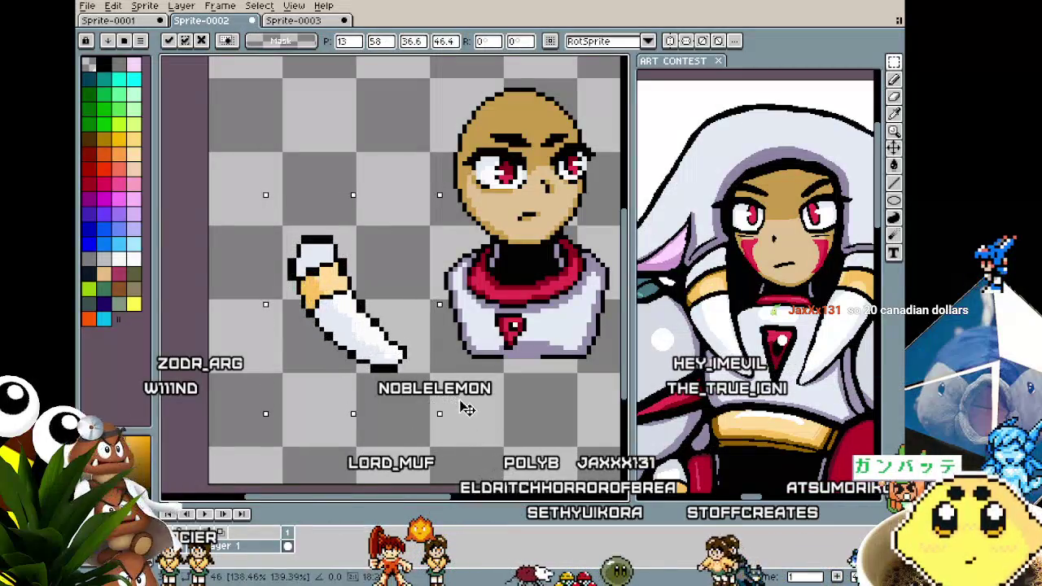
mouse_move(460, 401)
left_mouse_down()
mouse_move(387, 355)
mouse_move(453, 400)
mouse_move(430, 404)
left_mouse_up()
key("Return")
key("Escape")
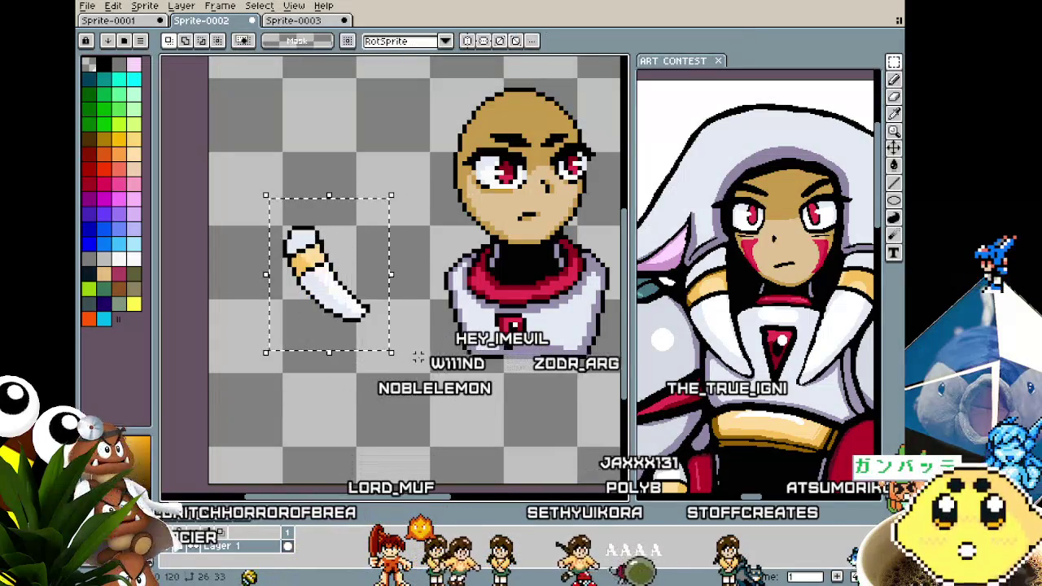
mouse_move(394, 352)
left_mouse_down()
mouse_move(548, 388)
mouse_move(509, 373)
left_mouse_up()
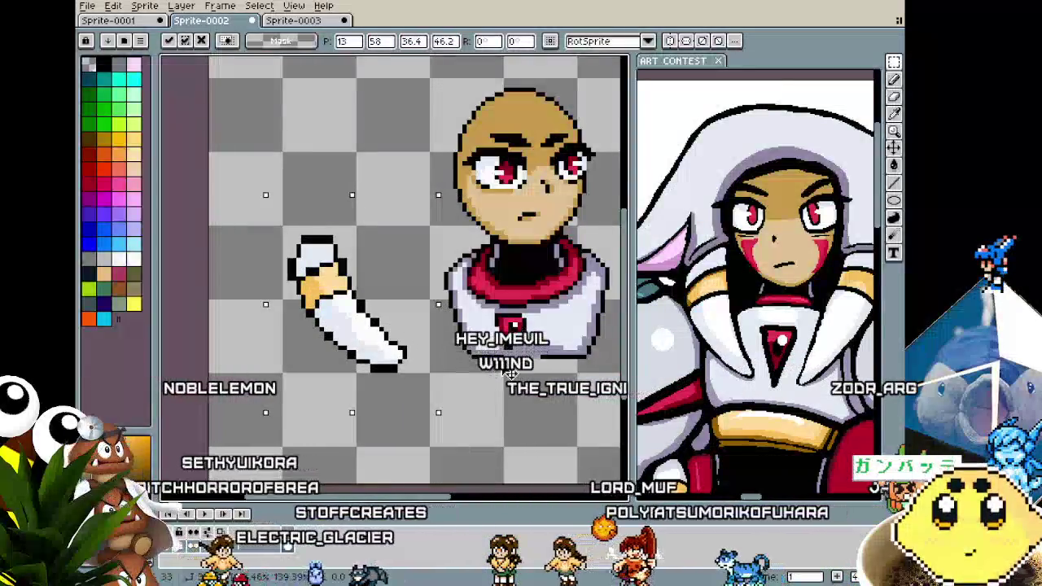
left_click_drag(509, 373, 522, 376)
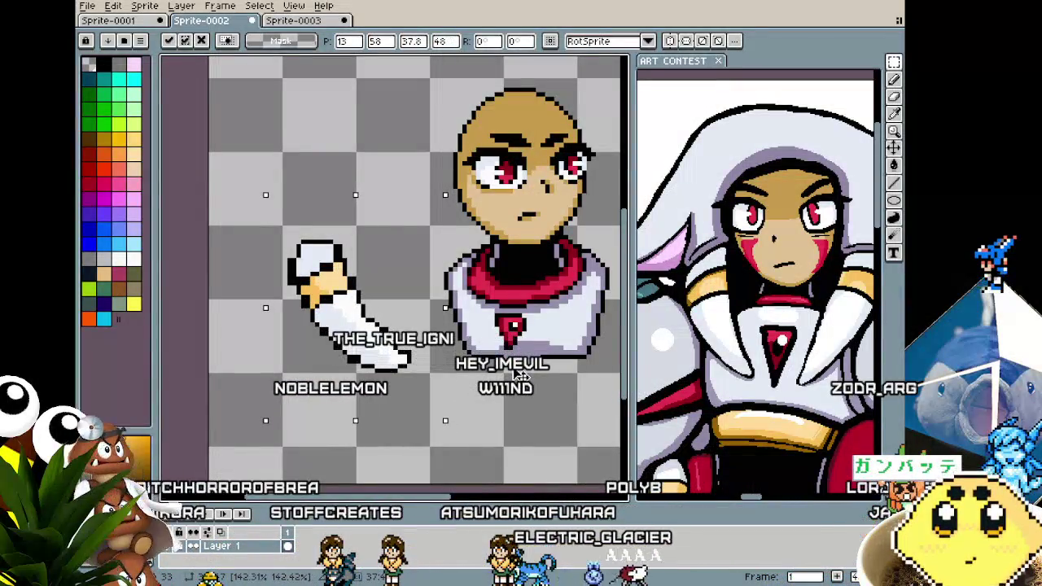
mouse_move(389, 359)
left_mouse_down()
mouse_move(440, 307)
mouse_move(483, 231)
left_mouse_up()
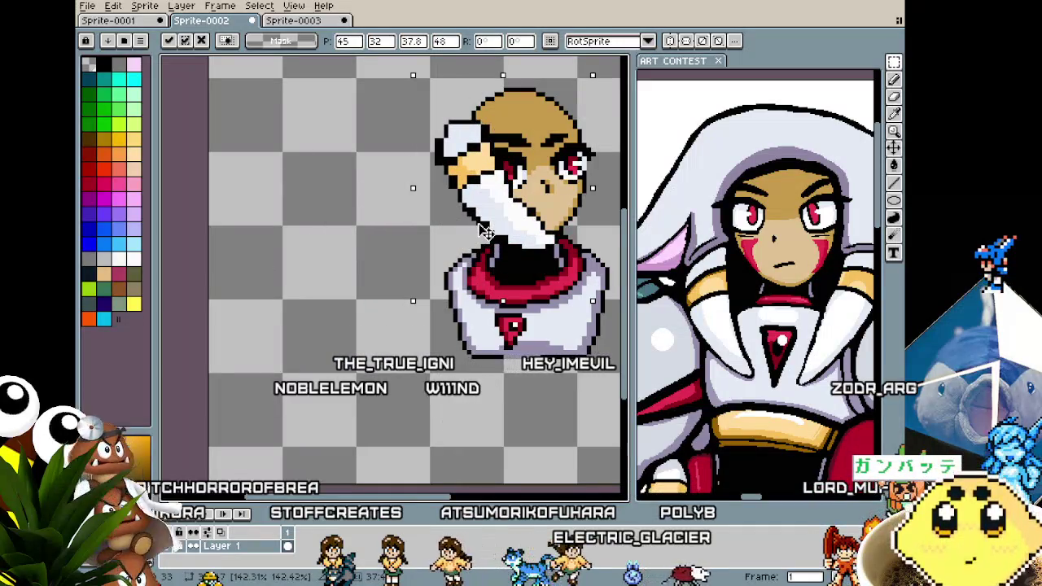
left_click_drag(483, 230, 342, 322)
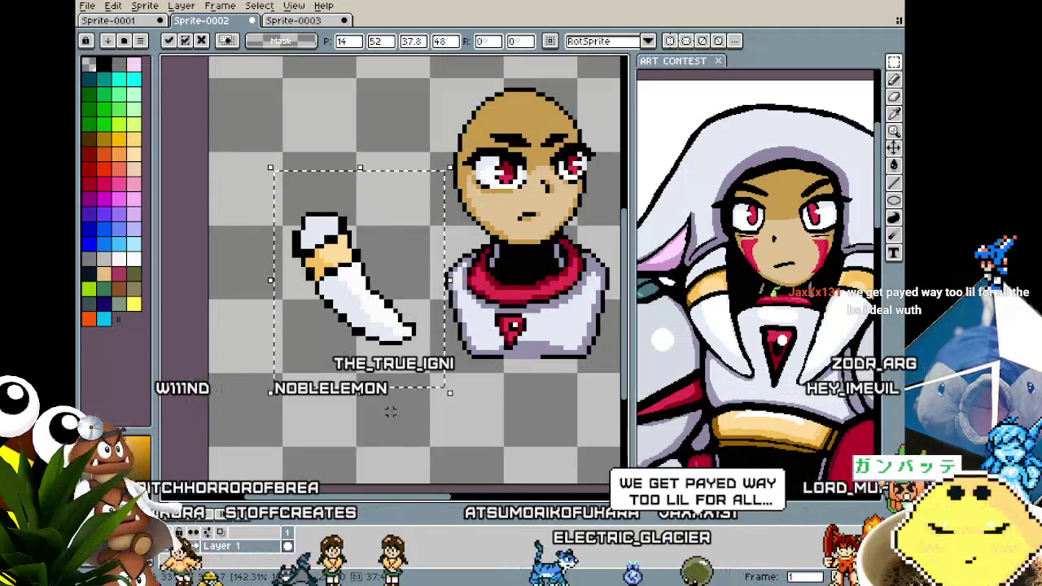
left_click_drag(454, 393, 441, 382)
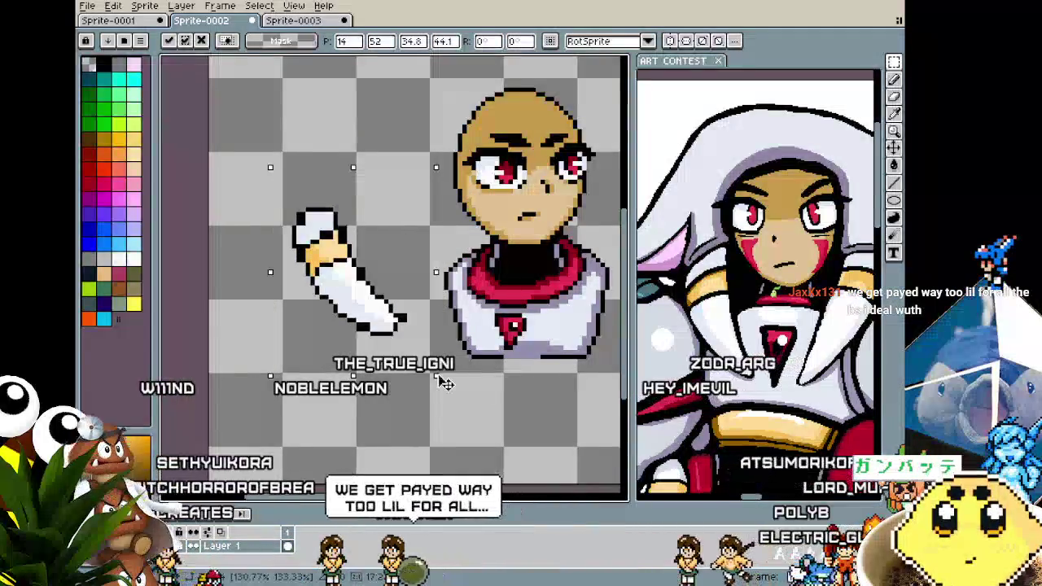
left_click_drag(387, 334, 521, 257)
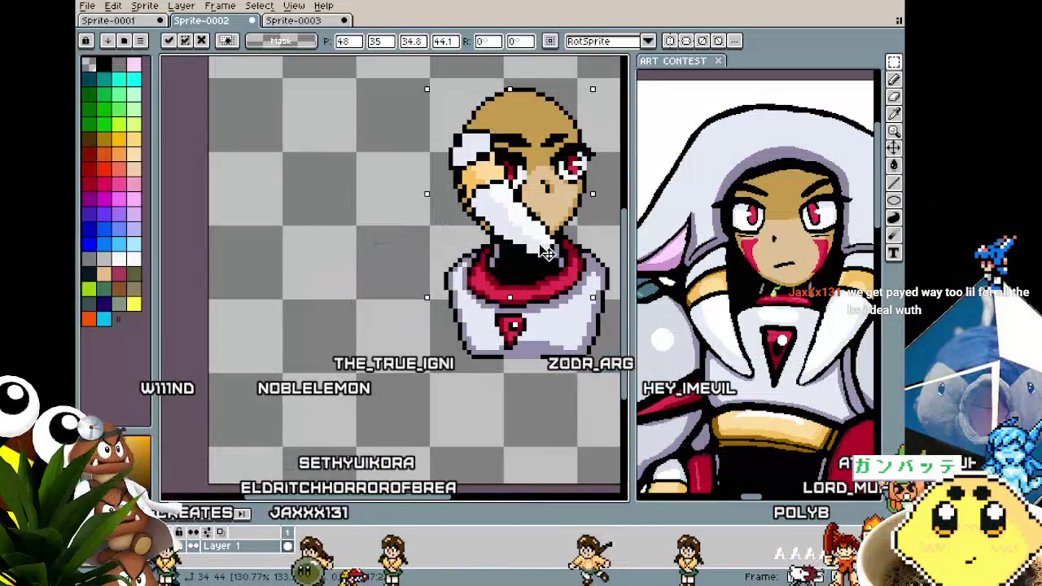
key("Escape")
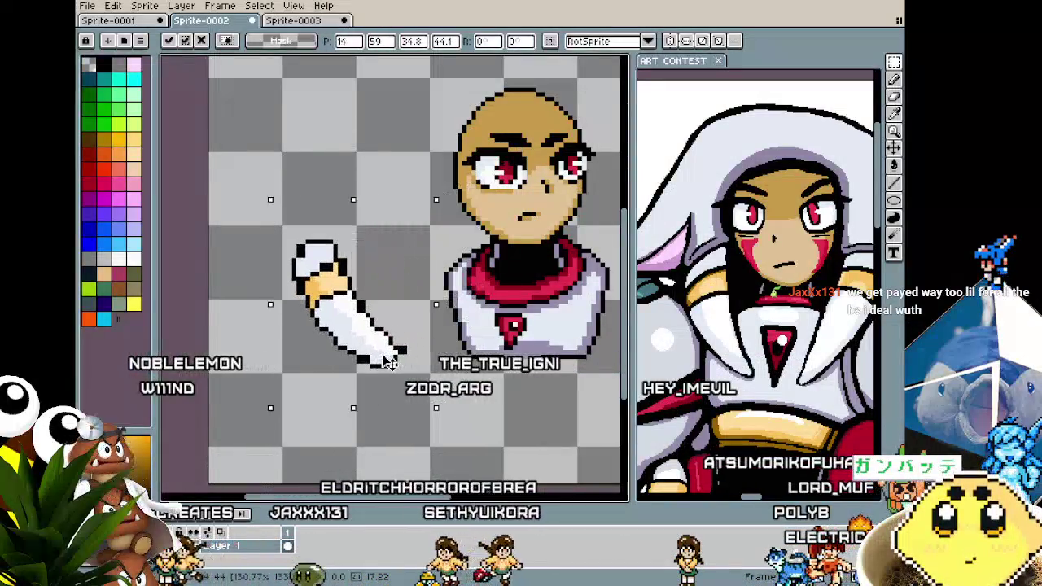
key("ctrl+d")
scroll(290, 265, "up", 1)
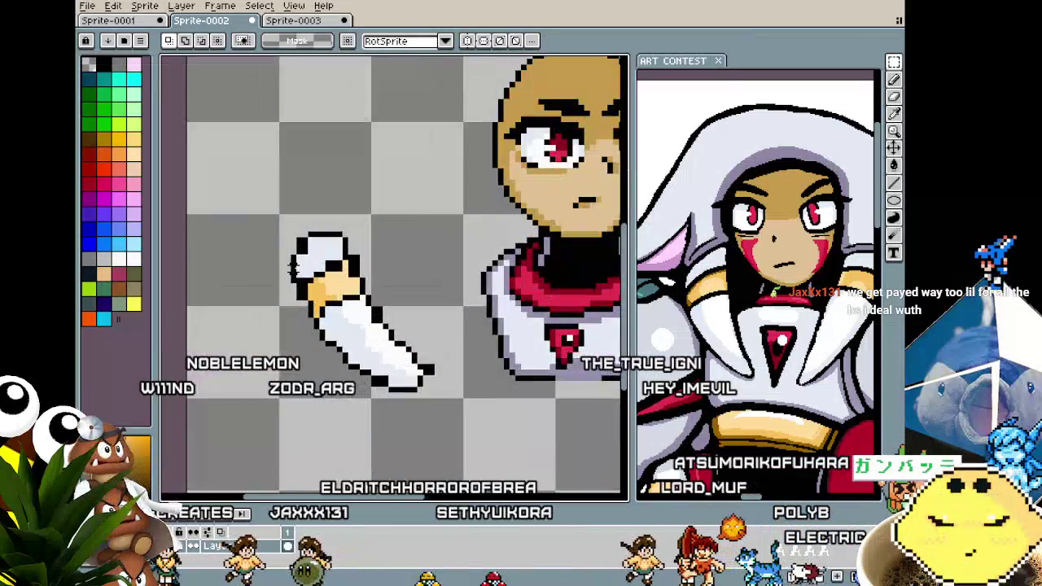
Sample the skin colour and paint over stray outline pixels at the hand's top and lower-left.
scroll(293, 257, "up", 1)
scroll(301, 240, "up", 2)
key("i")
key("b")
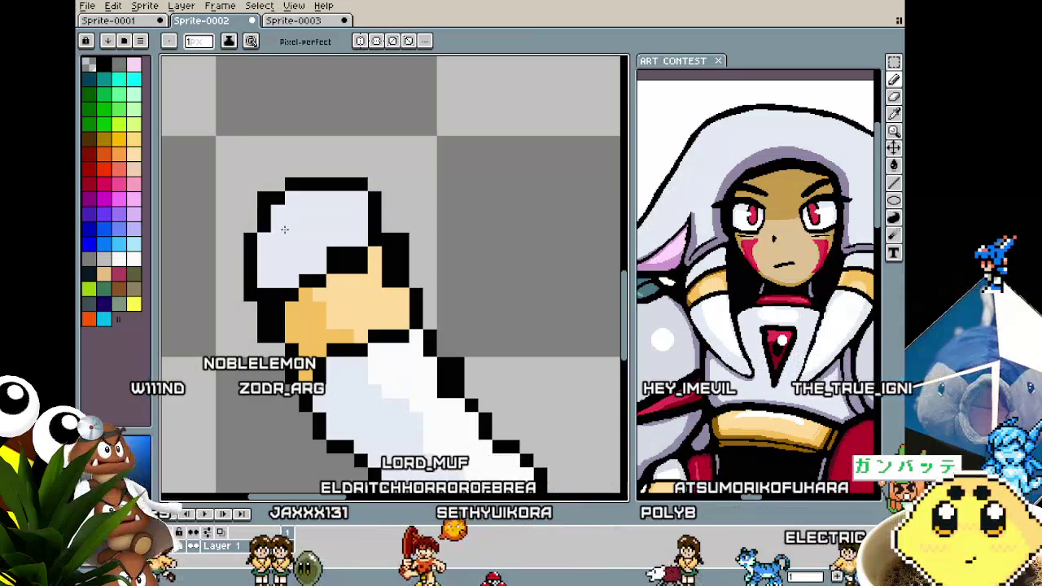
scroll(284, 229, "down", 2)
scroll(310, 244, "up", 1)
scroll(325, 262, "up", 1)
key("i")
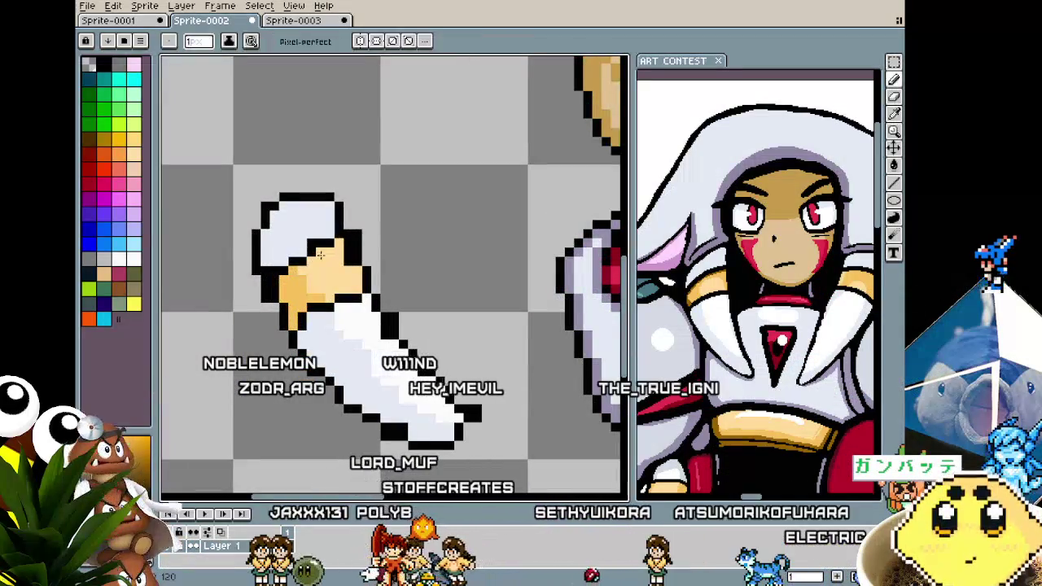
key("b")
left_click_drag(334, 254, 310, 240)
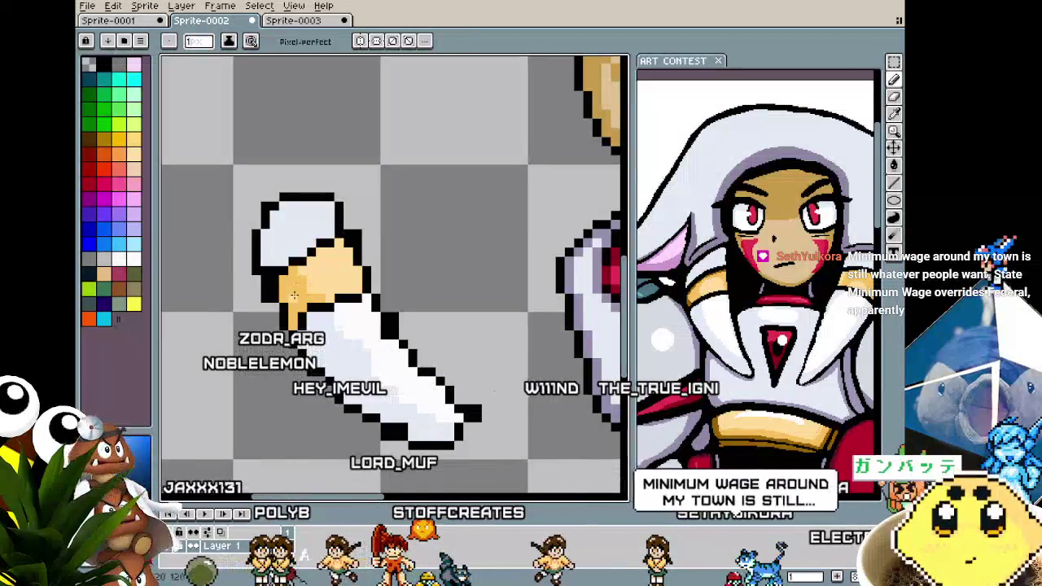
left_click_drag(277, 293, 274, 279)
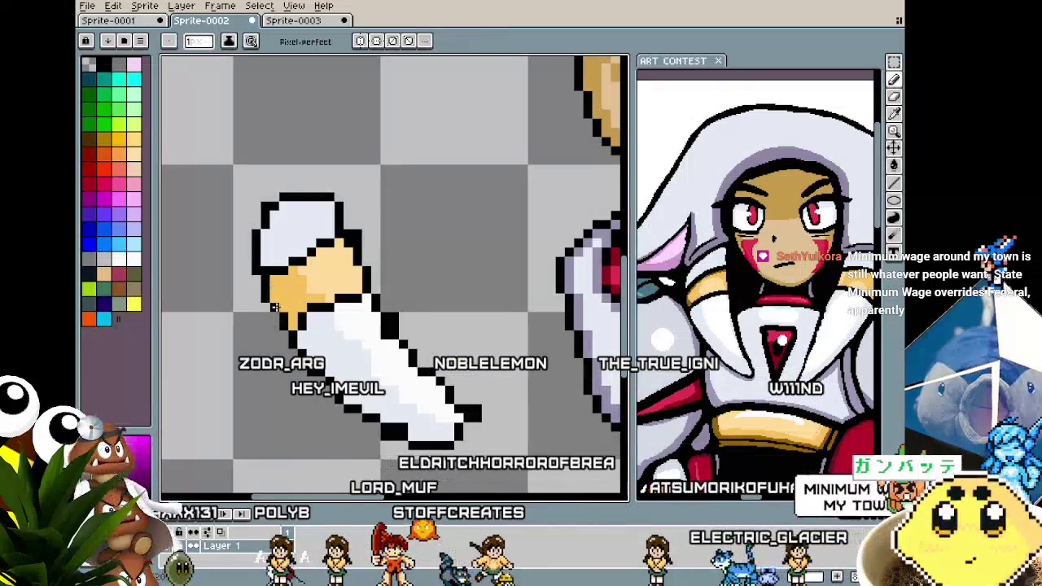
Sample black and add a clean outline along the hand's lower edge.
scroll(326, 302, "down", 2)
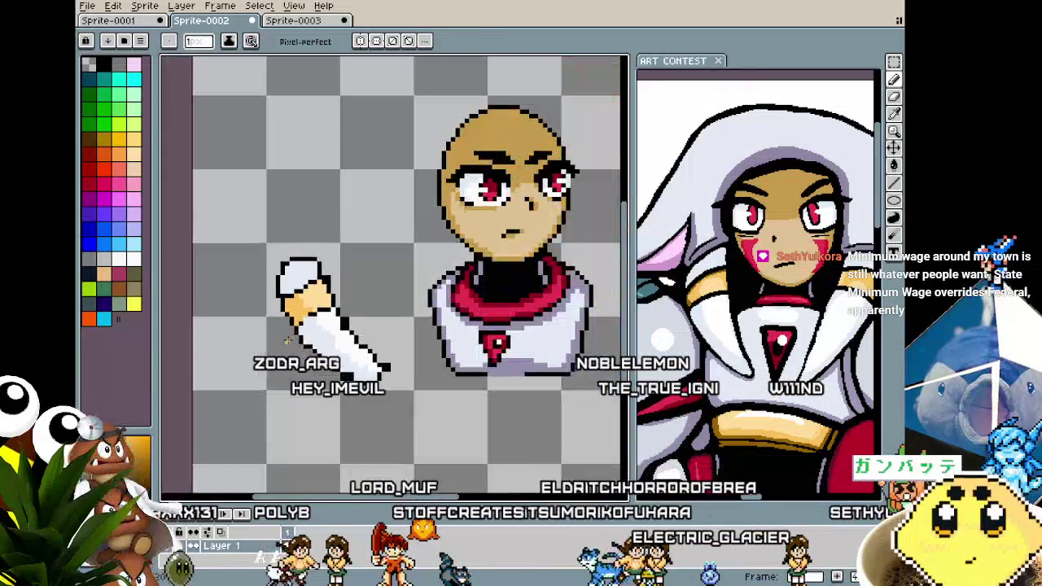
scroll(342, 277, "up", 2)
scroll(358, 264, "up", 1)
key("i")
key("b")
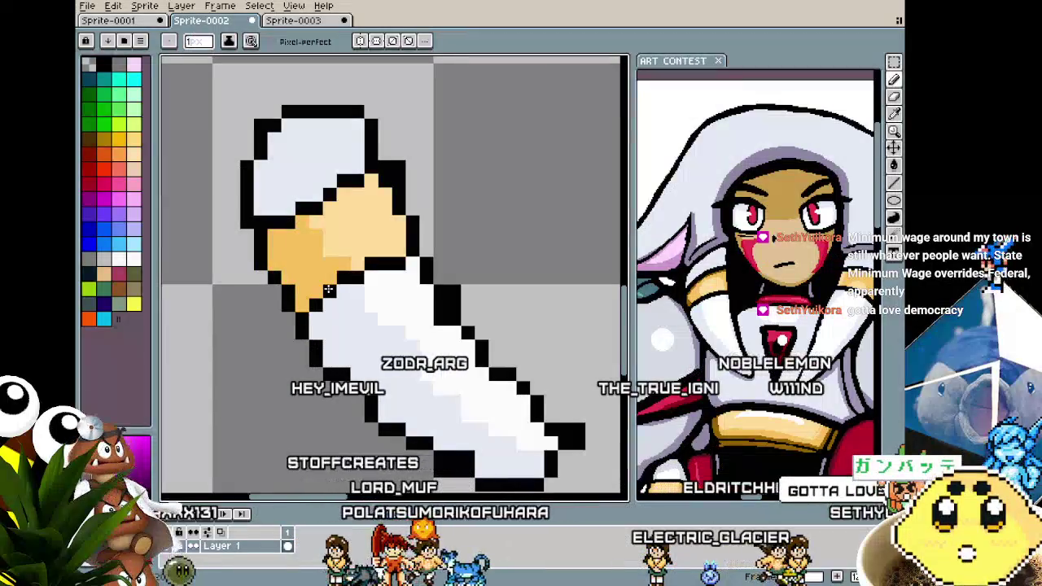
left_click_drag(328, 305, 342, 291)
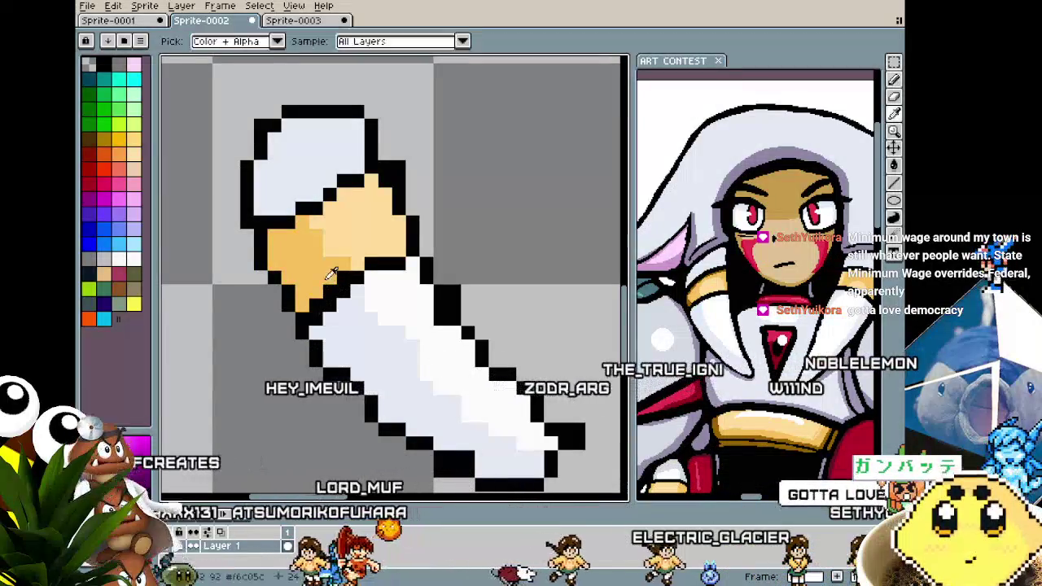
scroll(331, 285, "down", 3)
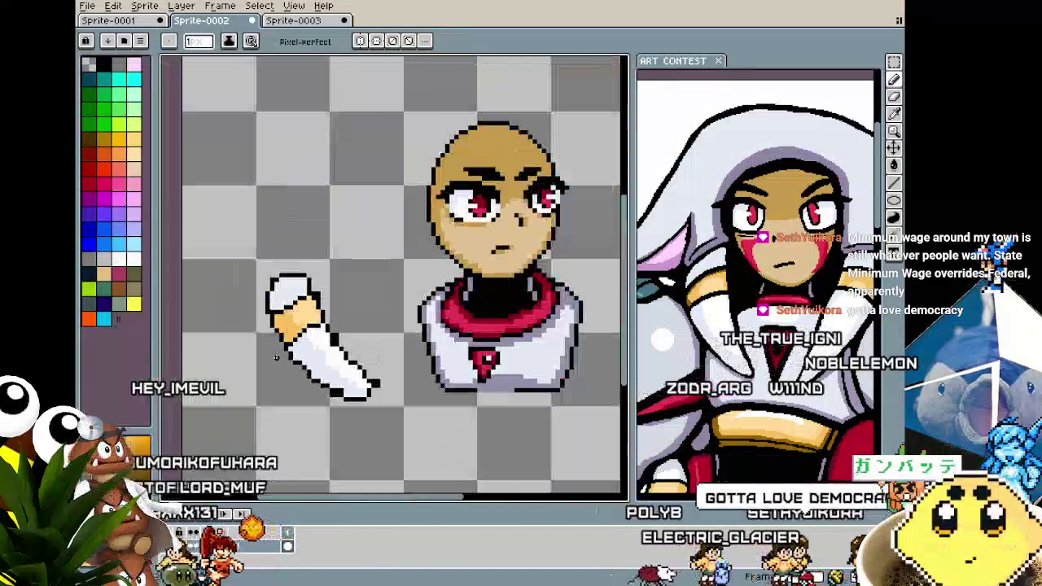
scroll(313, 318, "up", 3)
scroll(341, 315, "up", 2)
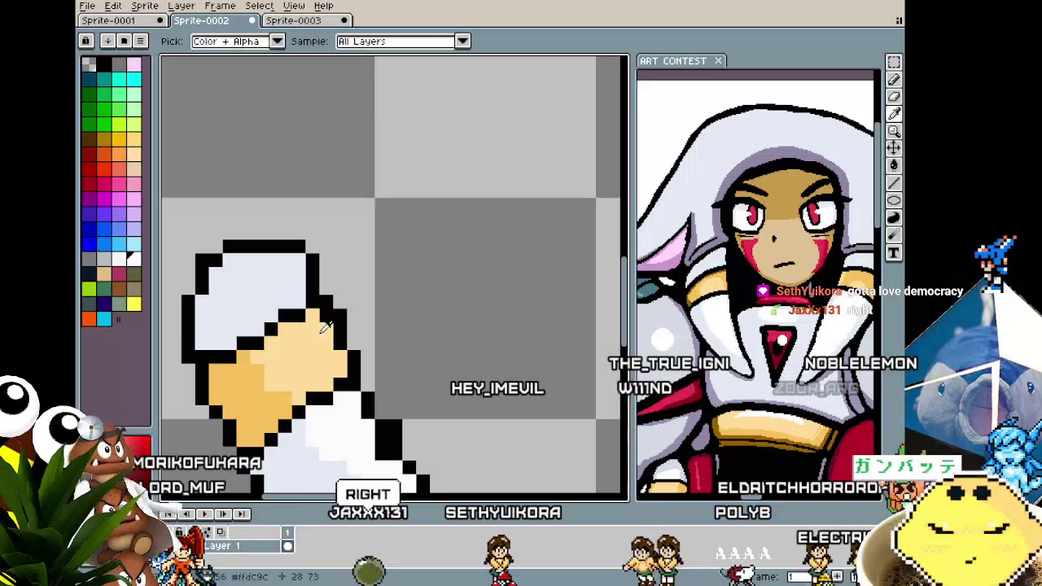
Shade the tan wrist band with a darker orange along its lower-left side.
key("b")
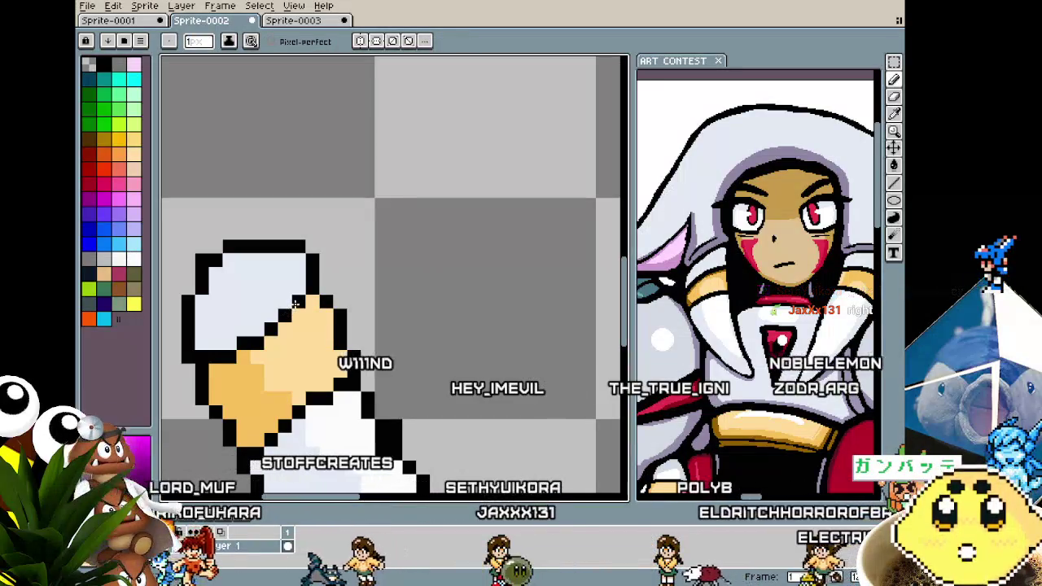
scroll(312, 309, "down", 2)
scroll(312, 321, "up", 1)
scroll(312, 332, "up", 1)
scroll(312, 332, "up", 1)
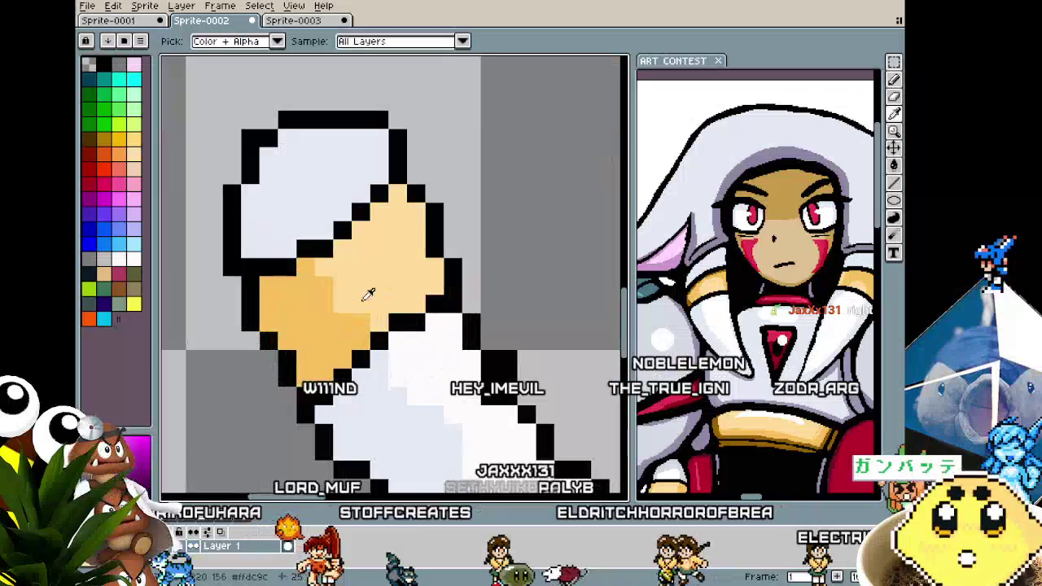
scroll(326, 285, "down", 2)
scroll(326, 285, "down", 1)
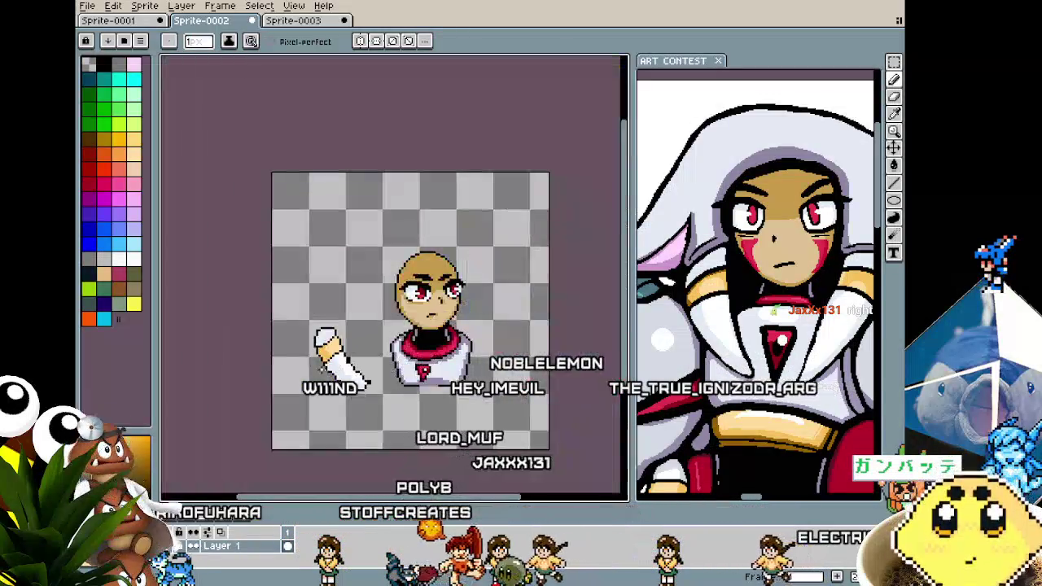
scroll(322, 285, "up", 2)
scroll(317, 285, "up", 1)
key("i")
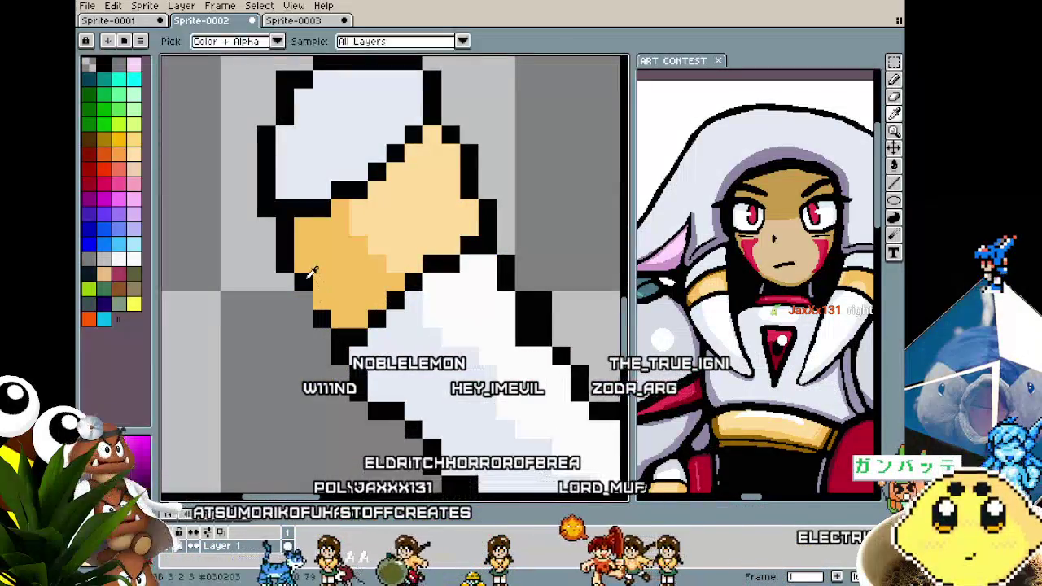
key("b")
scroll(301, 342, "down", 4)
scroll(292, 364, "up", 3)
scroll(311, 252, "up", 2)
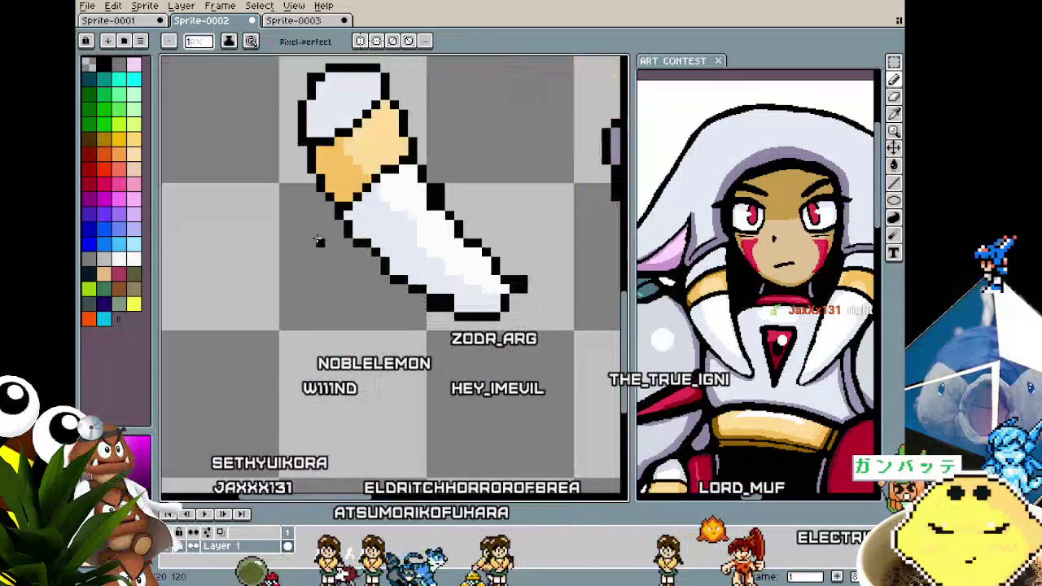
scroll(311, 206, "up", 1)
scroll(293, 216, "up", 1)
scroll(269, 228, "up", 1)
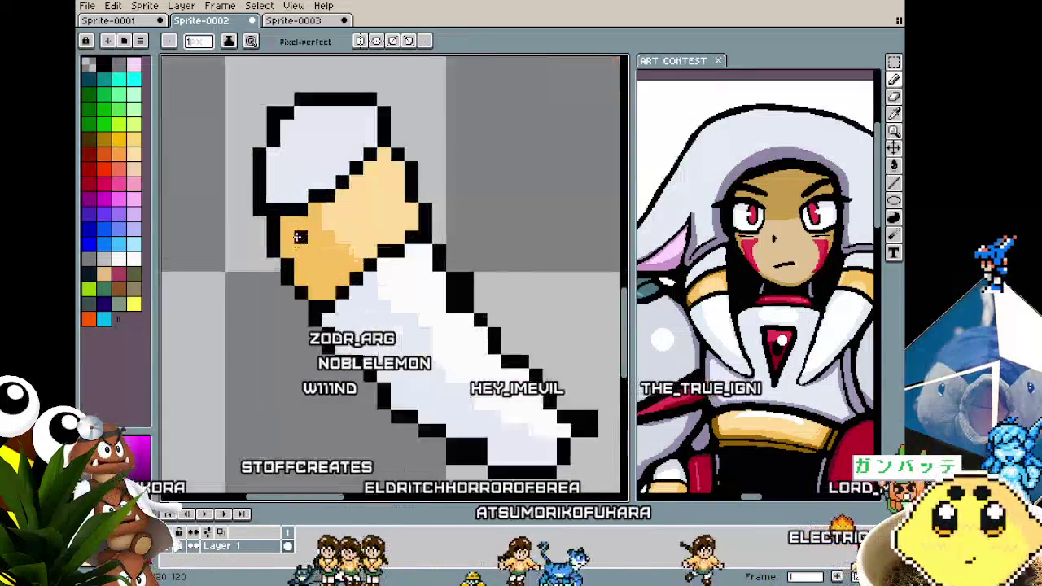
scroll(244, 241, "up", 1)
key("i")
scroll(236, 228, "down", 3)
key("b")
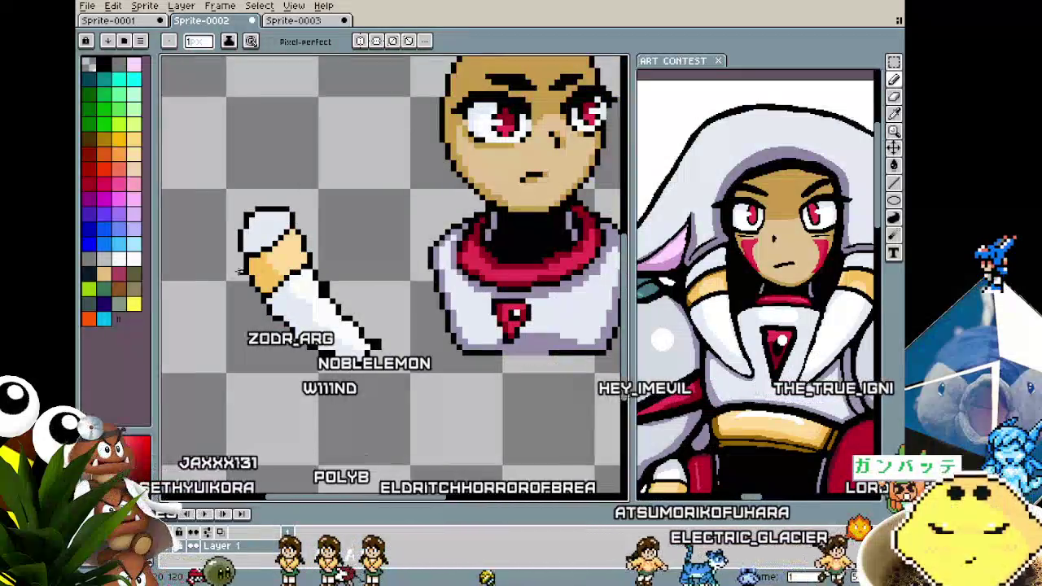
scroll(243, 183, "up", 2)
scroll(248, 244, "down", 3)
scroll(260, 311, "up", 1)
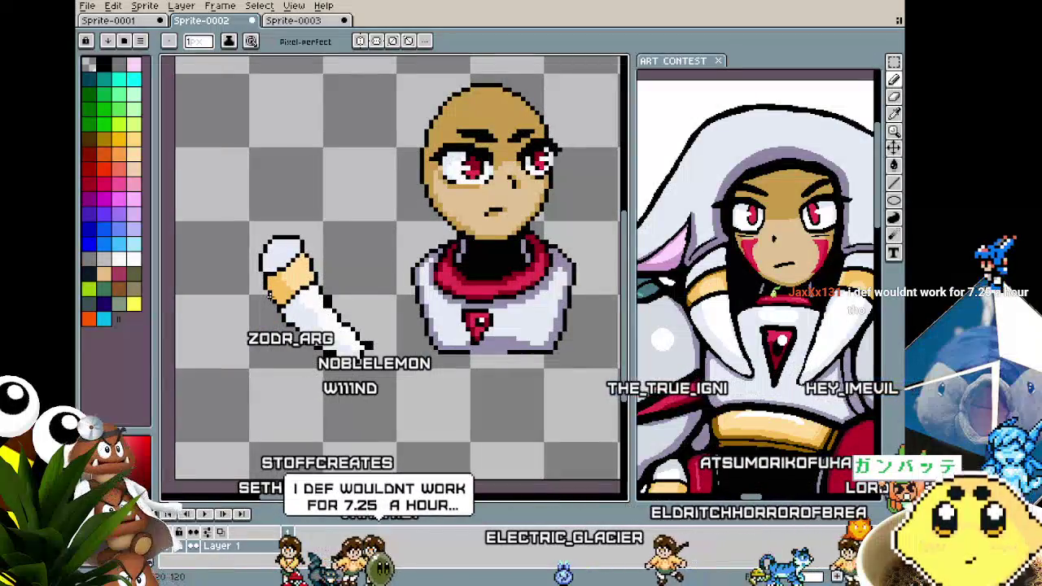
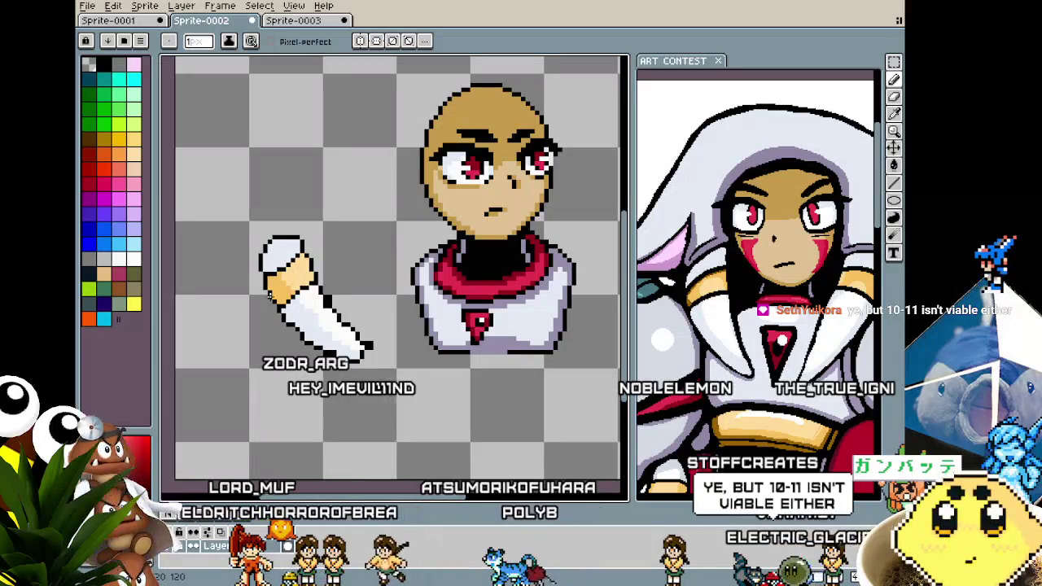
Zoom in on the loose arm and sample the sleeve's white as the drawing colour.
scroll(293, 313, "up", 2)
scroll(310, 322, "up", 2)
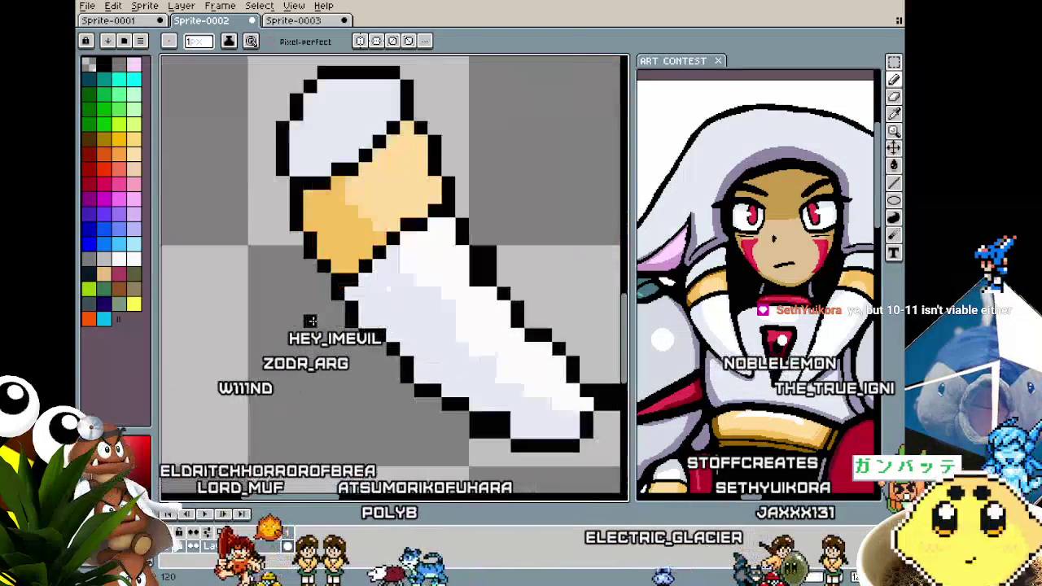
left_click(481, 268, "alt")
key("z")
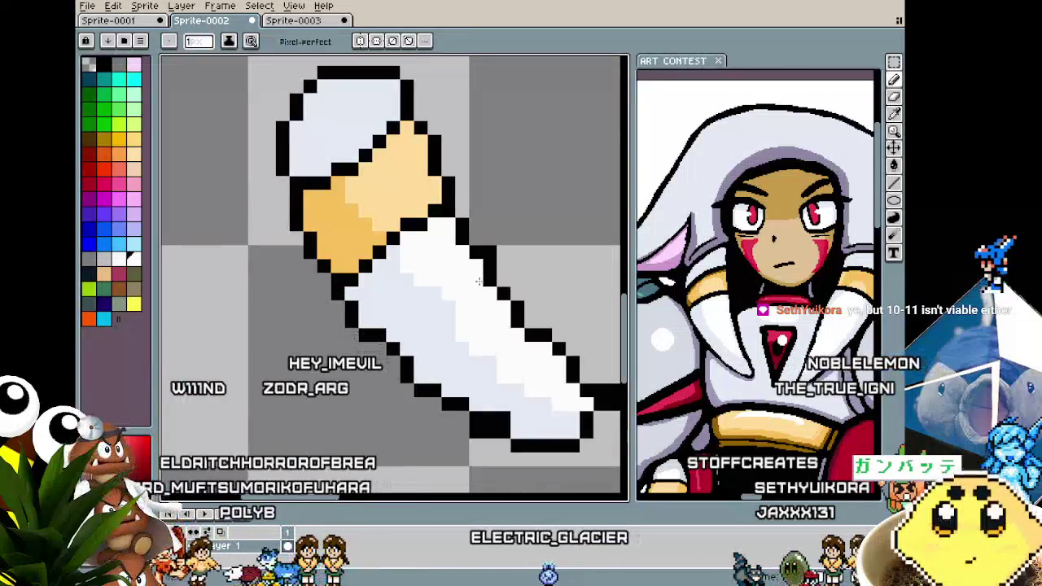
scroll(492, 254, "down", 2)
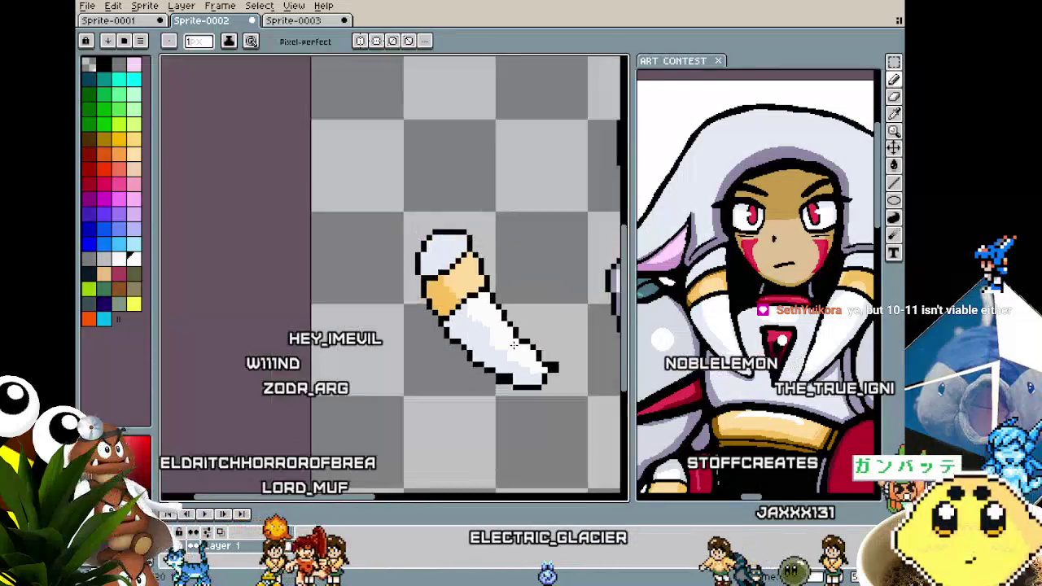
scroll(480, 342, "up", 1)
scroll(464, 333, "up", 1)
scroll(437, 328, "up", 1)
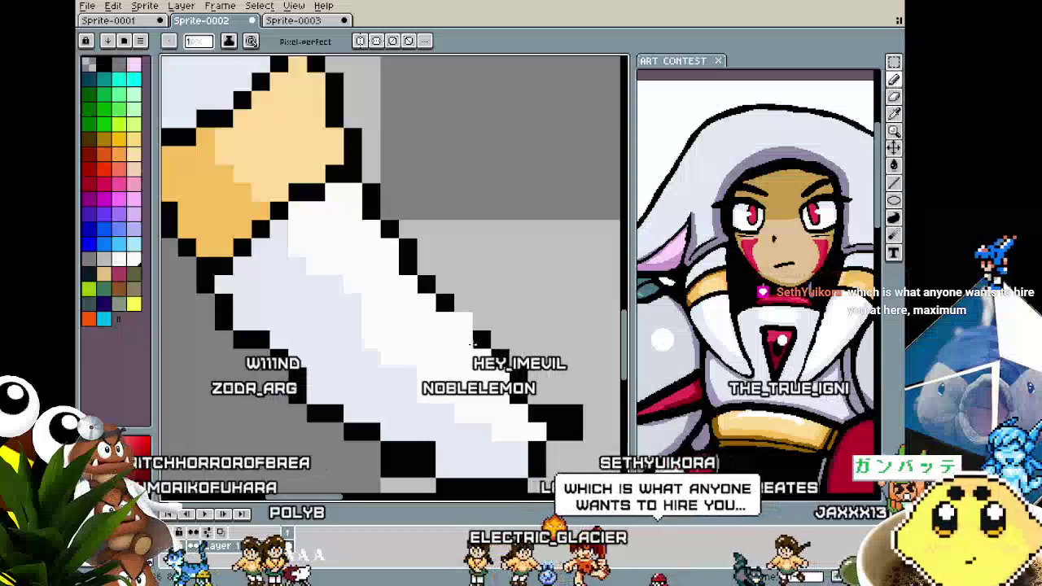
key("alt")
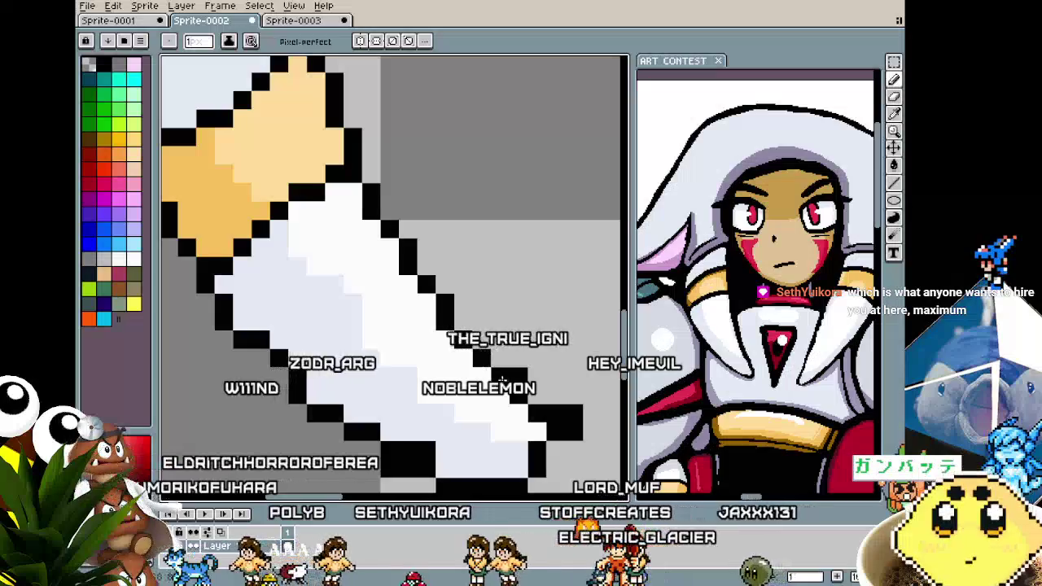
scroll(485, 358, "down", 2)
scroll(486, 358, "up", 1)
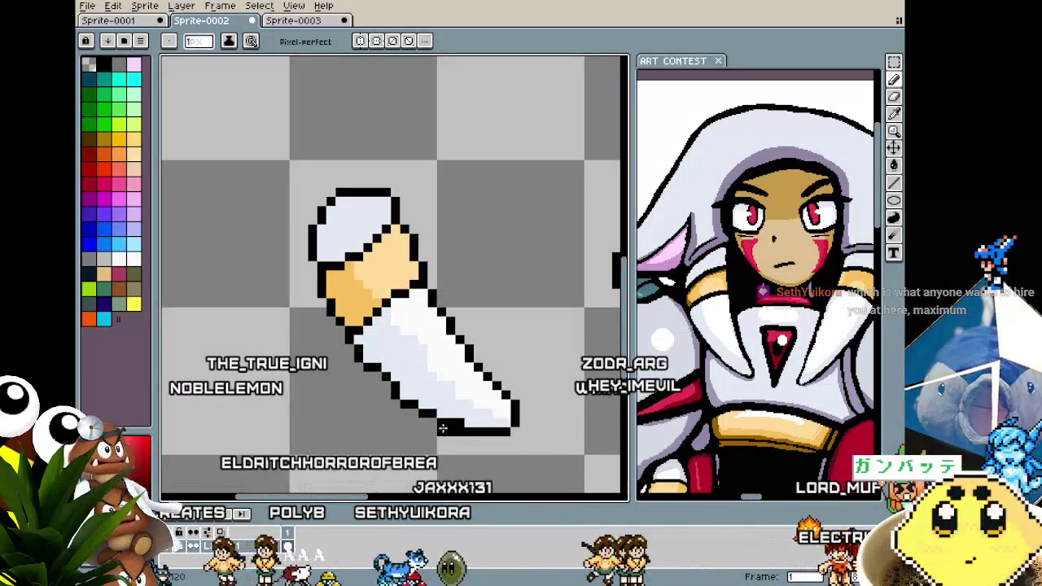
Redraw the black outline below the upper cuff on a new diagonal, exposing more skin.
scroll(449, 448, "down", 2)
scroll(407, 419, "up", 2)
scroll(391, 407, "up", 1)
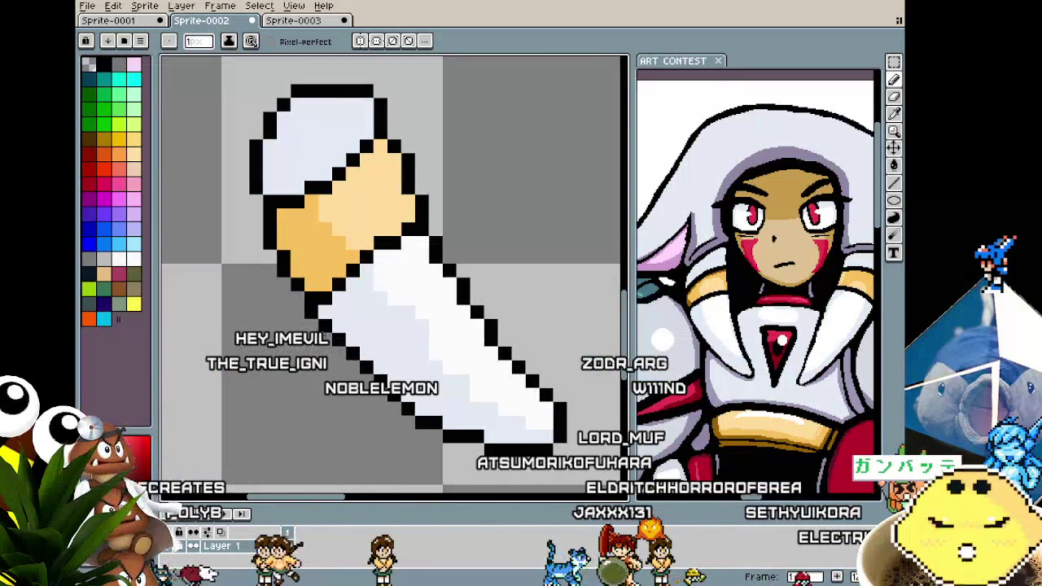
scroll(324, 317, "down", 3)
scroll(277, 395, "up", 2)
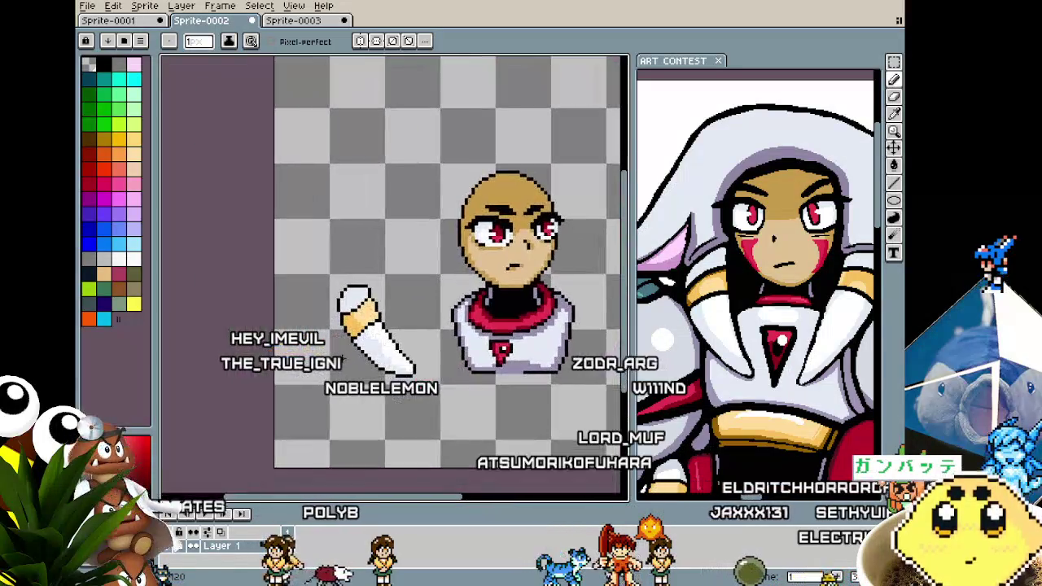
scroll(342, 395, "up", 2)
scroll(407, 399, "up", 2)
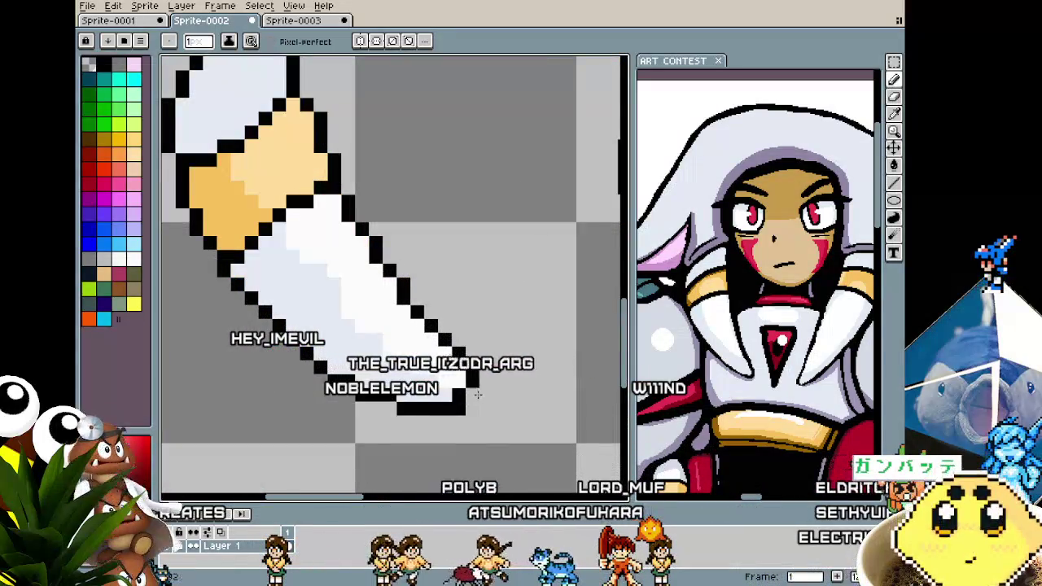
scroll(454, 409, "down", 3)
scroll(456, 420, "up", 1)
scroll(390, 366, "up", 1)
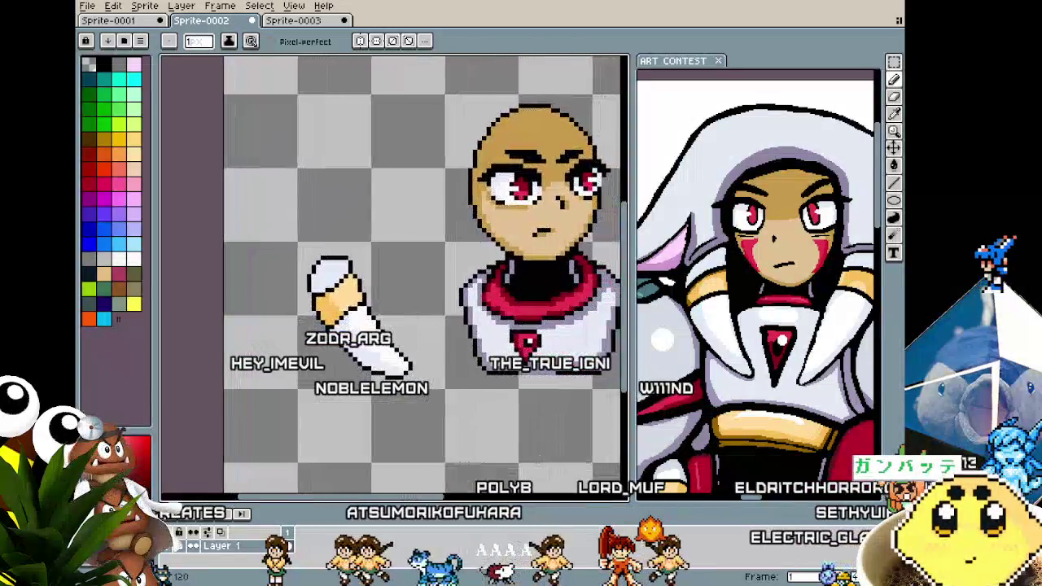
scroll(325, 302, "up", 1)
scroll(326, 303, "up", 1)
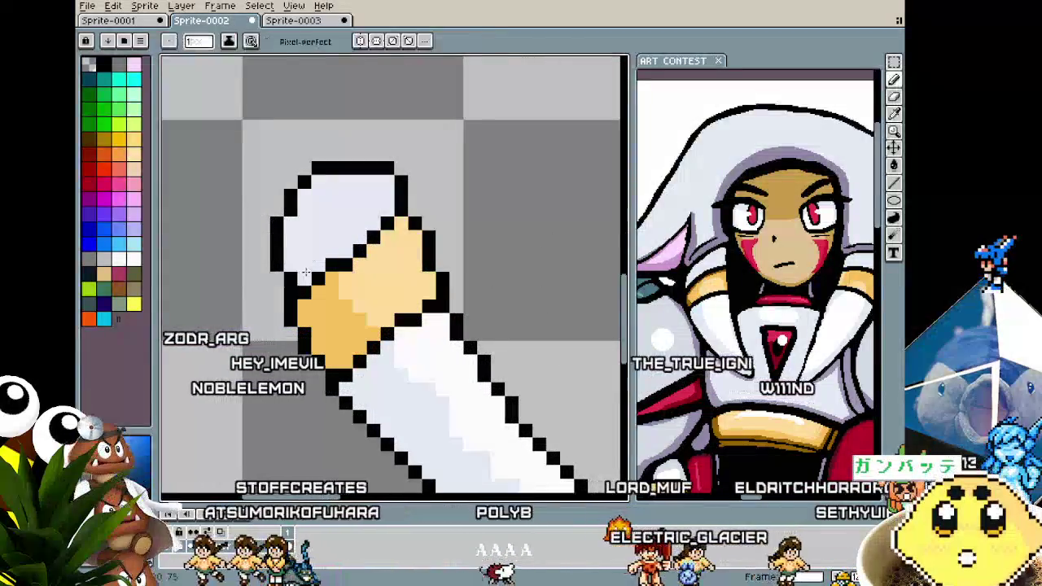
scroll(566, 266, "down", 2)
scroll(566, 266, "up", 1)
scroll(489, 326, "up", 1)
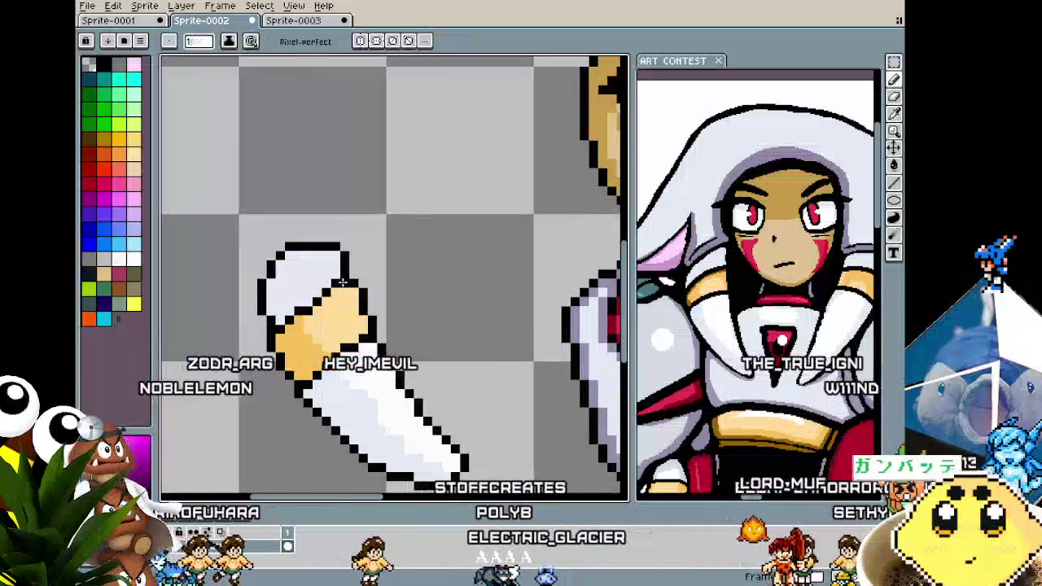
scroll(567, 344, "down", 2)
scroll(358, 305, "up", 2)
left_click_drag(368, 293, 388, 246)
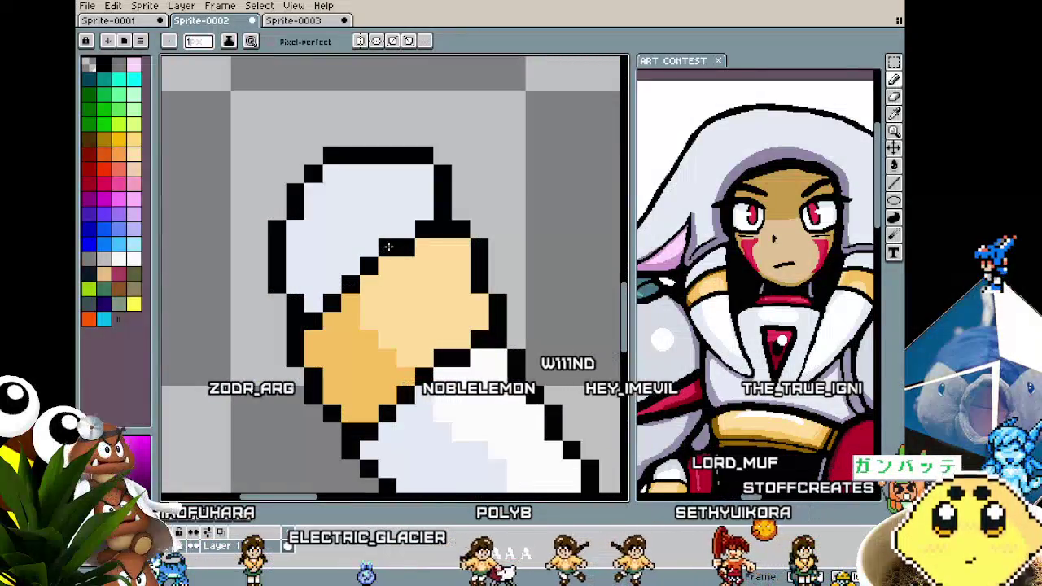
scroll(361, 322, "down", 3)
scroll(352, 319, "up", 2)
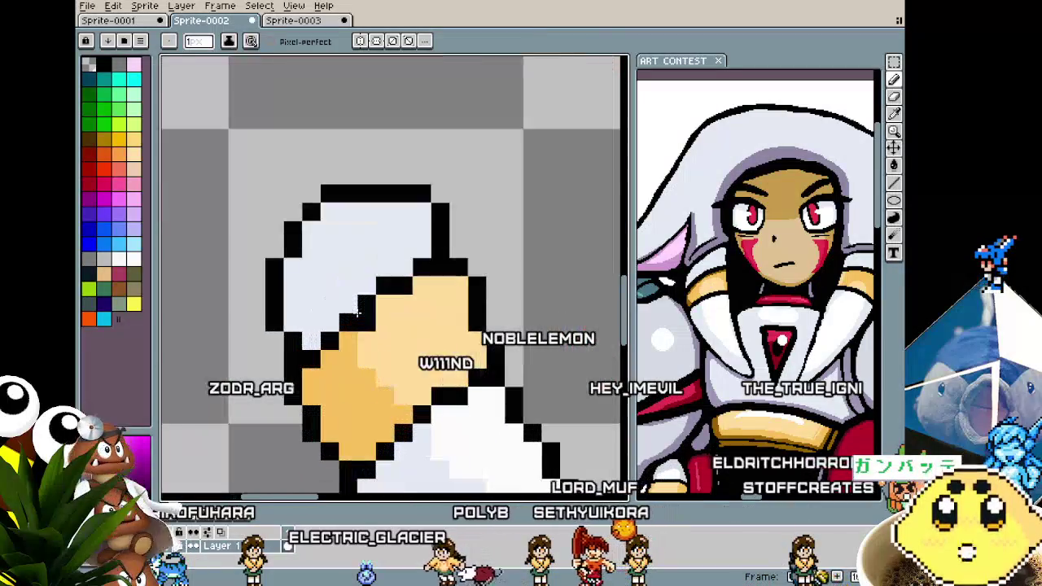
scroll(352, 321, "up", 1)
scroll(350, 330, "down", 2)
scroll(349, 341, "down", 1)
scroll(348, 342, "up", 1)
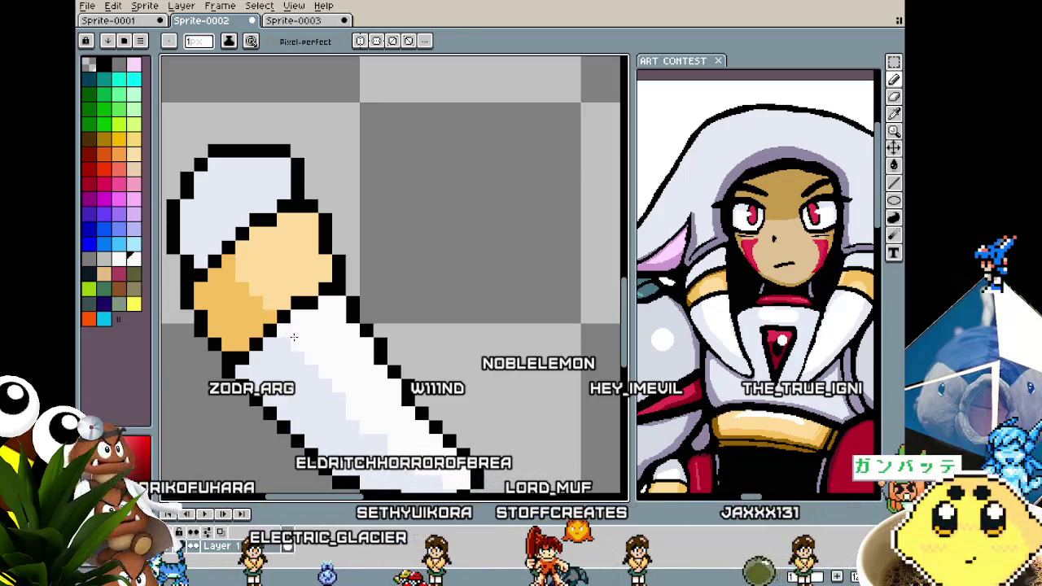
Sample the arm's skin tone as the drawing colour and zoom back in.
left_click(240, 287, "alt")
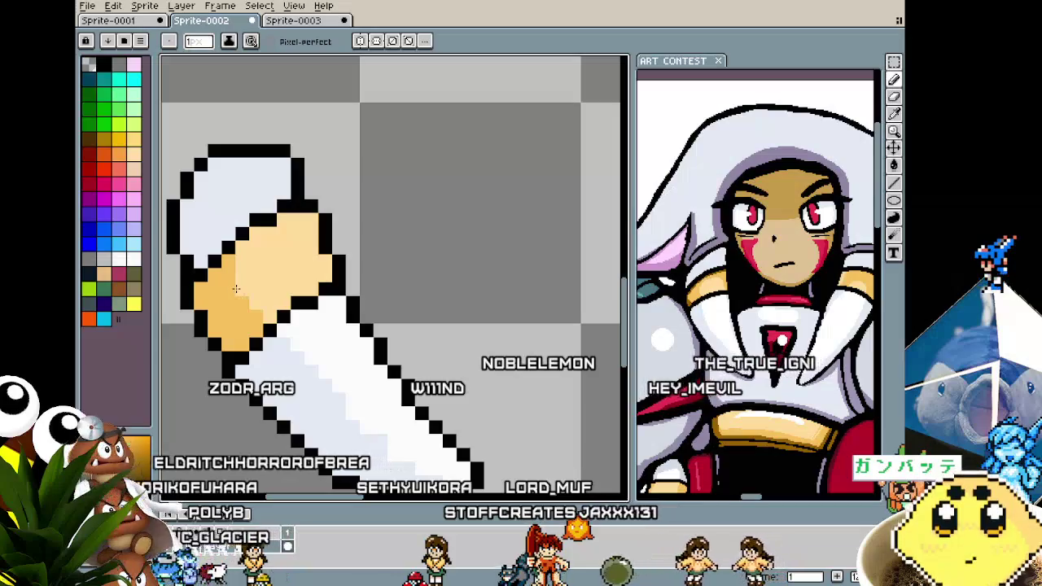
scroll(232, 309, "down", 4)
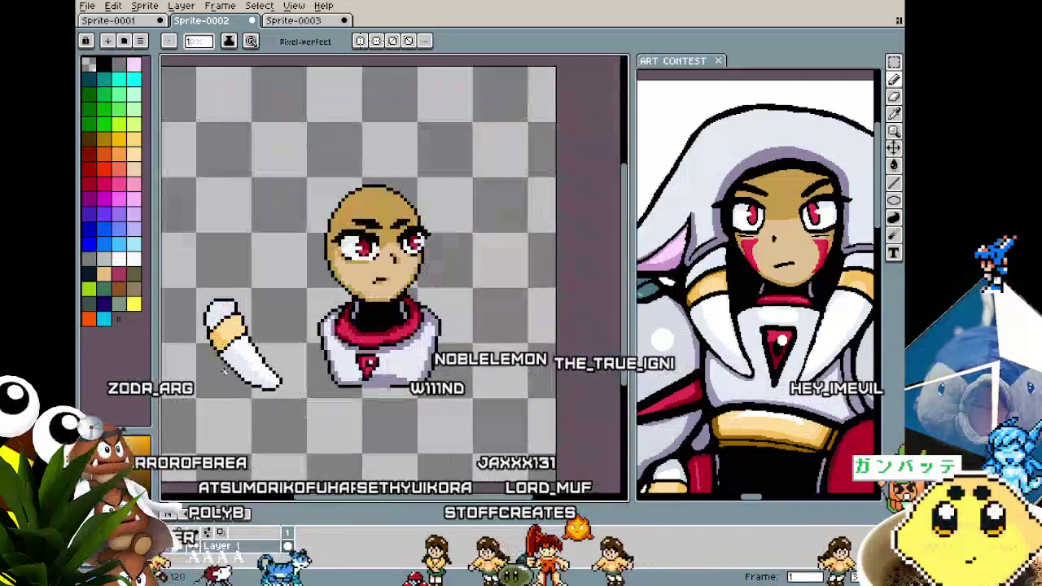
scroll(224, 370, "up", 1)
scroll(277, 191, "up", 1)
scroll(277, 190, "up", 1)
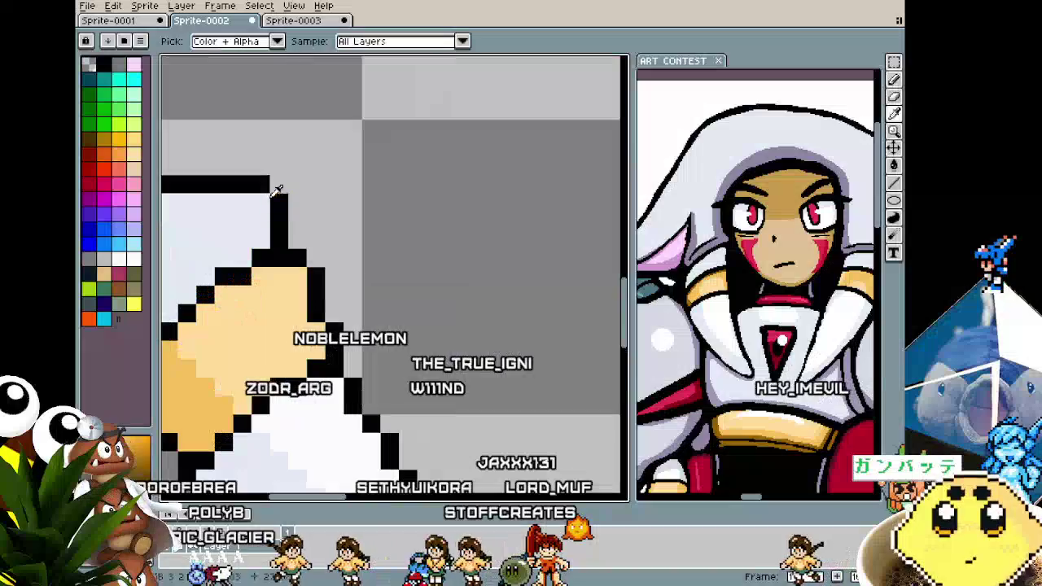
left_click(261, 184, "alt")
left_click(260, 202)
right_click(278, 202)
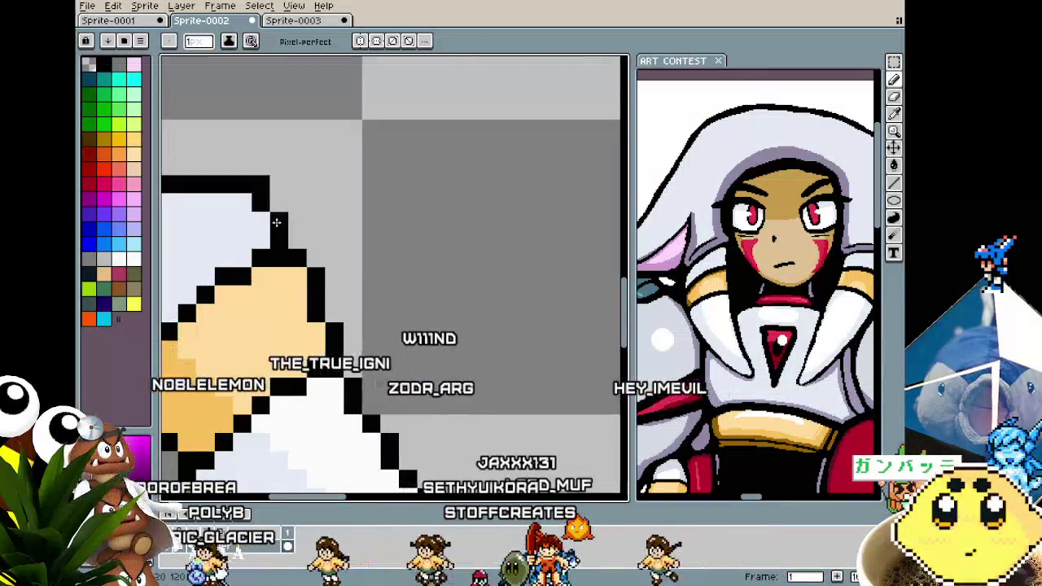
scroll(277, 221, "down", 4)
scroll(404, 271, "up", 2)
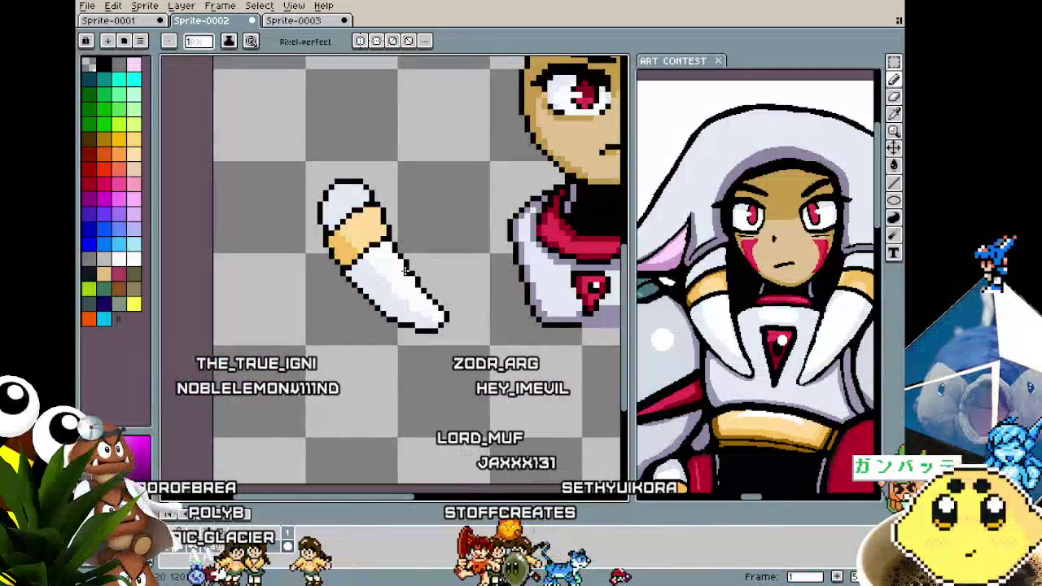
scroll(405, 271, "up", 2)
scroll(423, 285, "up", 2)
scroll(451, 307, "up", 1)
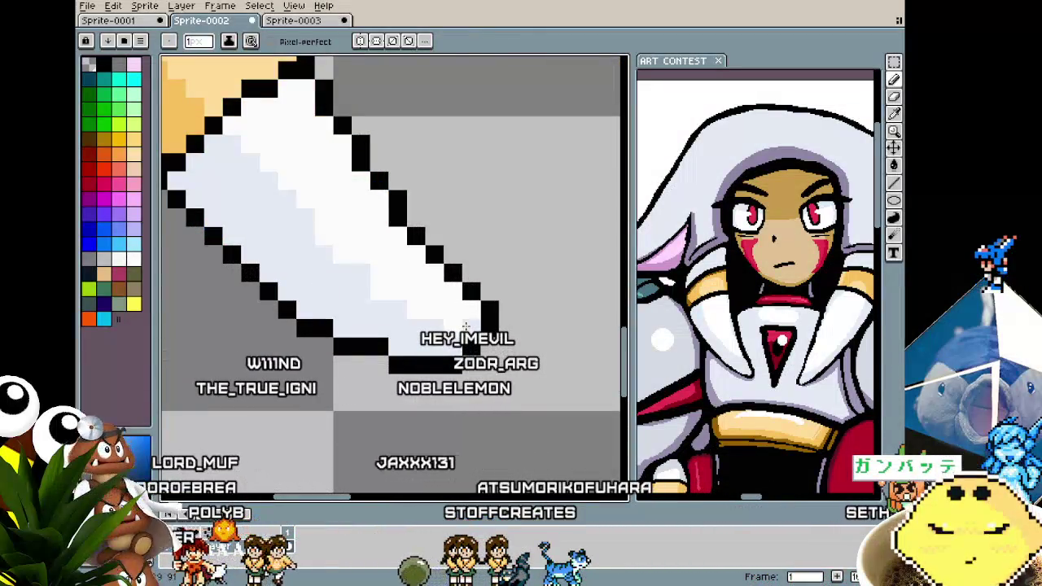
scroll(470, 314, "down", 2)
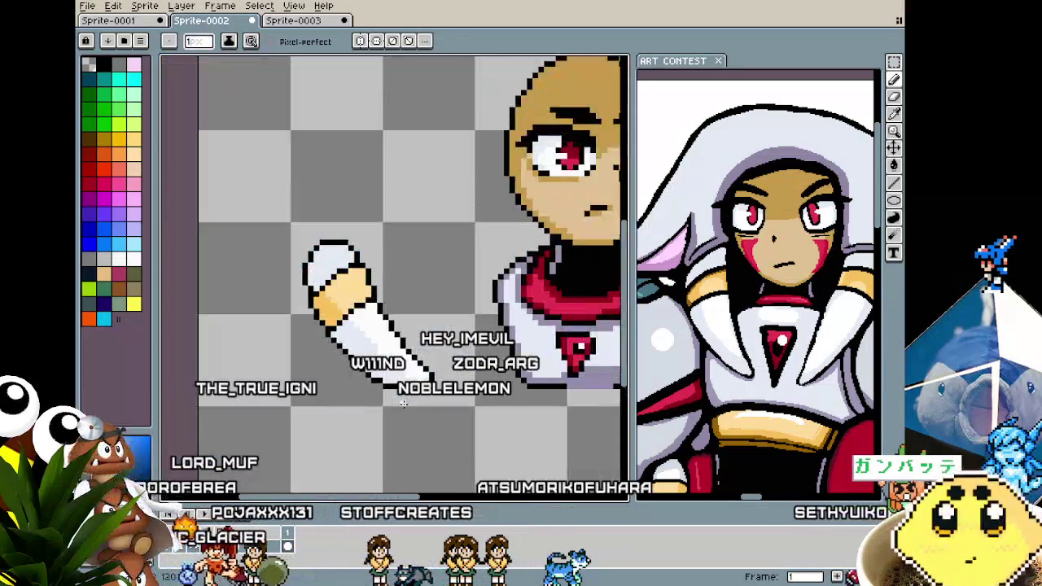
scroll(469, 313, "down", 1)
scroll(470, 314, "up", 1)
scroll(469, 314, "up", 1)
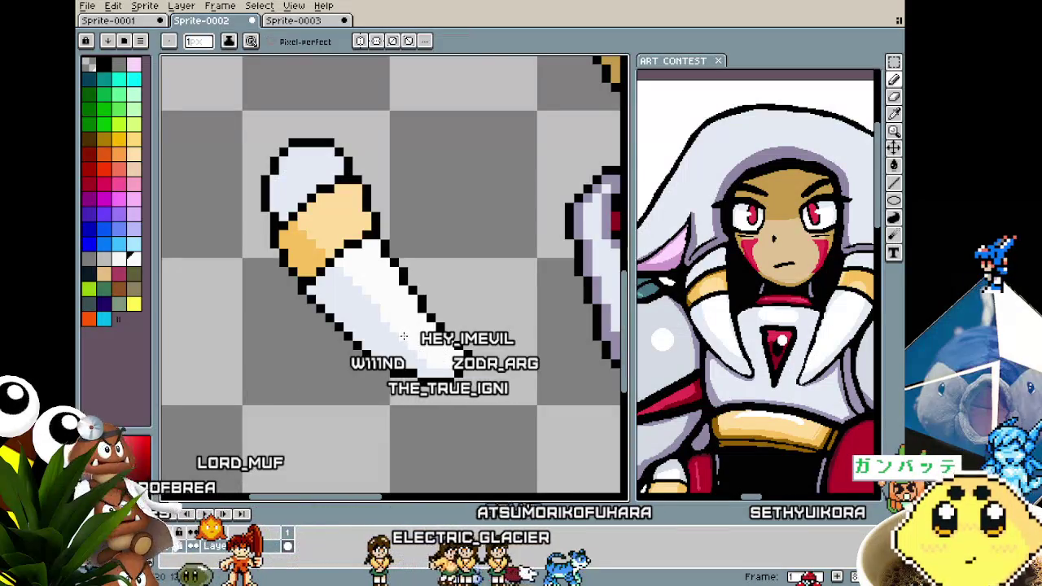
scroll(403, 335, "down", 2)
scroll(403, 335, "up", 1)
scroll(399, 342, "up", 2)
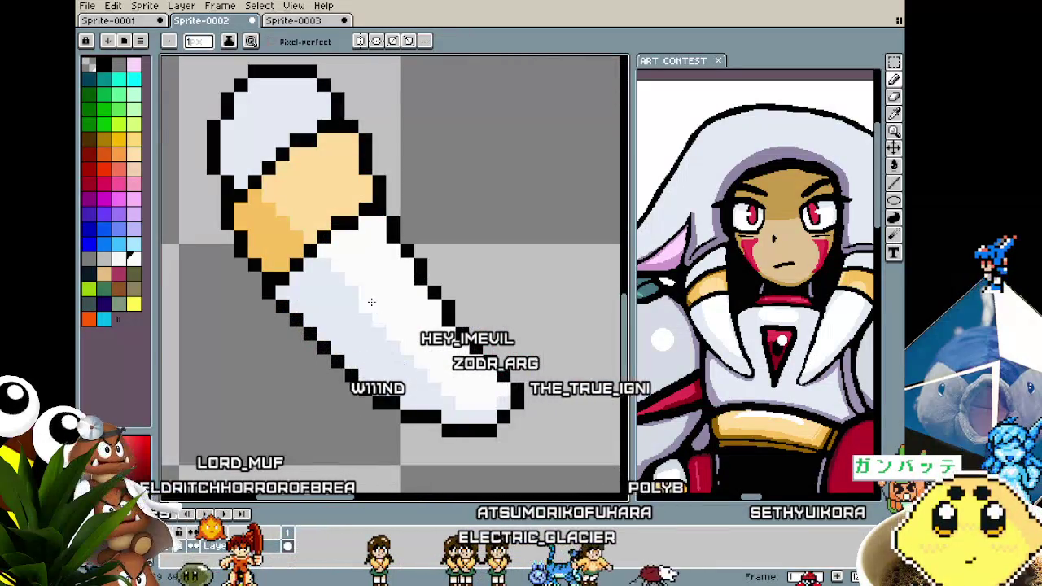
scroll(400, 363, "down", 2)
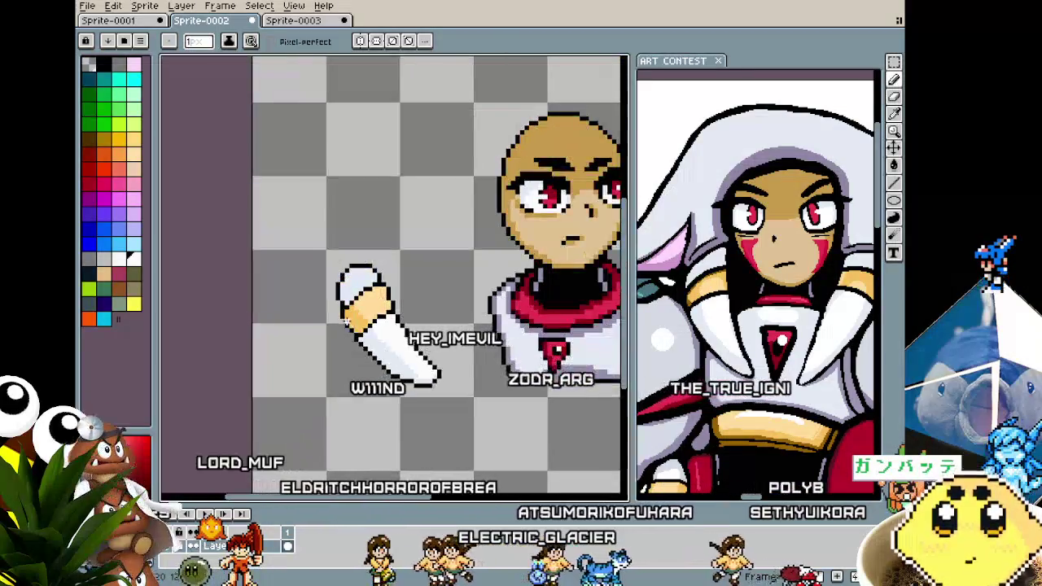
scroll(391, 342, "up", 2)
scroll(299, 275, "down", 1)
scroll(299, 275, "up", 1)
left_click(298, 276)
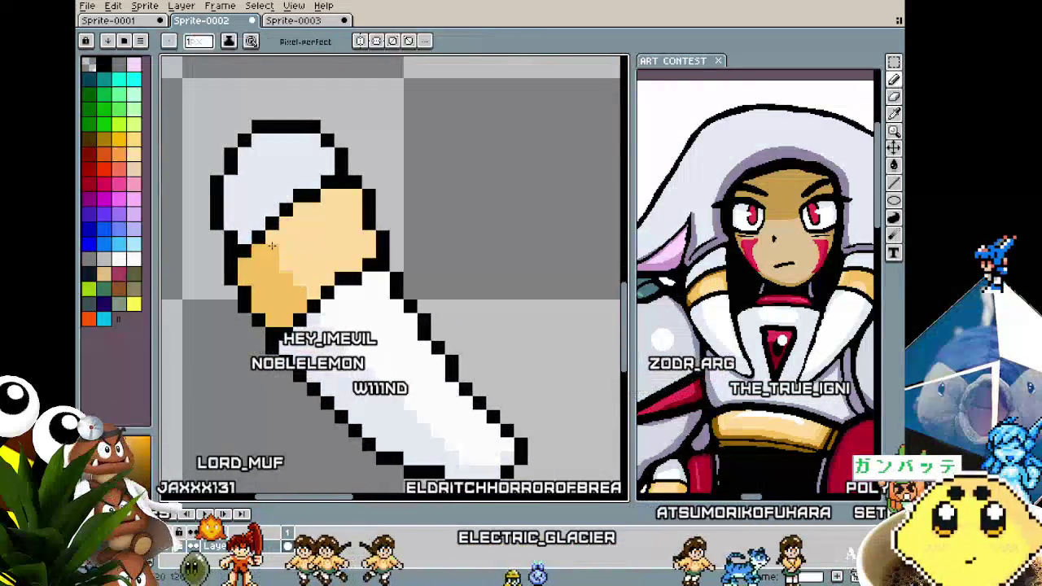
scroll(273, 260, "down", 2)
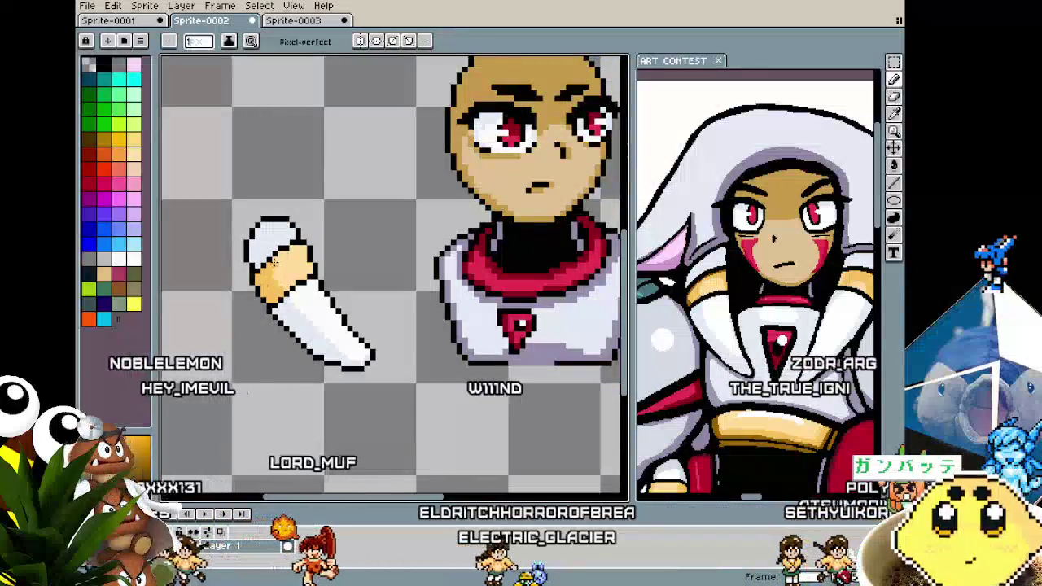
scroll(282, 290, "up", 2)
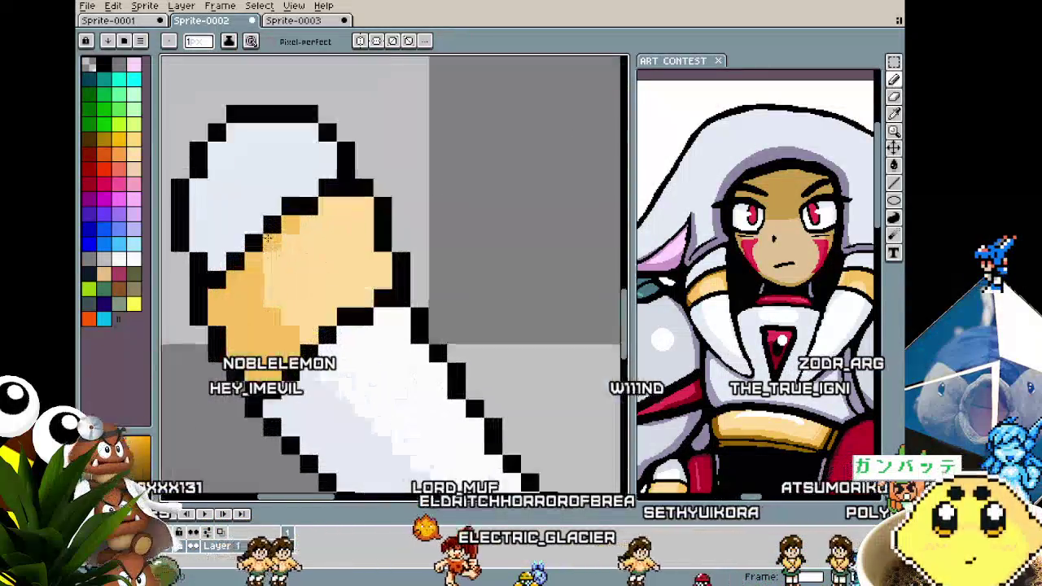
scroll(310, 192, "down", 2)
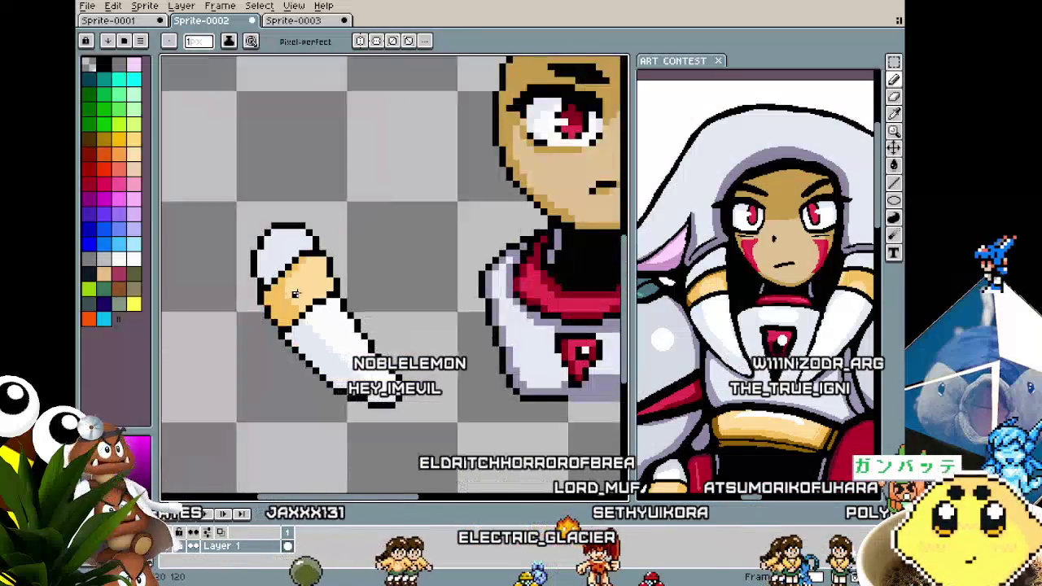
scroll(342, 189, "up", 2)
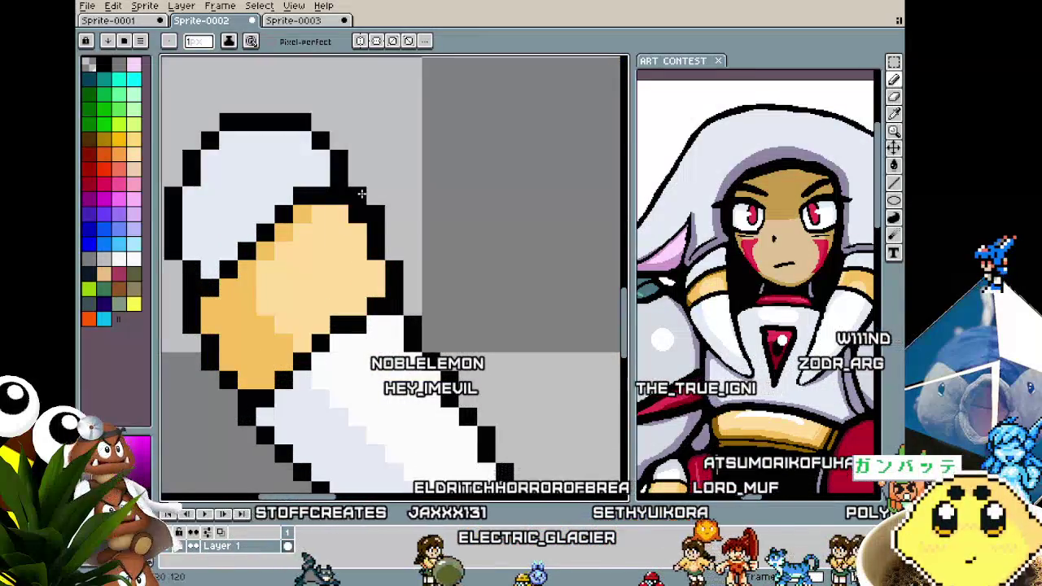
scroll(390, 350, "down", 2)
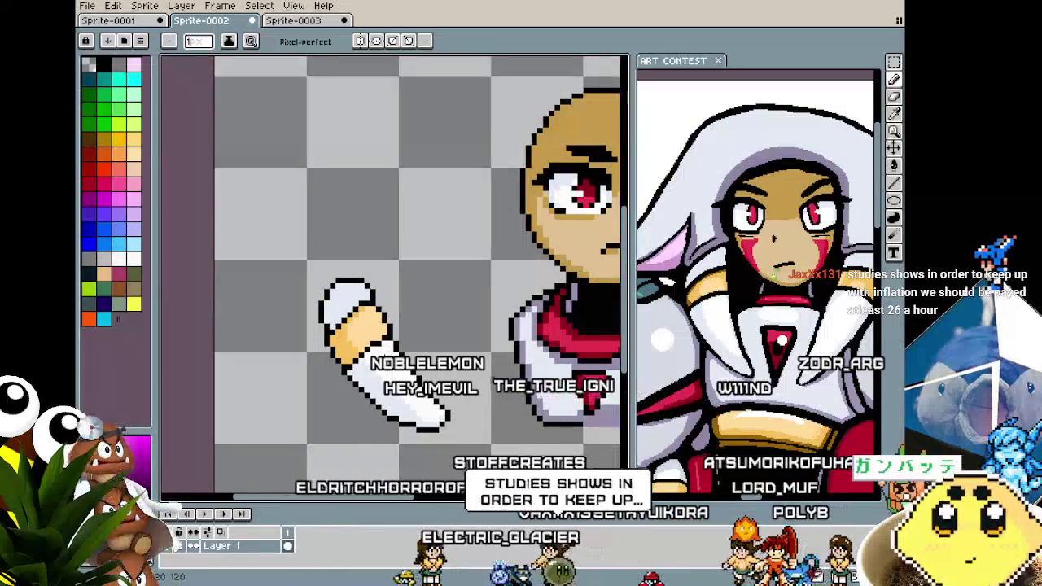
scroll(384, 367, "up", 1)
scroll(384, 366, "up", 1)
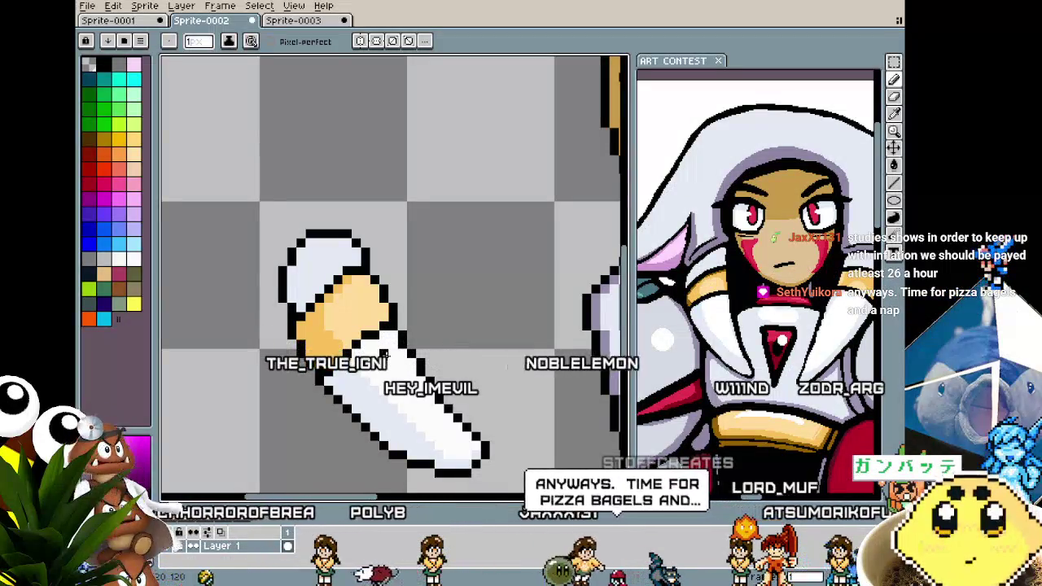
scroll(399, 277, "up", 1)
scroll(403, 270, "up", 1)
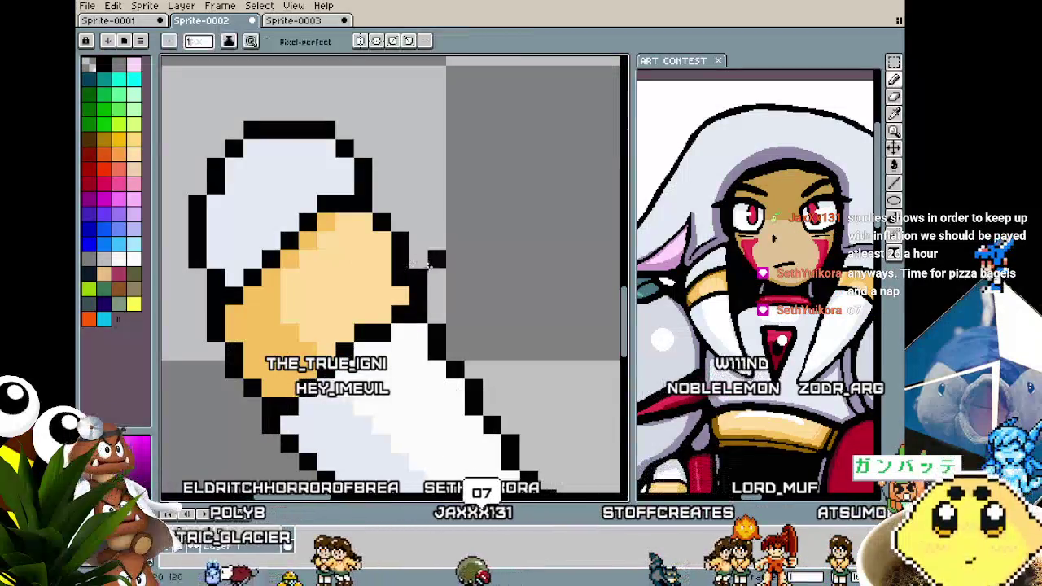
scroll(399, 304, "down", 2)
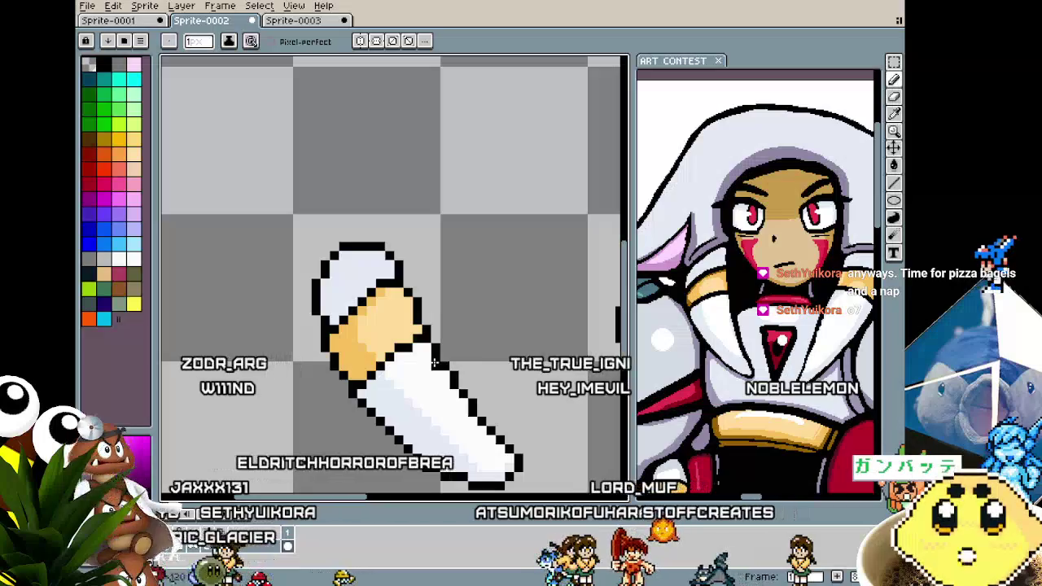
scroll(400, 350, "up", 1)
key("alt")
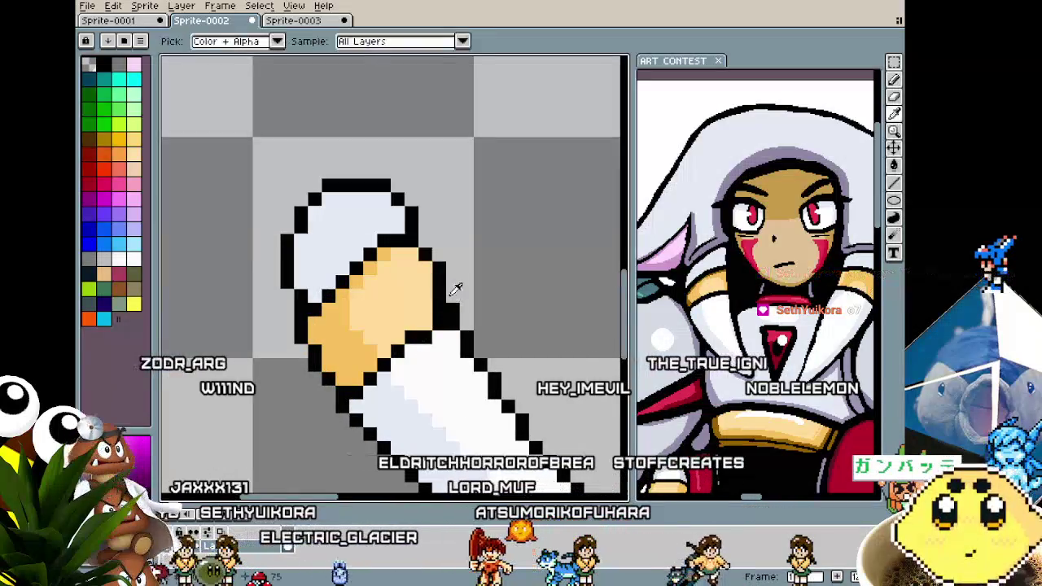
key("ctrl")
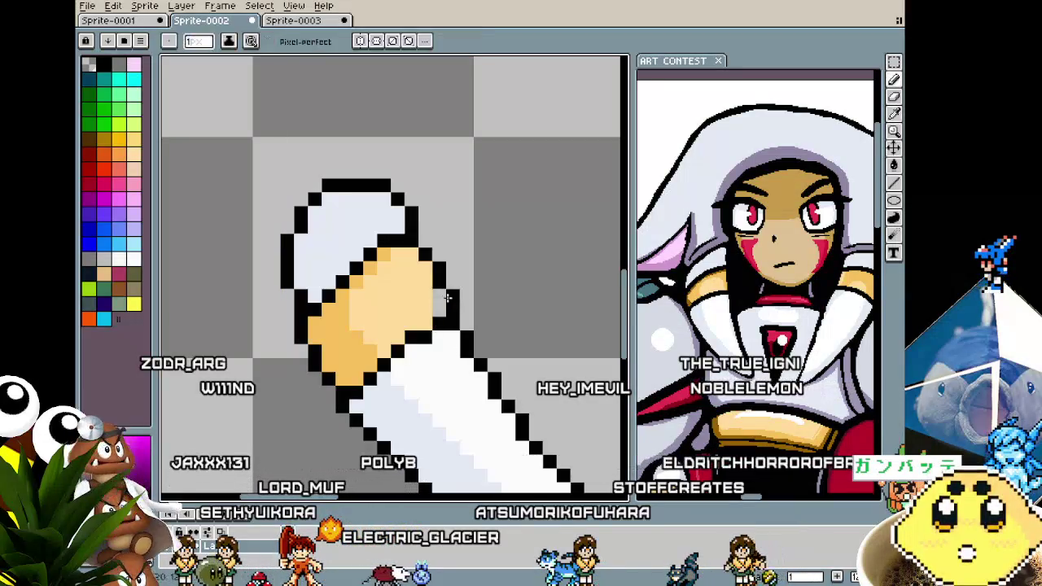
scroll(399, 313, "down", 2)
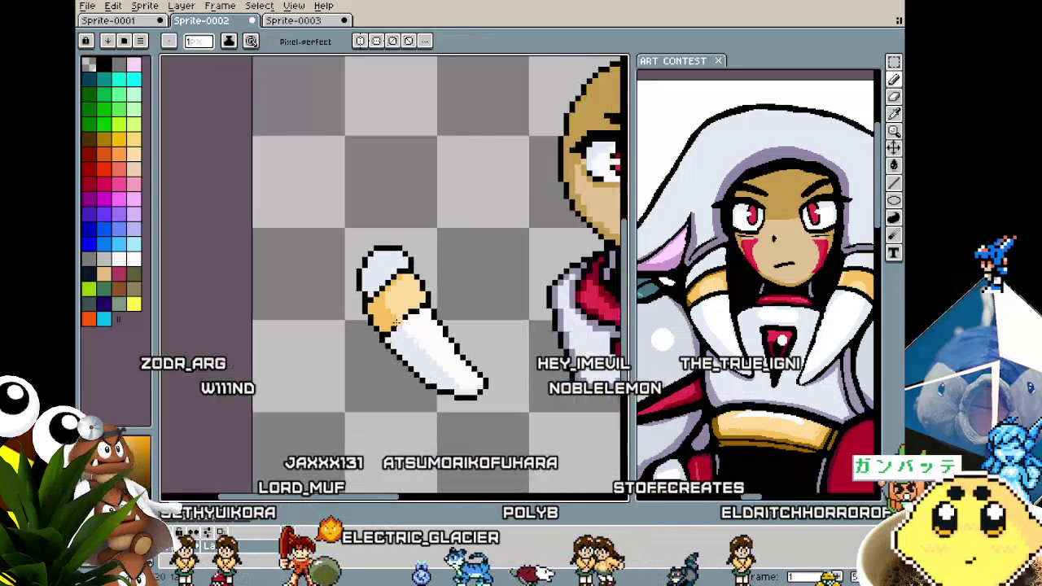
scroll(400, 313, "down", 1)
scroll(391, 303, "up", 1)
scroll(365, 368, "up", 2)
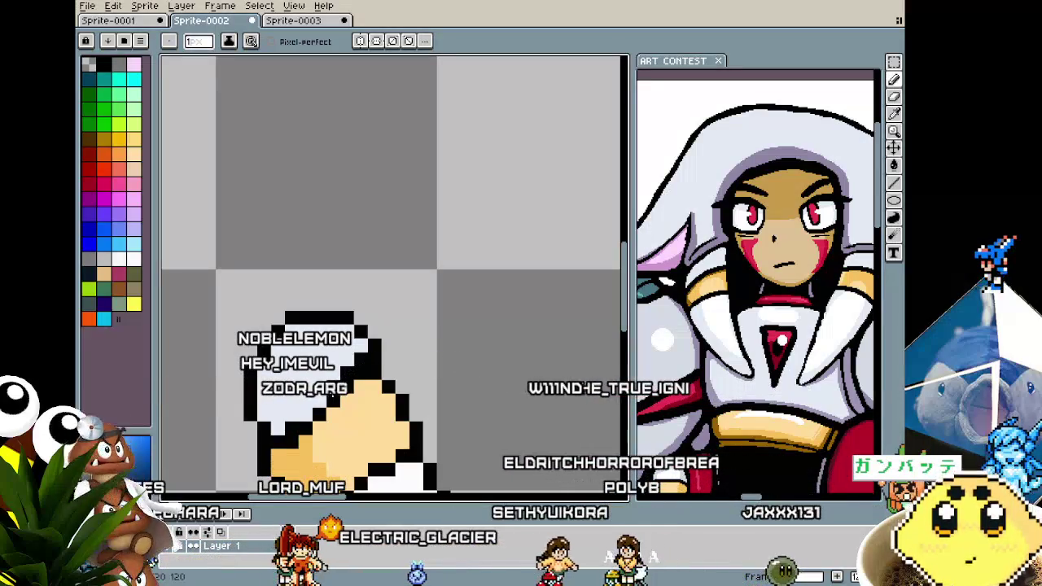
scroll(301, 417, "down", 3)
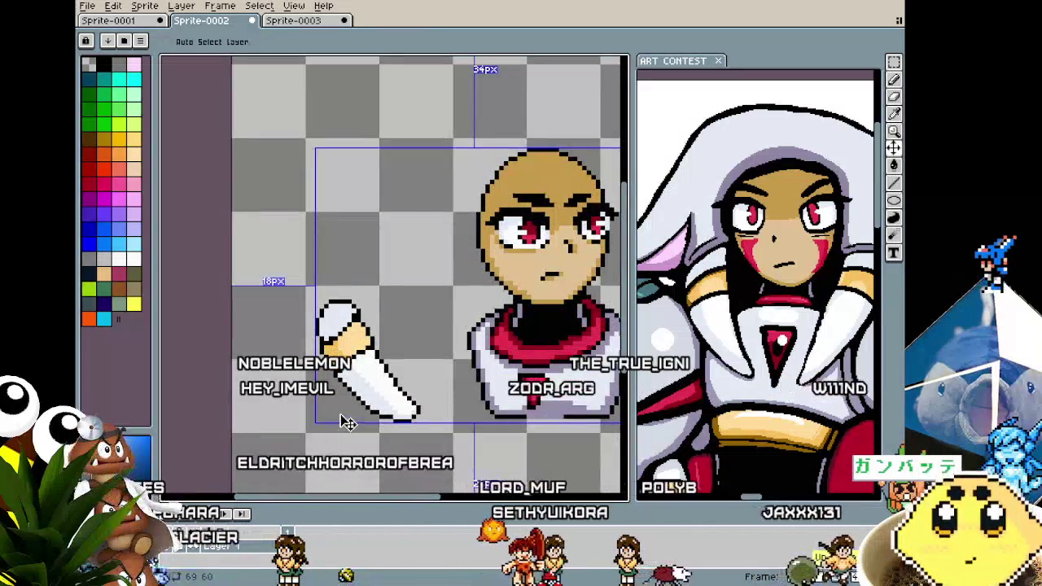
scroll(341, 362, "up", 1)
key("i")
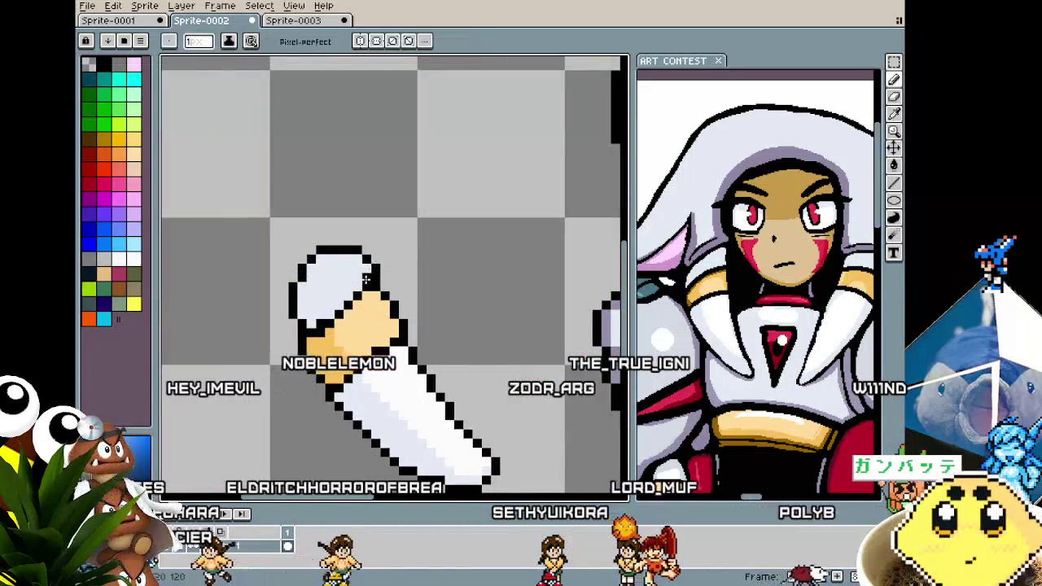
scroll(356, 378, "down", 2)
scroll(353, 327, "up", 3)
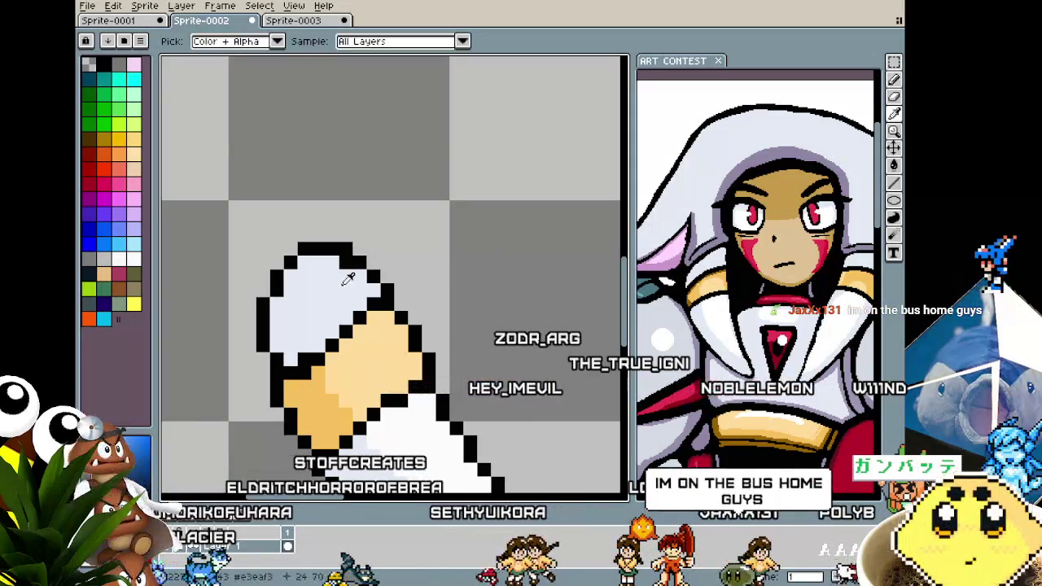
scroll(297, 378, "down", 1)
scroll(293, 376, "up", 2)
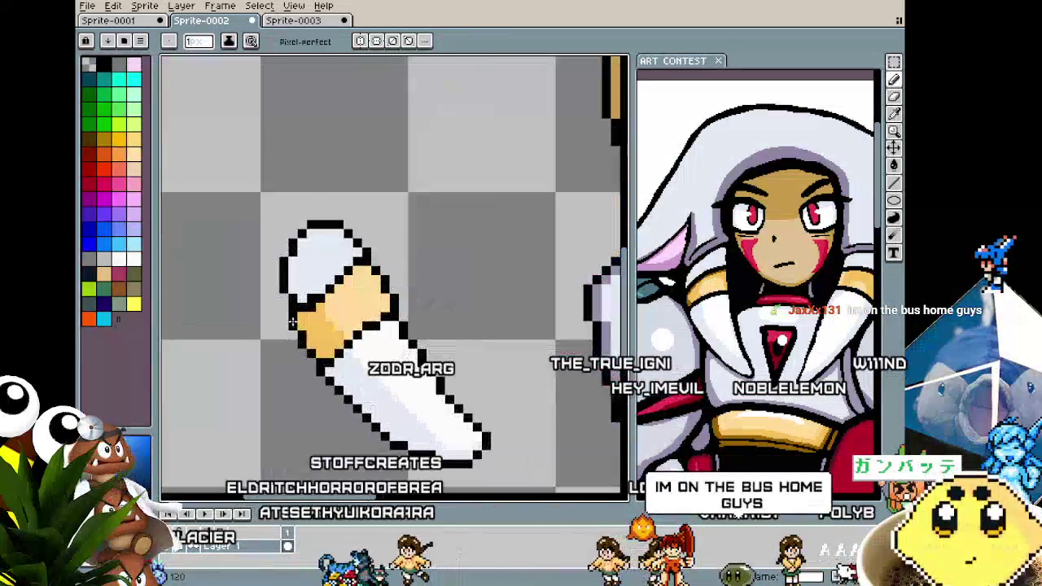
key("b")
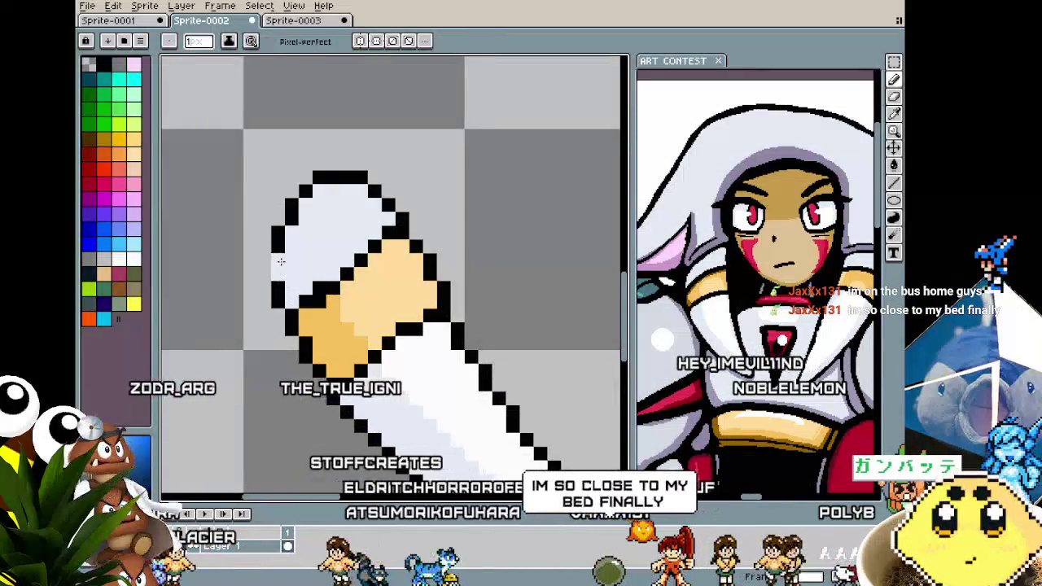
scroll(280, 260, "down", 3)
scroll(259, 325, "up", 2)
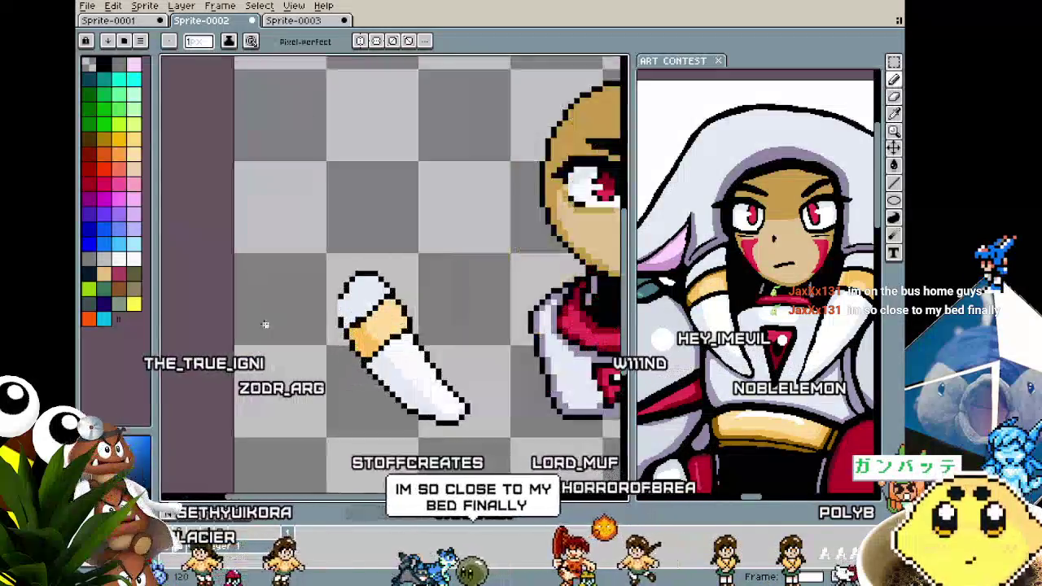
scroll(259, 325, "up", 2)
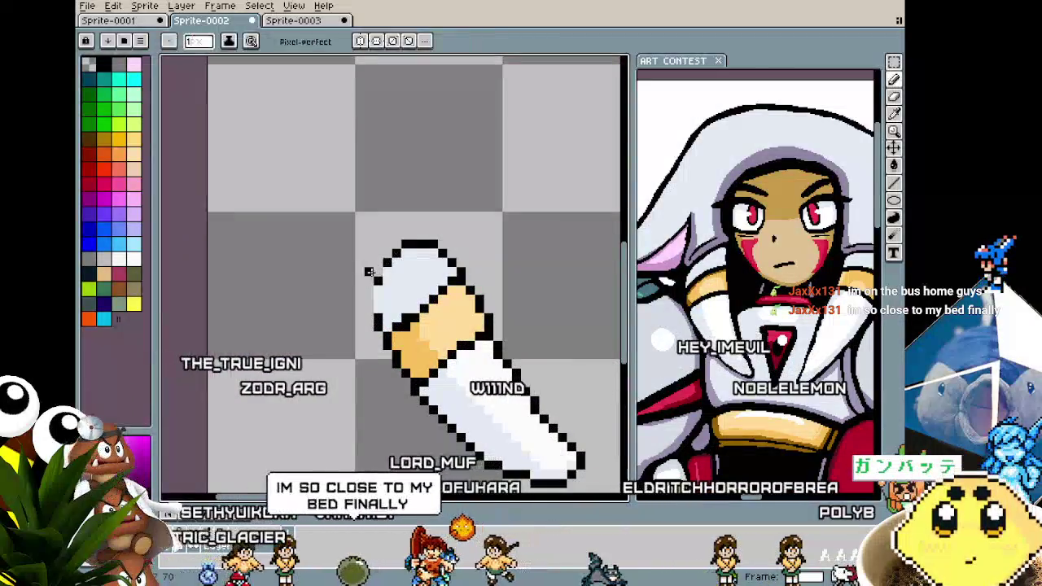
scroll(369, 271, "down", 1)
scroll(370, 342, "down", 1)
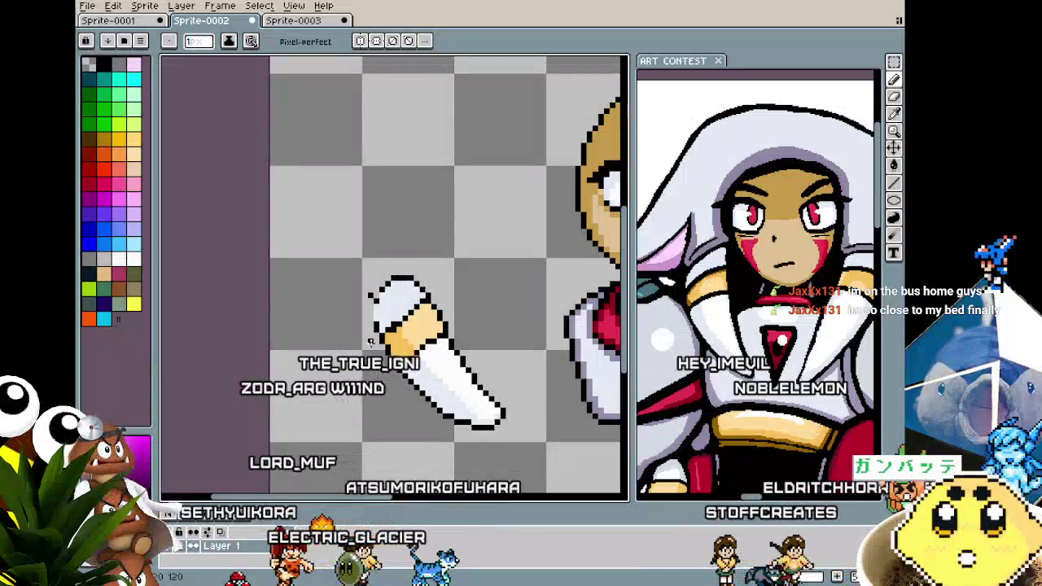
scroll(358, 237, "up", 1)
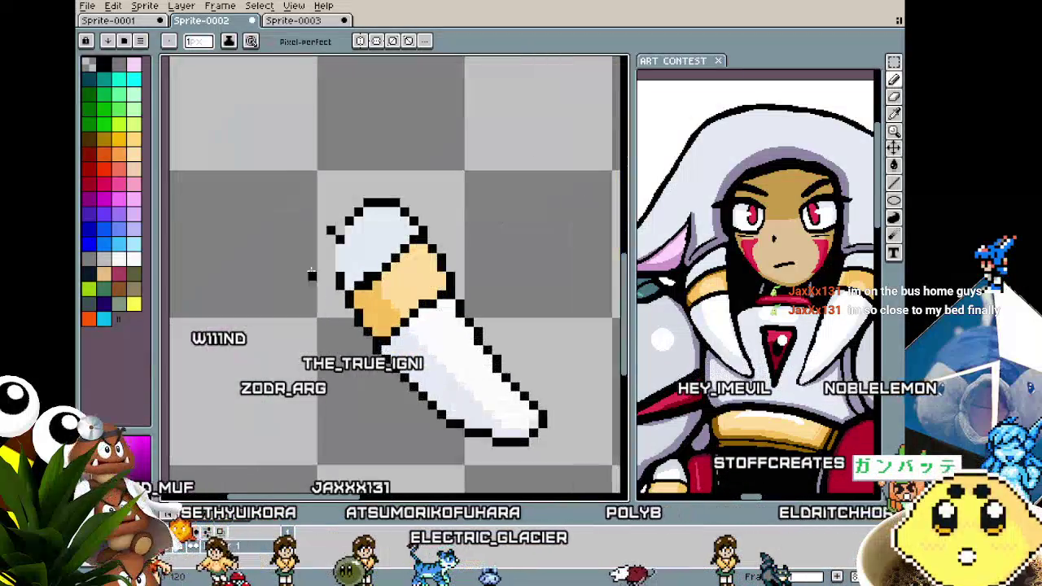
scroll(337, 214, "up", 1)
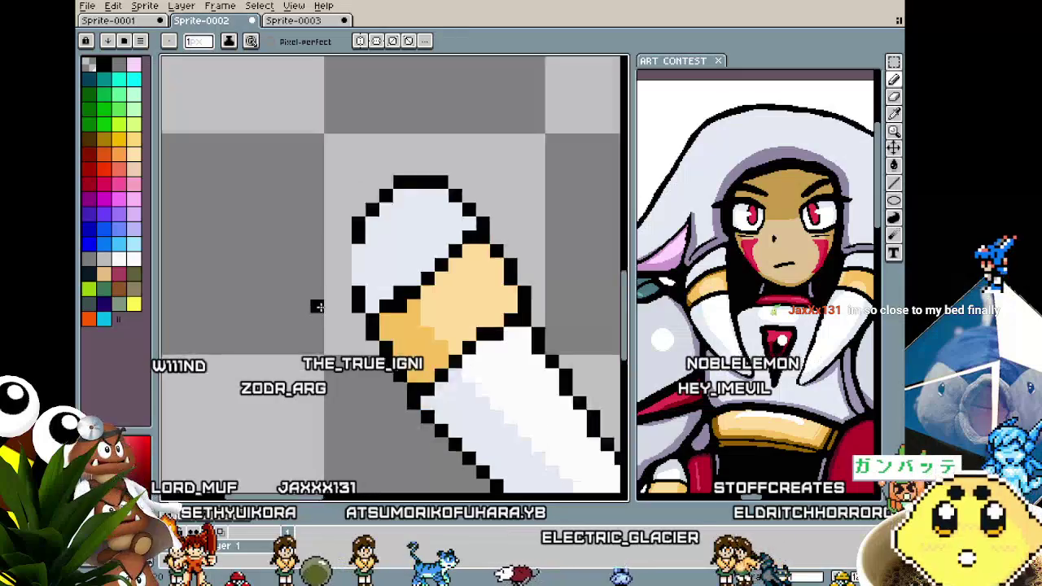
scroll(350, 237, "down", 1)
scroll(330, 276, "up", 1)
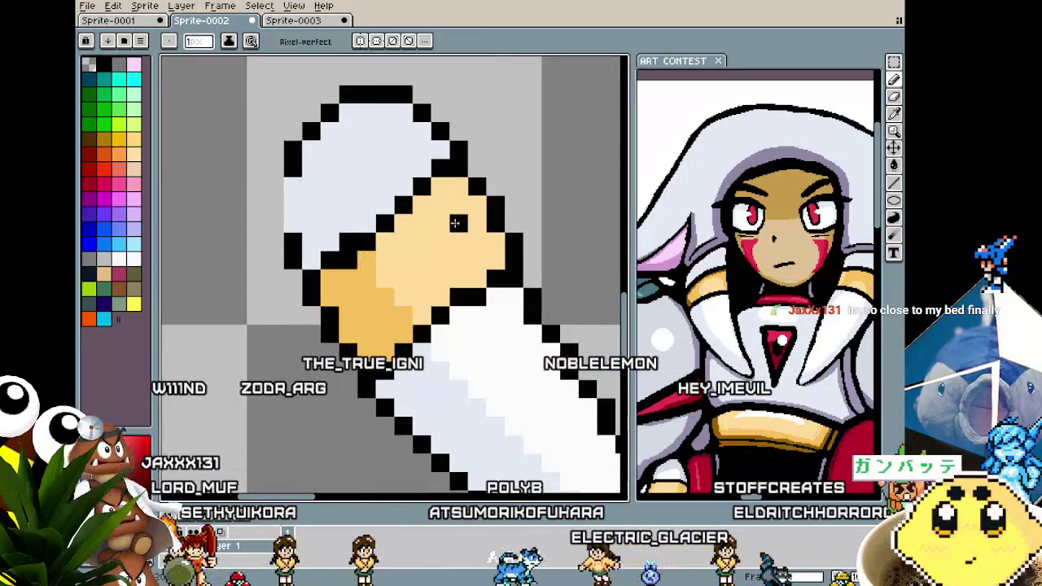
left_click_drag(460, 221, 423, 231)
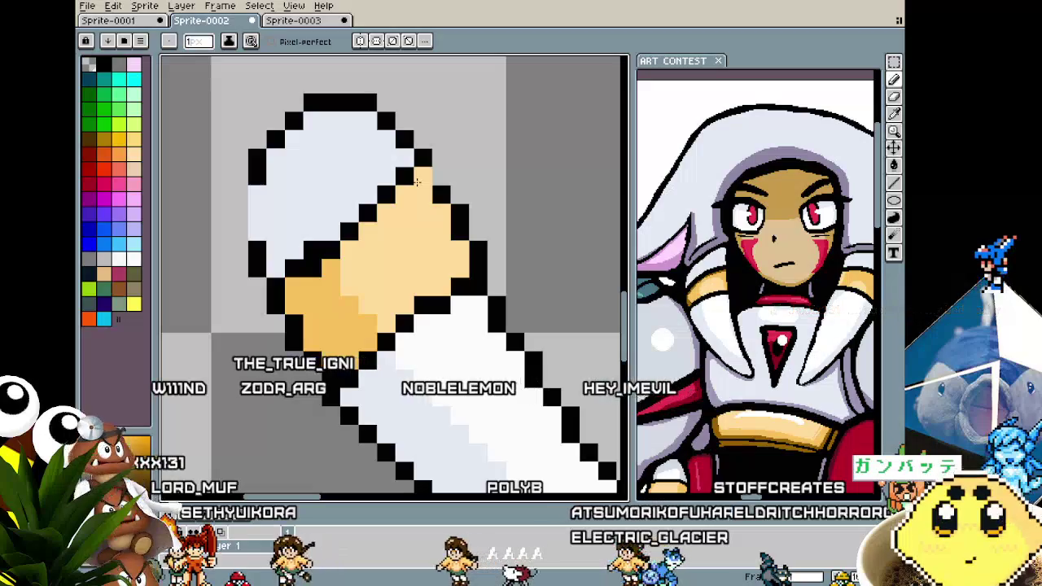
left_click_drag(465, 214, 442, 214)
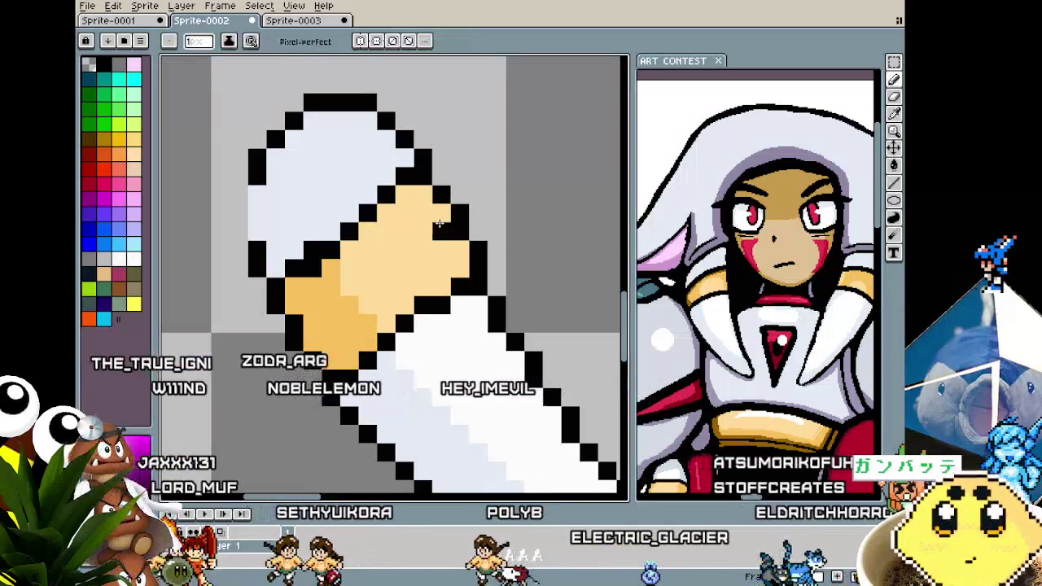
scroll(312, 371, "down", 2)
scroll(312, 371, "down", 1)
scroll(342, 375, "up", 1)
scroll(375, 407, "up", 2)
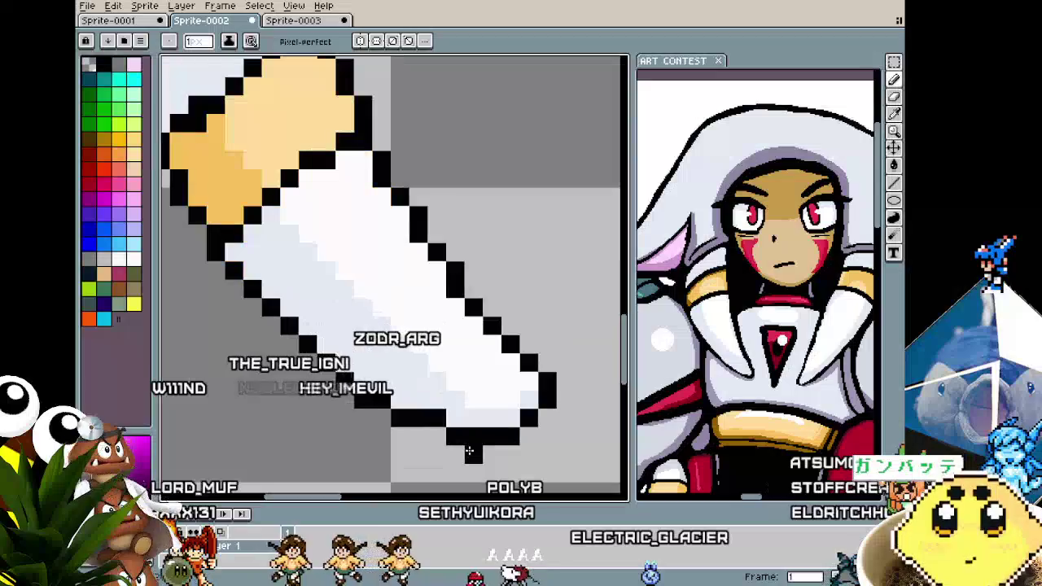
scroll(408, 447, "up", 1)
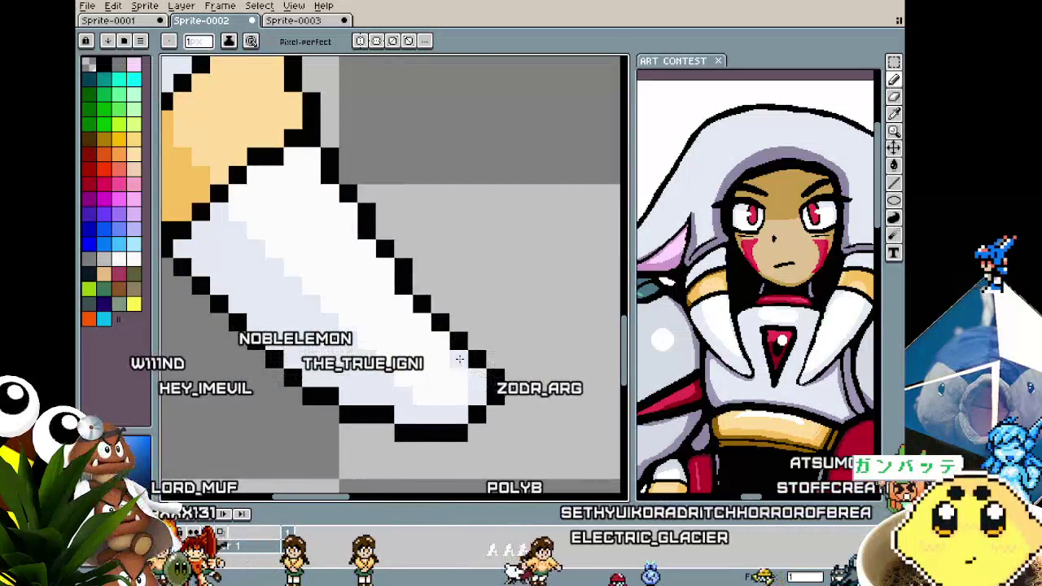
scroll(459, 359, "down", 1)
scroll(459, 359, "down", 1)
scroll(472, 383, "up", 1)
scroll(485, 401, "up", 1)
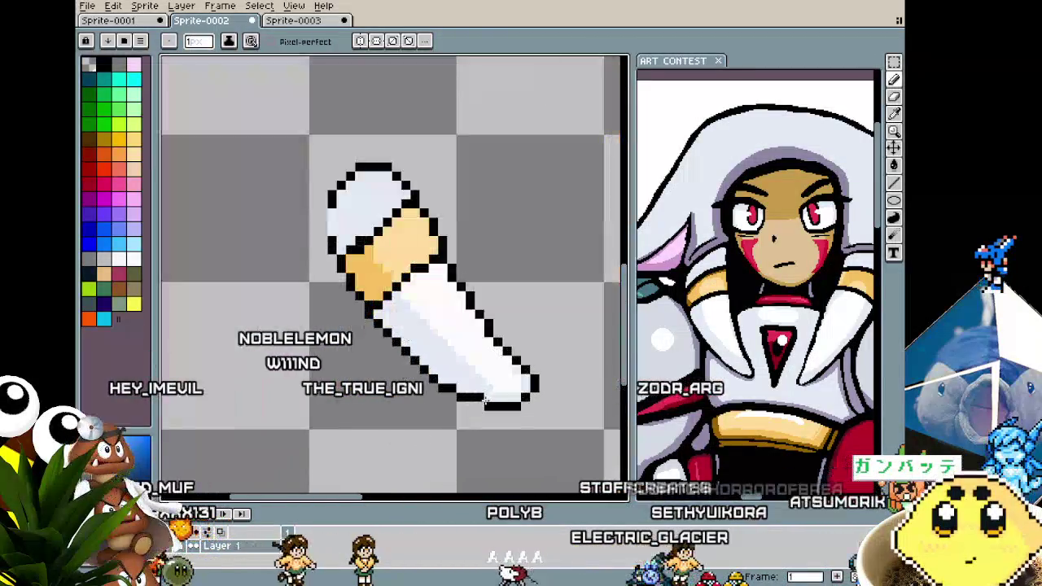
scroll(446, 456, "down", 2)
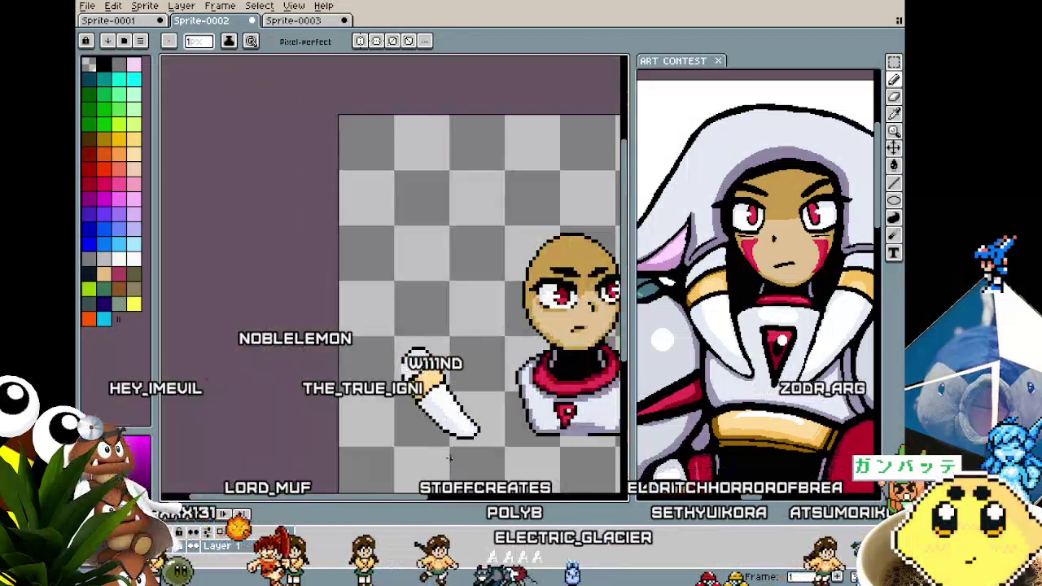
scroll(446, 456, "up", 1)
scroll(414, 407, "up", 1)
scroll(412, 363, "up", 1)
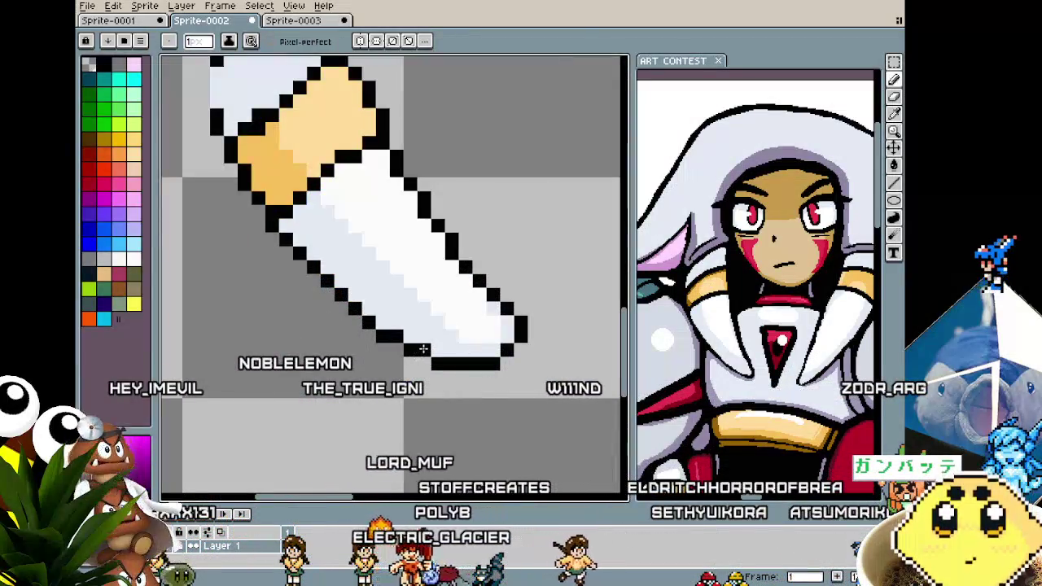
scroll(423, 348, "down", 1)
scroll(307, 302, "up", 1)
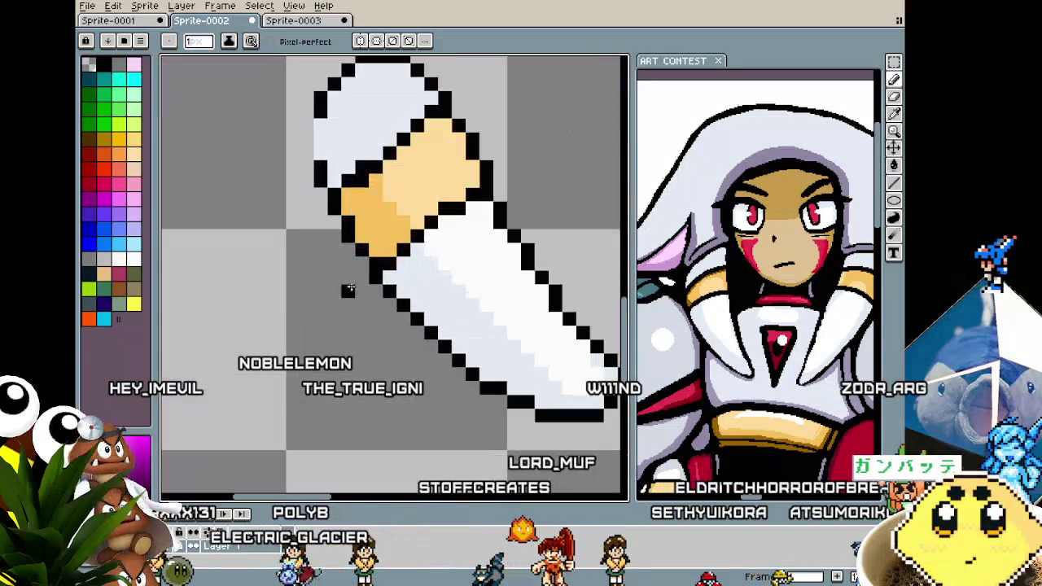
left_click(362, 301)
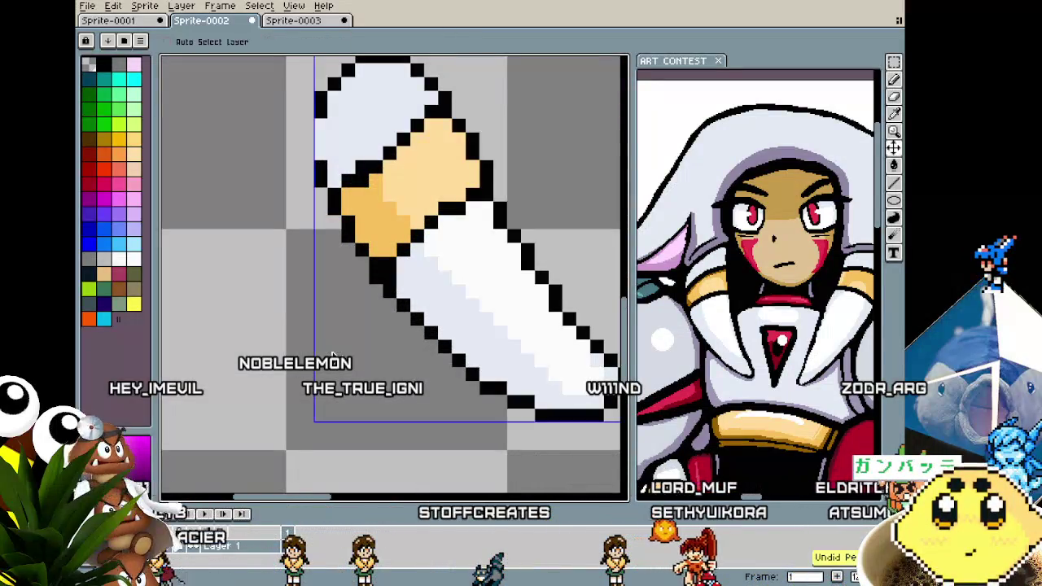
Zoom in and switch to moving the arm layer's contents.
scroll(333, 349, "down", 2)
scroll(298, 263, "up", 1)
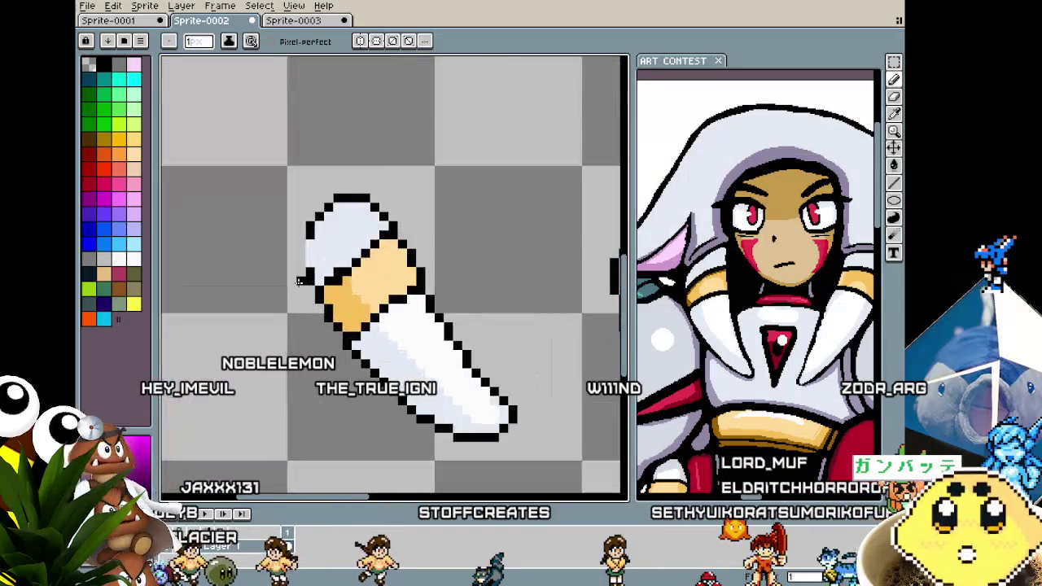
scroll(298, 263, "up", 1)
key("ctrl")
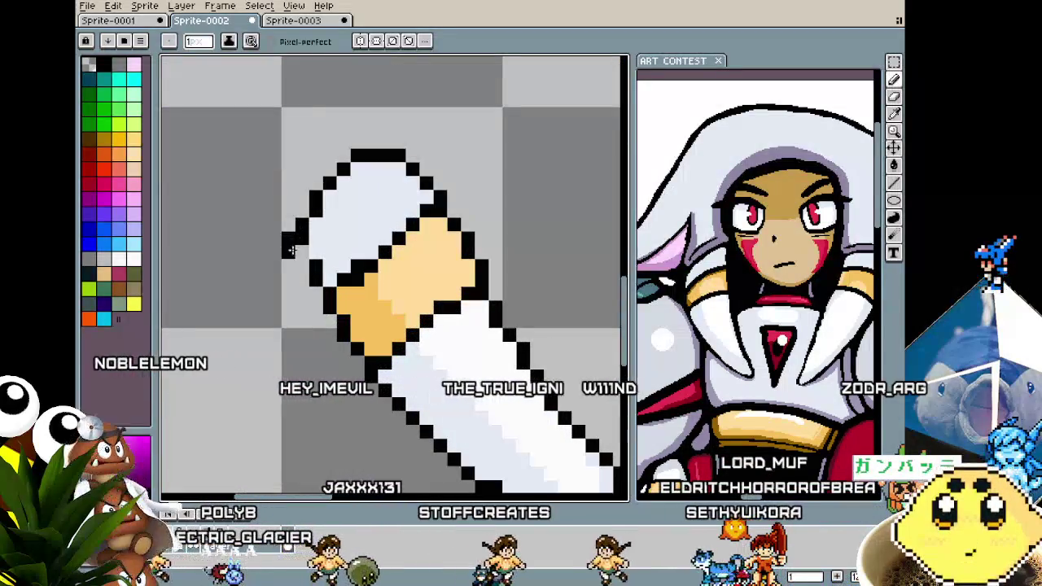
scroll(284, 418, "down", 5)
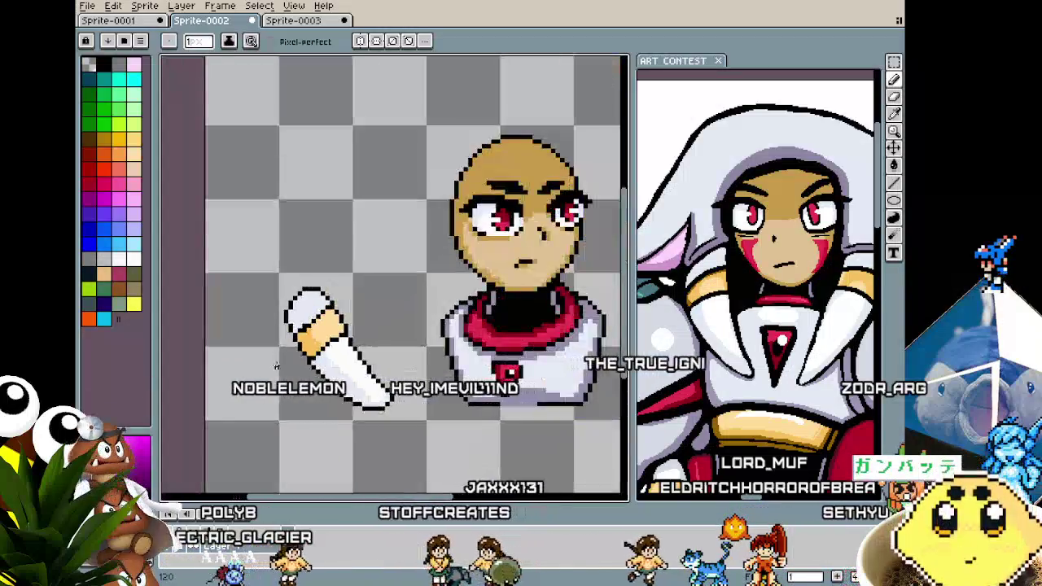
scroll(284, 418, "down", 1)
scroll(297, 342, "up", 2)
scroll(308, 281, "up", 1)
key("ctrl")
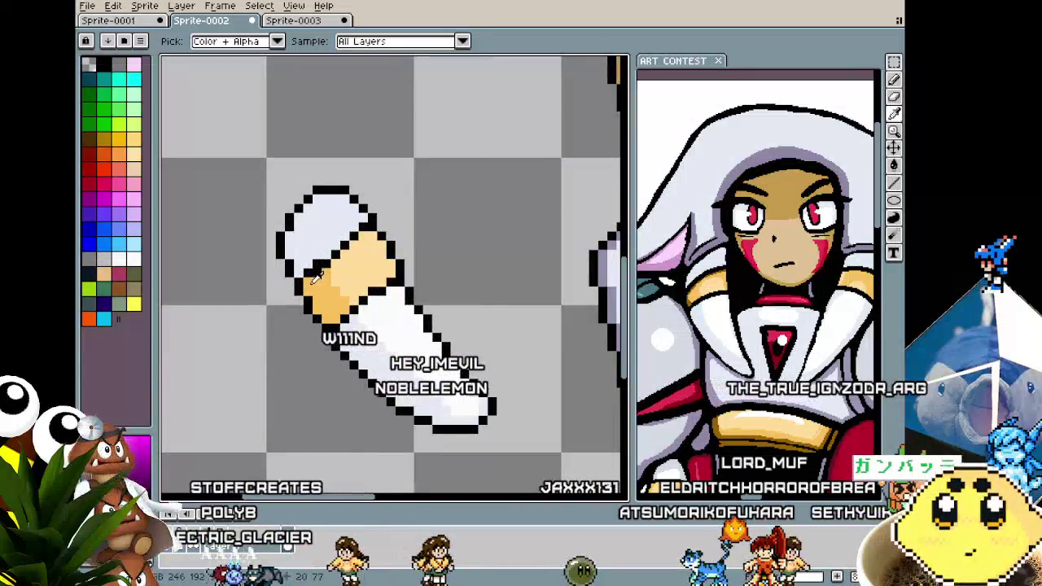
key("ctrl")
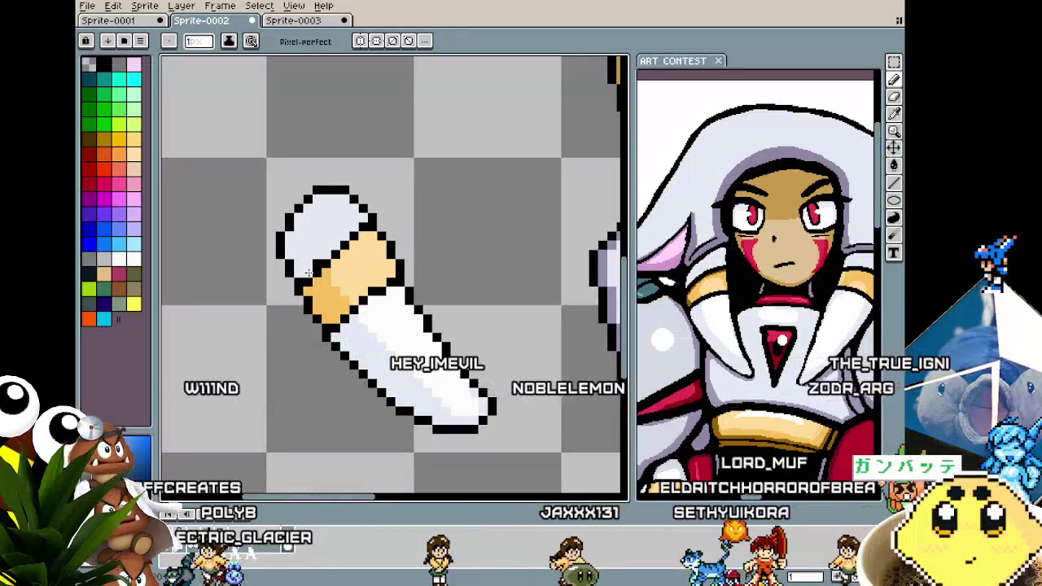
key("ctrl")
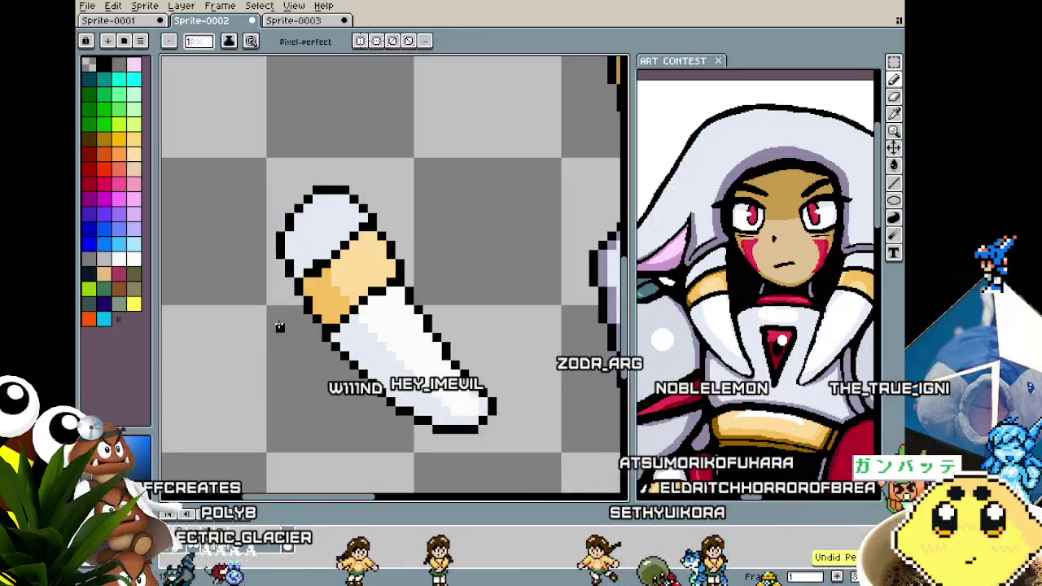
Nudge the loose sleeved arm one pixel to the right and inspect it.
key("ctrl+z")
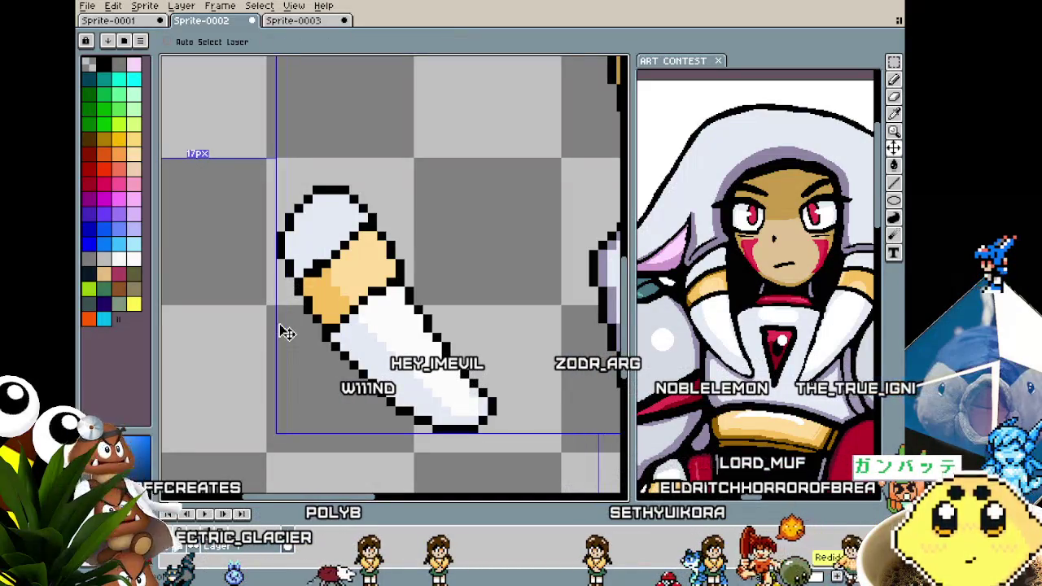
scroll(289, 331, "up", 1)
scroll(293, 330, "down", 2)
scroll(299, 328, "up", 1)
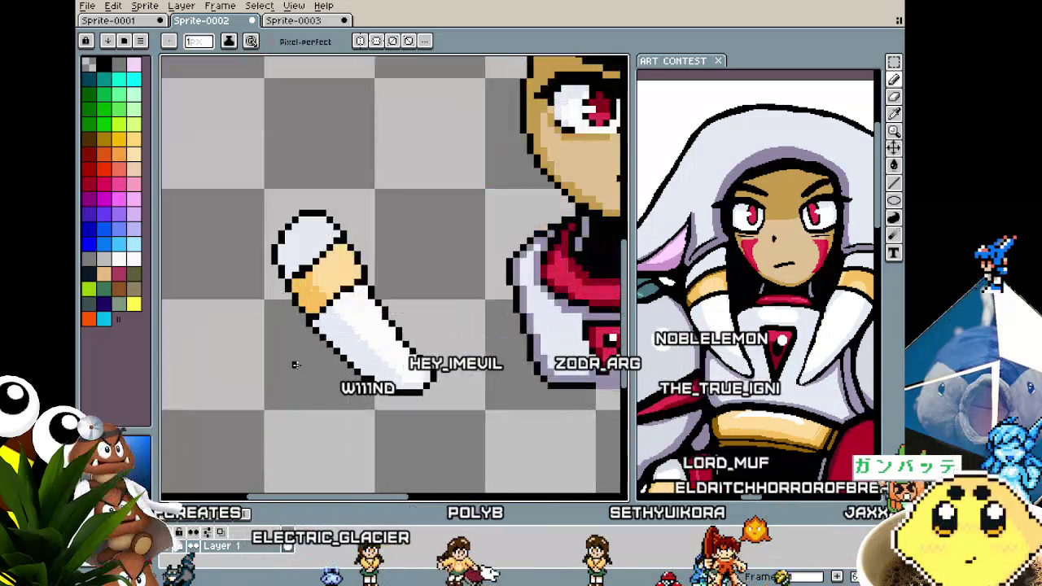
scroll(304, 327, "up", 1)
scroll(304, 325, "down", 2)
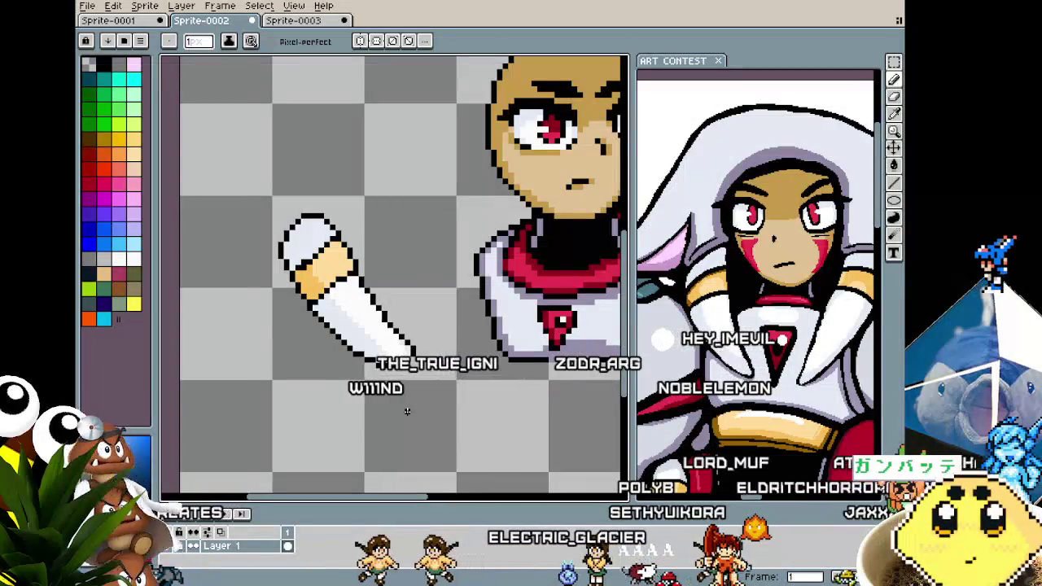
scroll(396, 321, "up", 1)
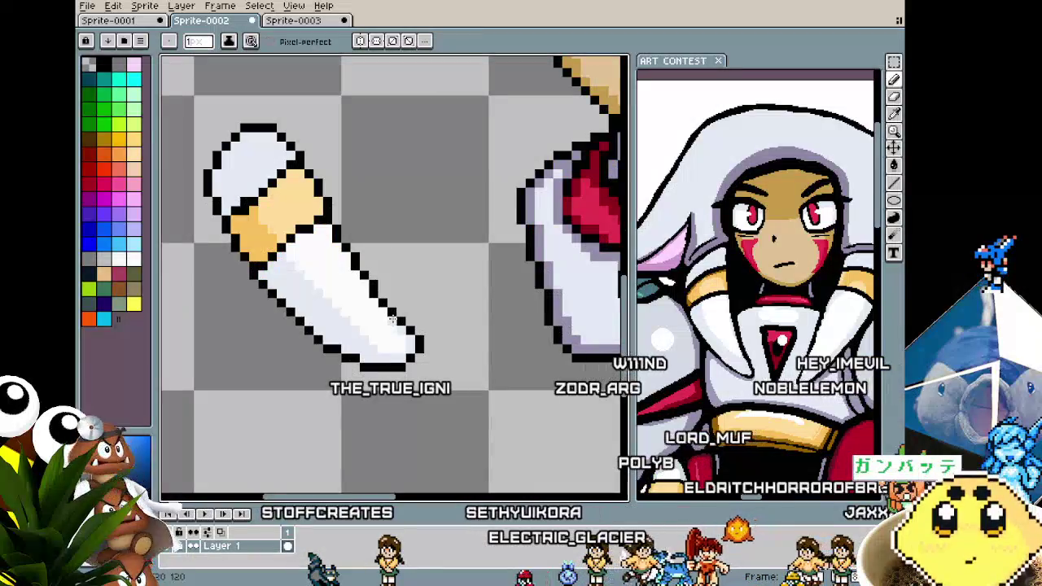
scroll(372, 399, "down", 1)
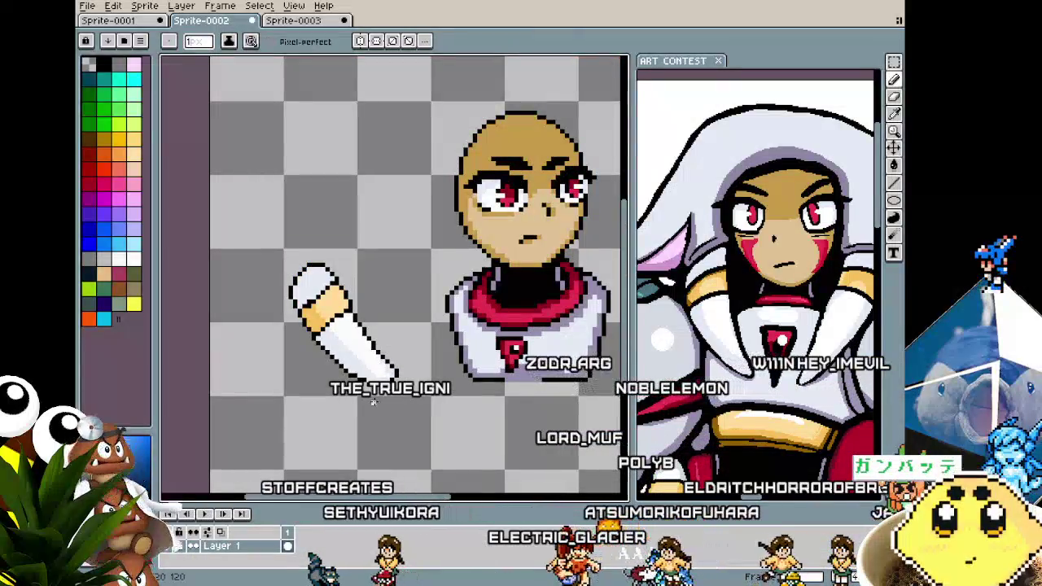
scroll(368, 310, "up", 1)
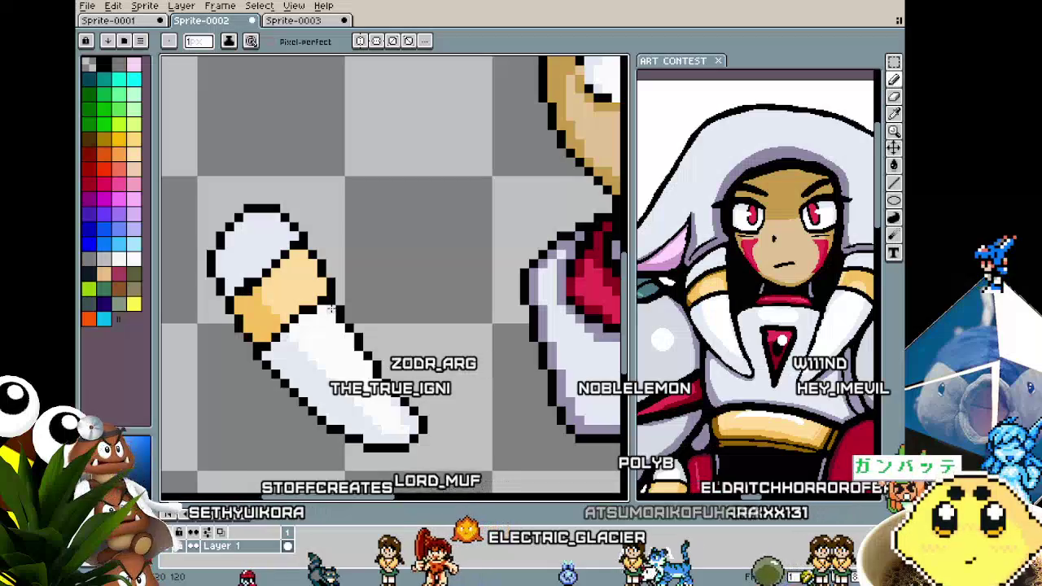
scroll(341, 371, "down", 1)
scroll(342, 358, "up", 1)
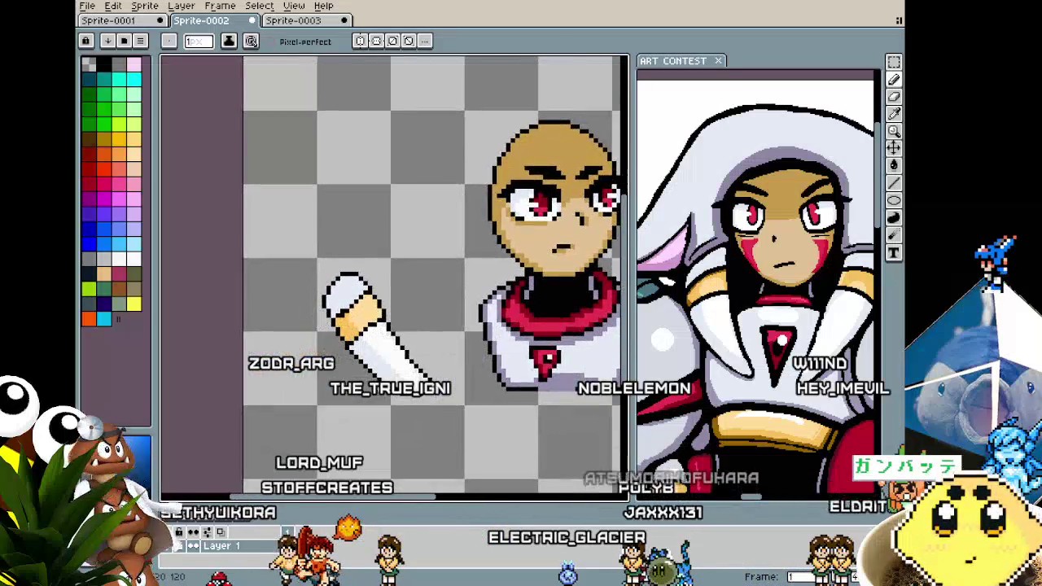
scroll(358, 310, "up", 1)
scroll(384, 238, "up", 1)
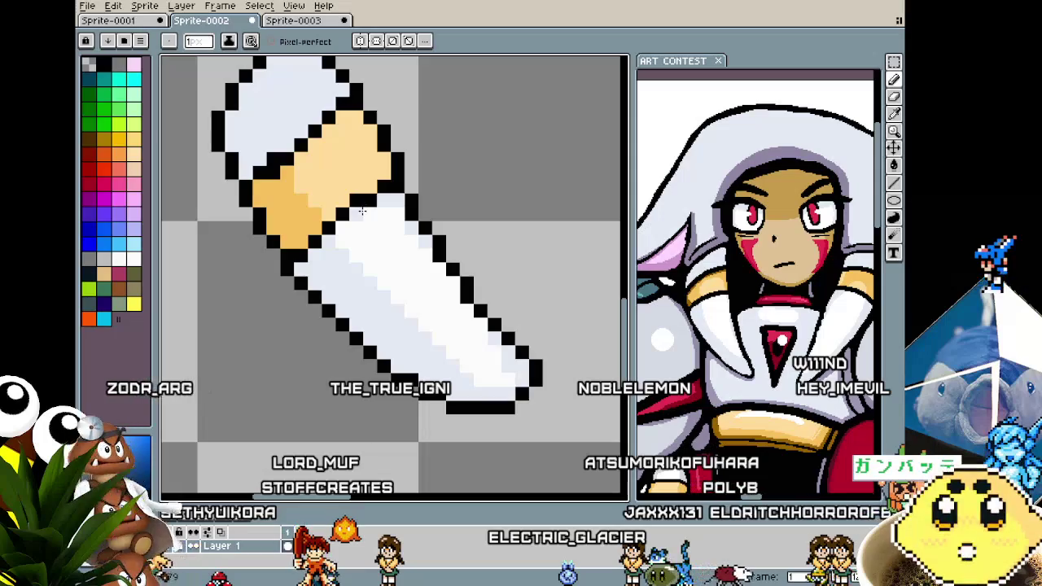
scroll(345, 226, "down", 3)
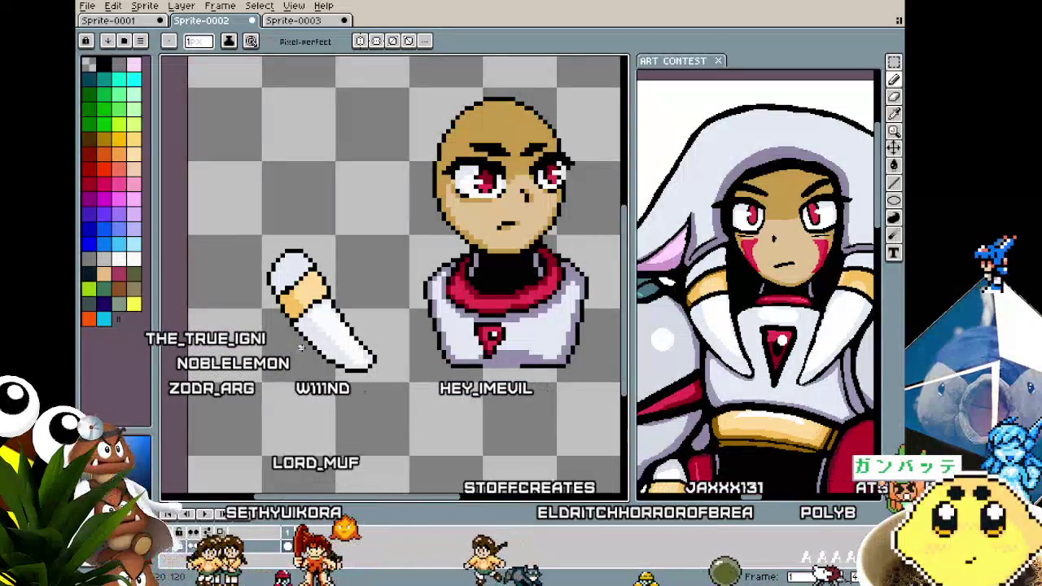
Paint one outline pixel orange to widen the hand.
scroll(275, 298, "up", 3)
scroll(276, 298, "up", 2)
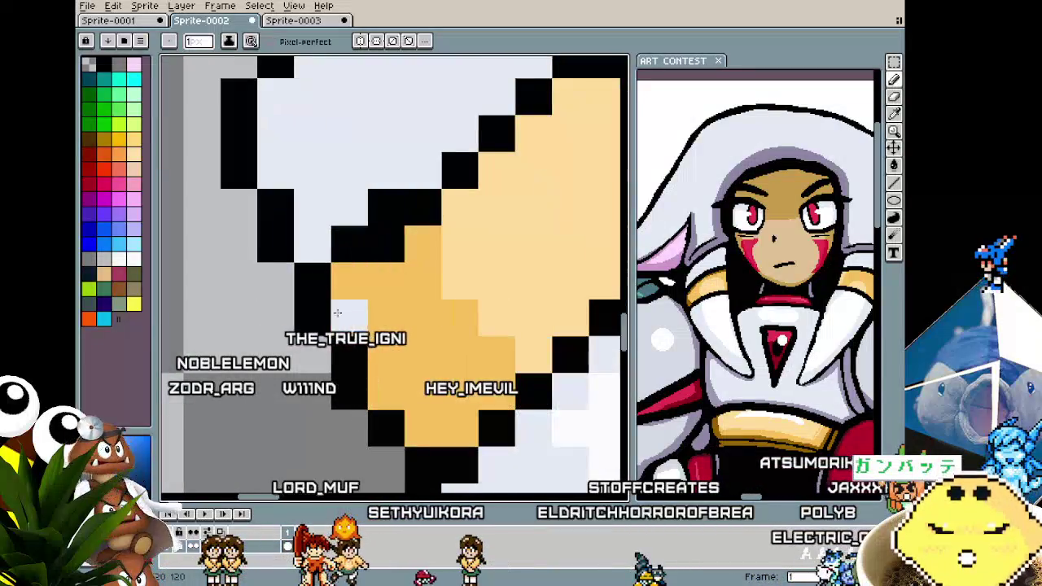
left_click(382, 259)
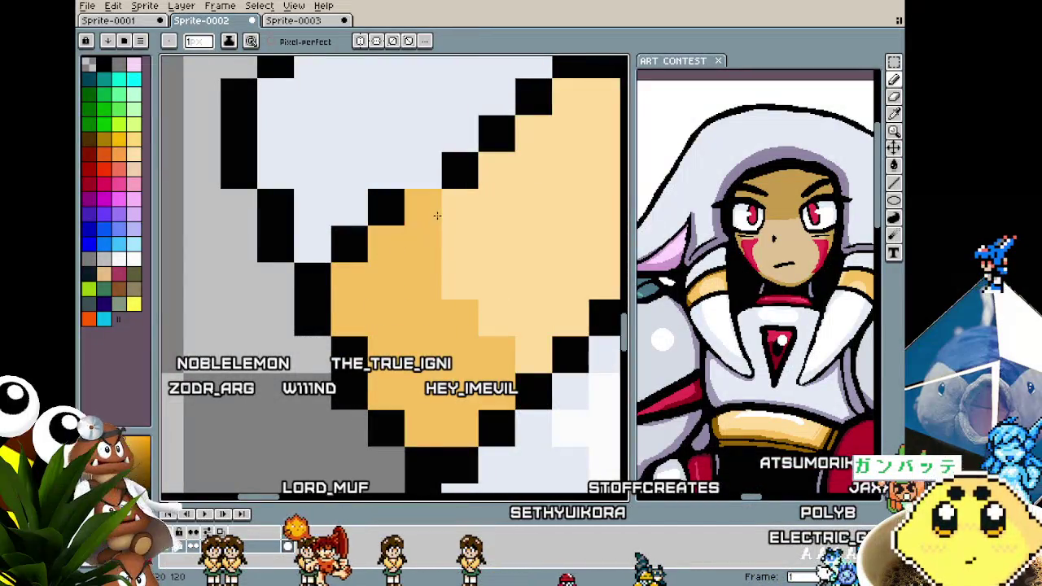
scroll(454, 188, "down", 3)
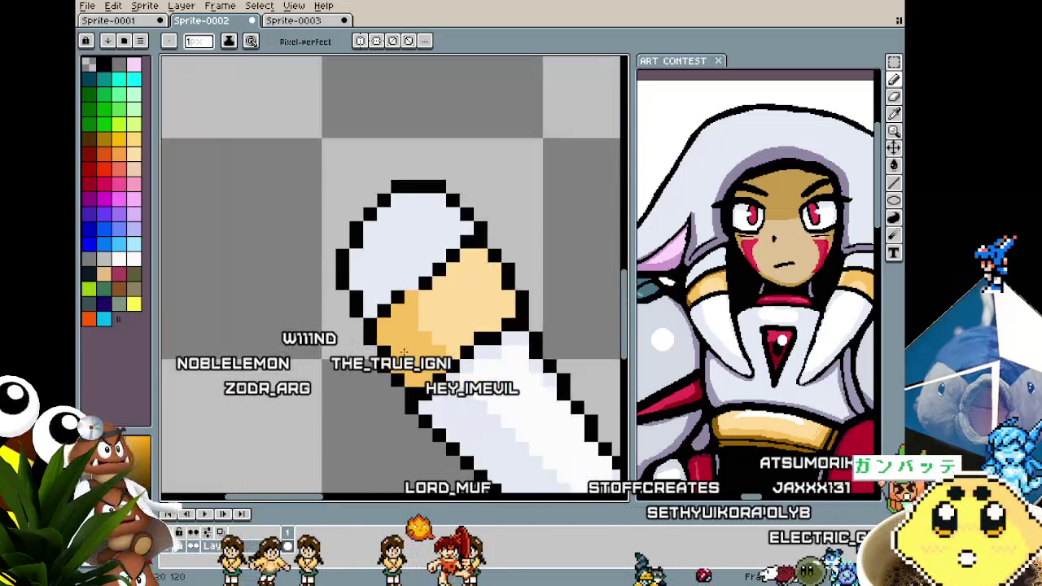
scroll(440, 269, "down", 1)
scroll(440, 285, "up", 1)
key("i")
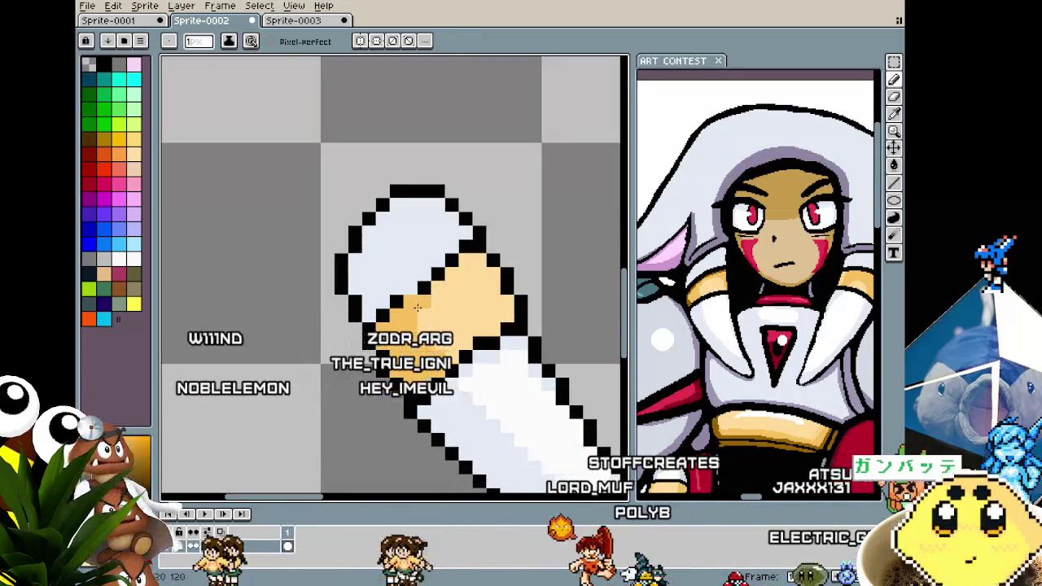
key("b")
scroll(369, 399, "down", 2)
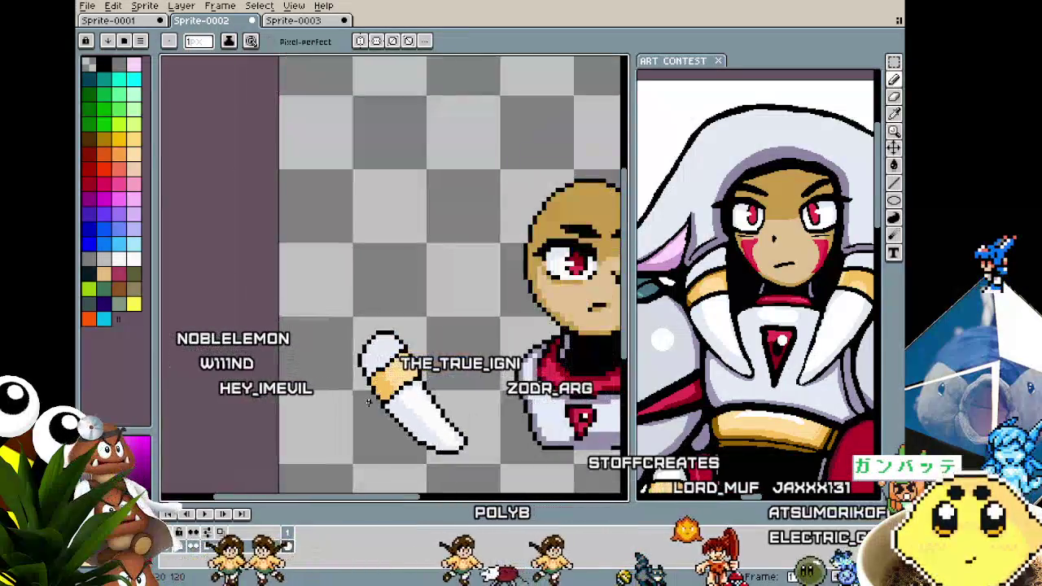
scroll(370, 350, "up", 2)
scroll(375, 301, "up", 1)
Shift the hand's diagonal outline over by one pixel.
left_click(340, 321)
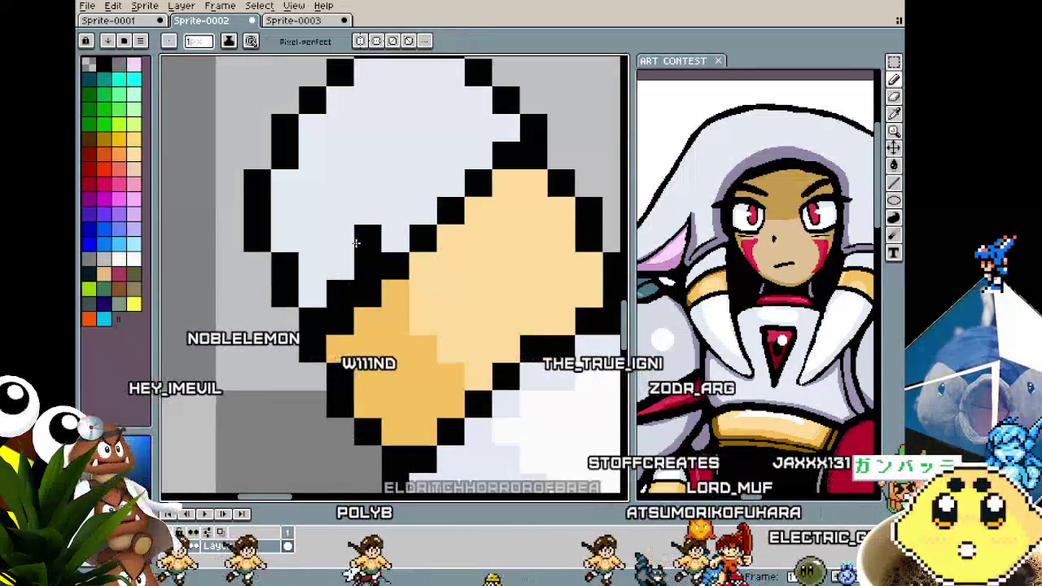
left_click_drag(368, 267, 340, 294)
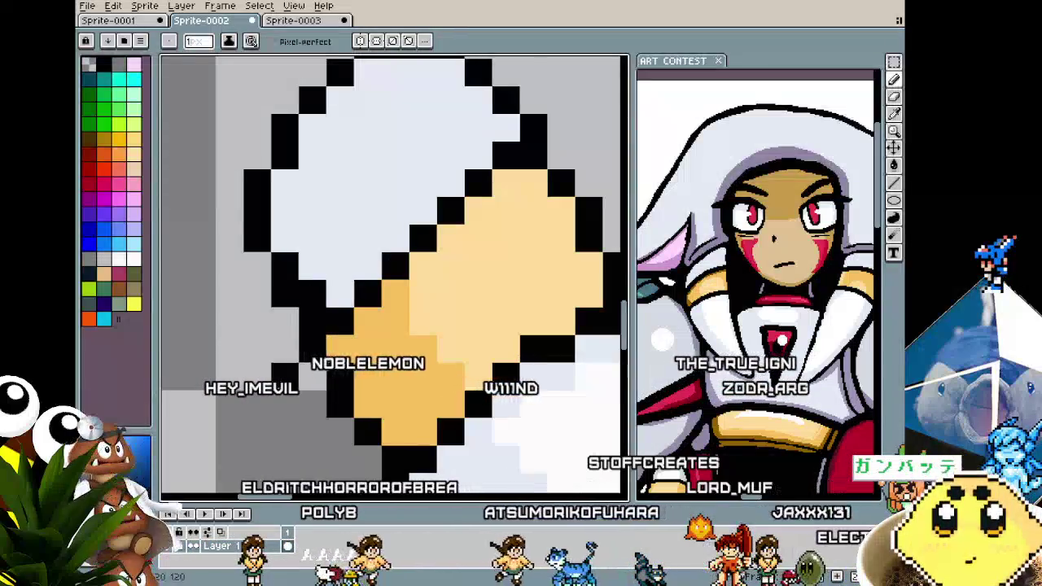
scroll(297, 291, "down", 3)
scroll(277, 391, "up", 1)
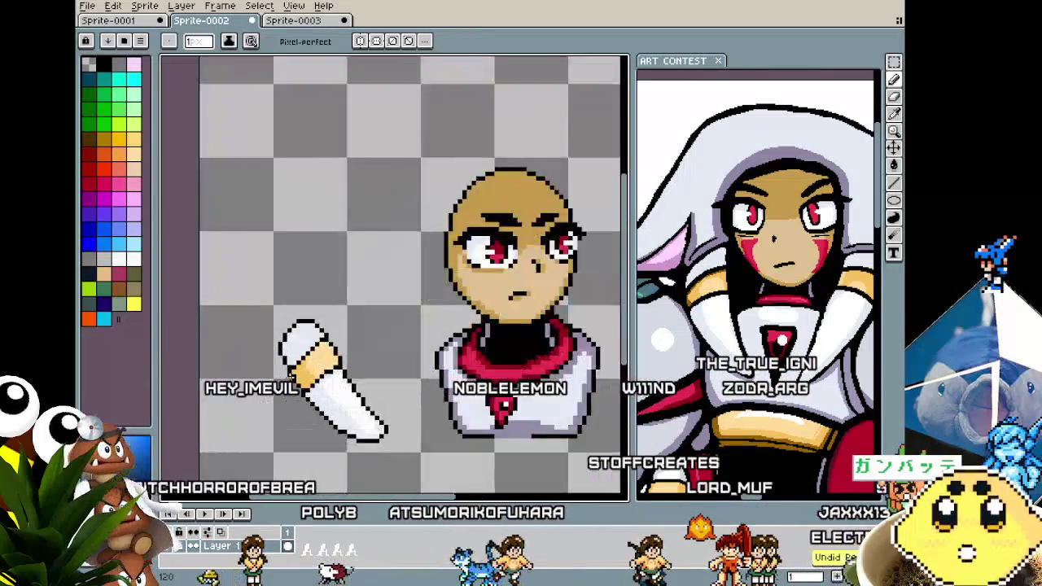
scroll(311, 355, "up", 3)
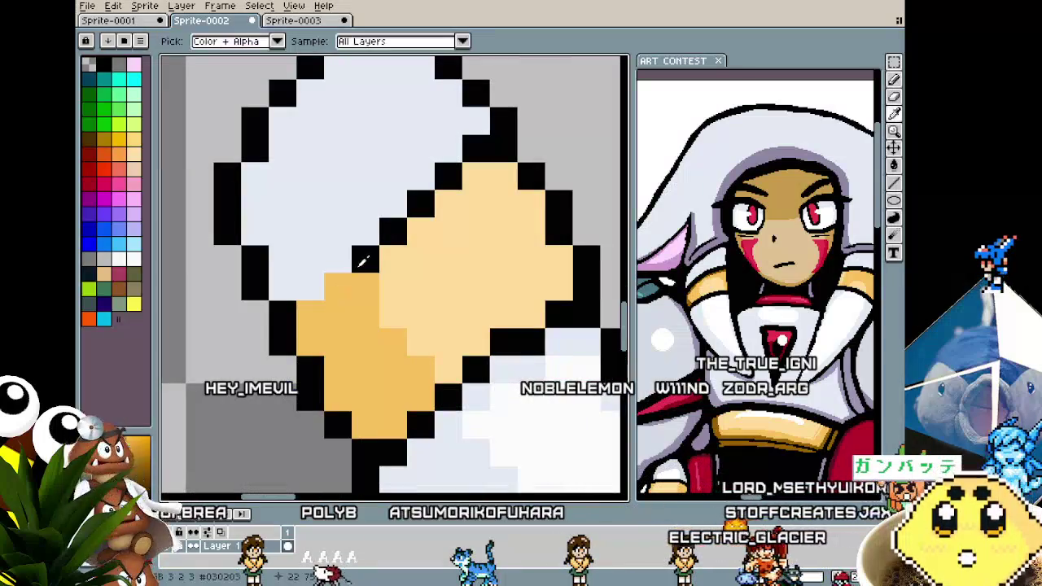
scroll(298, 291, "down", 3)
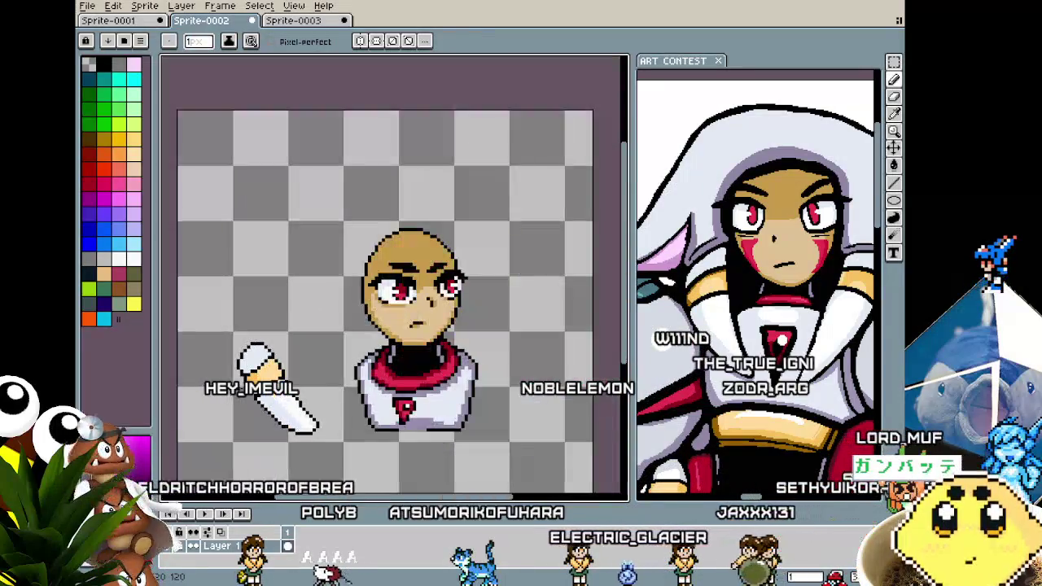
scroll(298, 290, "up", 2)
scroll(298, 291, "up", 1)
Sample the orange skin colour and add a black pixel extending the hand outline.
left_click(297, 278, "alt")
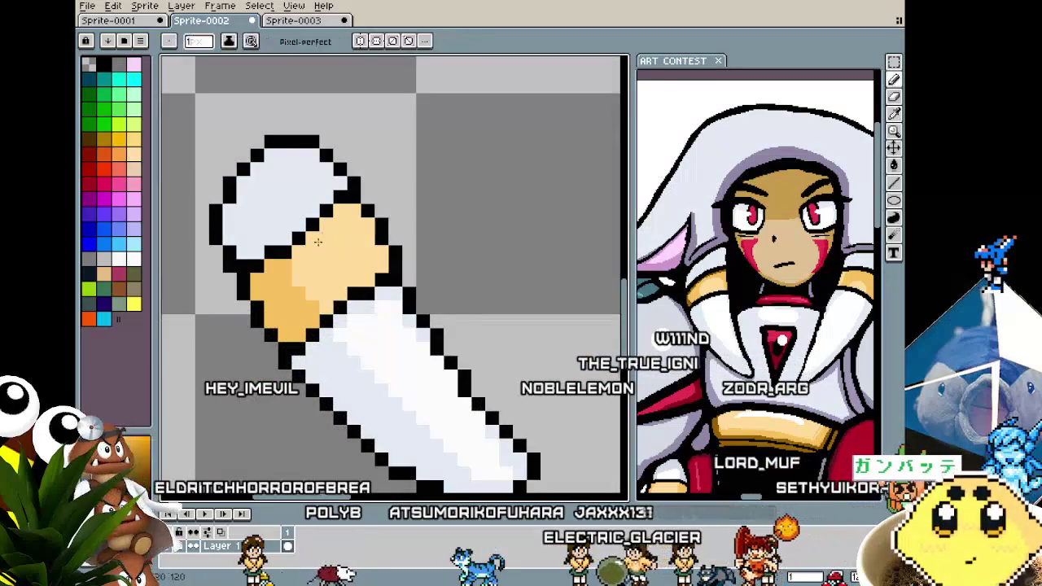
left_click(293, 256, "alt")
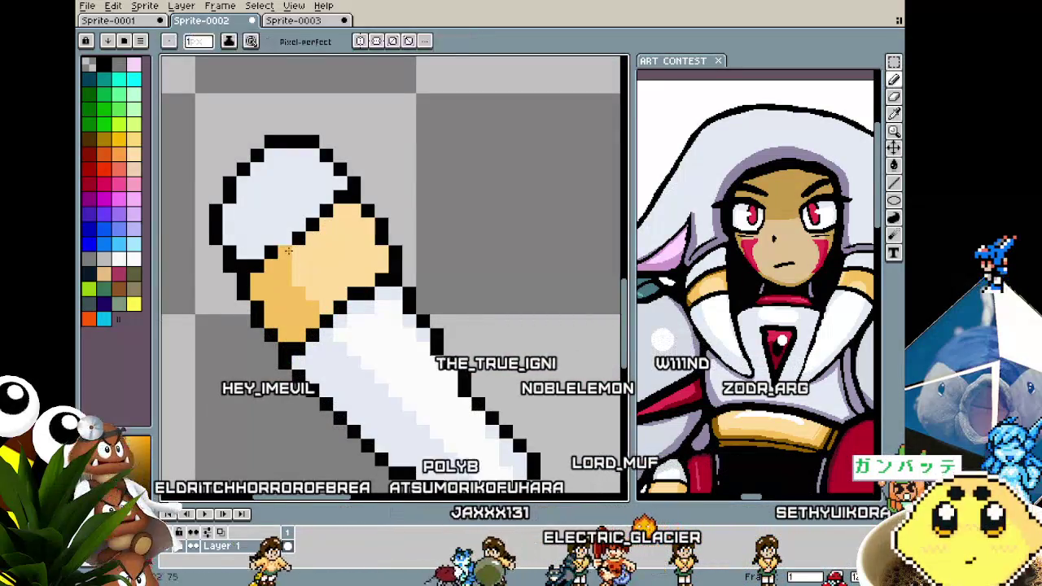
left_click(301, 226)
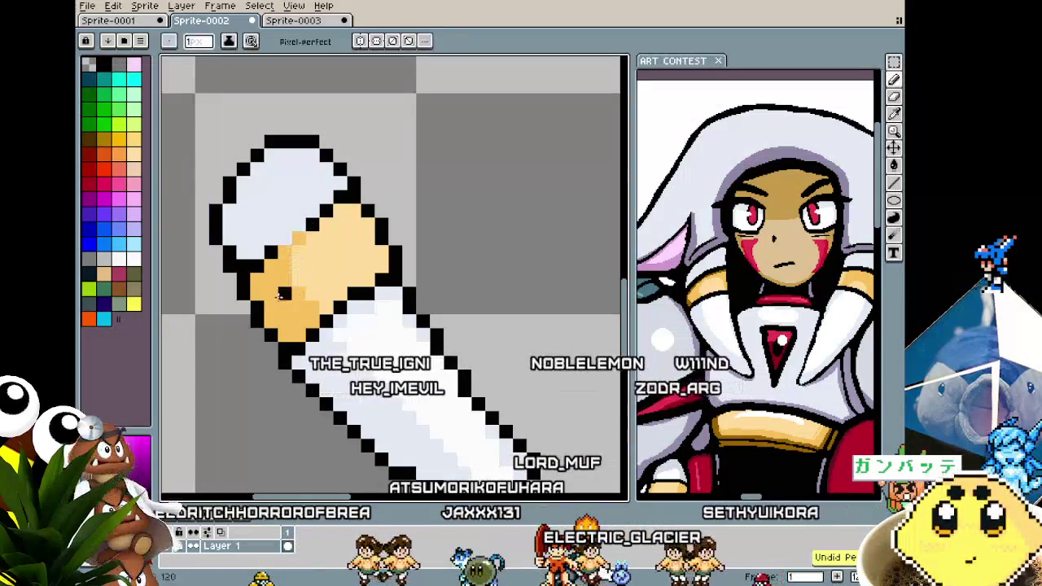
scroll(269, 334, "down", 3)
scroll(266, 340, "down", 1)
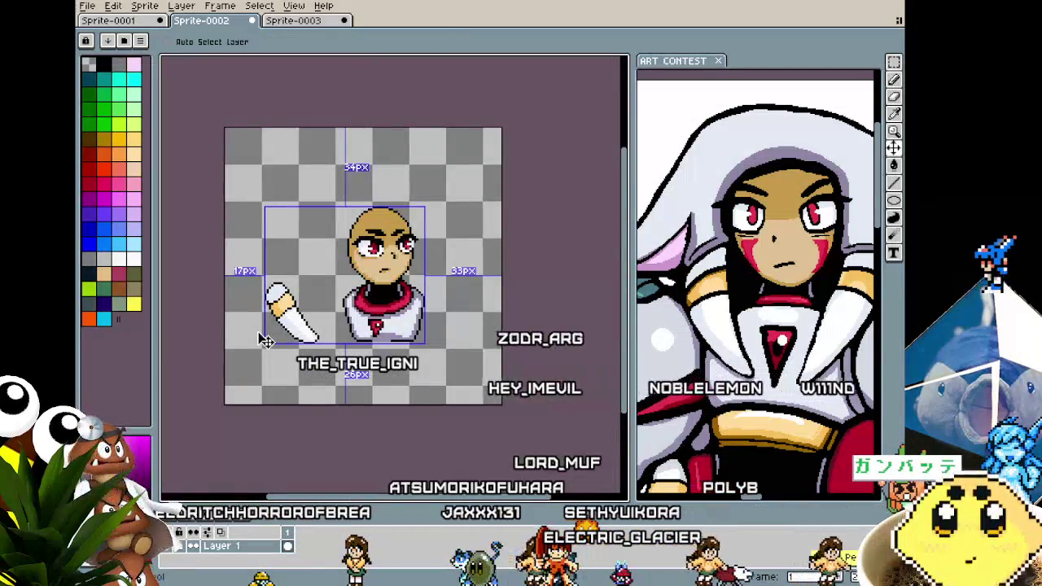
scroll(269, 326, "up", 2)
scroll(303, 245, "up", 2)
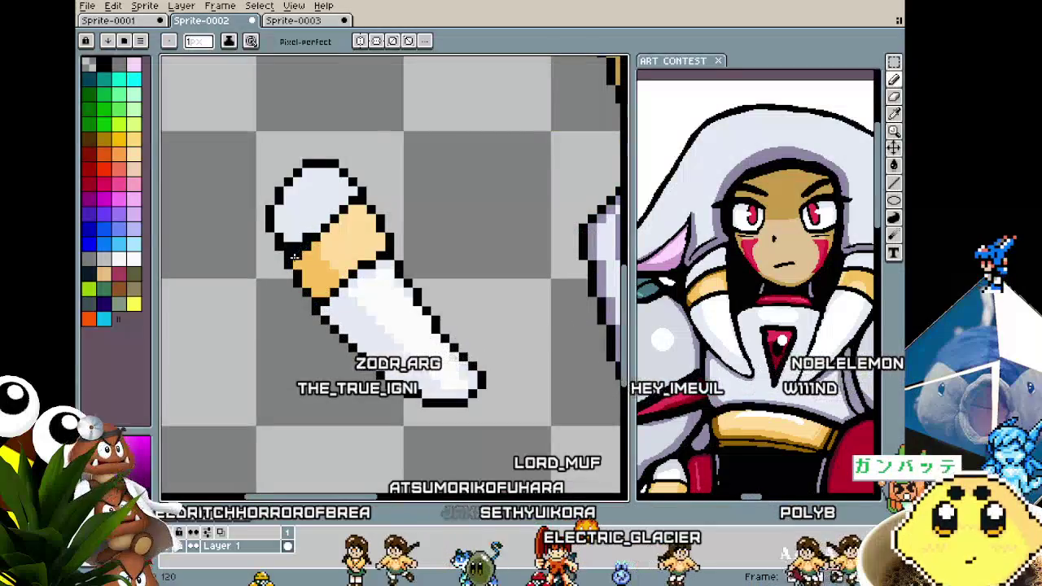
scroll(294, 255, "down", 1)
scroll(294, 256, "down", 1)
scroll(293, 248, "up", 1)
scroll(292, 239, "up", 1)
Blacken the missing pixel on the arm's outline.
key("alt")
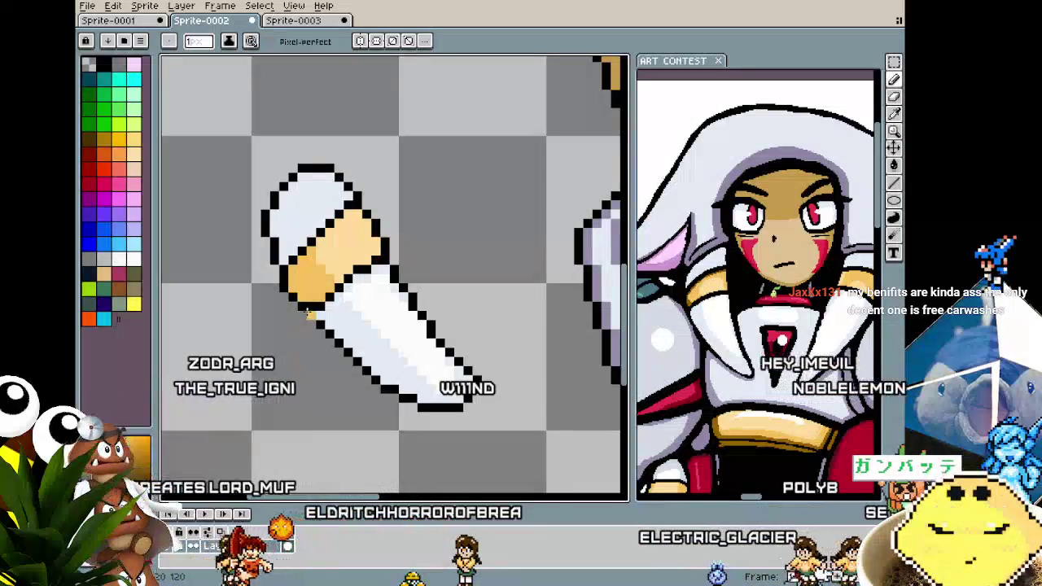
scroll(350, 280, "up", 1)
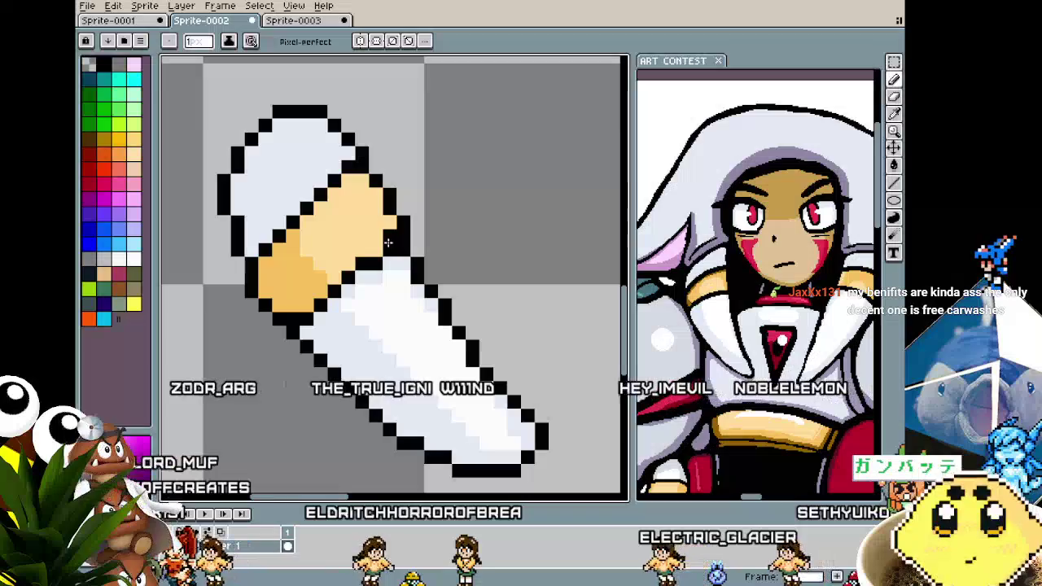
left_click(377, 250)
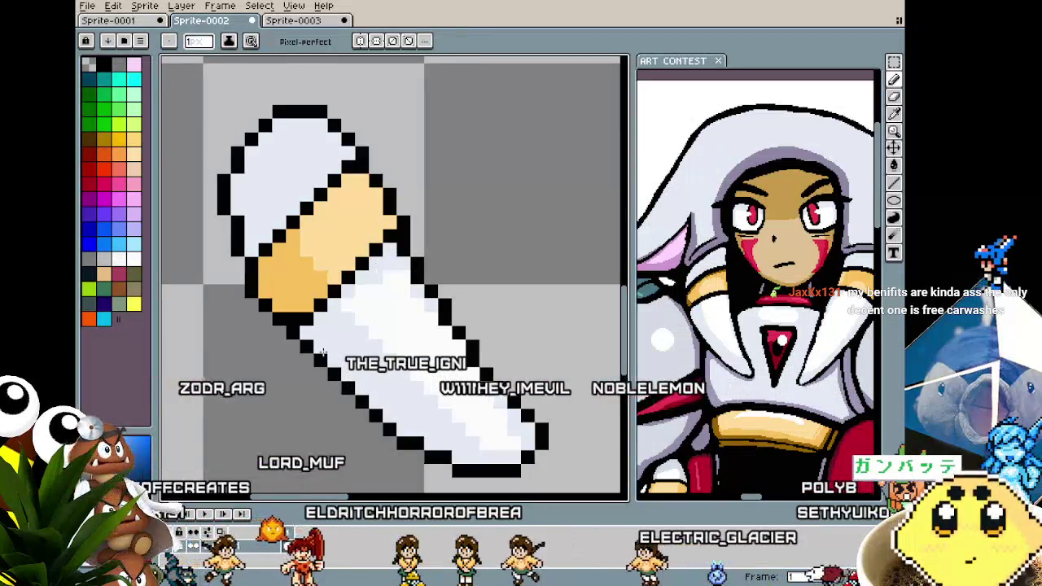
scroll(323, 352, "down", 2)
scroll(323, 352, "down", 2)
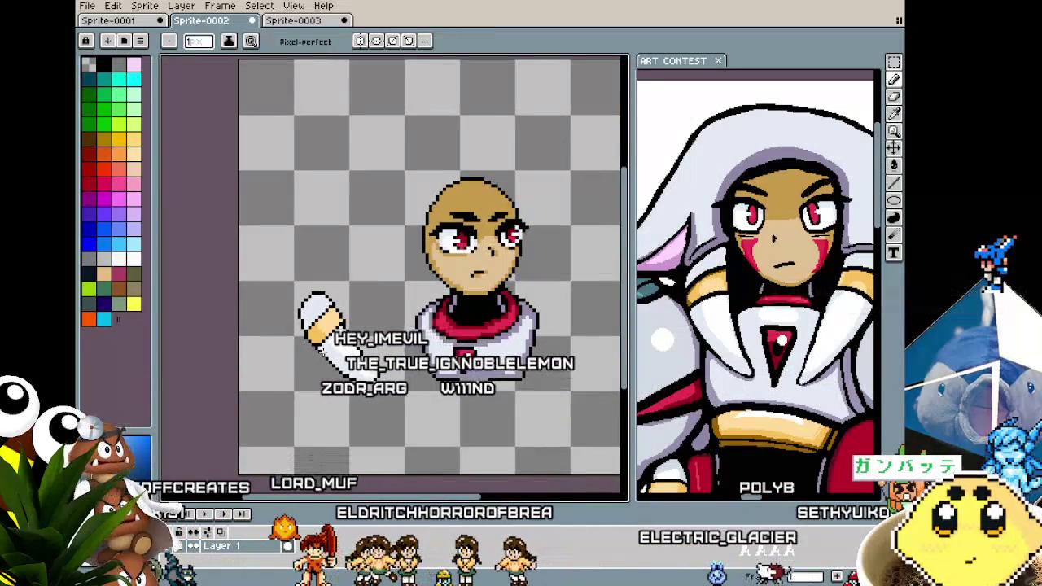
scroll(323, 352, "up", 1)
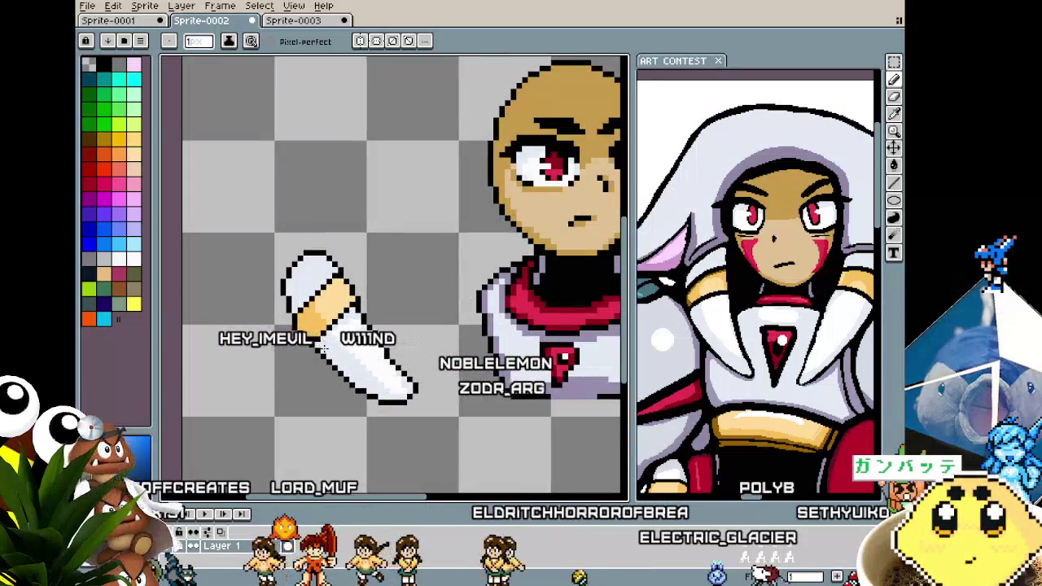
Pan the view over to the arm and sample a colour from it.
left_click_drag(295, 394, 332, 377)
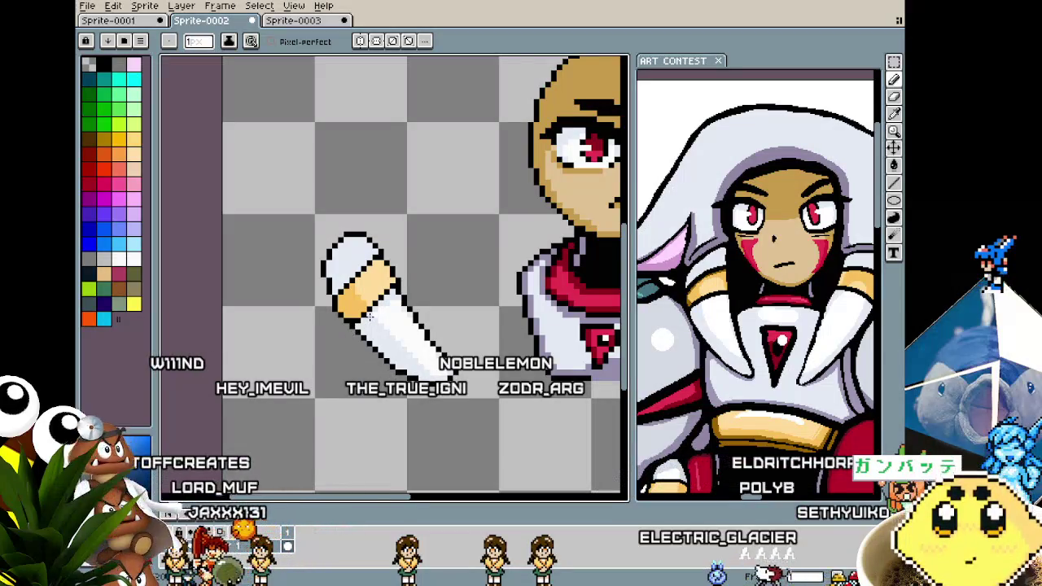
scroll(369, 316, "up", 1)
scroll(369, 315, "up", 1)
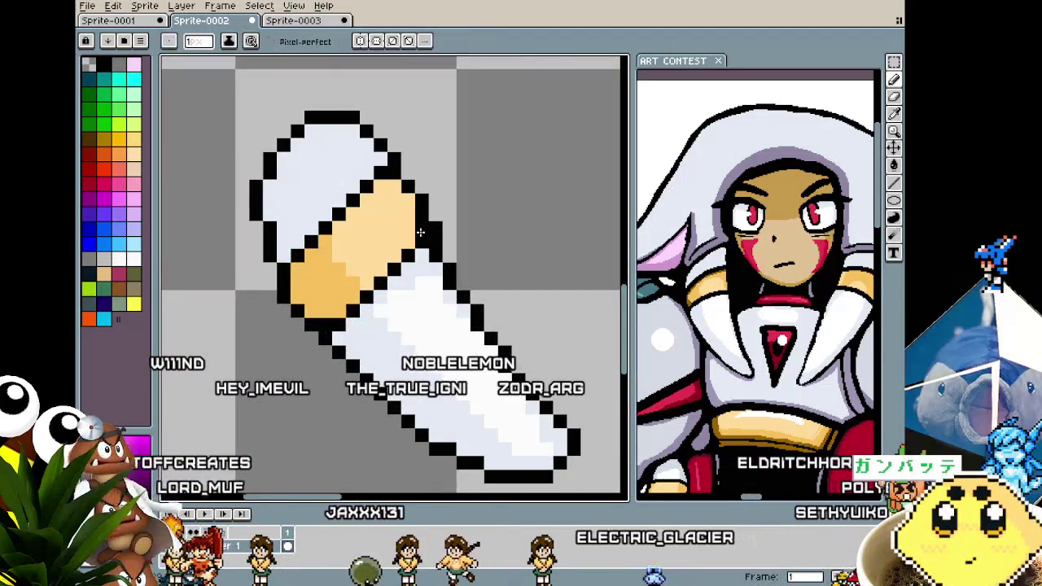
scroll(420, 233, "down", 2)
scroll(420, 233, "down", 1)
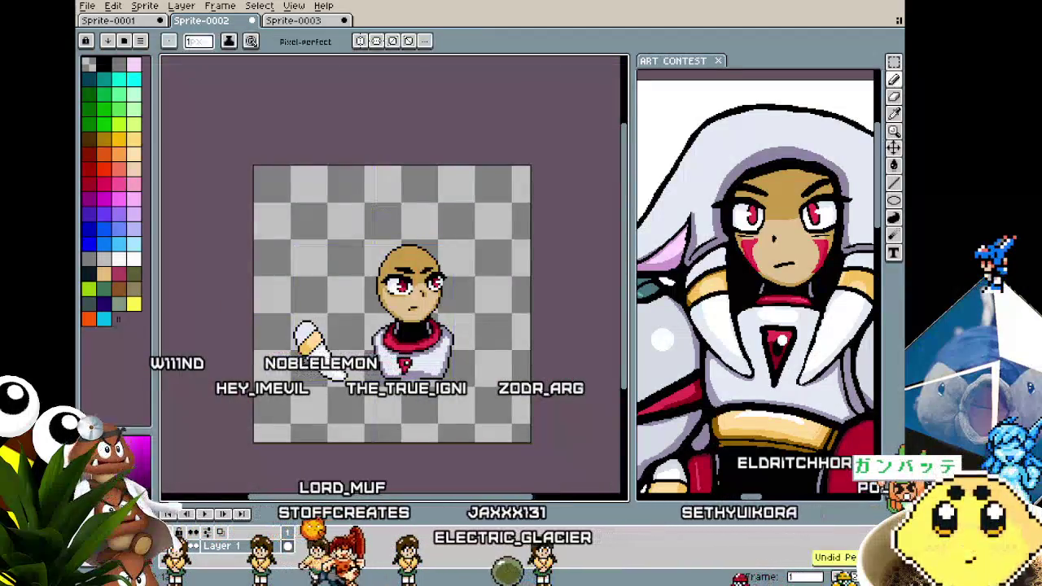
scroll(317, 338, "up", 3)
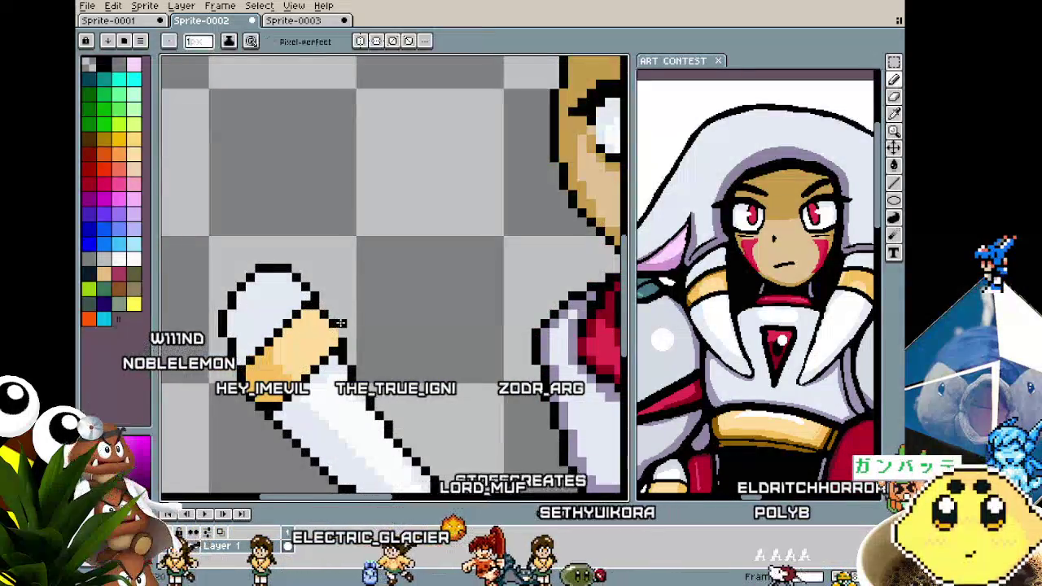
scroll(293, 407, "down", 2)
scroll(285, 423, "down", 1)
scroll(278, 436, "up", 2)
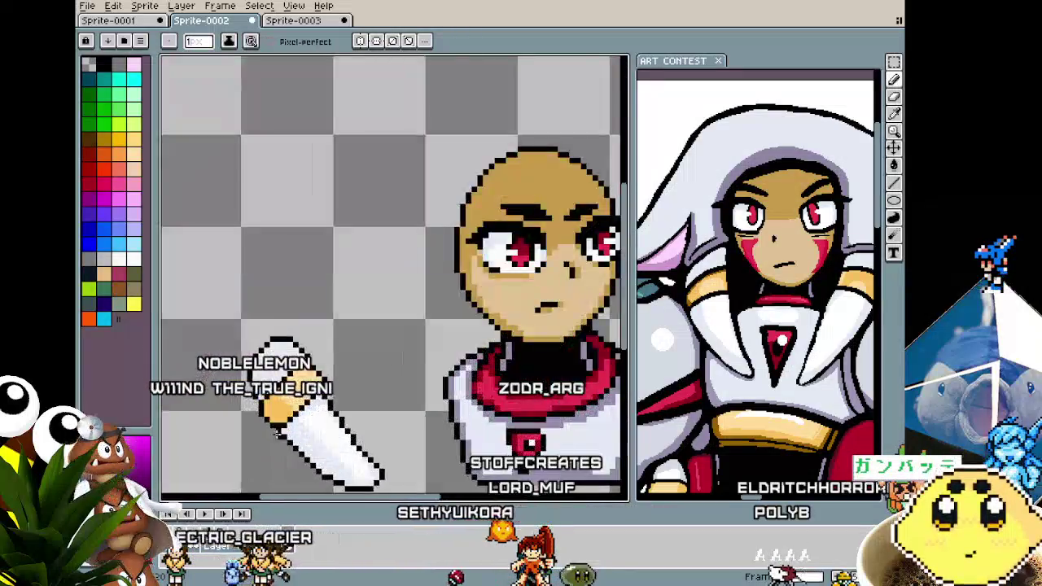
scroll(278, 435, "up", 2)
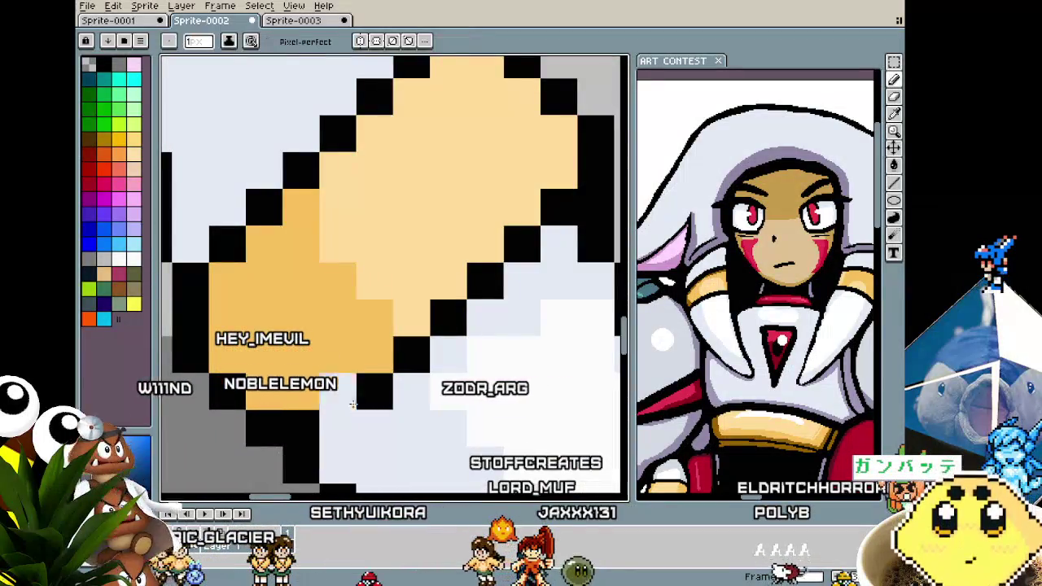
scroll(310, 465, "down", 2)
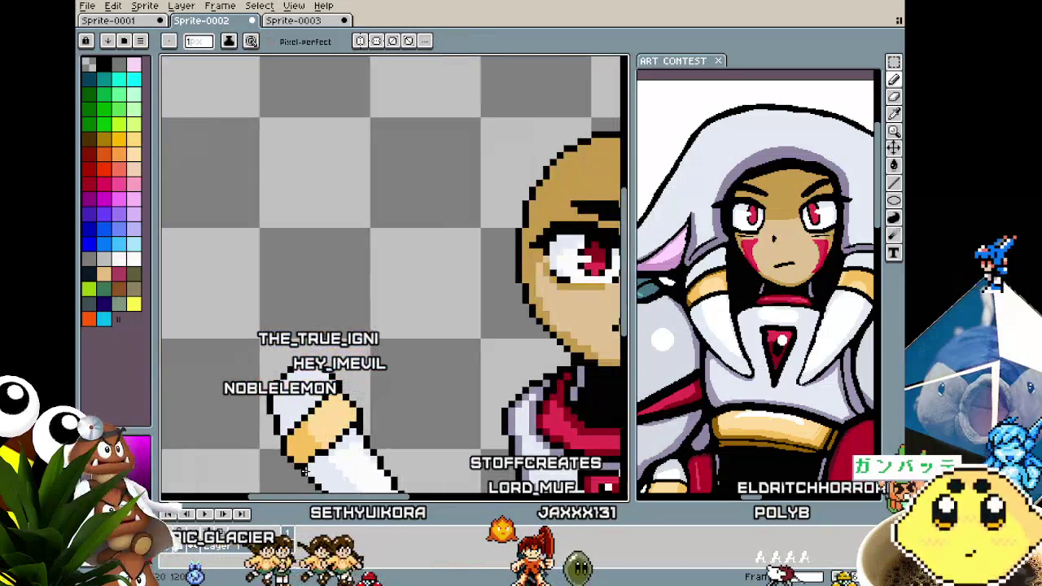
scroll(342, 436, "up", 1)
scroll(376, 405, "up", 2)
key("i")
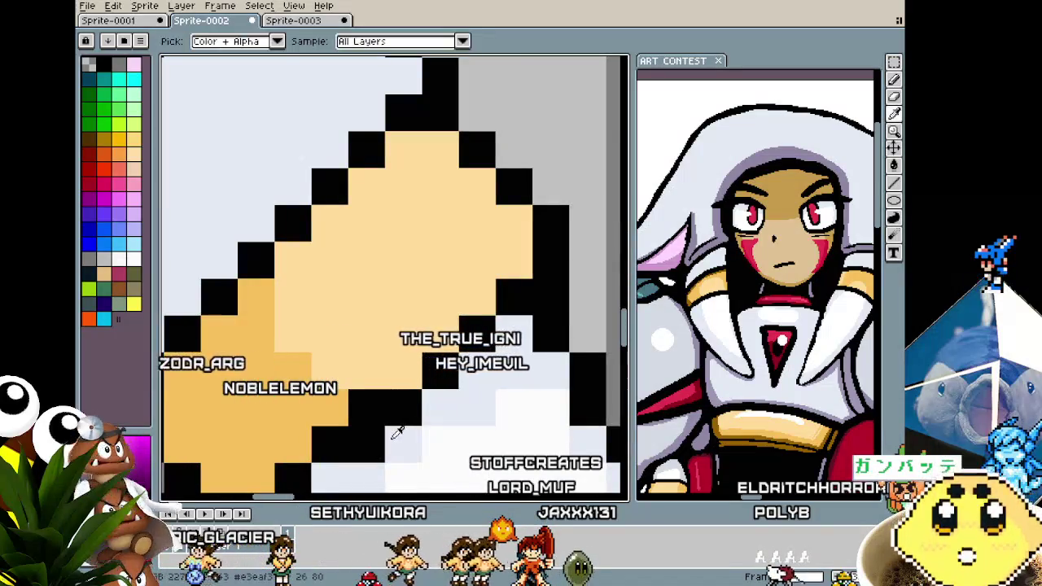
key("b")
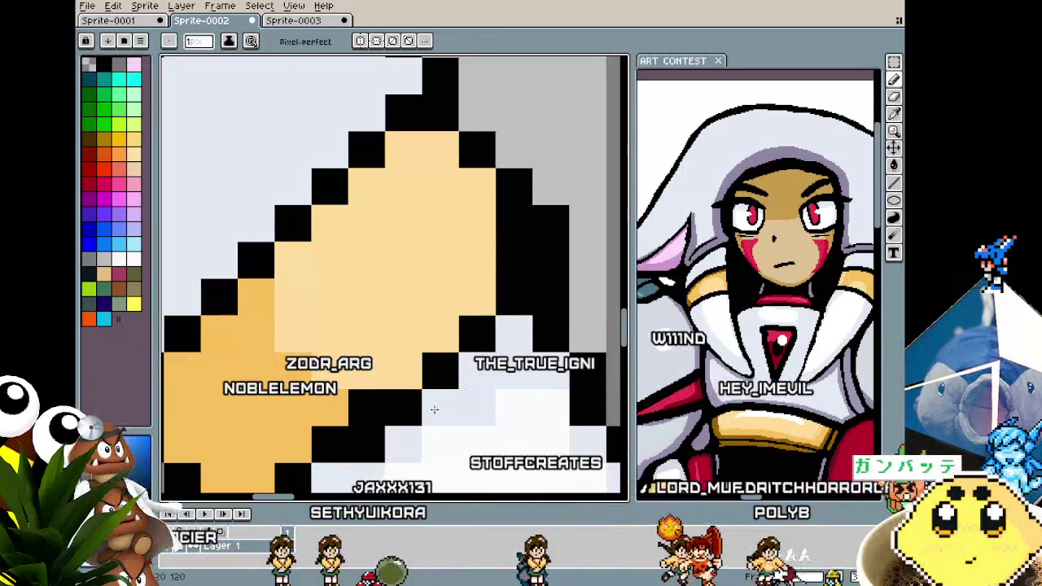
Move the view up and right over the arm and sample another arm colour.
scroll(439, 399, "down", 2)
left_click_drag(346, 480, 395, 409)
scroll(395, 410, "up", 3)
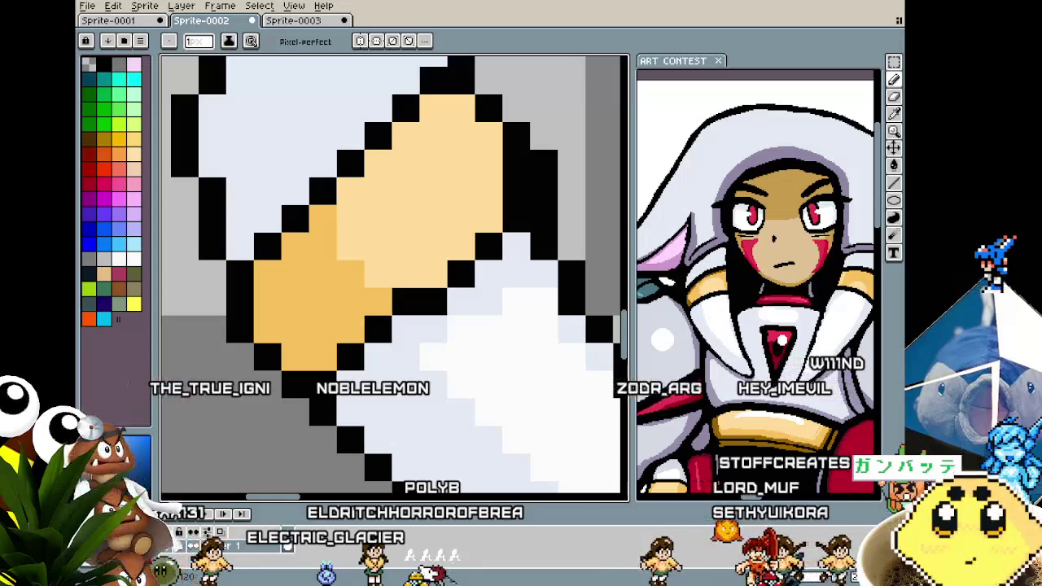
key("i")
scroll(351, 318, "down", 5)
scroll(352, 318, "up", 3)
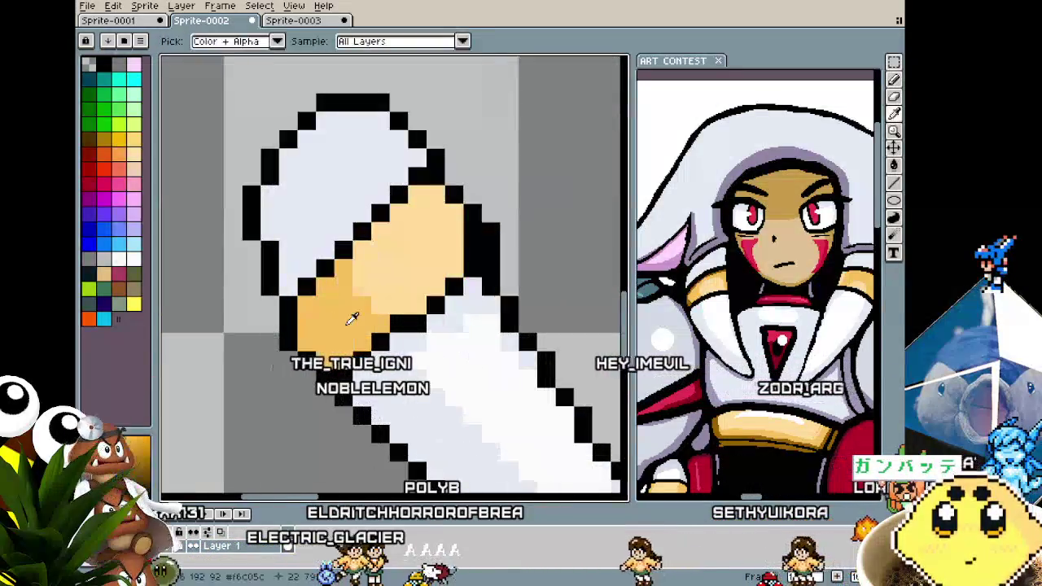
Select the hand's light skin area, try white strokes in it, then undo them.
key("w")
left_click(433, 242)
key("e")
left_click_drag(414, 221, 445, 269)
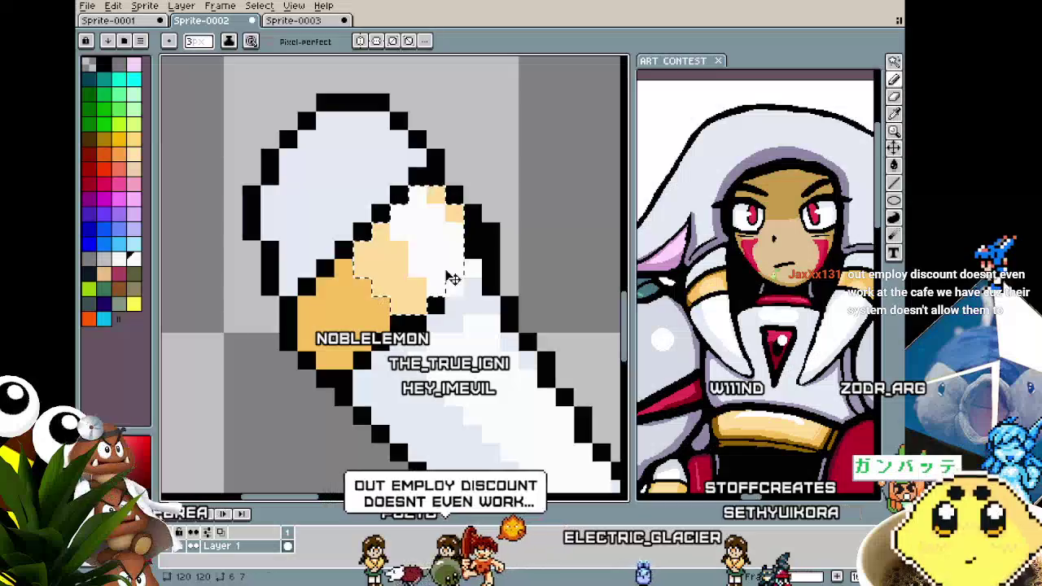
key("ctrl+z")
key("minus")
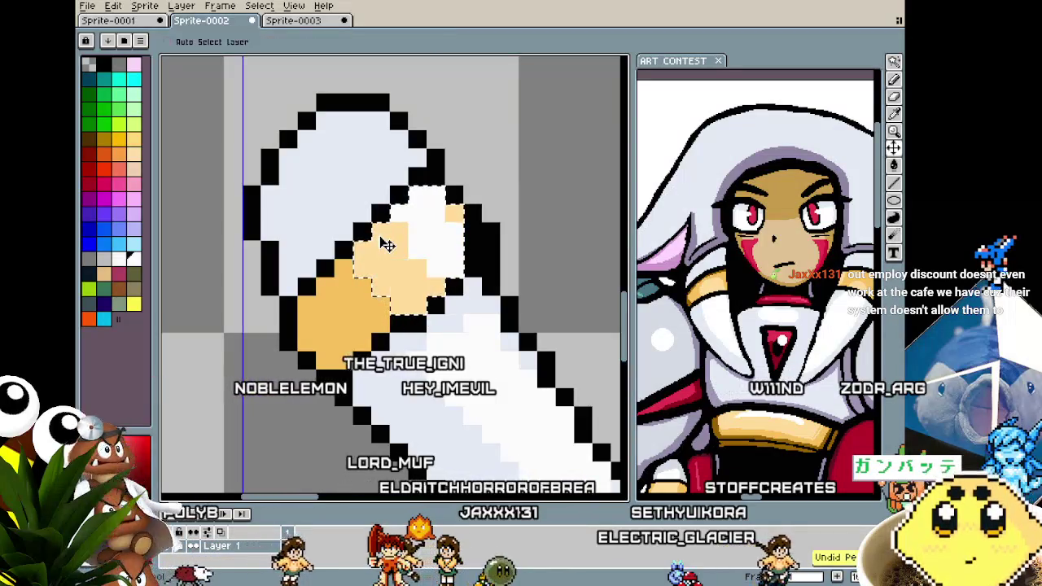
key("ctrl+z")
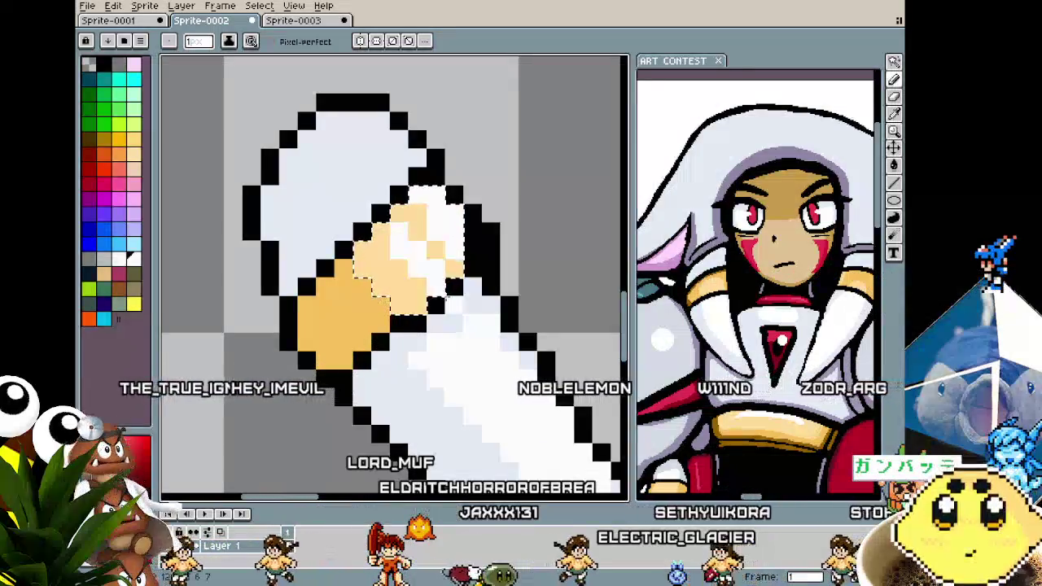
Sample the arm's colours and touch up a pixel at the arm's edge.
scroll(422, 343, "down", 4)
scroll(422, 343, "up", 2)
scroll(416, 241, "up", 1)
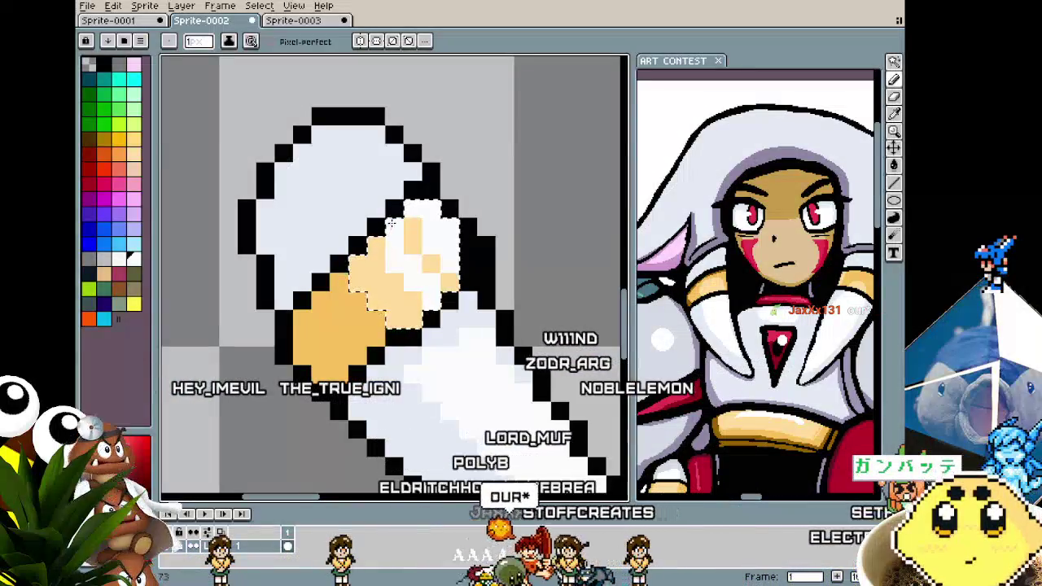
key("i")
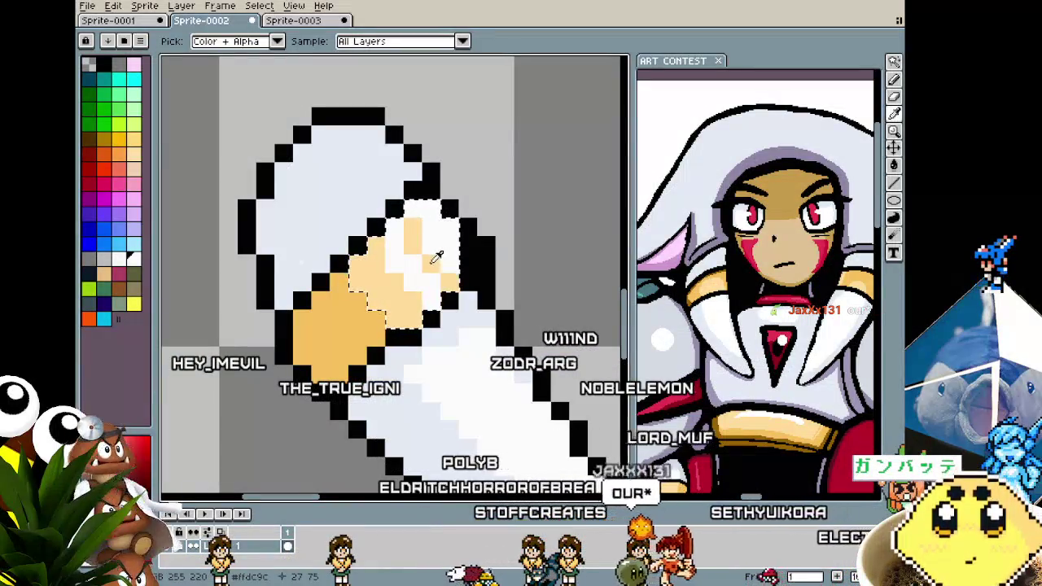
left_click(437, 257)
key("b")
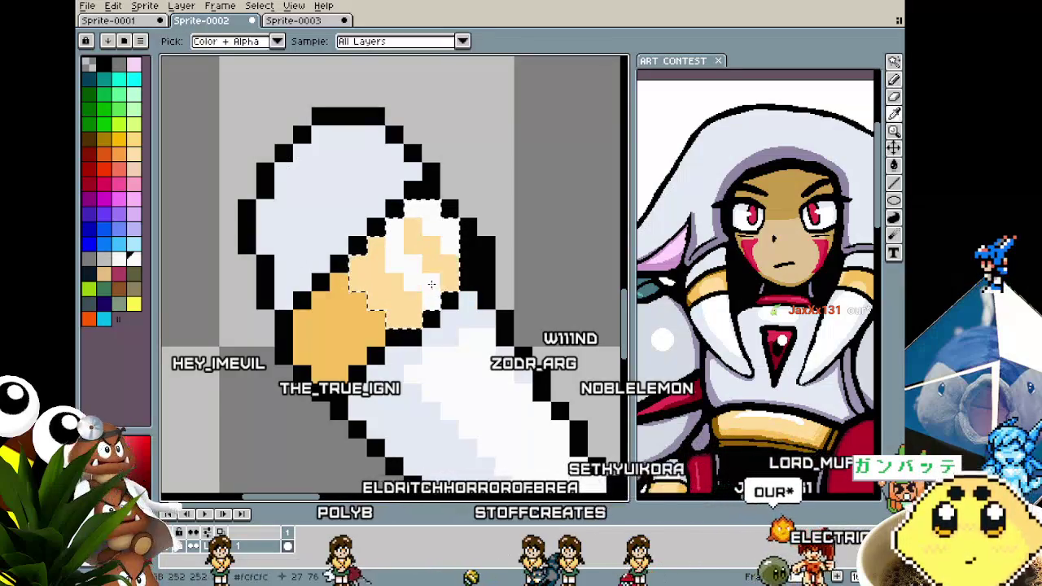
left_click(439, 285, "alt")
left_click(448, 298)
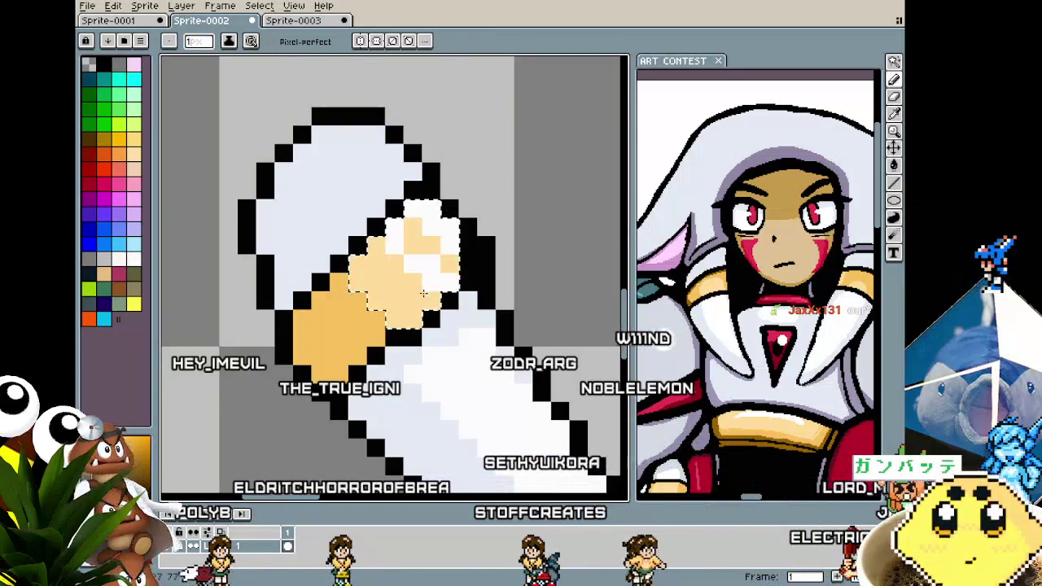
left_click(420, 248, "alt")
Clear the selection and pencil a diagonal run of lighter skin pixels on the hand.
scroll(378, 312, "down", 3)
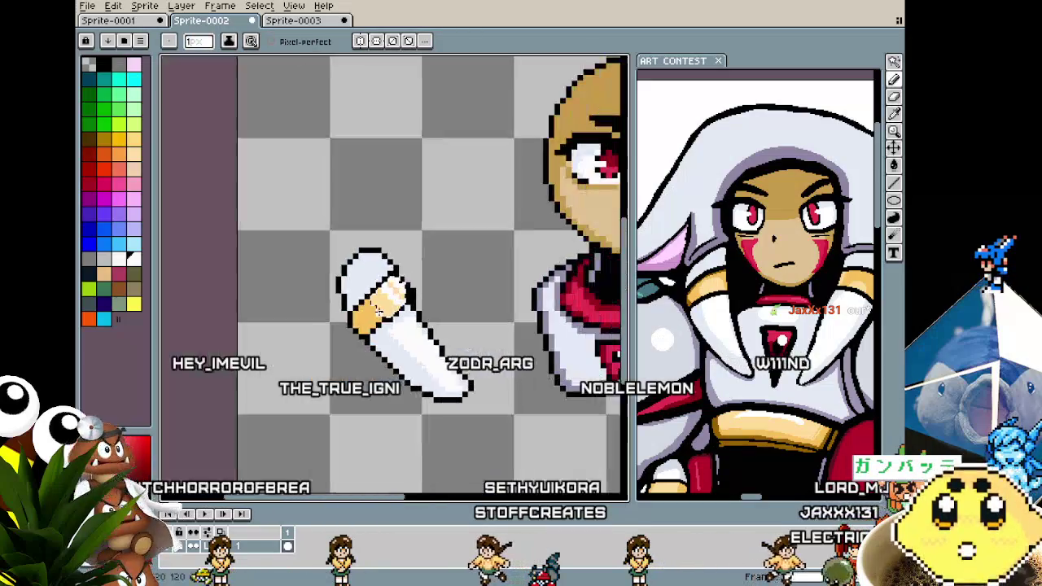
scroll(379, 312, "up", 2)
scroll(405, 301, "up", 1)
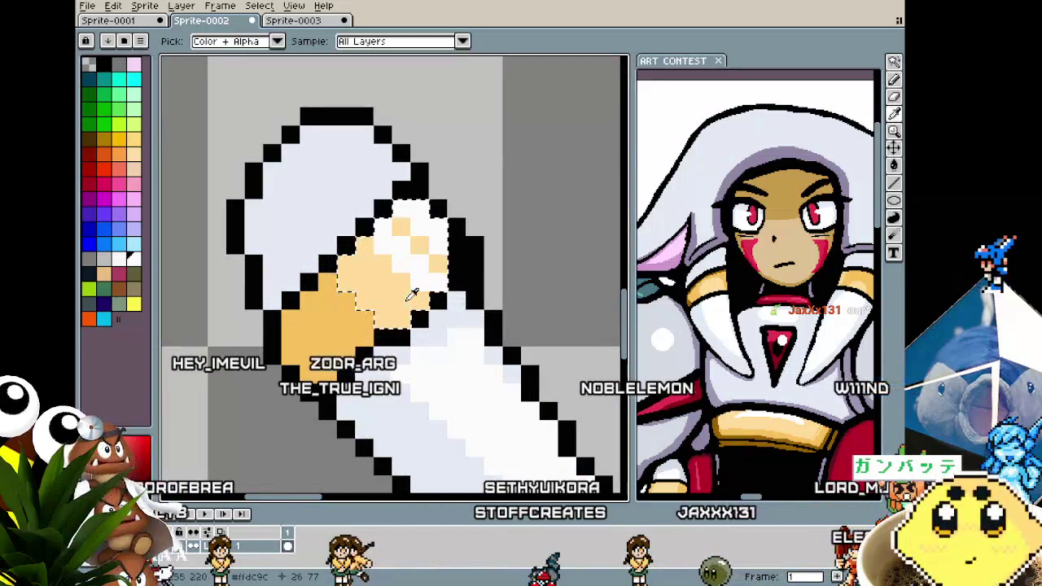
key("ctrl+d")
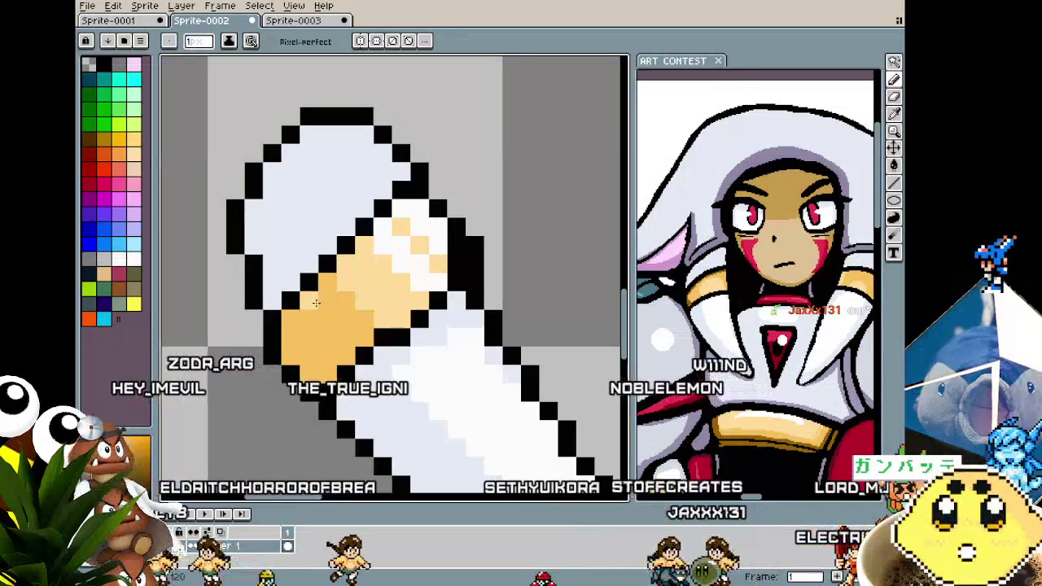
left_click_drag(316, 303, 355, 333)
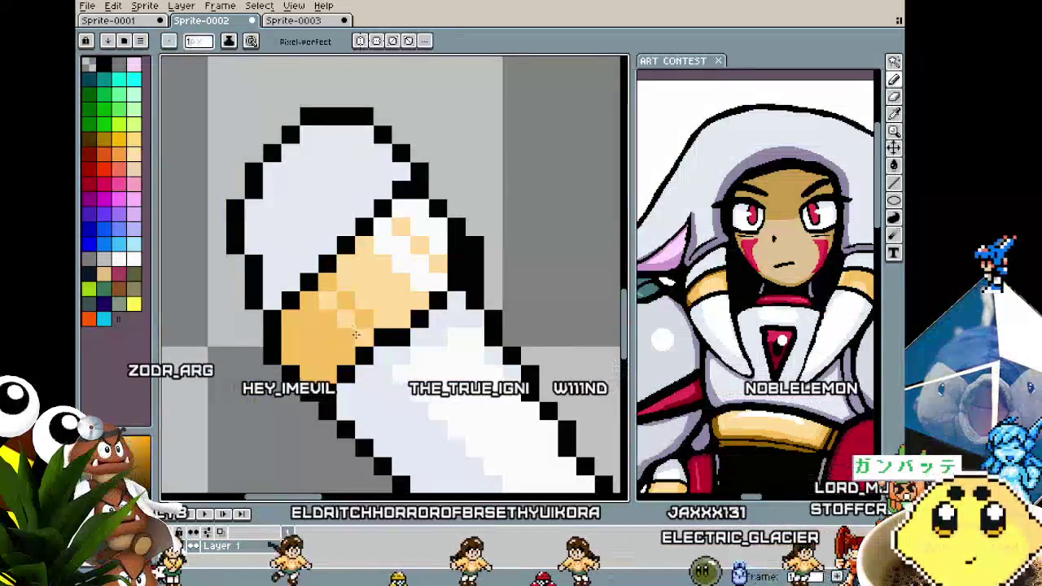
scroll(356, 332, "down", 4)
scroll(342, 358, "down", 3)
scroll(325, 391, "up", 2)
scroll(318, 405, "up", 1)
scroll(318, 405, "up", 2)
key("alt")
left_click(310, 277, "alt")
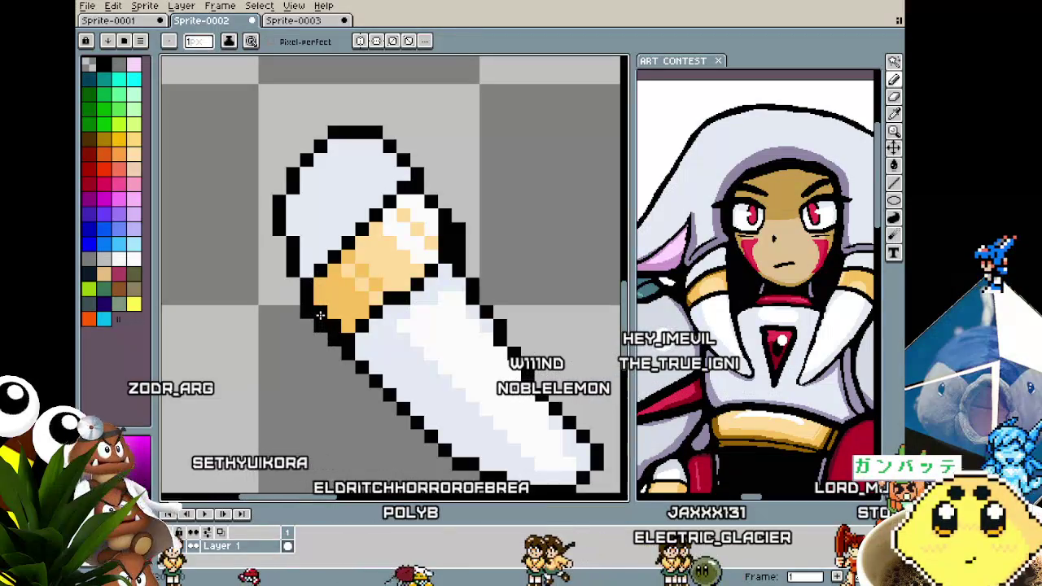
Zoom and pan the canvas to frame the arm piece beside the head.
scroll(301, 302, "down", 2)
scroll(301, 342, "down", 1)
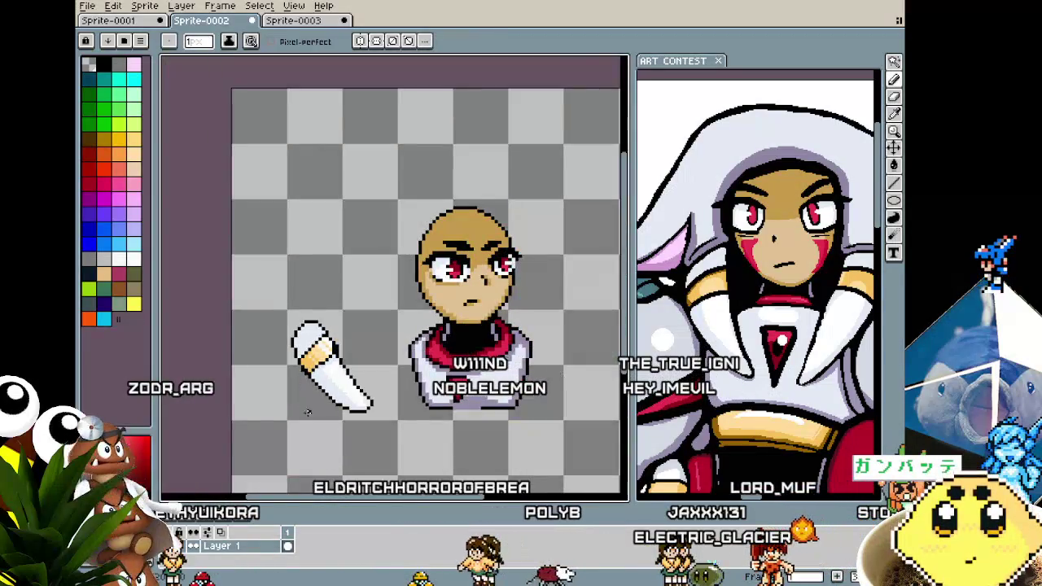
scroll(293, 350, "up", 1)
scroll(293, 326, "up", 1)
key("alt")
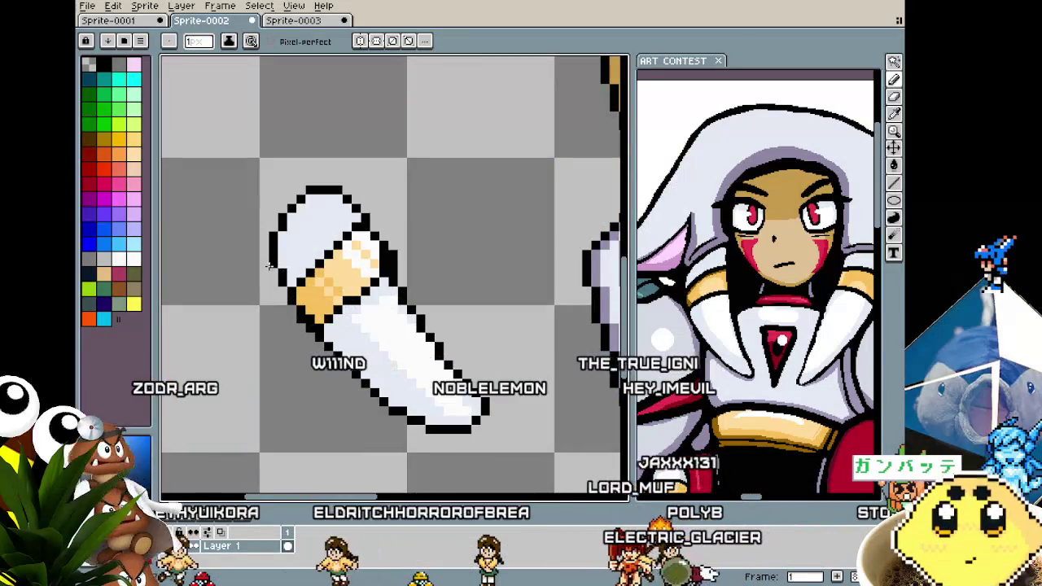
scroll(249, 358, "down", 3)
scroll(289, 366, "up", 2)
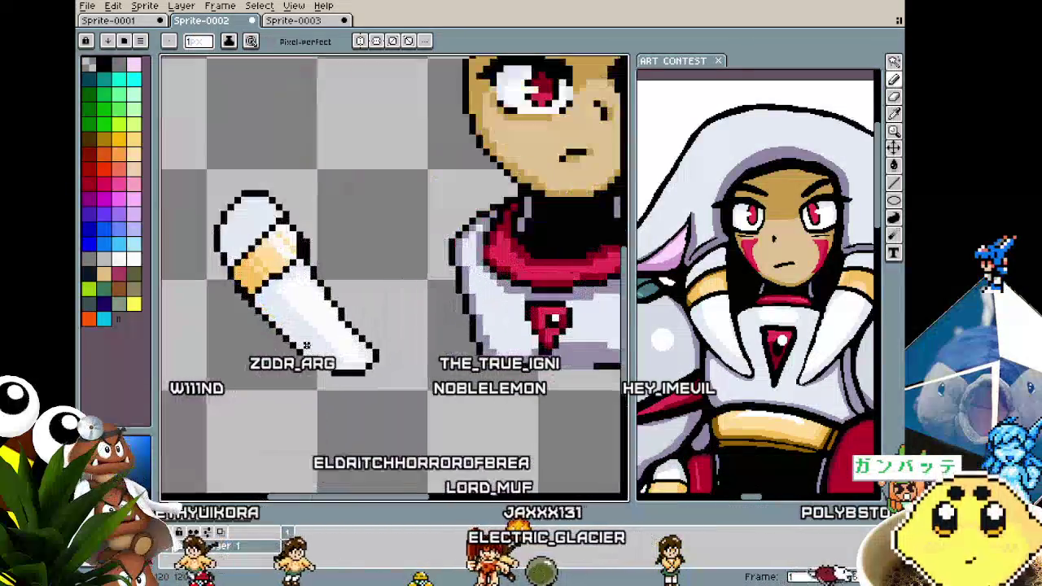
scroll(341, 350, "down", 1)
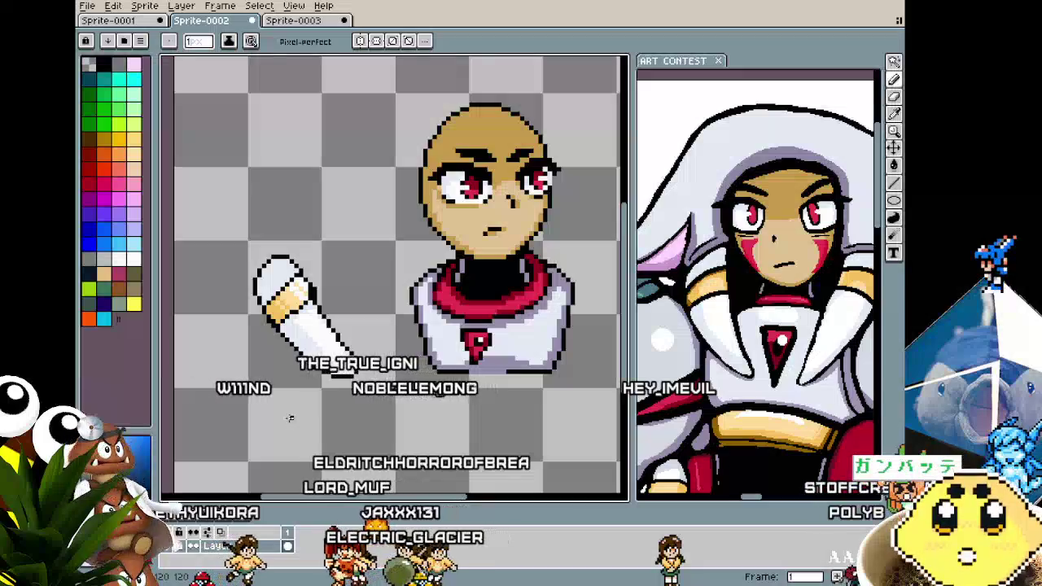
scroll(289, 309, "up", 2)
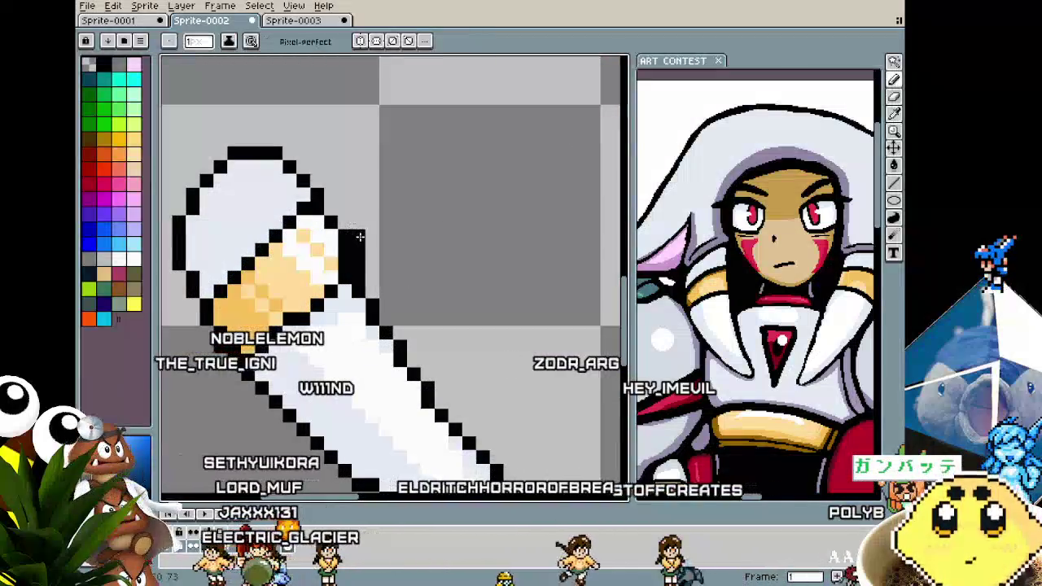
scroll(348, 401, "down", 2)
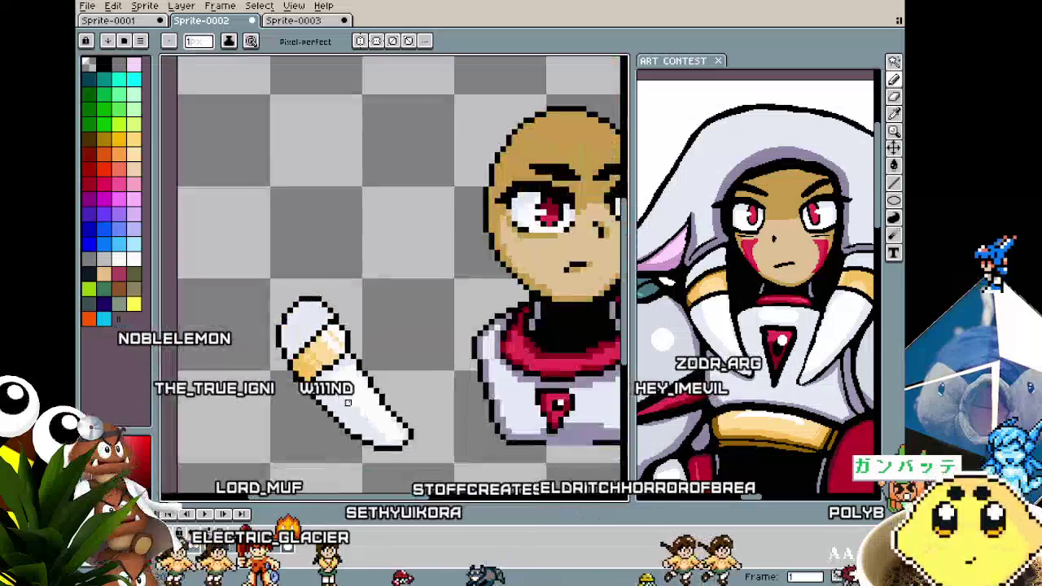
scroll(348, 402, "down", 1)
scroll(350, 383, "up", 2)
scroll(367, 326, "up", 1)
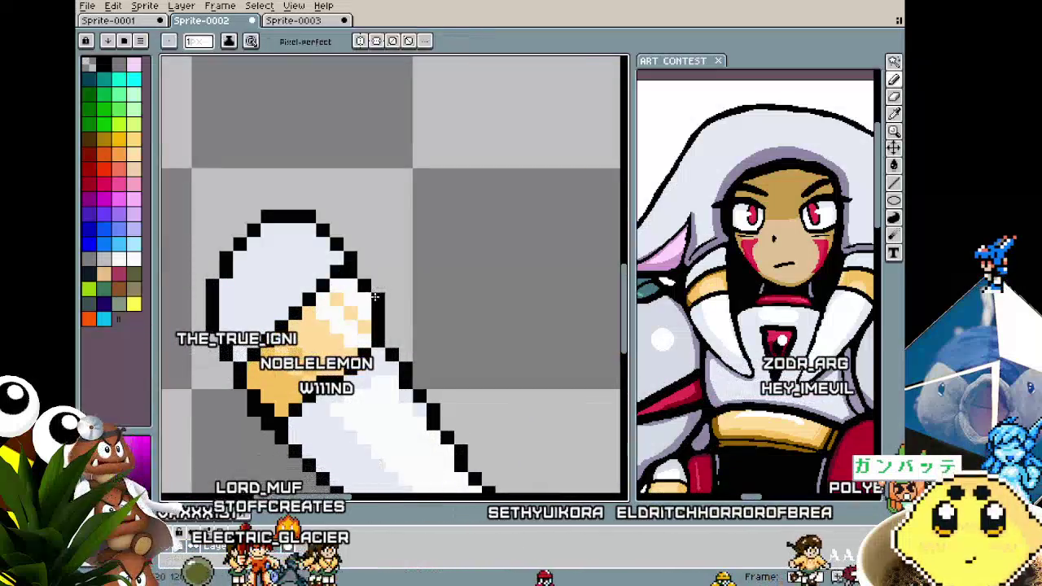
scroll(364, 299, "down", 2)
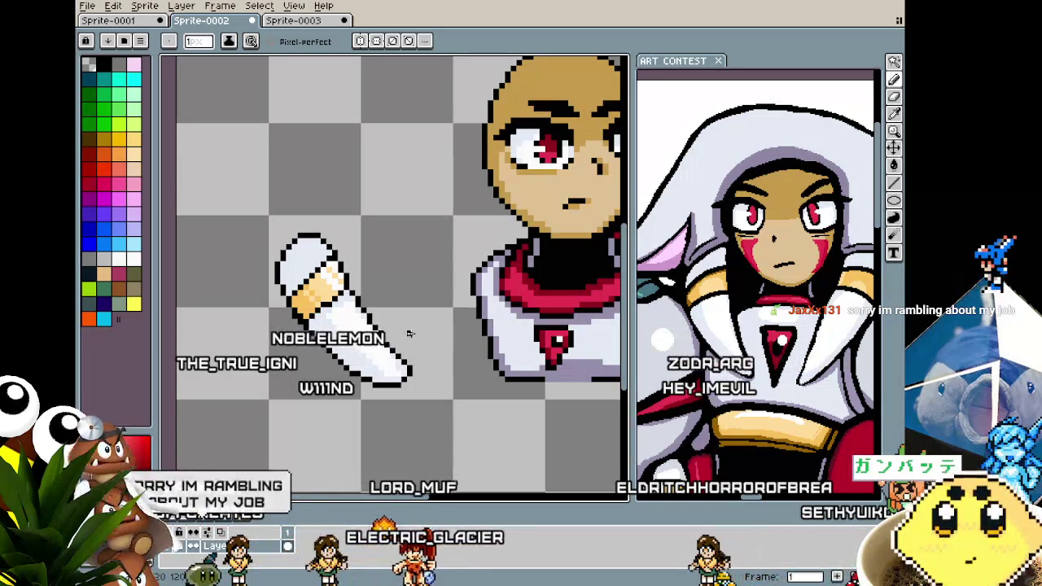
left_click_drag(411, 326, 341, 286)
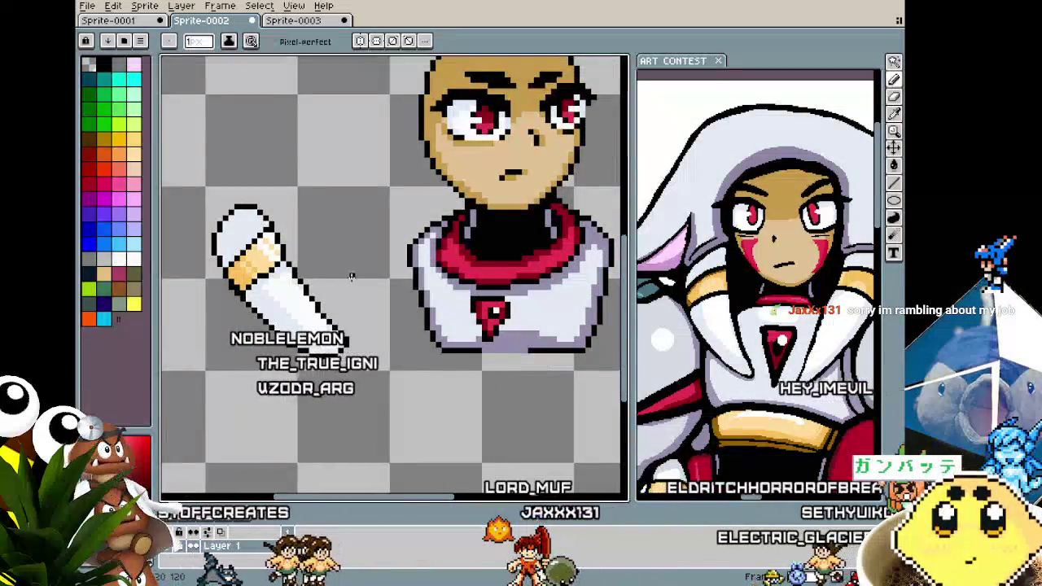
Switch to the ART CONTEST sprite and zoom in on the face and collar.
scroll(814, 301, "up", 2)
left_click(800, 308)
scroll(757, 309, "up", 1)
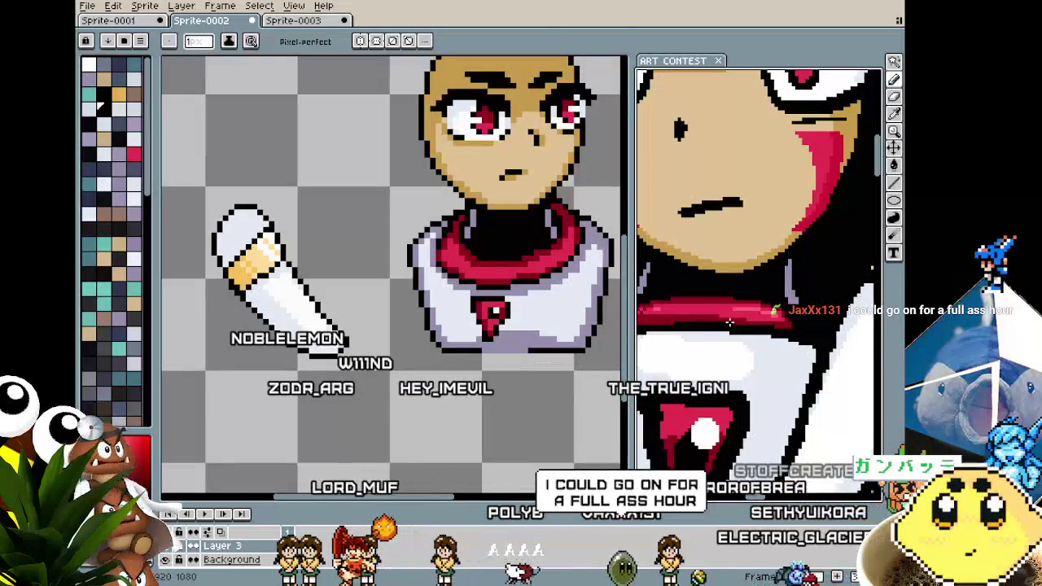
Lasso-select a piece of the red collar under the mouth and commit its change.
key("m")
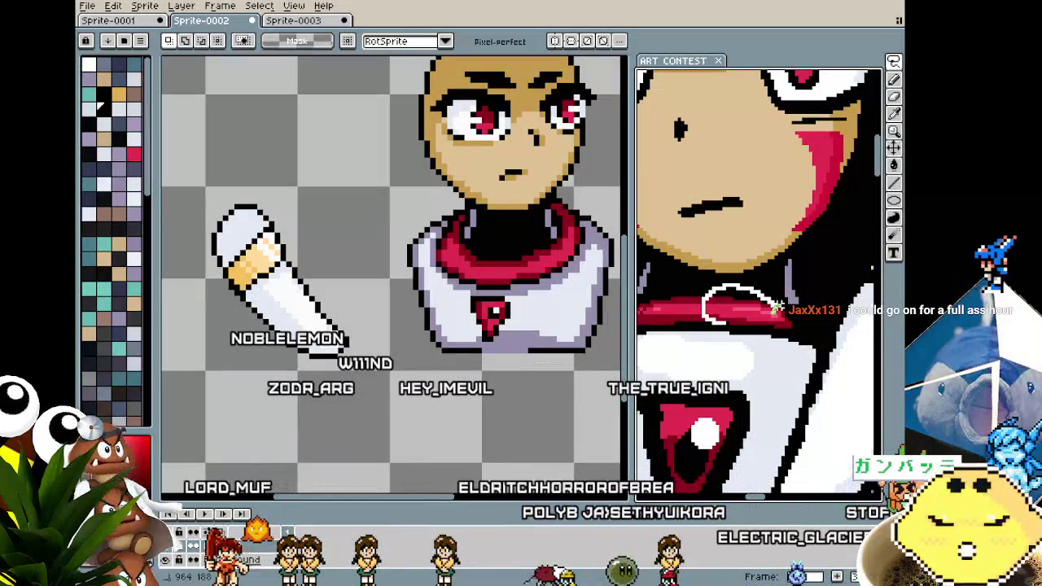
left_click_drag(721, 324, 759, 323)
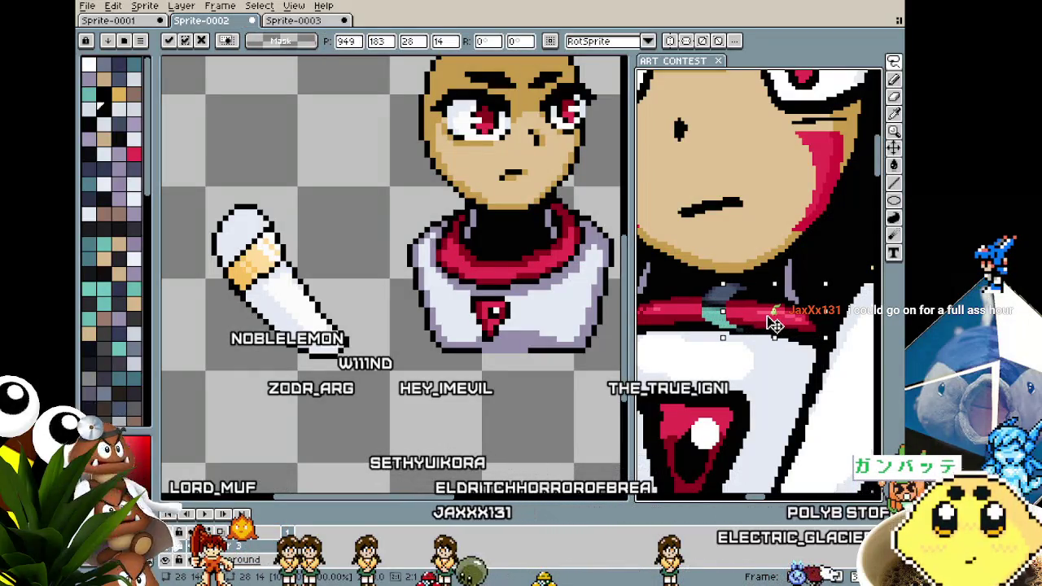
key("ctrl+d")
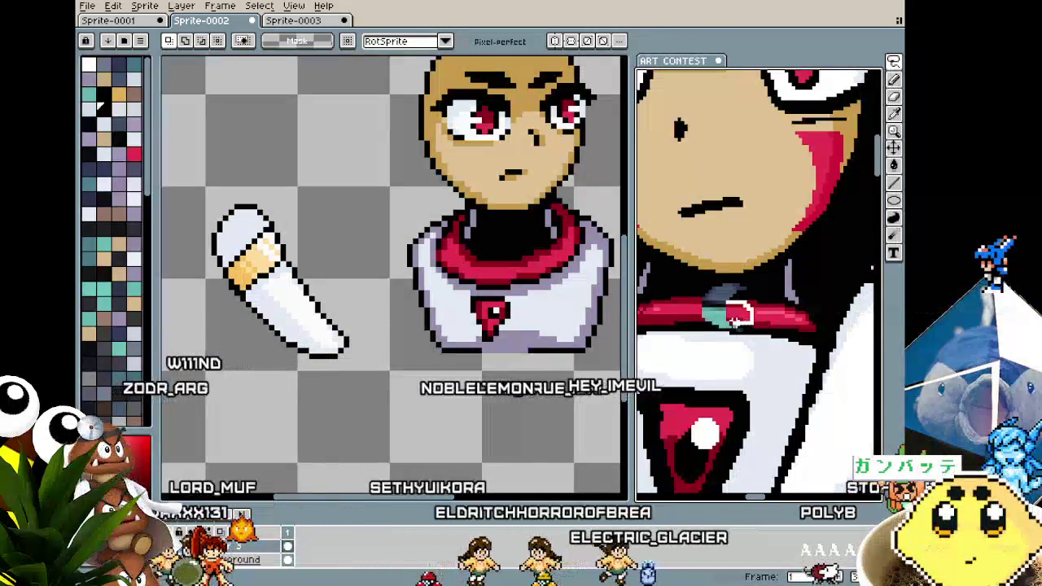
left_click_drag(740, 314, 698, 319)
key("Return")
scroll(733, 326, "down", 2)
scroll(737, 329, "up", 2)
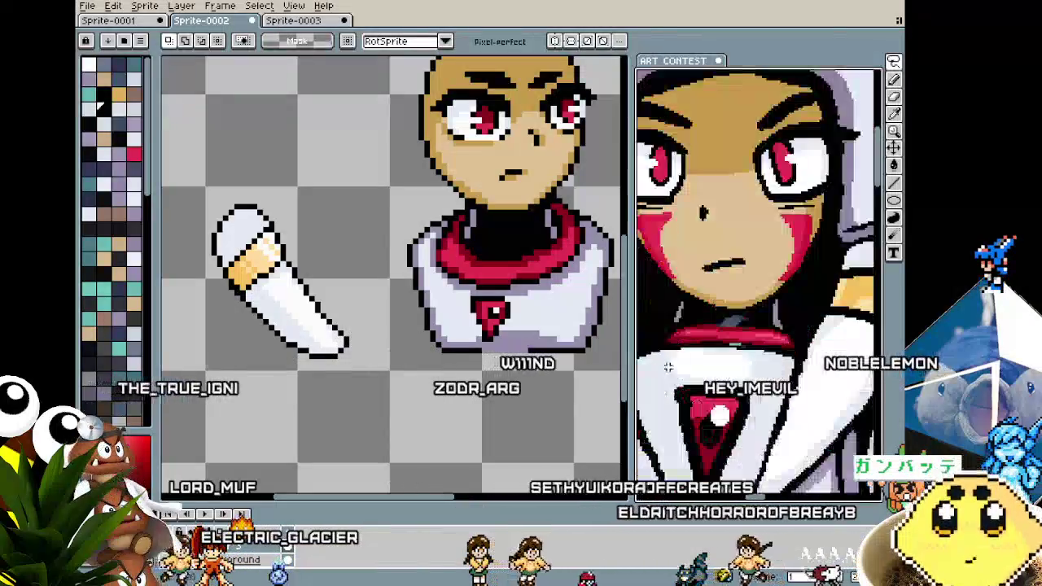
scroll(741, 333, "up", 1)
scroll(742, 334, "up", 1)
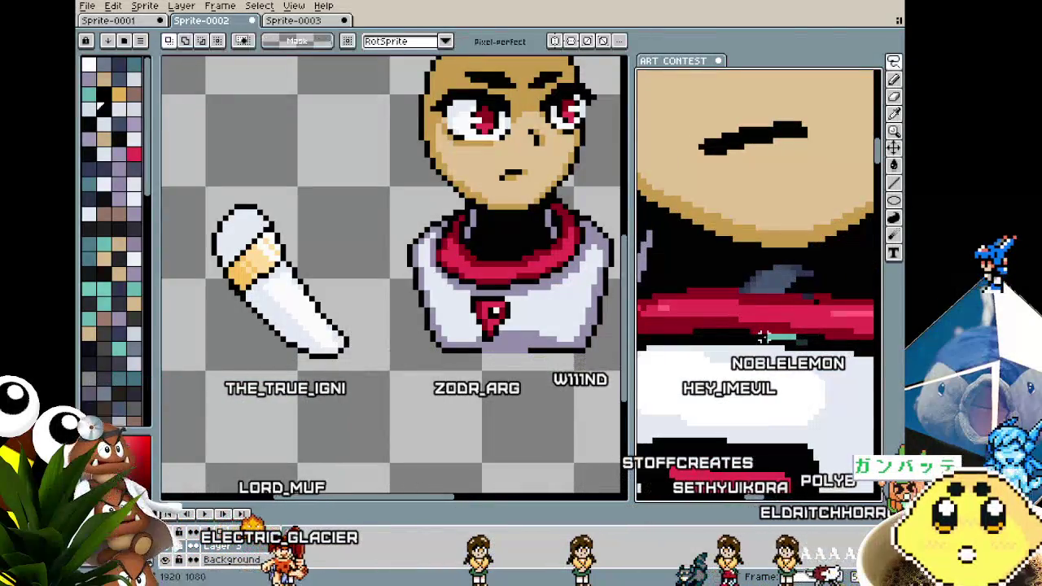
Sample the collar's red and pencil touch-ups onto the collar.
key("i")
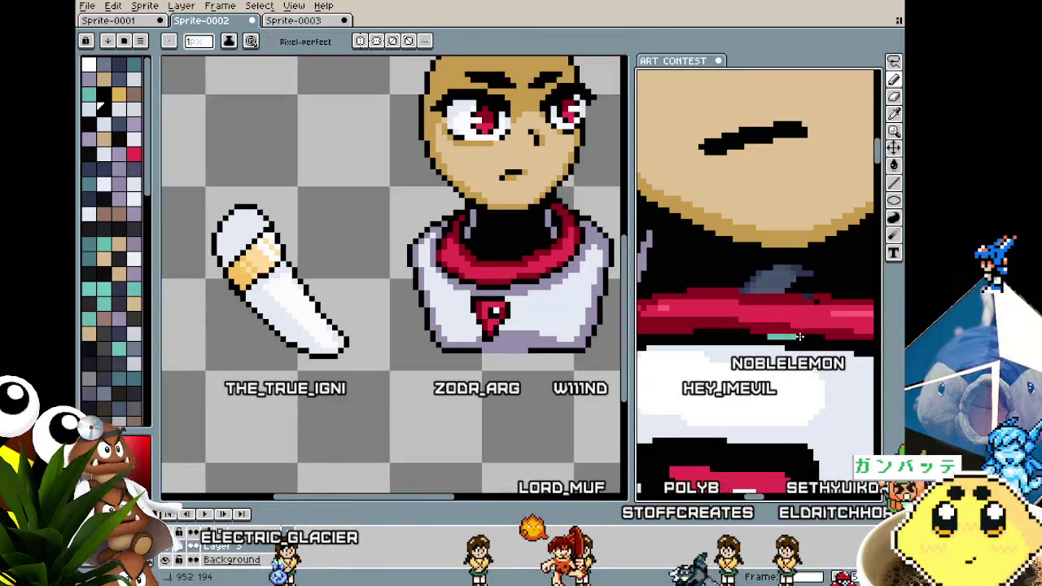
scroll(769, 328, "down", 1)
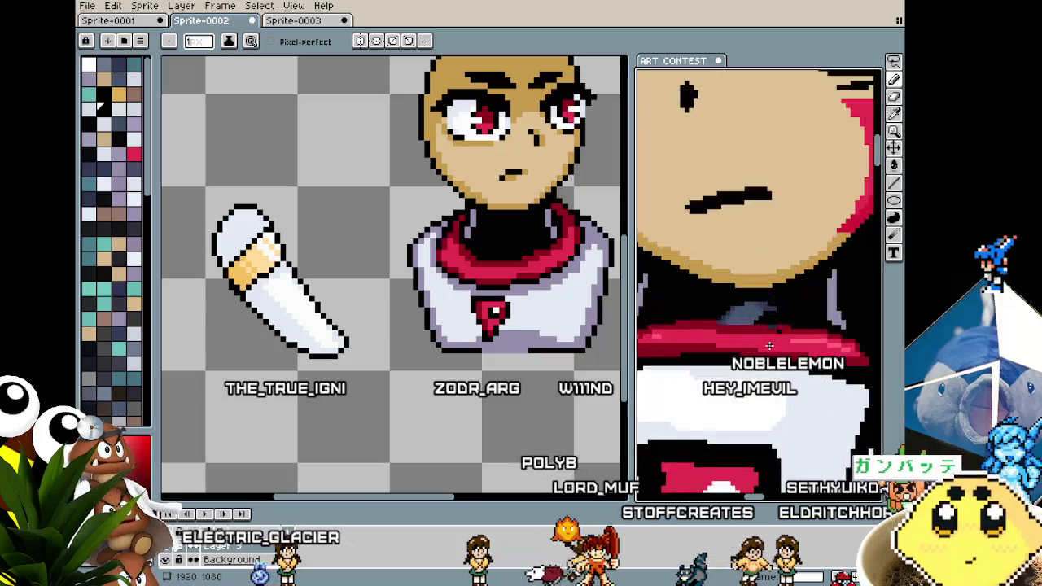
scroll(770, 328, "up", 1)
key("b")
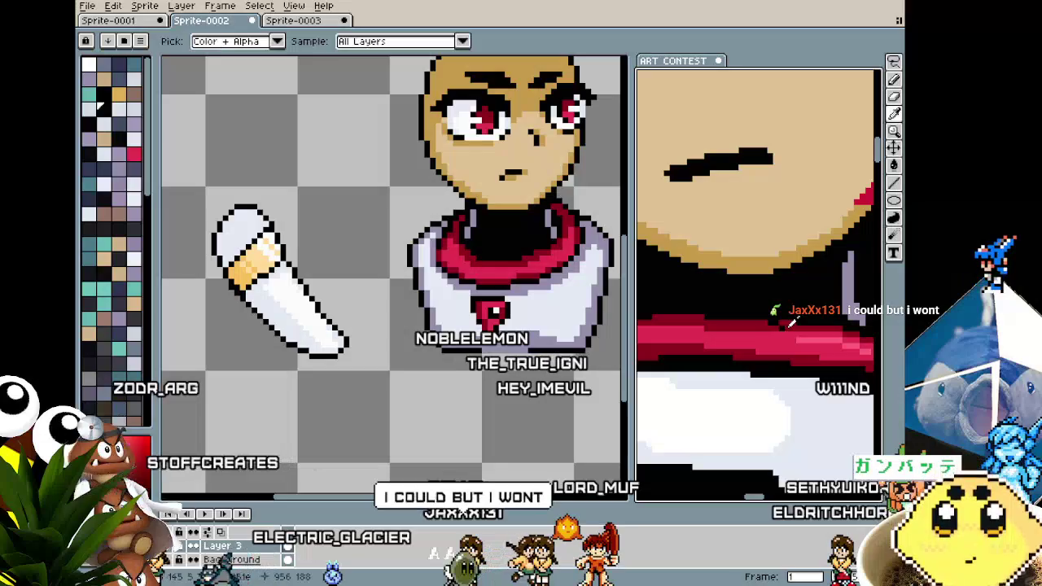
left_click(768, 327, "alt")
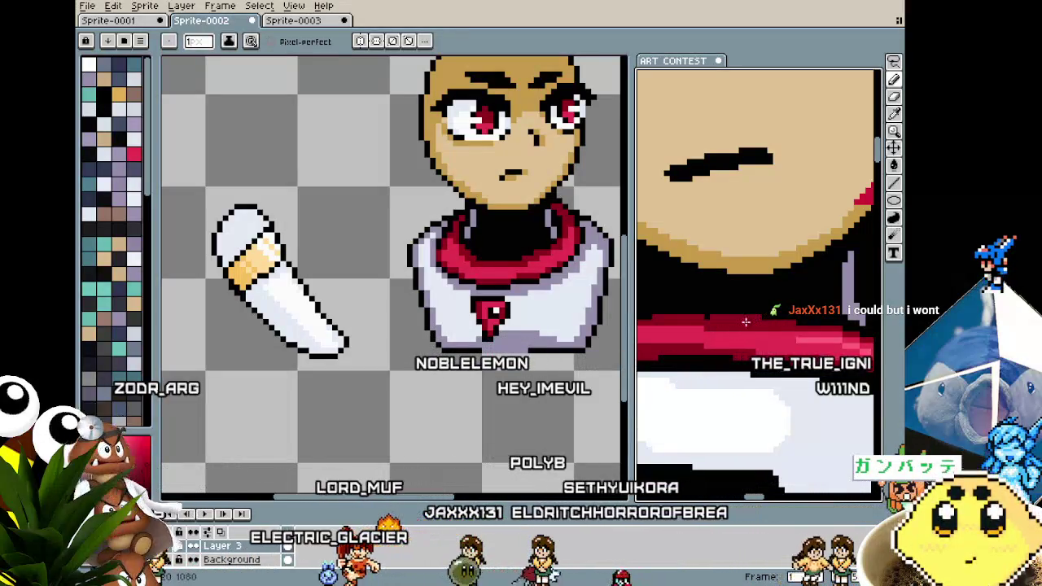
left_click(710, 325, "alt")
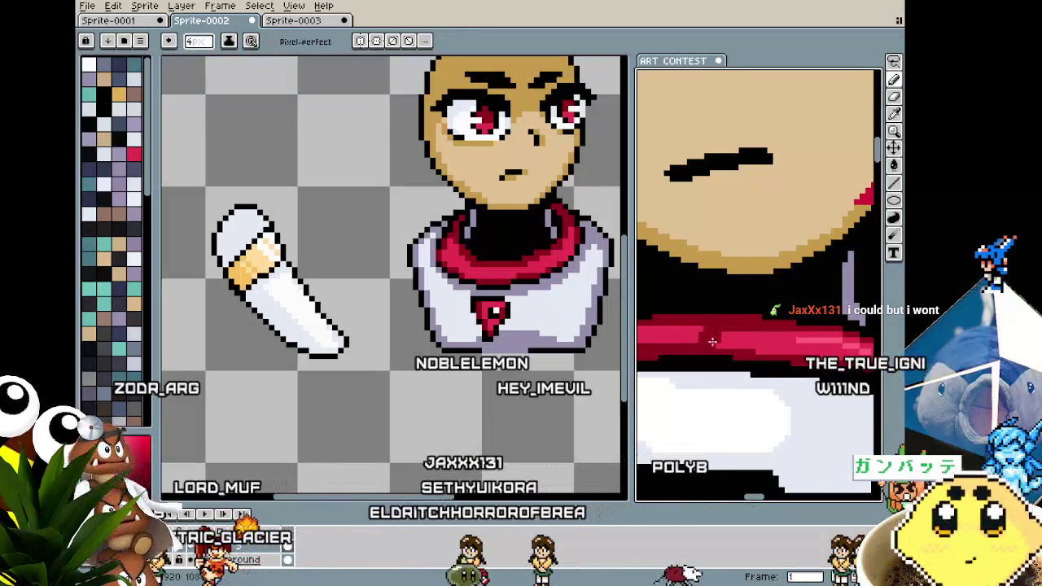
left_click(697, 335, "alt")
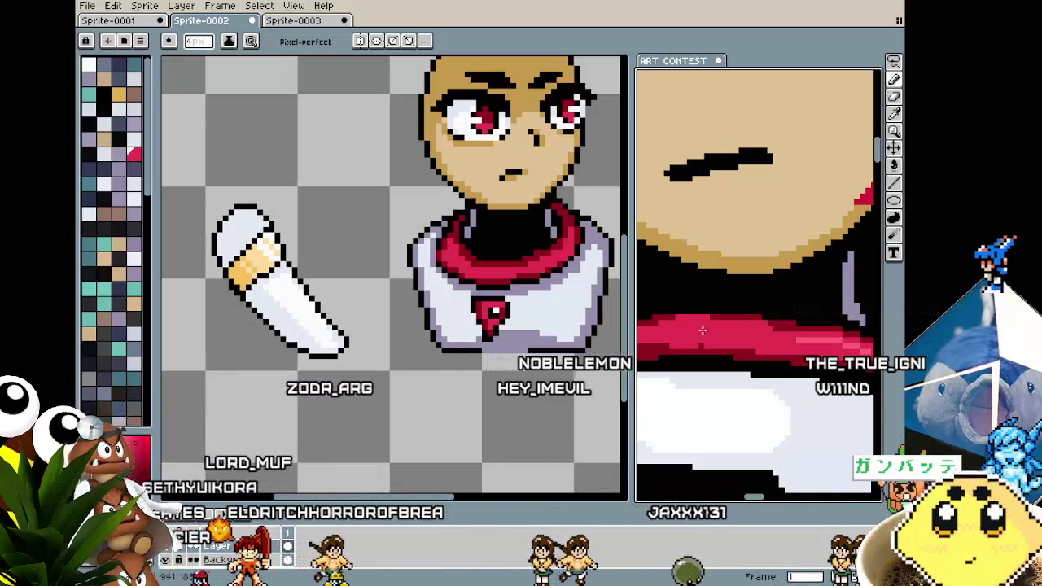
key("v")
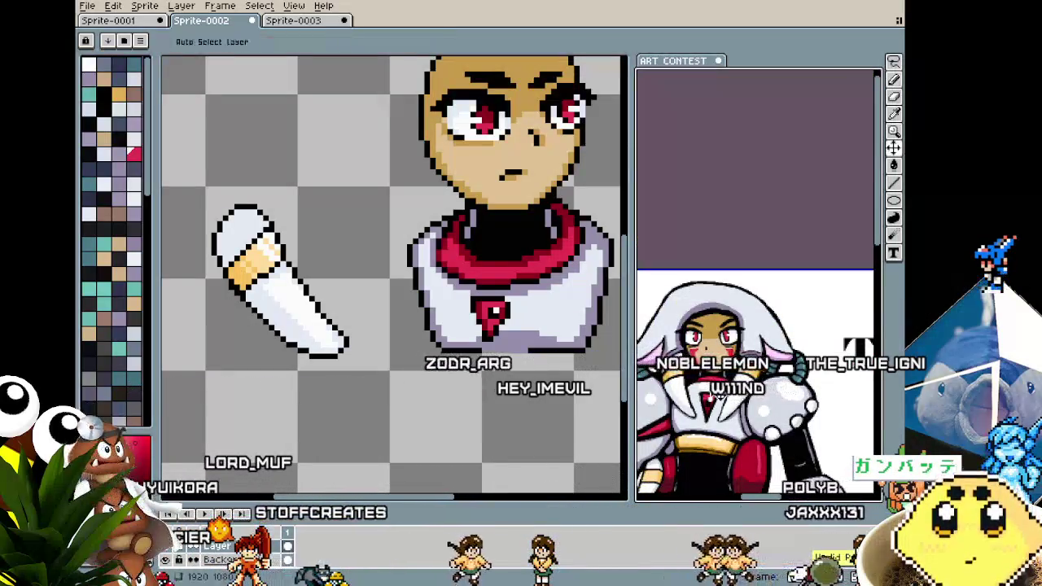
key("b")
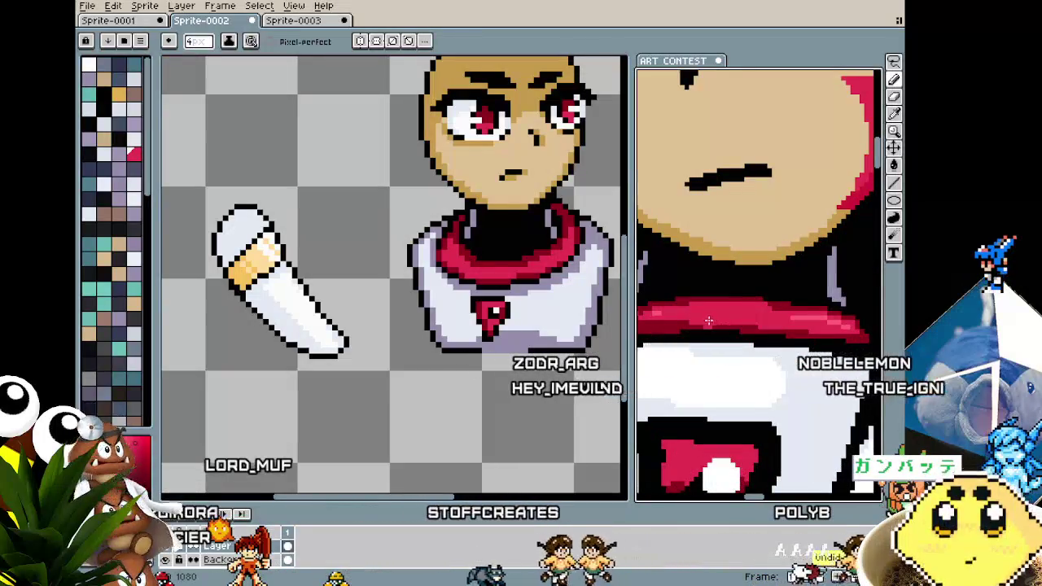
left_click(707, 324, "alt")
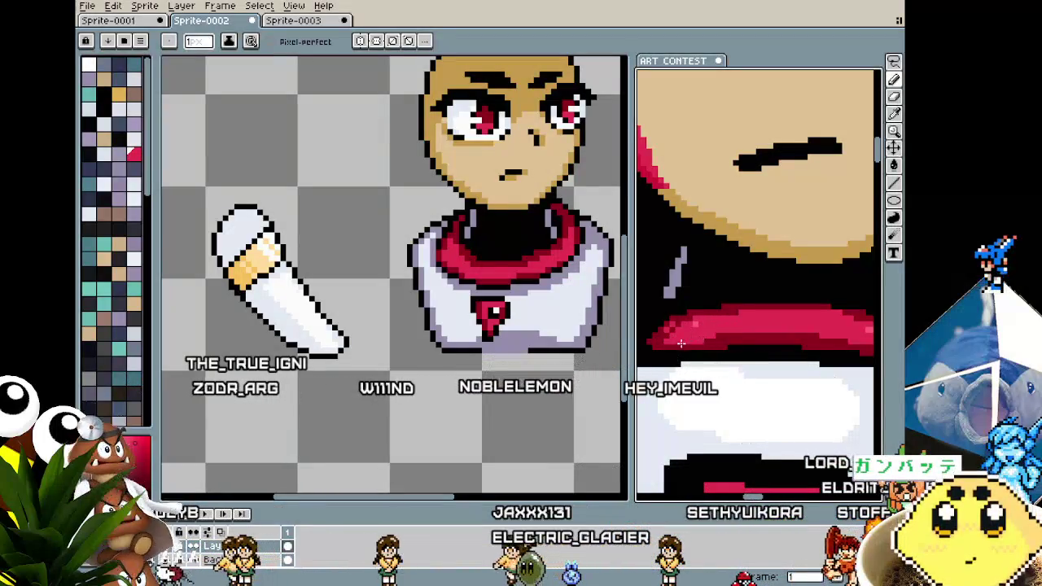
scroll(734, 329, "down", 2)
scroll(786, 368, "up", 2)
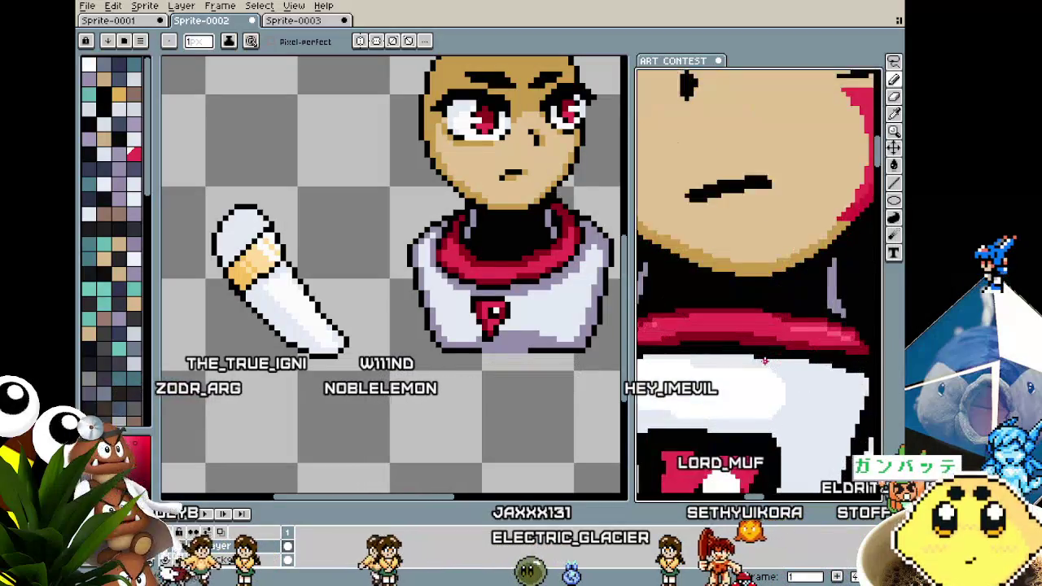
scroll(764, 317, "up", 2)
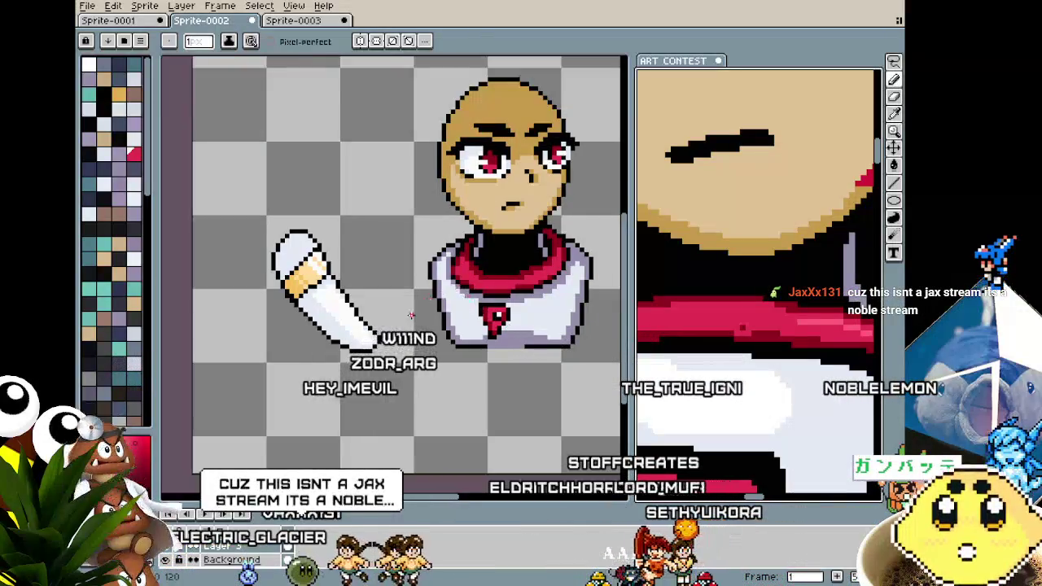
scroll(340, 312, "up", 1)
Duplicate the sleeved arm, placing the copy above and to the right.
scroll(340, 313, "up", 2)
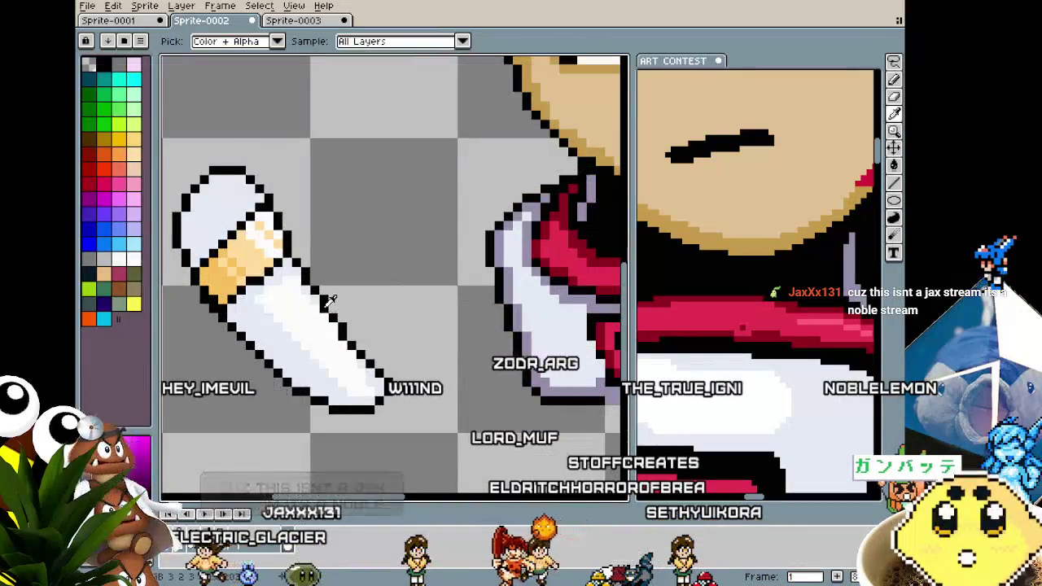
scroll(307, 357, "down", 2)
scroll(307, 356, "up", 1)
scroll(301, 363, "up", 1)
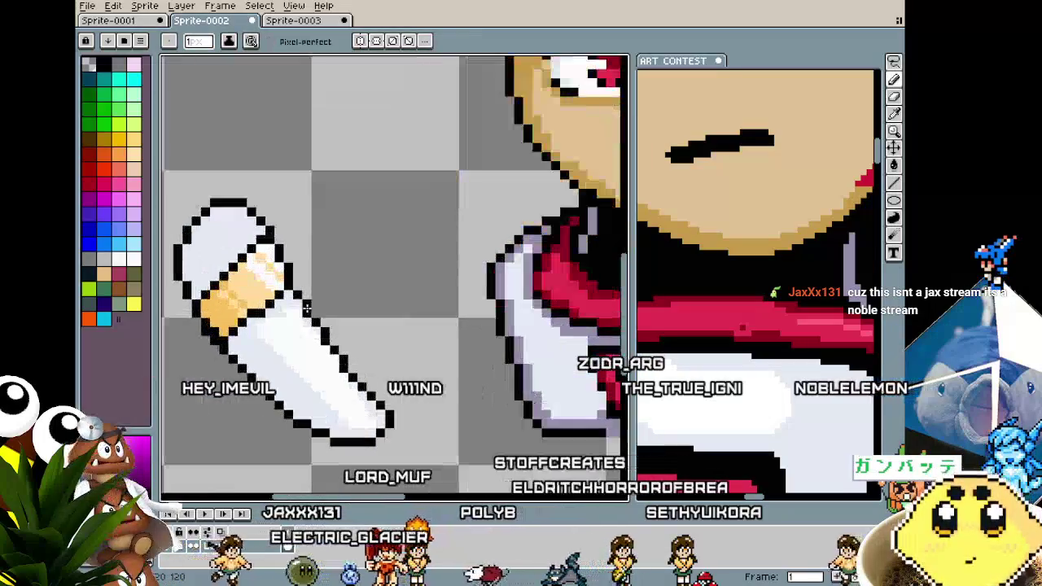
scroll(270, 377, "down", 1)
scroll(270, 377, "down", 2)
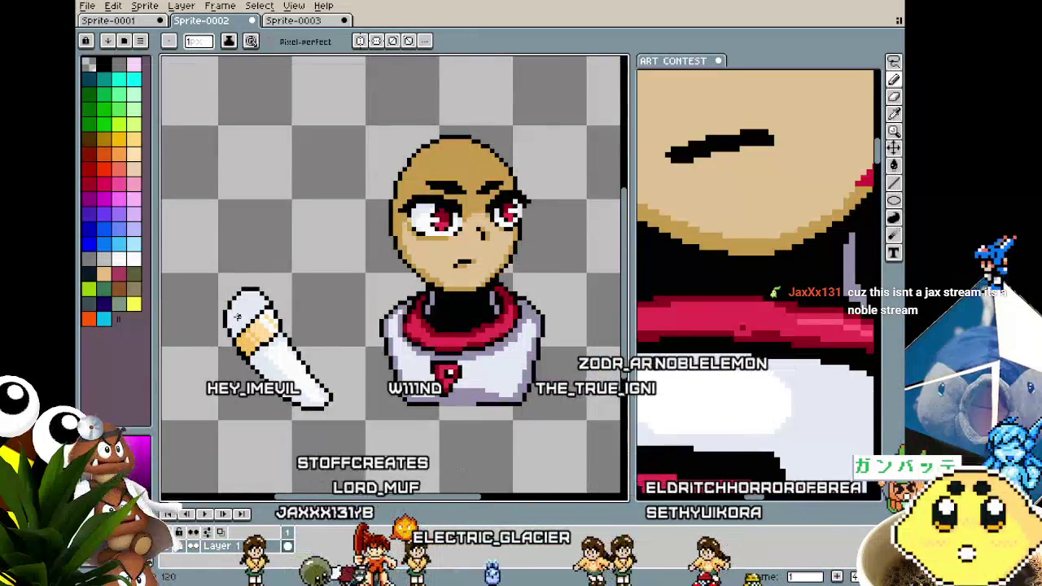
scroll(285, 326, "up", 1)
scroll(299, 288, "up", 1)
scroll(300, 288, "down", 3)
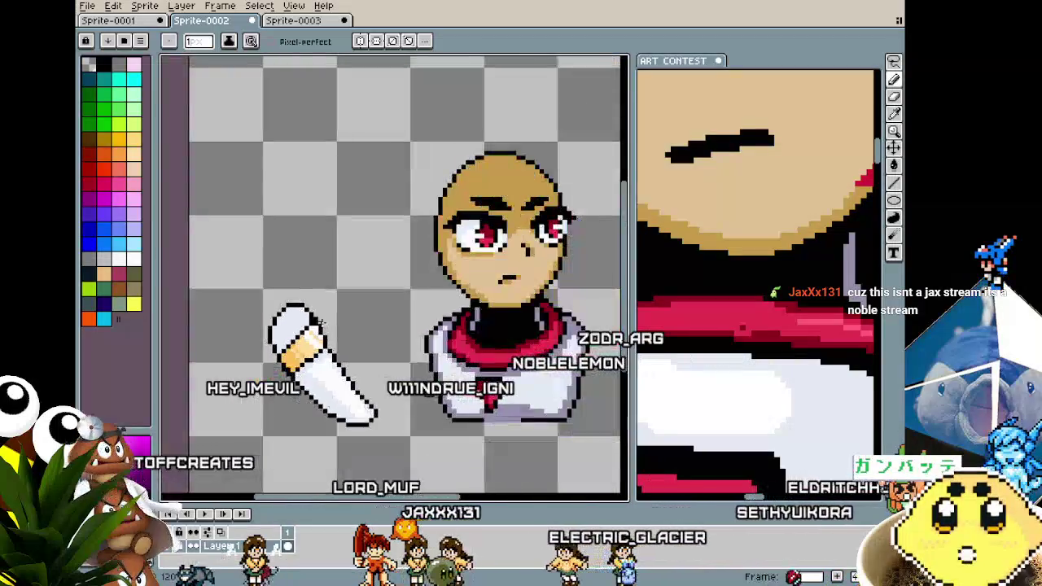
scroll(314, 311, "up", 2)
scroll(398, 425, "down", 1)
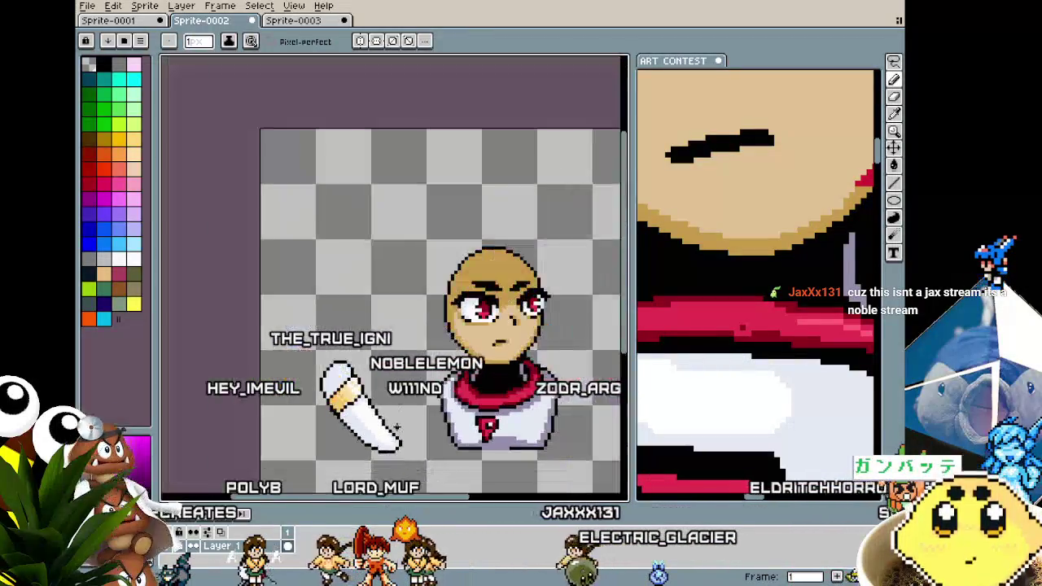
key("v")
scroll(377, 405, "up", 1)
key("b")
scroll(377, 405, "down", 2)
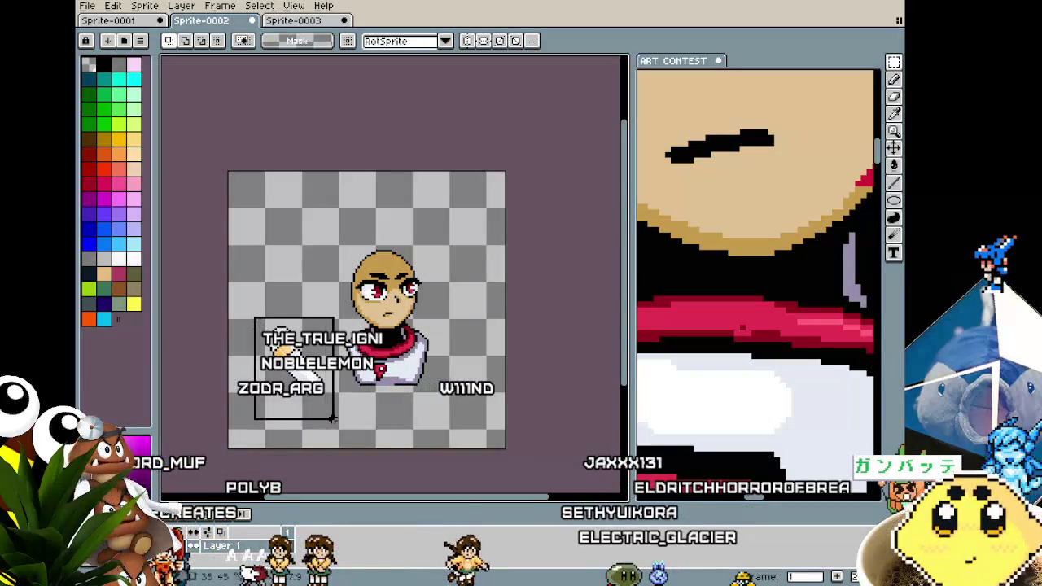
scroll(331, 418, "up", 1)
mouse_move(318, 375)
left_mouse_down()
mouse_move(437, 312)
mouse_move(323, 339)
left_mouse_up()
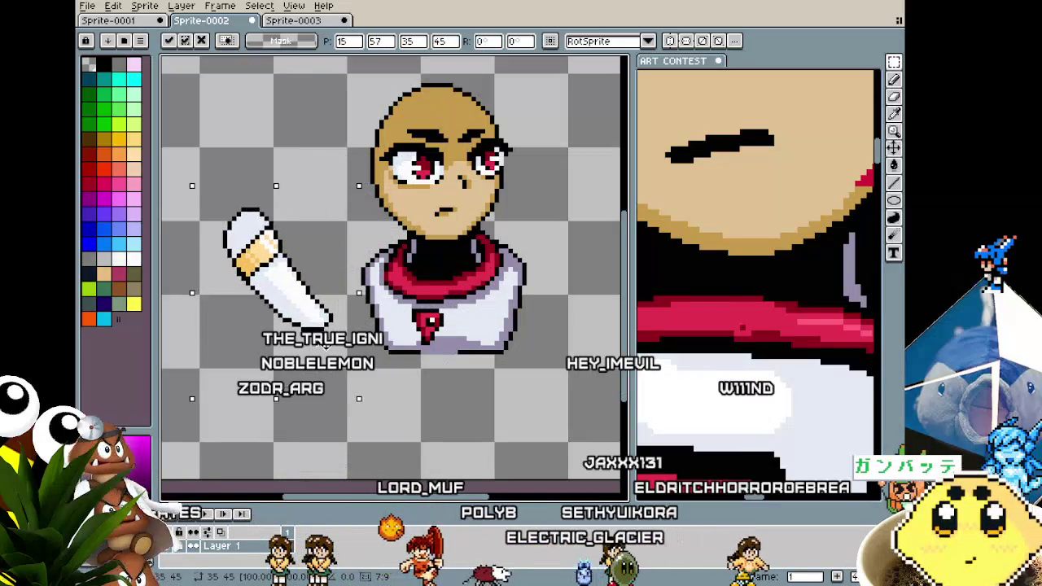
scroll(335, 432, "down", 1)
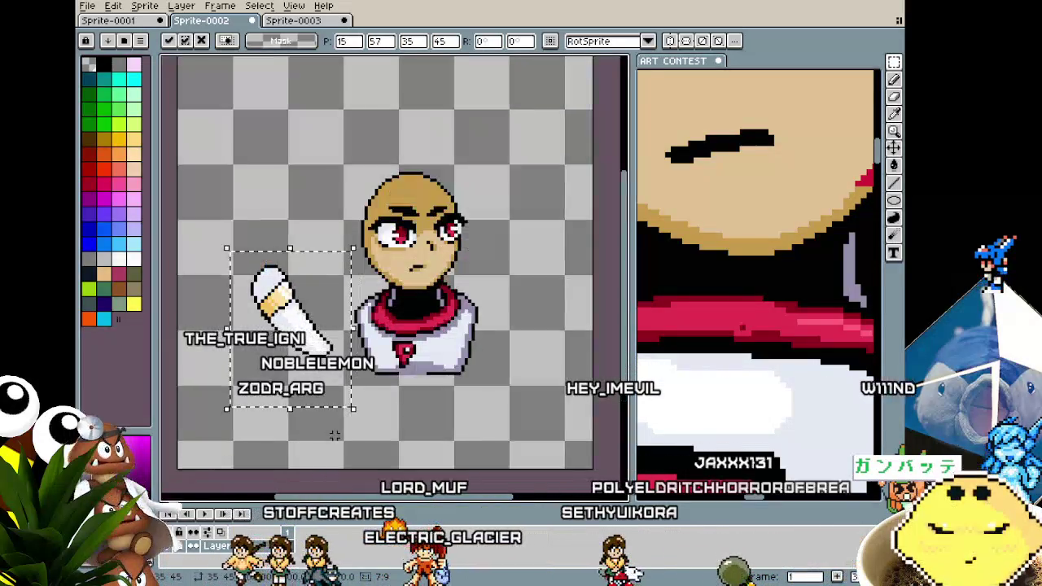
left_click_drag(301, 373, 302, 233)
scroll(295, 236, "down", 2)
scroll(288, 241, "up", 1)
left_click_drag(411, 191, 431, 192)
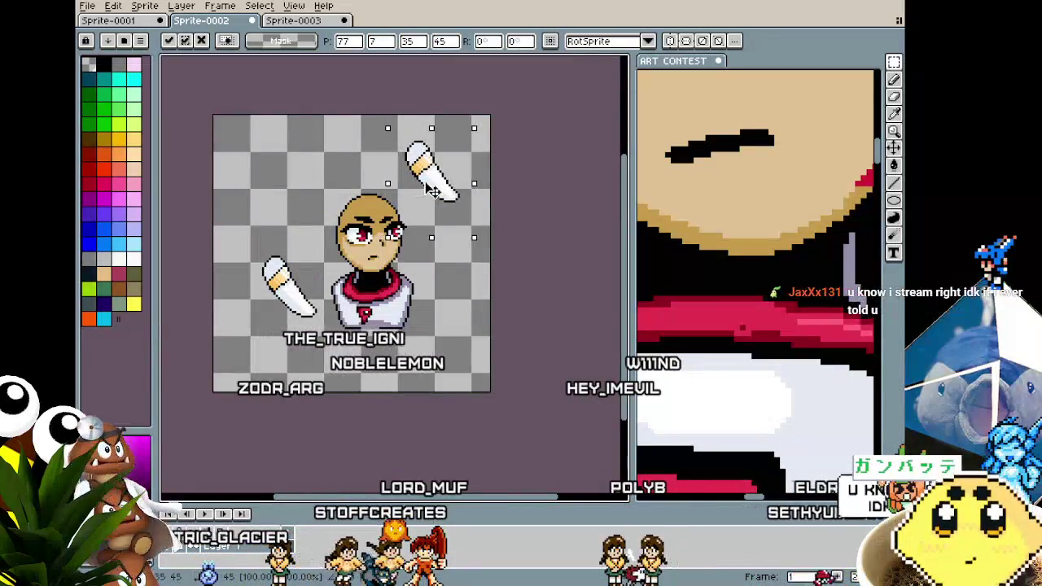
key("Return")
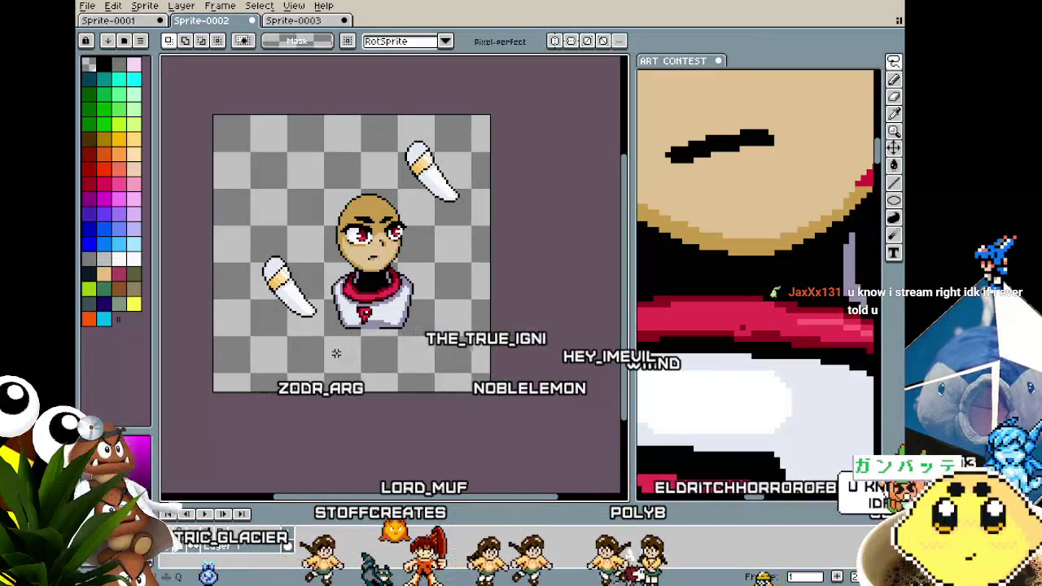
Move the head and body up-right, then shift the upper arm down-right.
left_click_drag(367, 176, 432, 270)
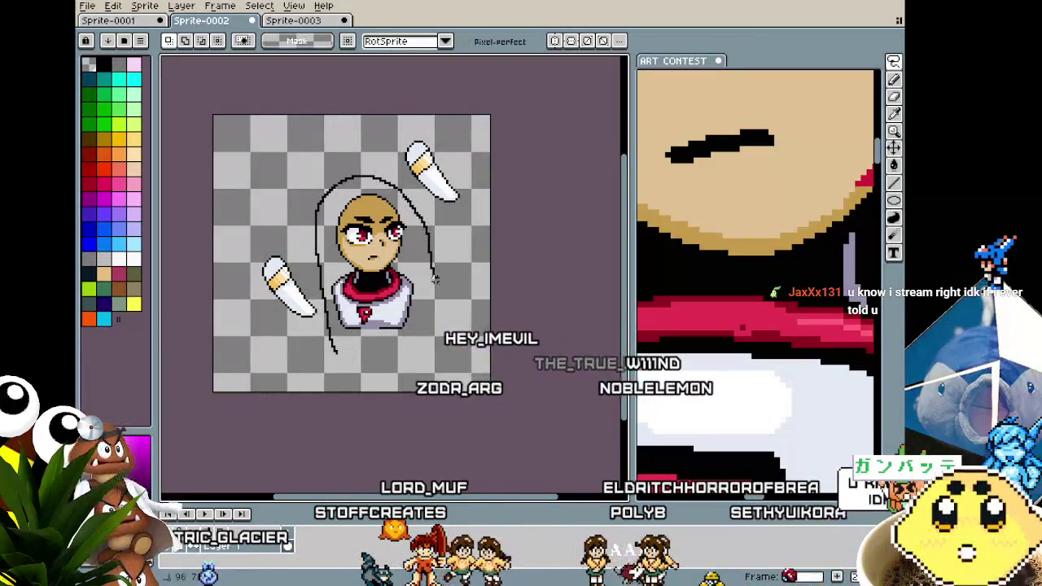
mouse_move(382, 350)
left_mouse_down()
mouse_move(407, 289)
mouse_move(396, 363)
left_mouse_up()
scroll(706, 326, "down", 1)
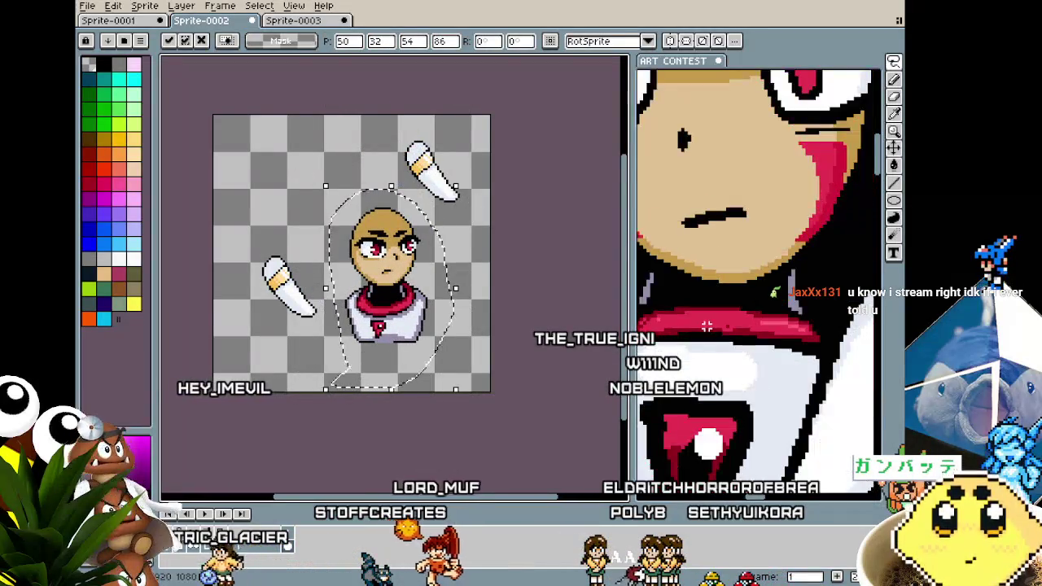
scroll(705, 325, "down", 1)
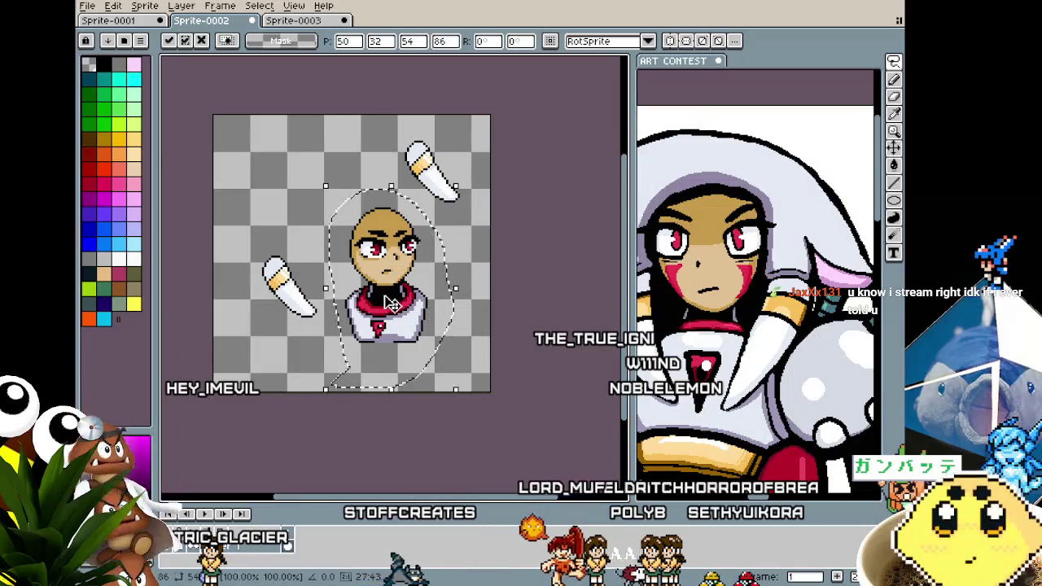
left_click(469, 223)
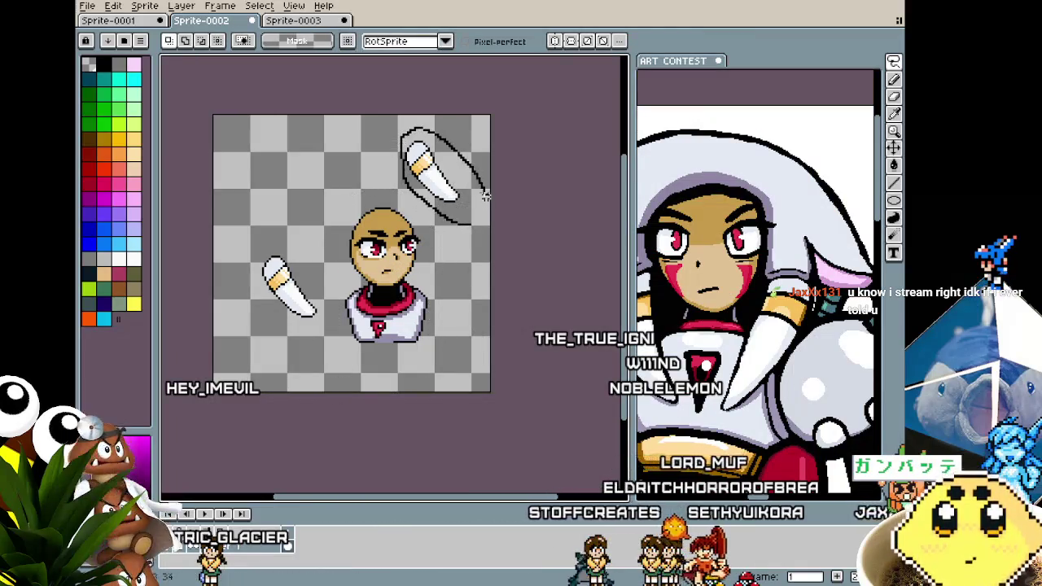
mouse_move(460, 204)
left_mouse_down()
mouse_move(487, 303)
mouse_move(486, 259)
left_mouse_up()
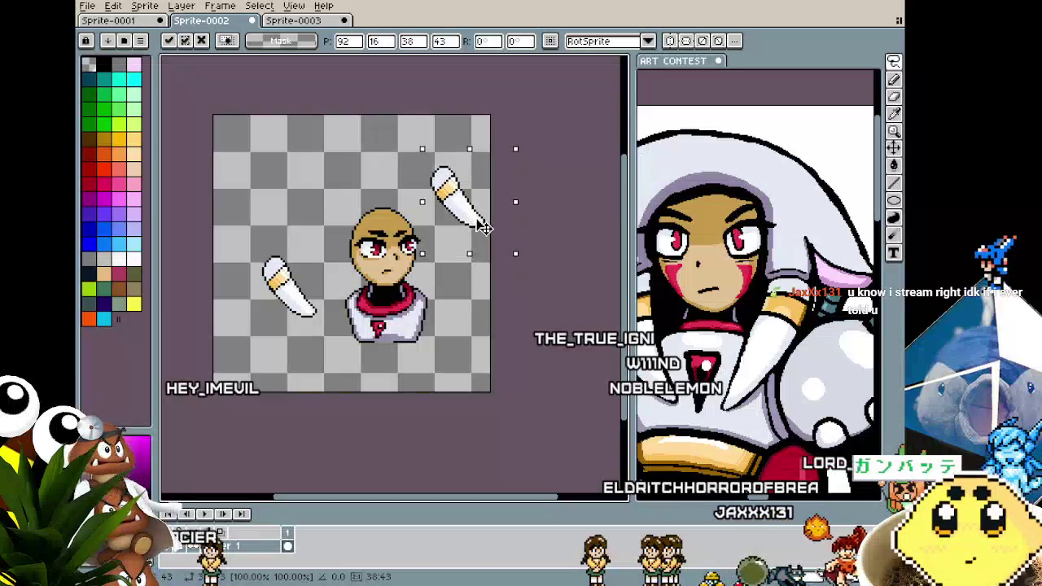
left_click(442, 371)
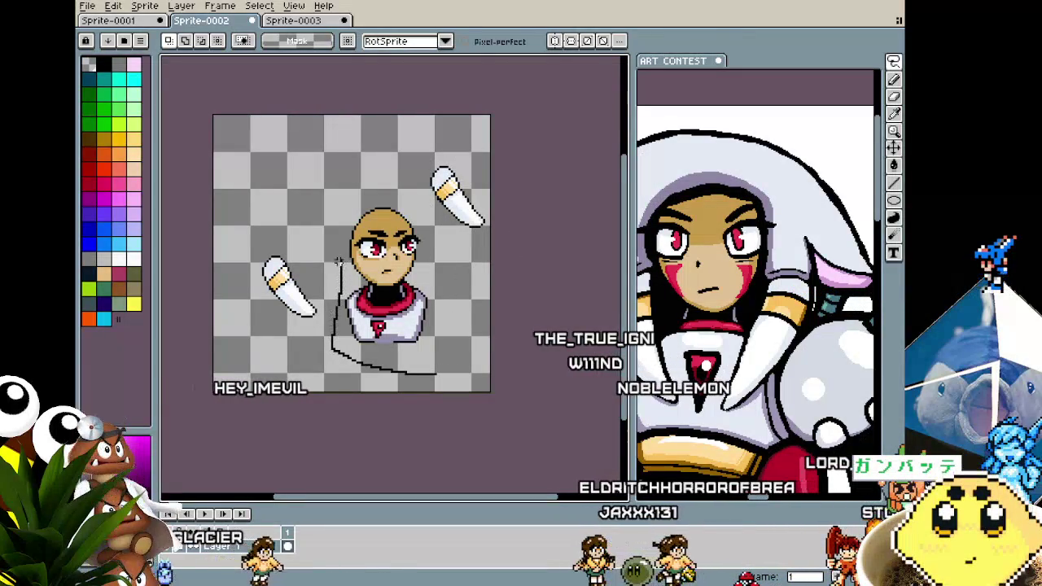
Move the bust into the upper-left corner and the right-hand arm down-left.
left_click_drag(337, 248, 436, 375)
left_click_drag(399, 332, 267, 242)
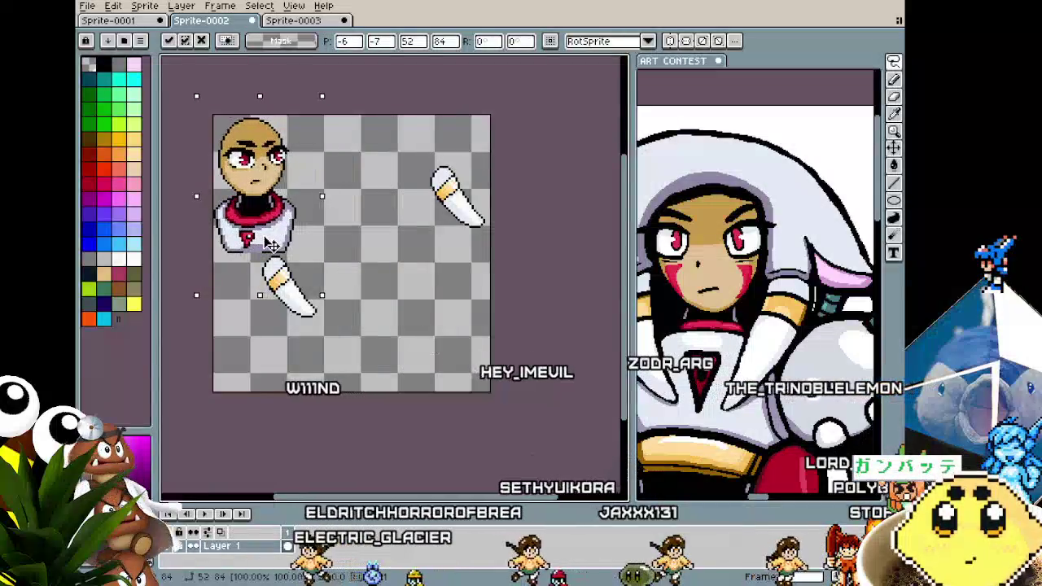
left_click(412, 280)
mouse_move(464, 272)
left_mouse_down()
mouse_move(391, 174)
mouse_move(456, 281)
left_mouse_up()
left_click_drag(432, 245, 412, 268)
key("Return")
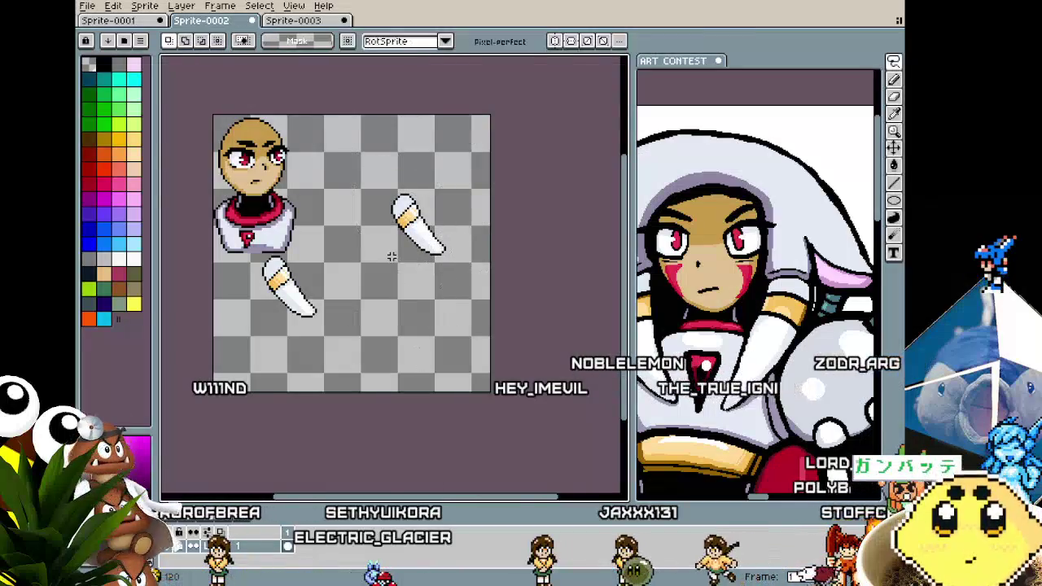
Bucket-fill the second arm's lower sleeve and top cap with light lilac purple.
scroll(391, 251, "up", 2)
key("w")
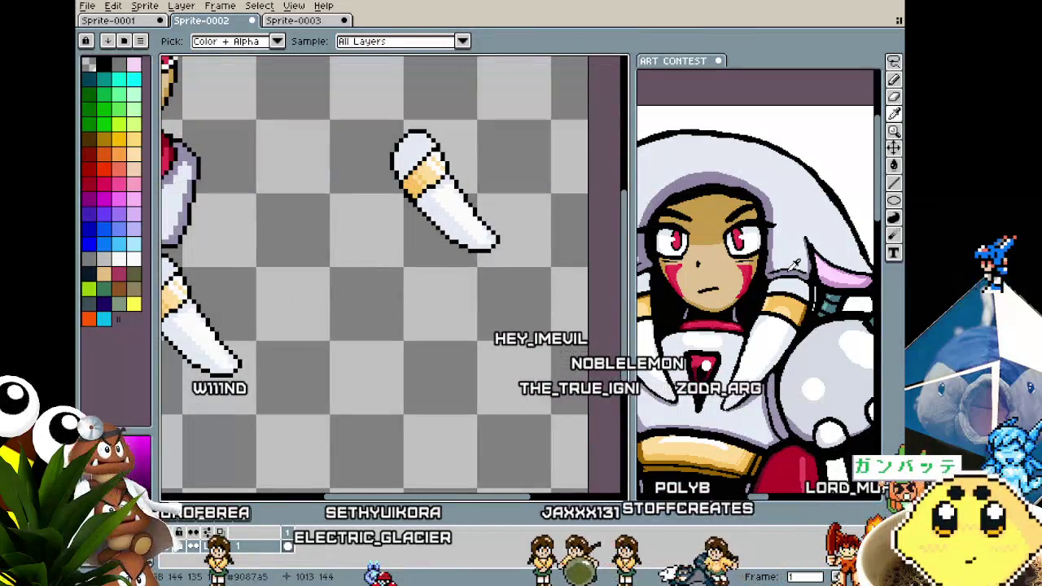
key("q")
key("g")
scroll(432, 202, "up", 1)
left_click(435, 216)
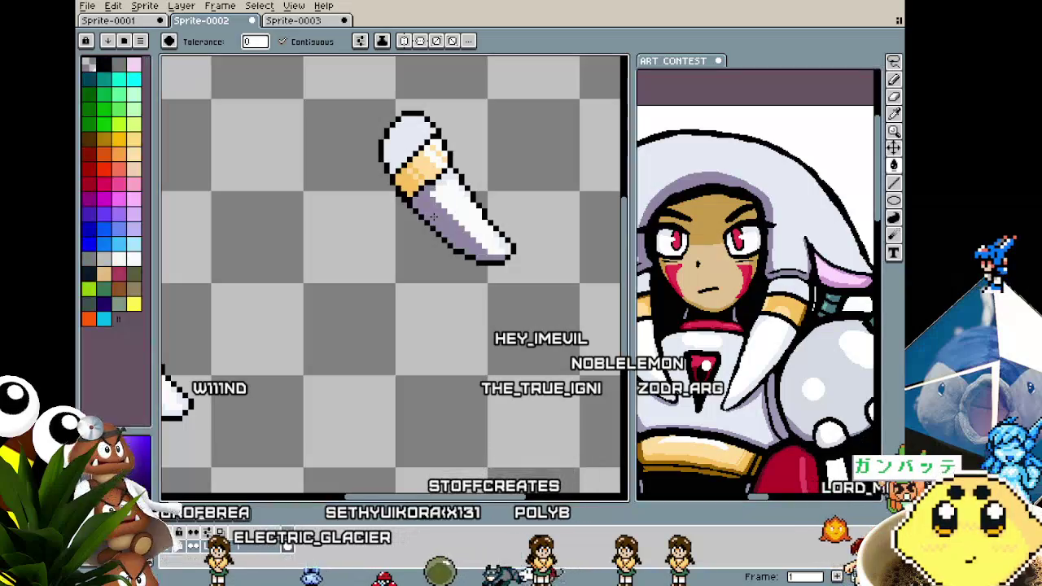
scroll(433, 216, "down", 2)
scroll(432, 217, "up", 2)
left_click(419, 166)
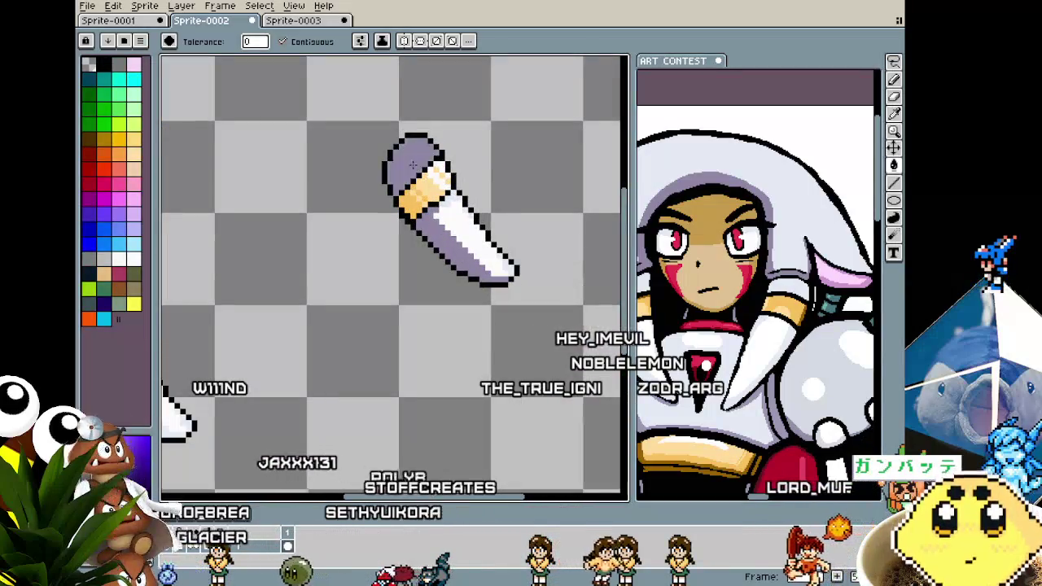
scroll(438, 194, "up", 1)
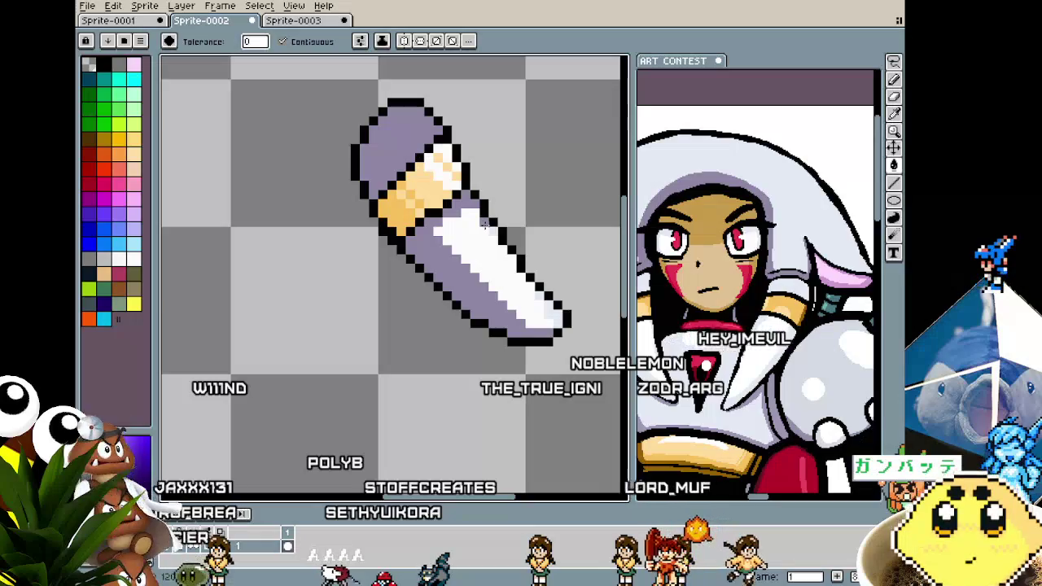
scroll(481, 285, "right", 1)
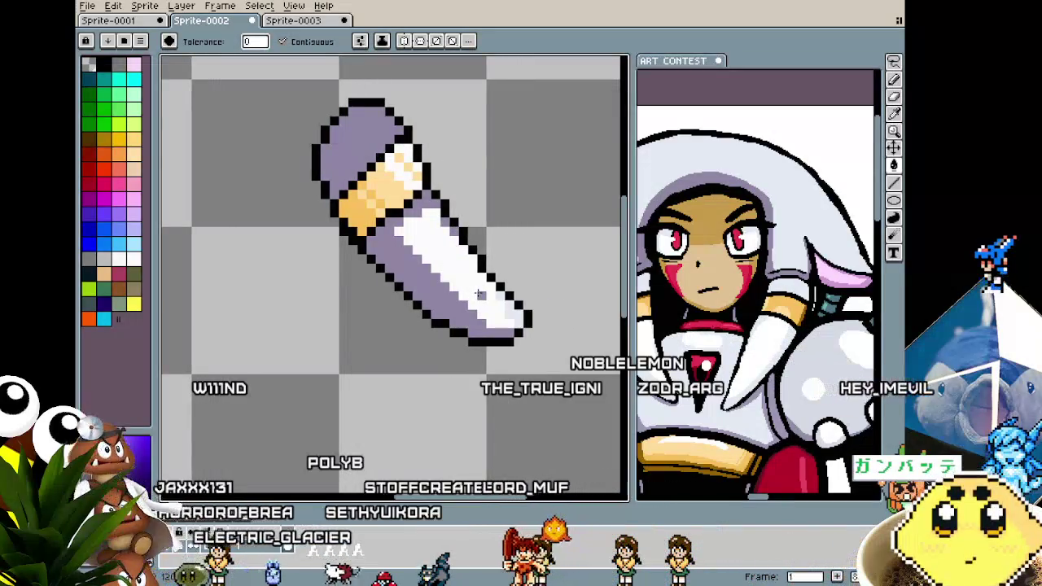
scroll(480, 294, "up", 1)
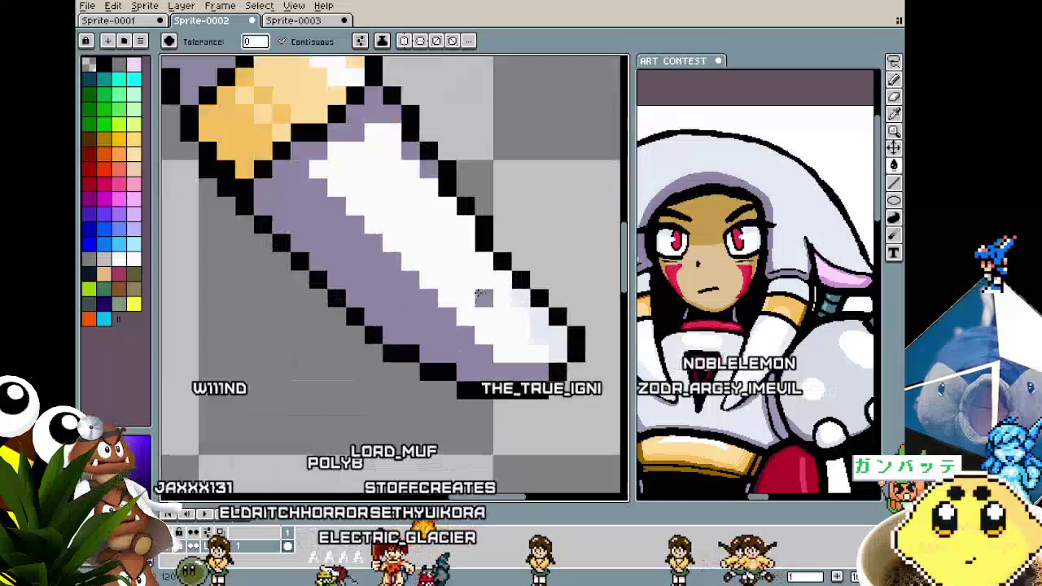
scroll(538, 320, "down", 2)
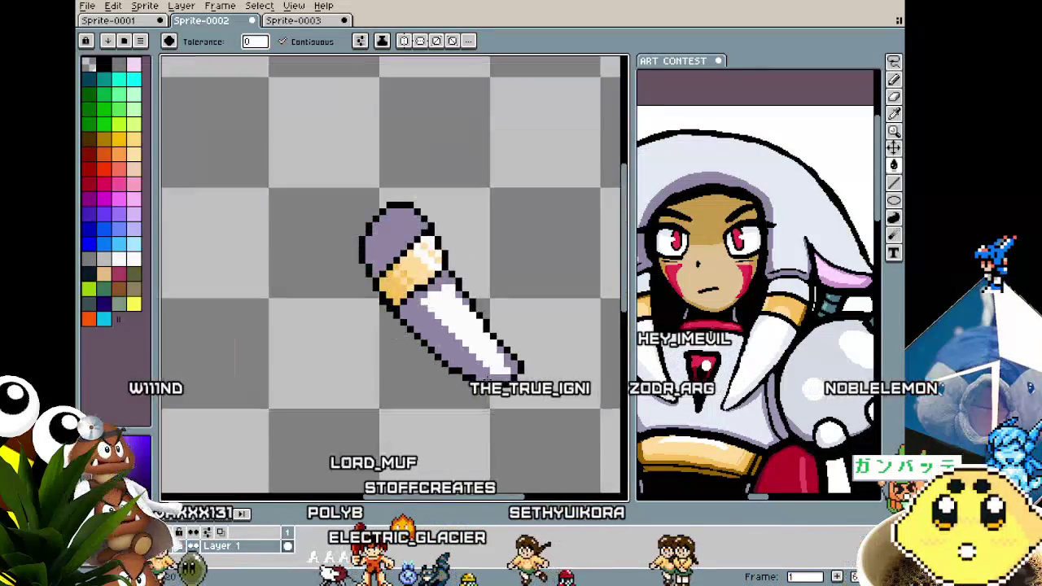
scroll(492, 379, "up", 1)
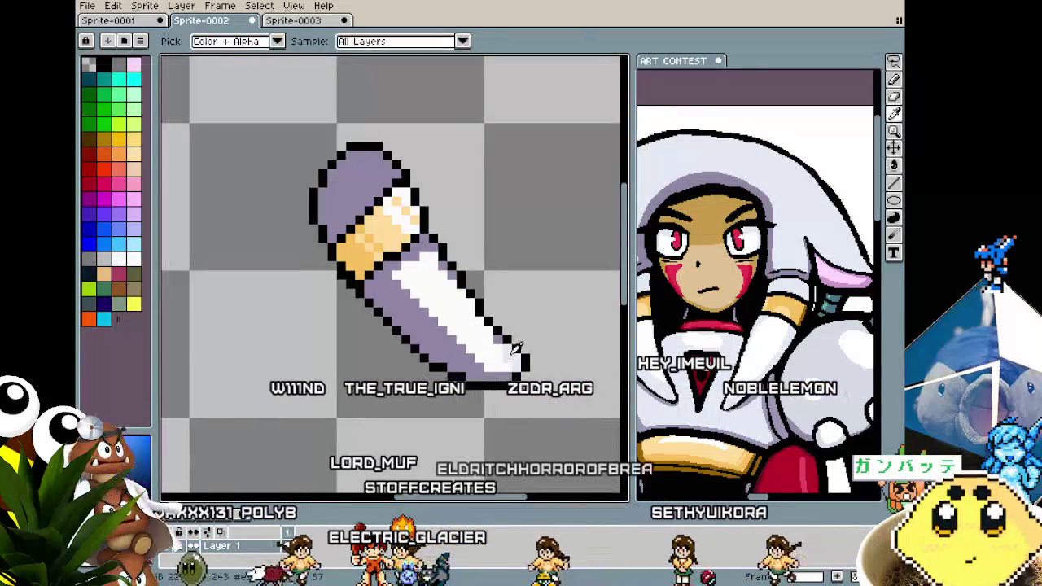
scroll(445, 389, "down", 1)
scroll(448, 395, "down", 1)
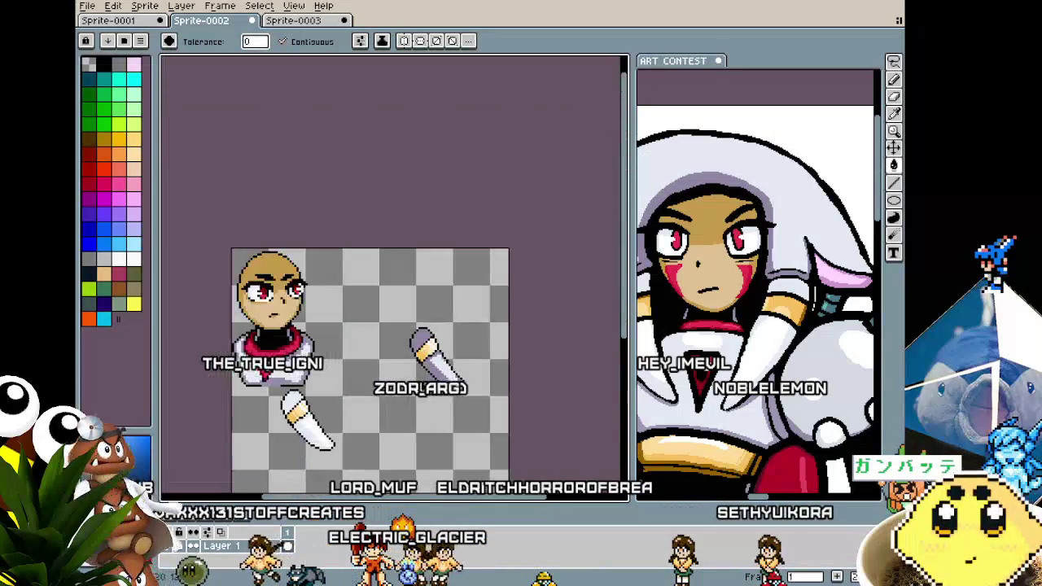